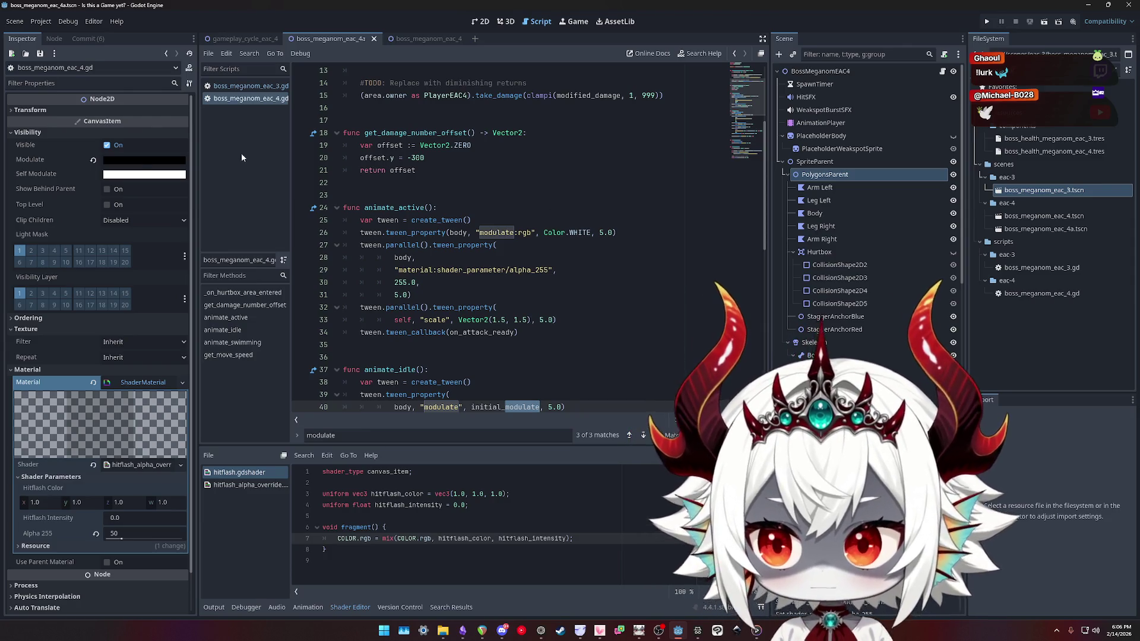
Set the boss's Modulate alpha to 0, then run the game from the 2D view
{"action": "left_click", "coordinate": [142, 165]}
{"action": "left_click", "coordinate": [192, 369]}
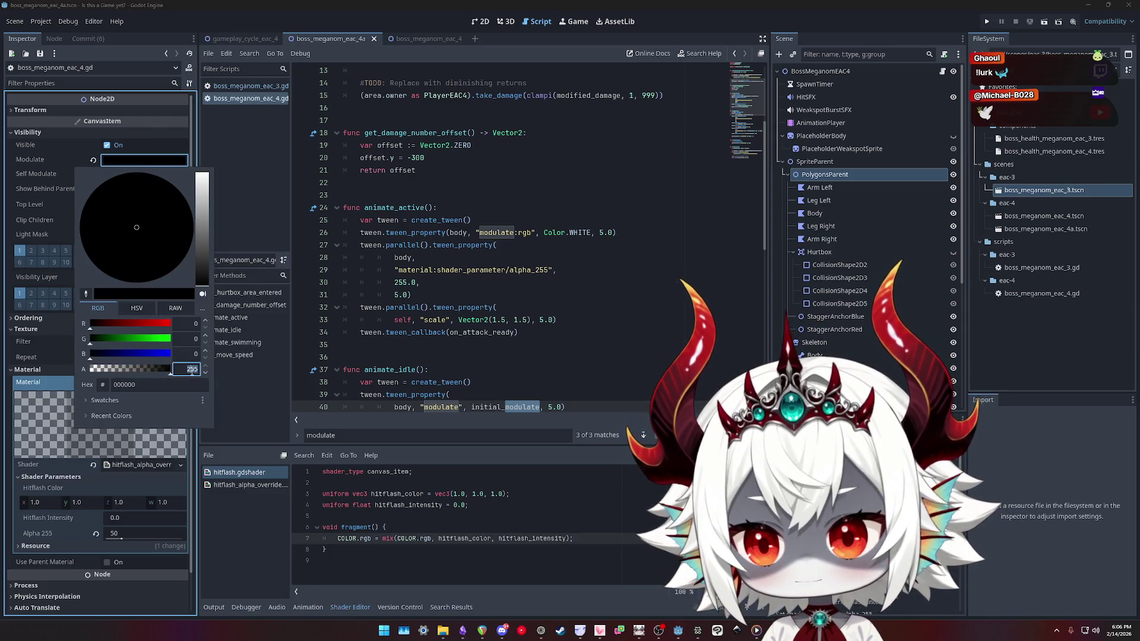
{"action": "type", "text": "0"}
{"action": "key", "text": "Return"}
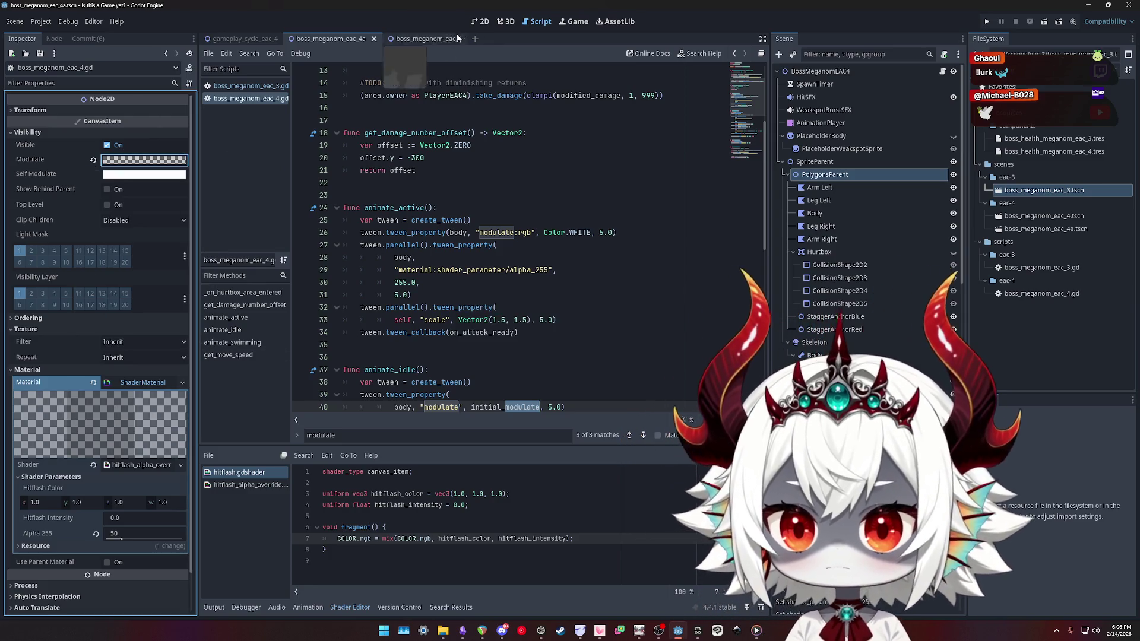
{"action": "left_click", "coordinate": [477, 22]}
{"action": "left_click", "coordinate": [987, 22]}
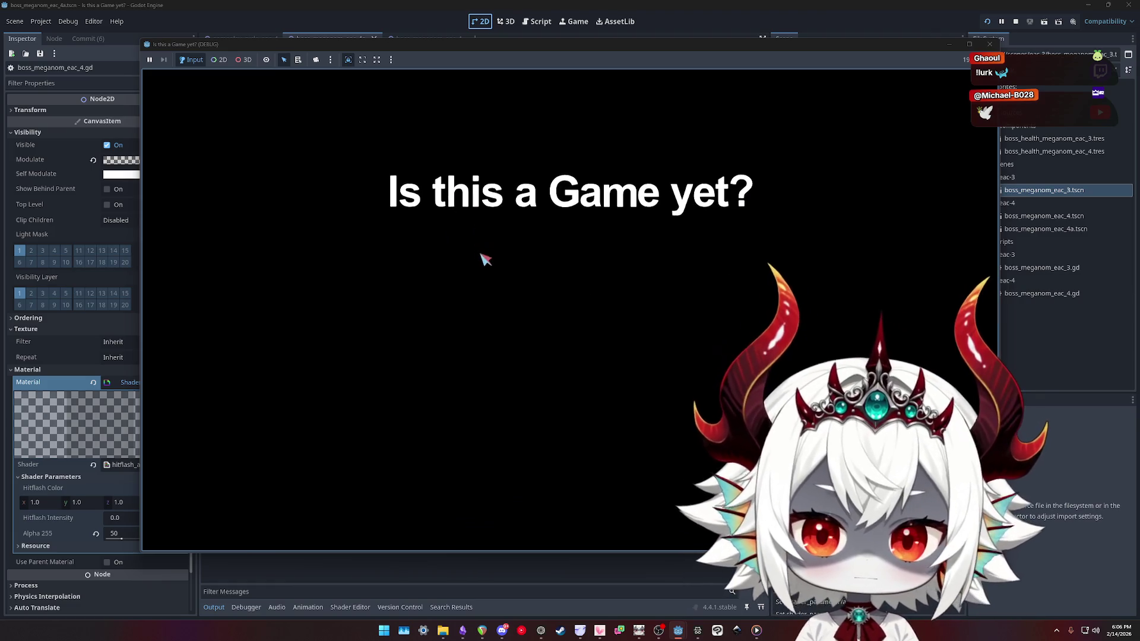
Dismiss the Welcome dialog, play into the boss fight, then stop the game with F8
{"action": "left_click", "coordinate": [573, 445]}
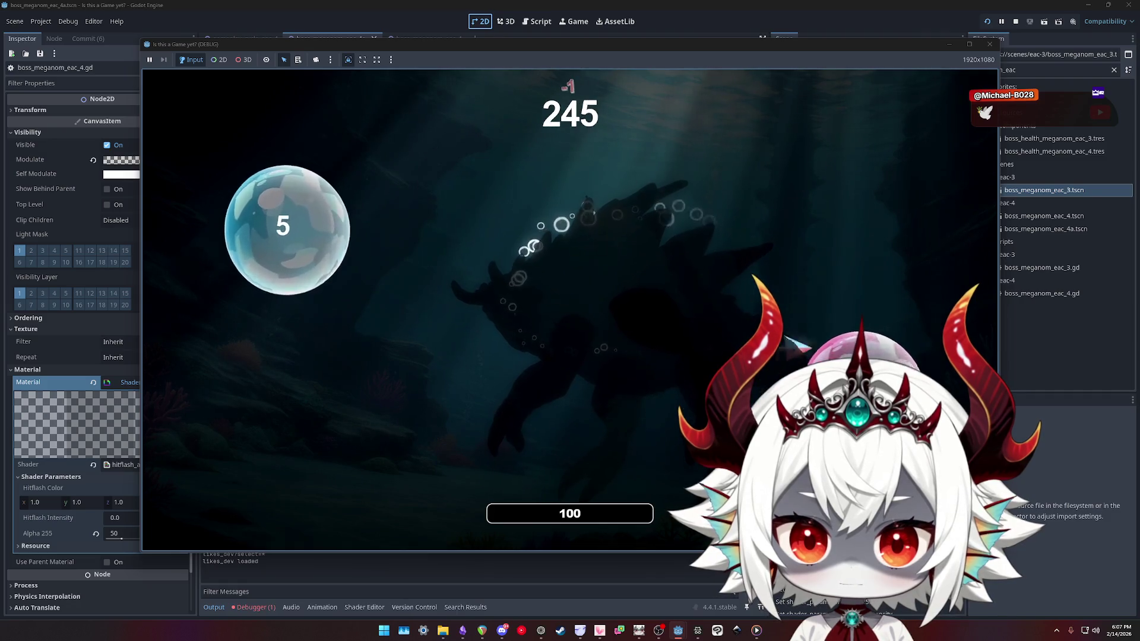
{"action": "key", "text": "F8"}
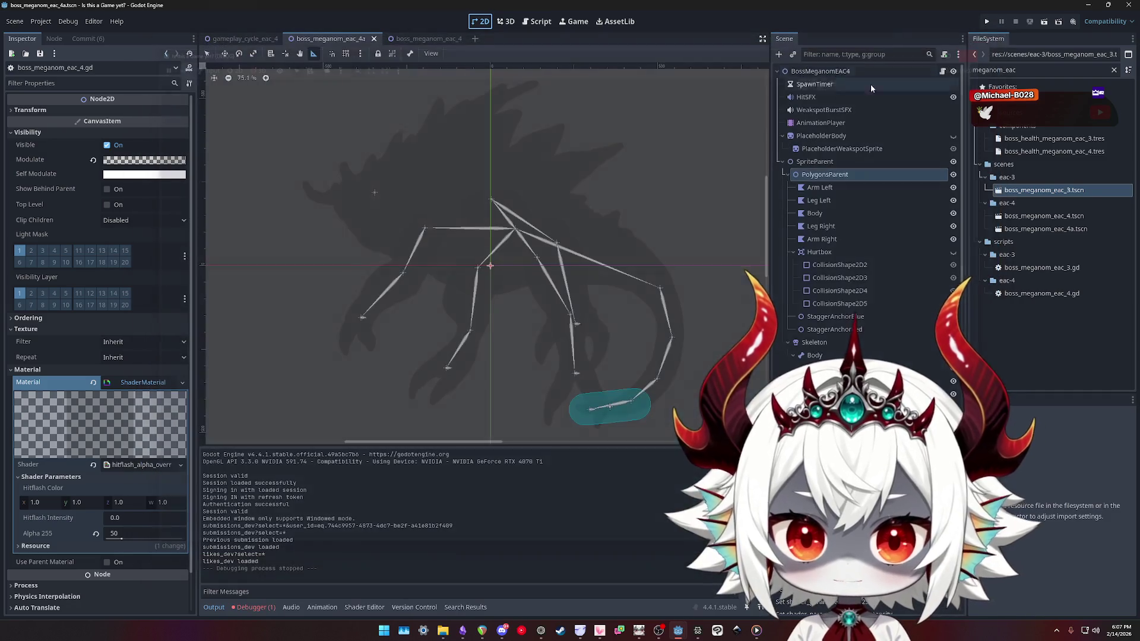
Try a ':rgb' suffix on line 40's modulate tween, and restore Modulate alpha to 255
{"action": "left_click", "coordinate": [943, 71]}
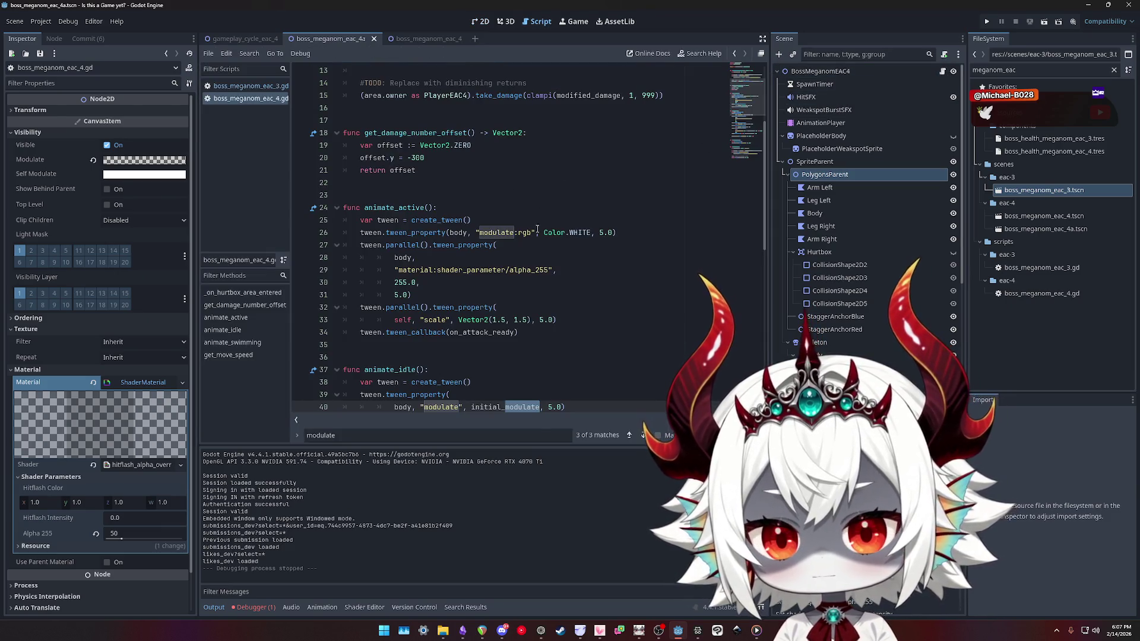
{"action": "scroll", "coordinate": [588, 229], "scroll_direction": "down", "scroll_amount": 3}
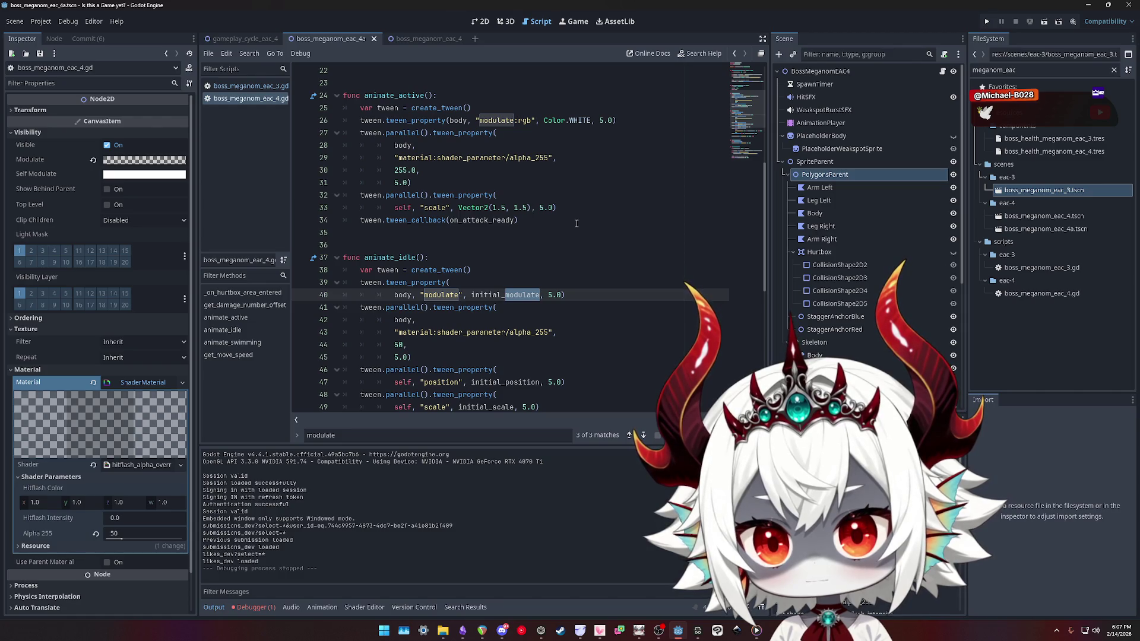
{"action": "left_click", "coordinate": [459, 295]}
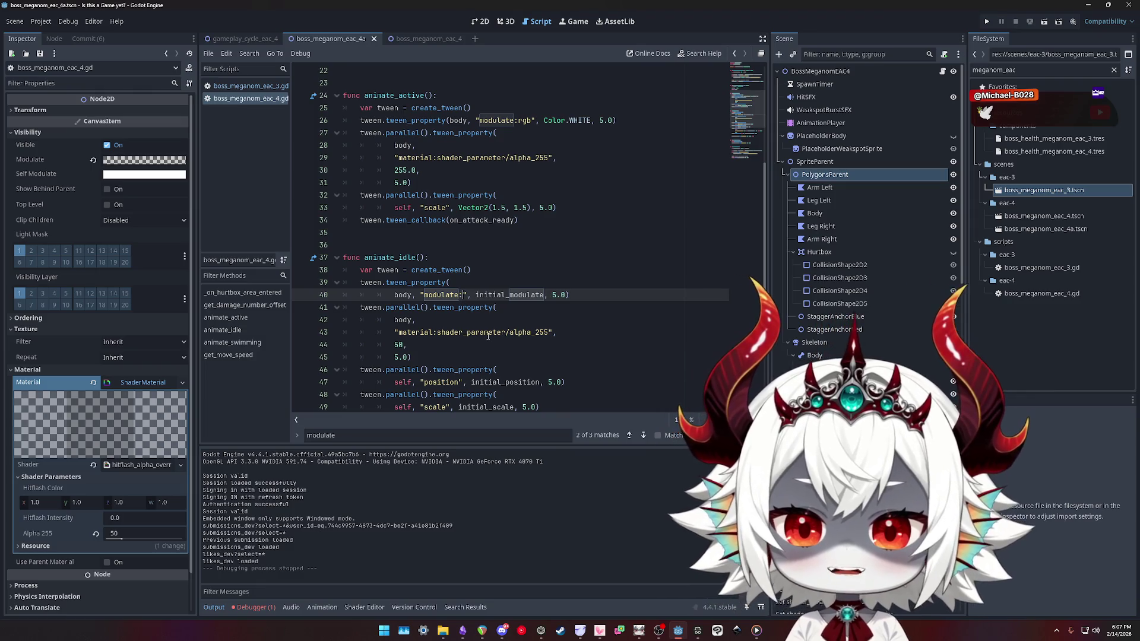
{"action": "type", "text": ":rgb"}
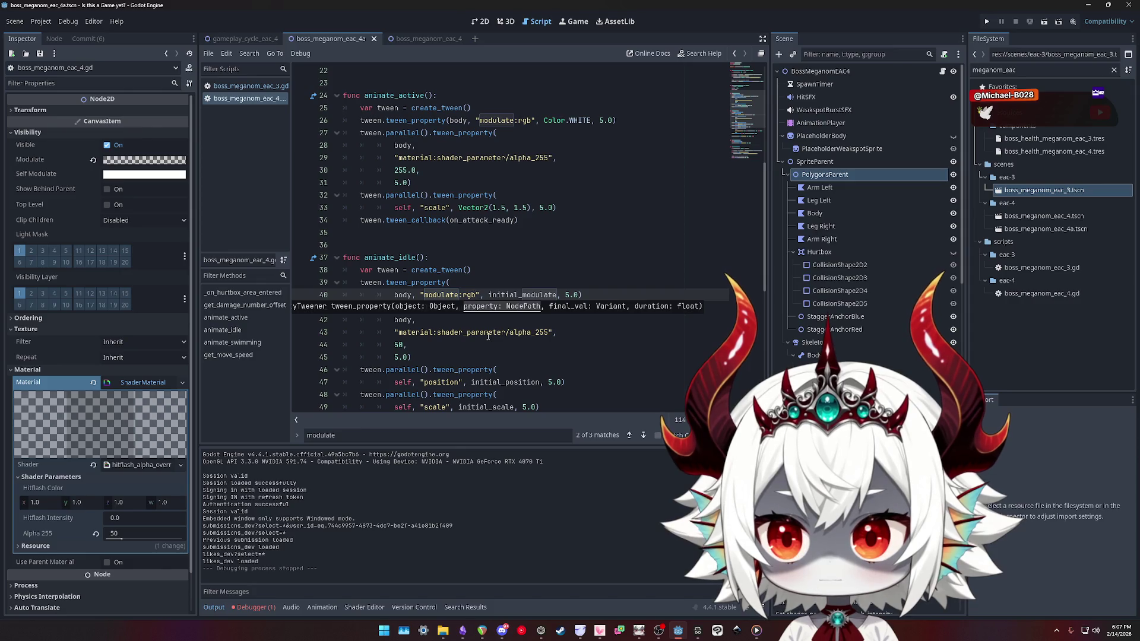
{"action": "key", "text": "BackSpace"}
{"action": "key", "text": "BackSpace"}
{"action": "key", "text": "BackSpace"}
{"action": "double_click", "coordinate": [518, 295]}
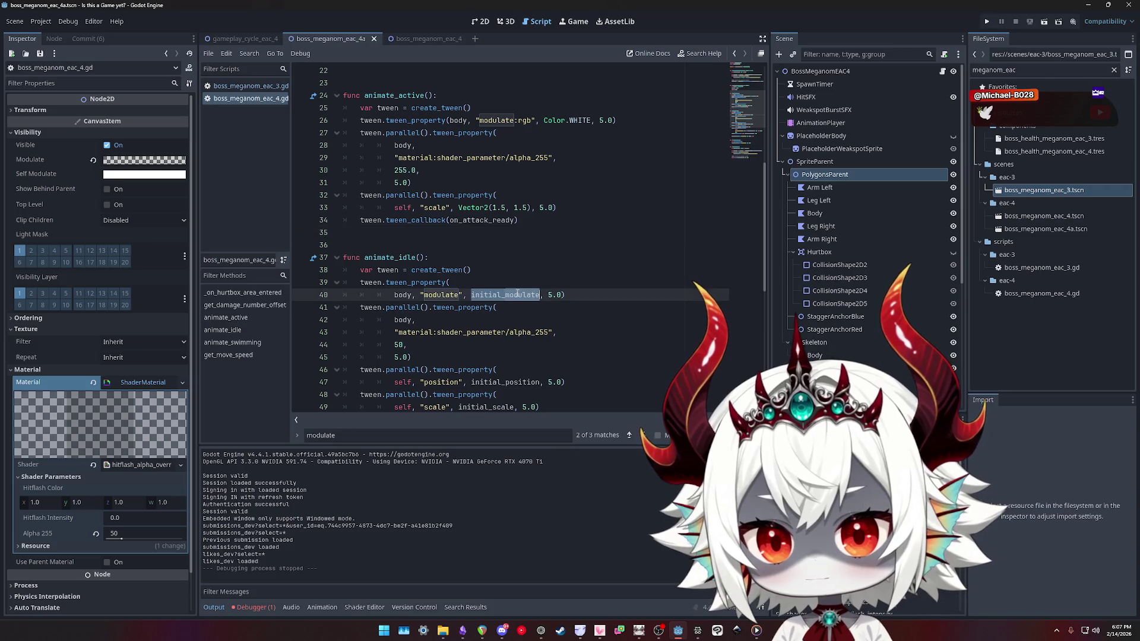
{"action": "left_click", "coordinate": [183, 162]}
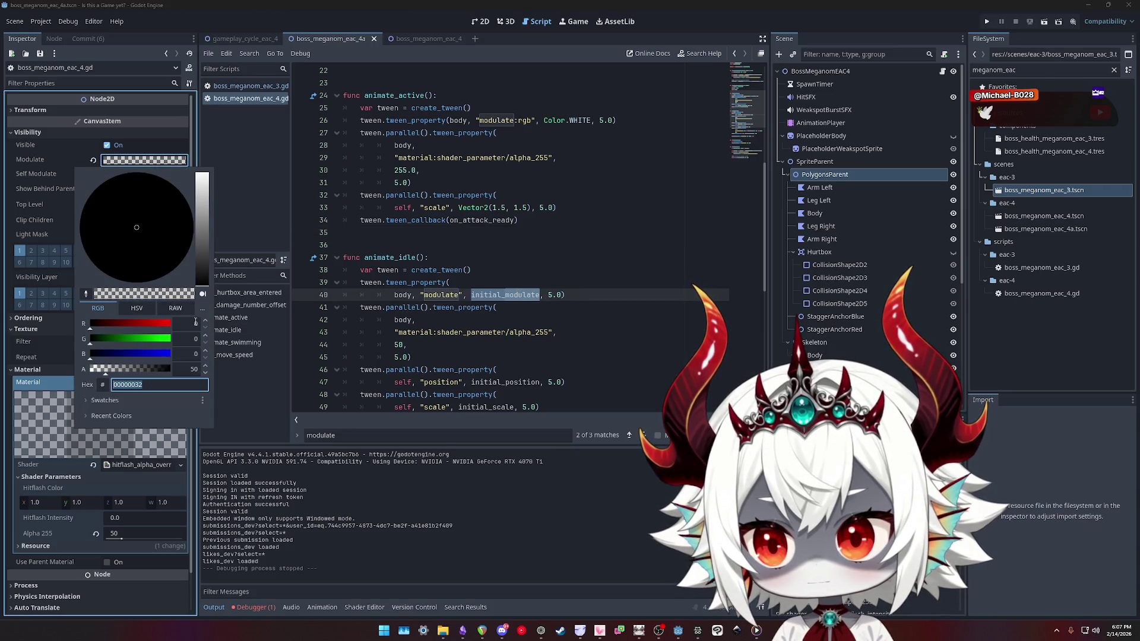
{"action": "left_click_drag", "start_coordinate": [147, 375], "coordinate": [250, 343]}
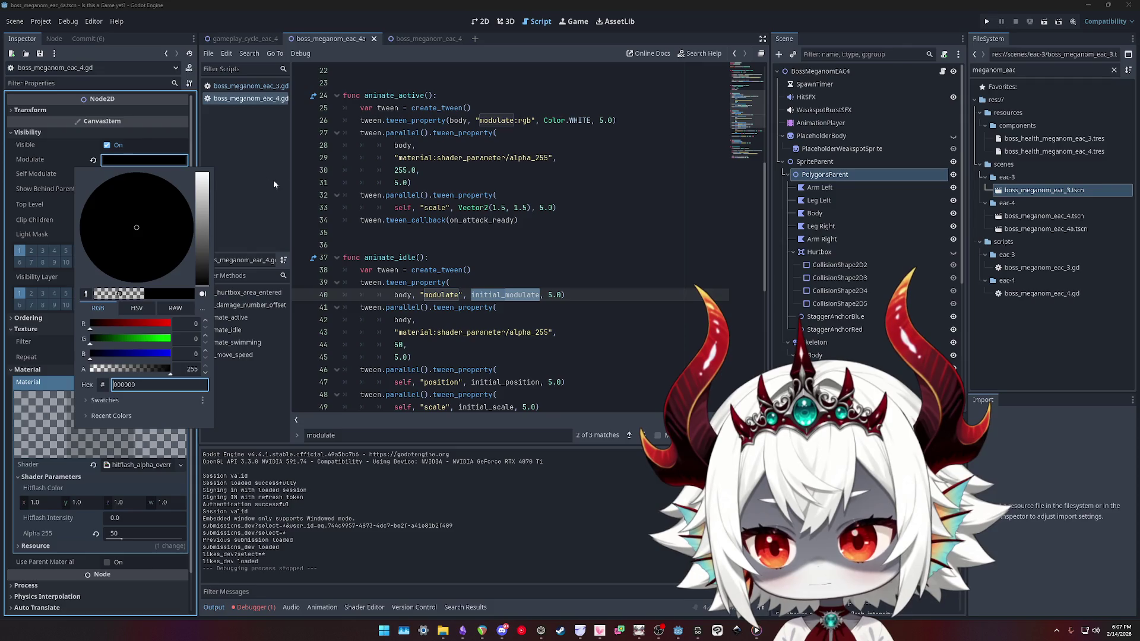
Delete the modulate tween and its parallel call from animate_idle, and save the script
{"action": "left_click_drag", "start_coordinate": [564, 294], "coordinate": [473, 270]}
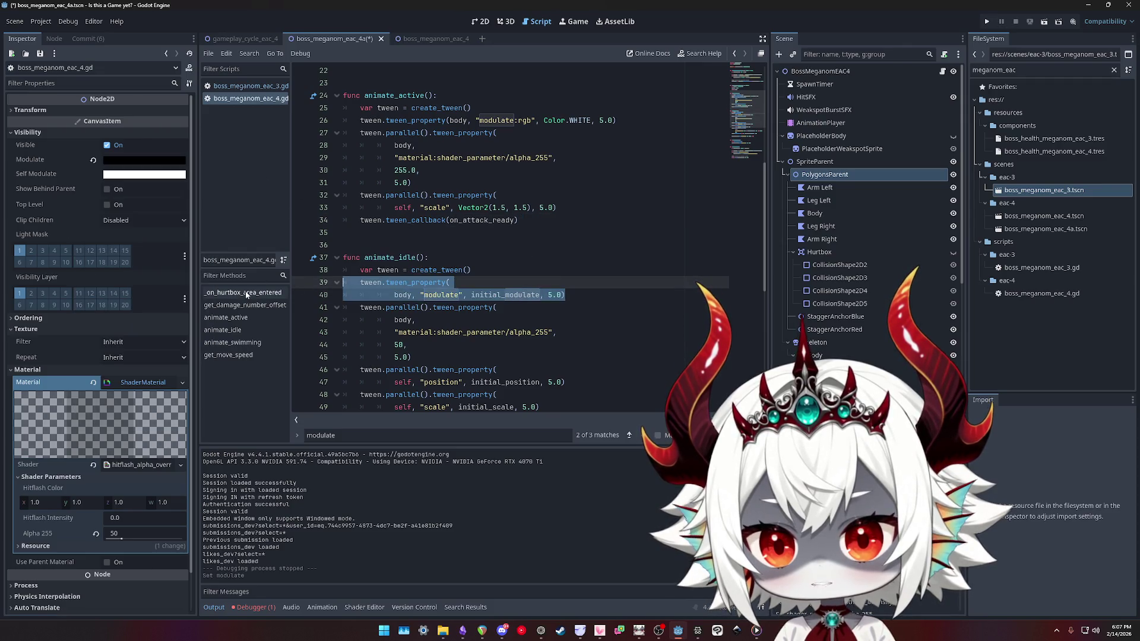
{"action": "key", "text": "BackSpace"}
{"action": "double_click", "coordinate": [401, 283]}
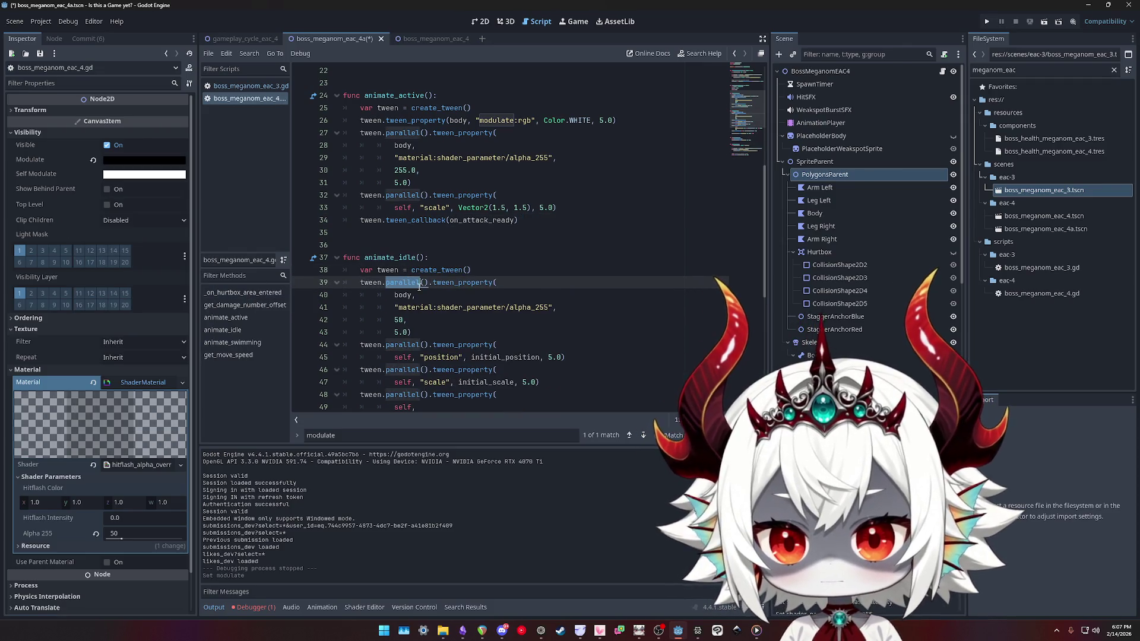
{"action": "key", "text": "BackSpace"}
{"action": "key", "text": "BackSpace"}
{"action": "left_click", "coordinate": [519, 246]}
{"action": "key", "text": "ctrl+s"}
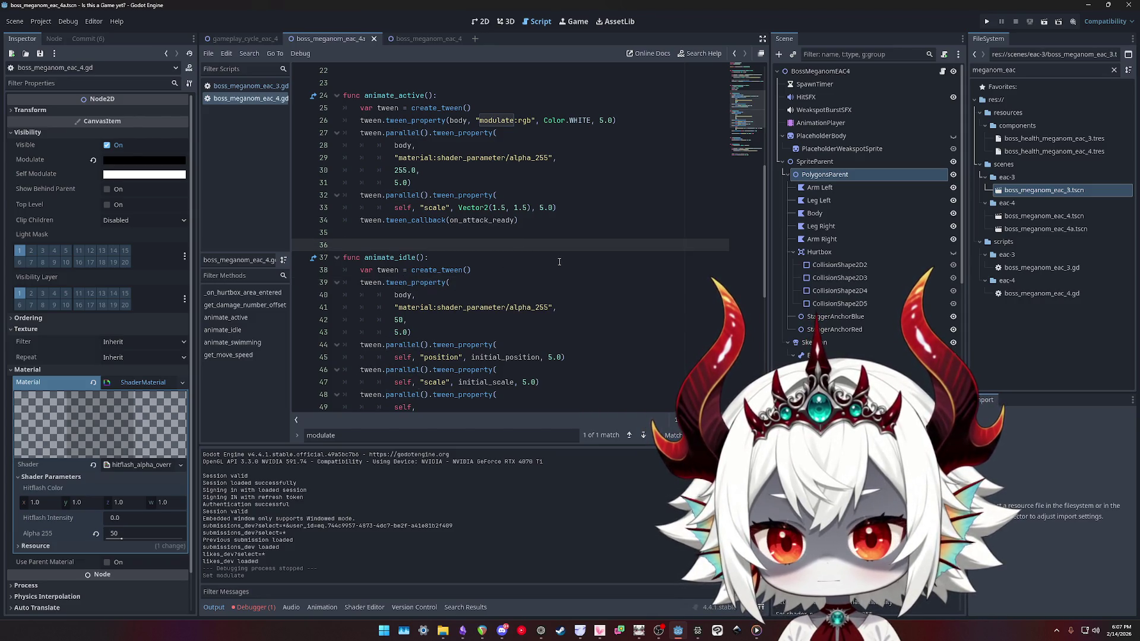
Restore the modulate tween as 'modulate:rgb' on line 40 and rerun the game
{"action": "key", "text": "ctrl+z"}
{"action": "key", "text": "ctrl+z"}
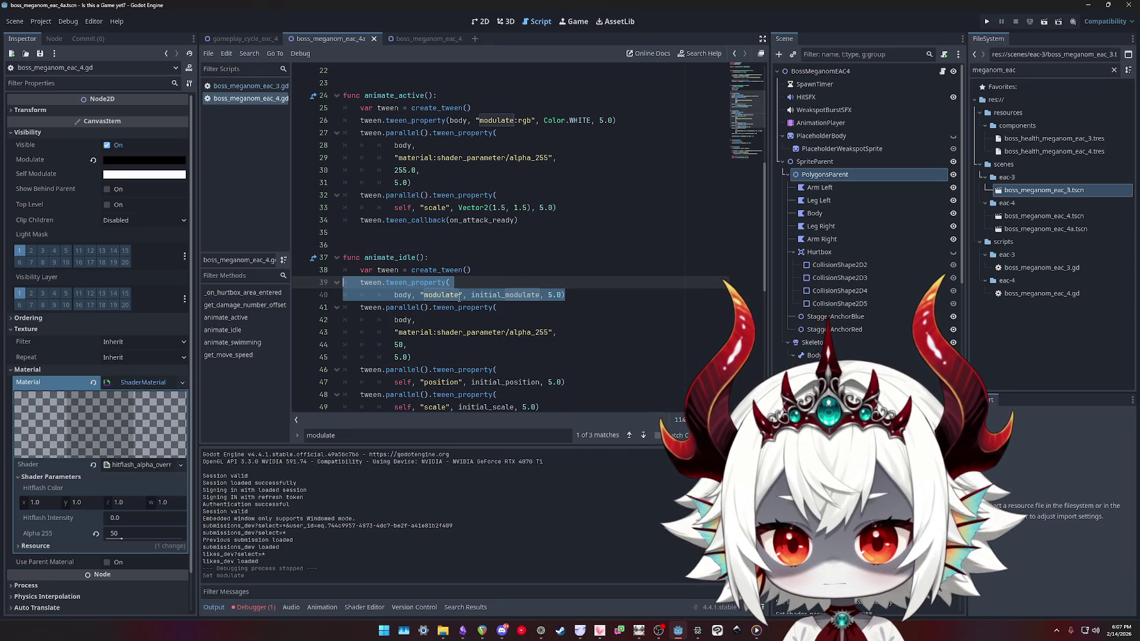
{"action": "left_click", "coordinate": [459, 295]}
{"action": "type", "text": ":rgb"}
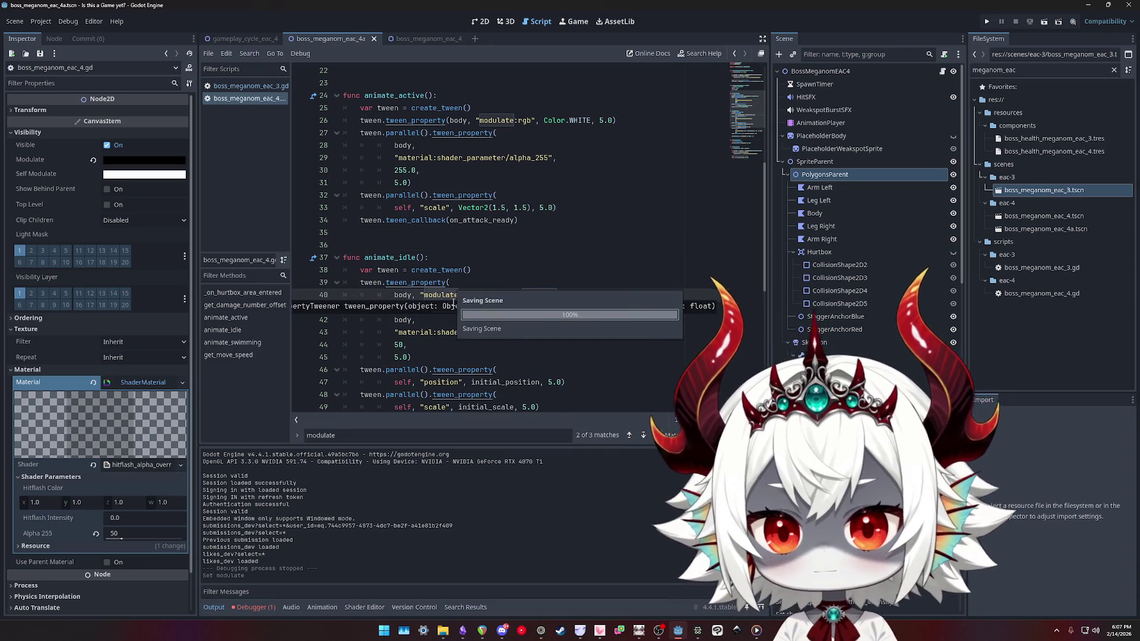
{"action": "key", "text": "F5"}
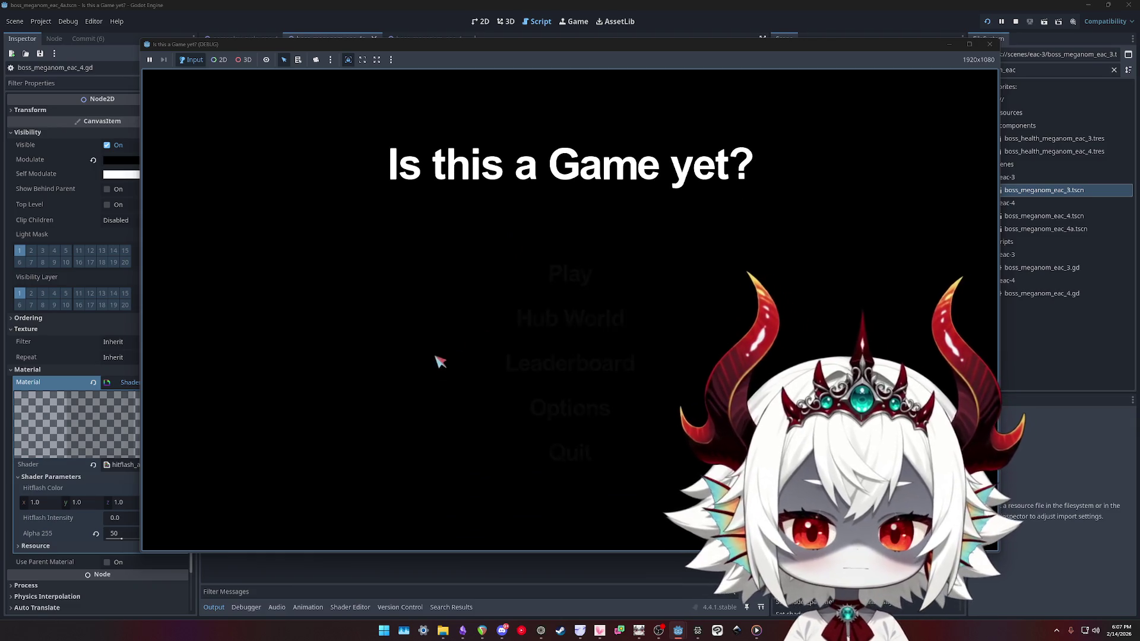
Dismiss the welcome popup, start the boss level, then stop the game
{"action": "left_click", "coordinate": [570, 442]}
{"action": "left_click", "coordinate": [575, 289]}
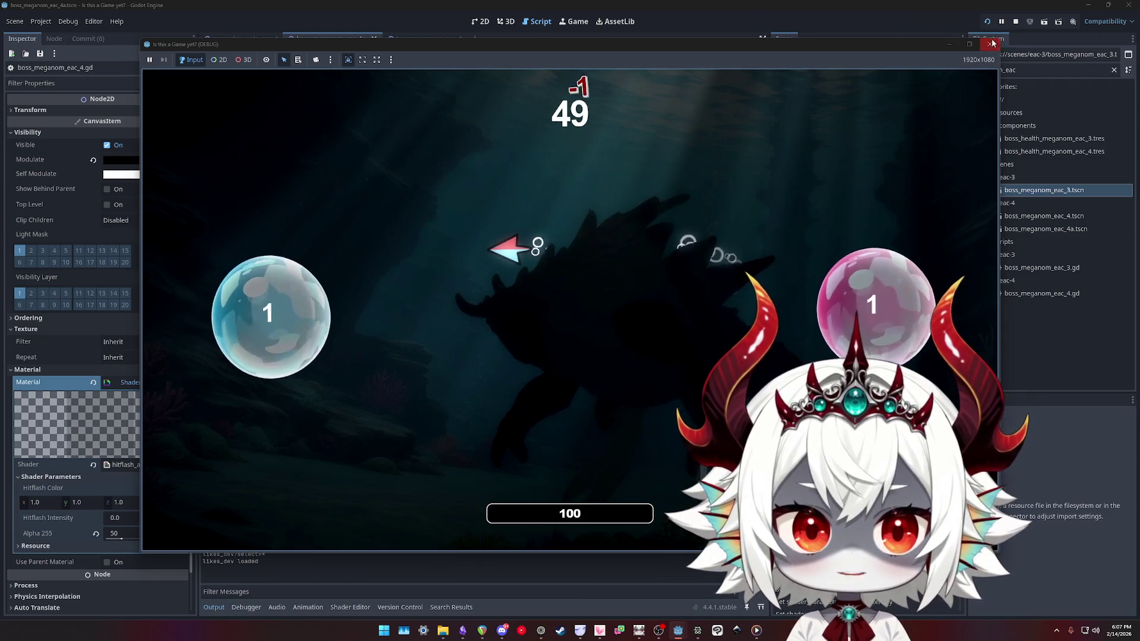
{"action": "key", "text": "F8"}
{"action": "scroll", "coordinate": [368, 134], "scroll_direction": "up", "scroll_amount": 20}
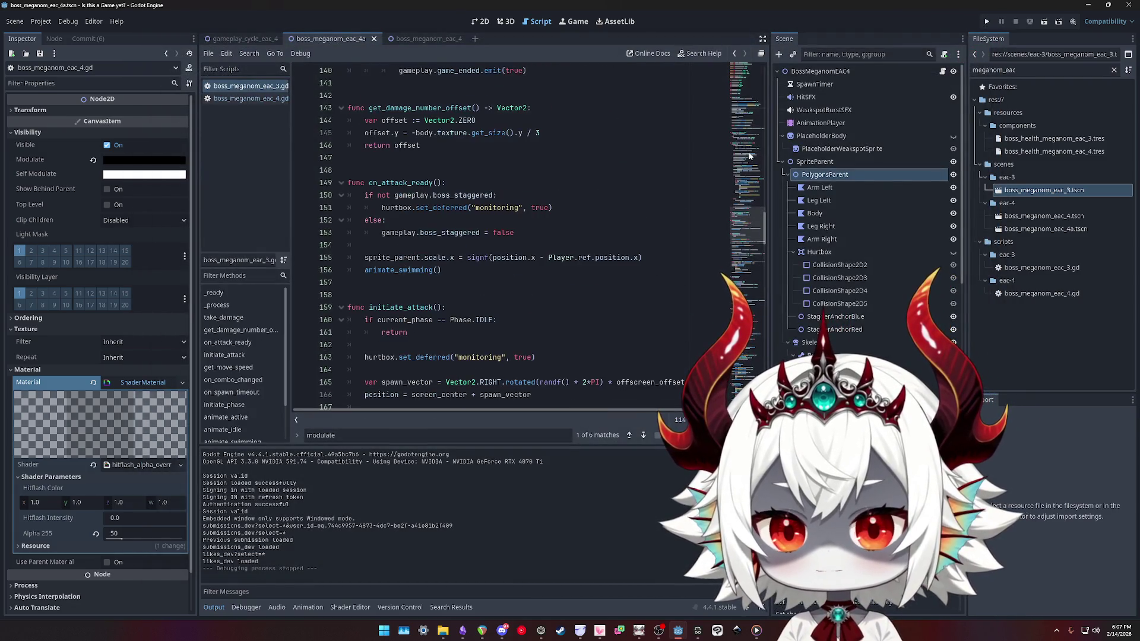
Select the hitflash_intensity shader line 63, then switch to boss_meganom_eac_4.gd
{"action": "scroll", "coordinate": [464, 215], "scroll_direction": "down", "scroll_amount": 13}
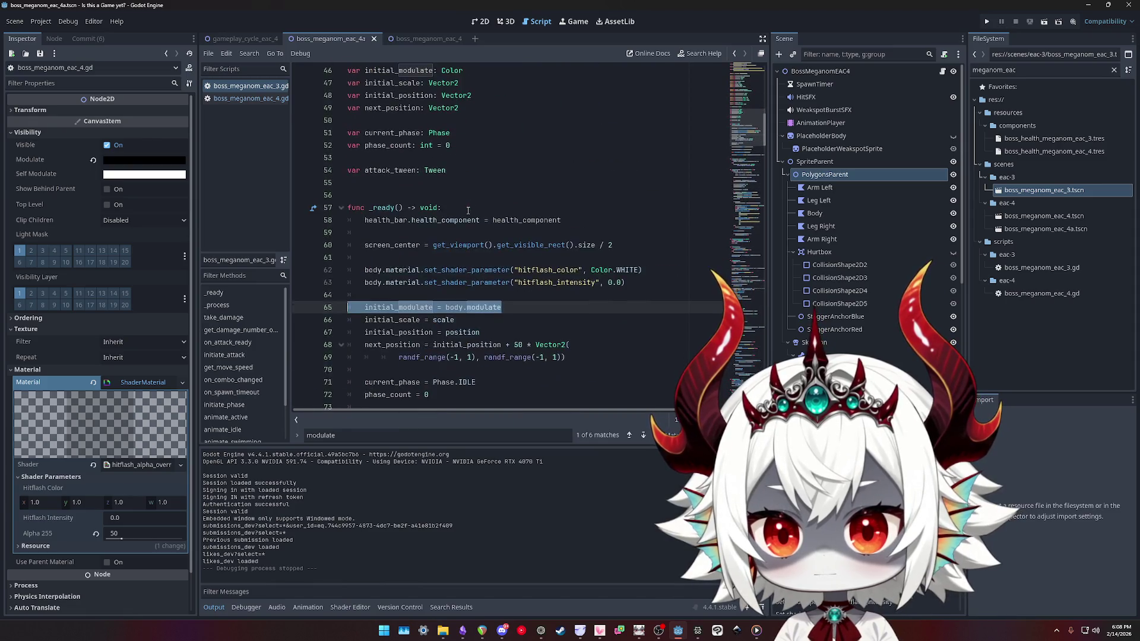
{"action": "scroll", "coordinate": [441, 195], "scroll_direction": "up", "scroll_amount": 1}
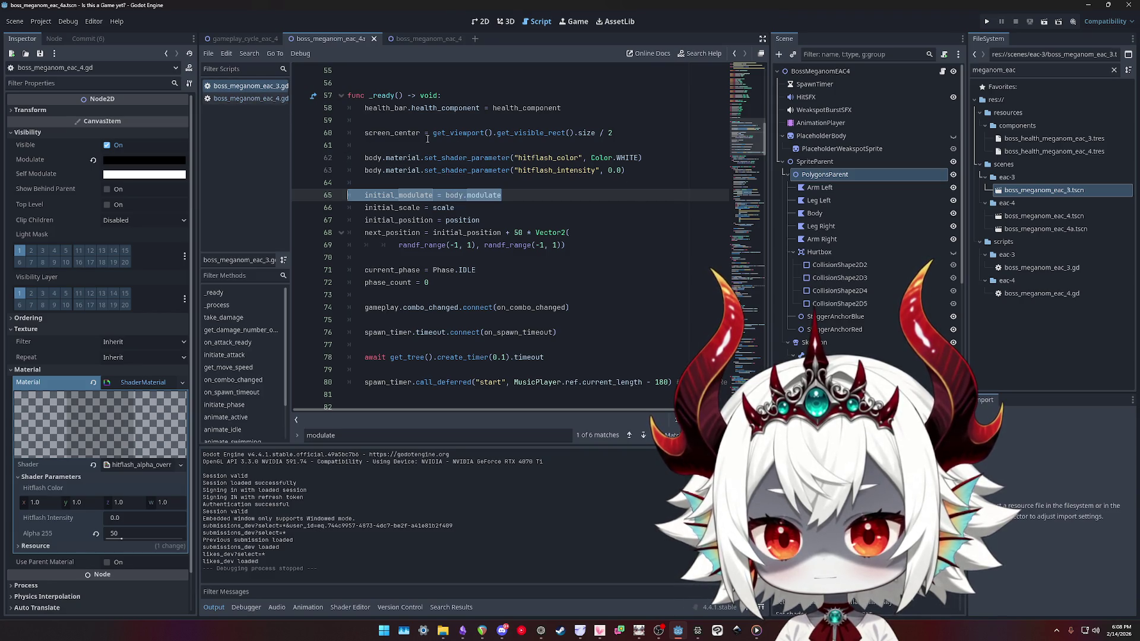
{"action": "triple_click", "coordinate": [588, 172]}
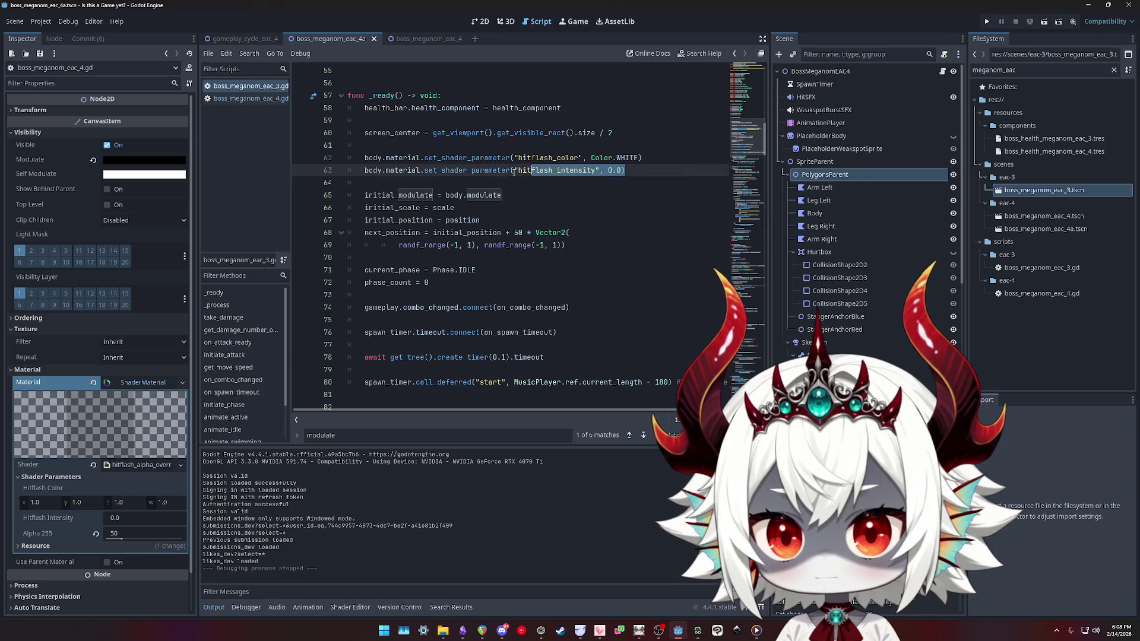
{"action": "left_click", "coordinate": [250, 98]}
{"action": "scroll", "coordinate": [490, 230], "scroll_direction": "up", "scroll_amount": 7}
Add a _ready() function below the animation_player export that calls super.ready()
{"action": "left_click", "coordinate": [510, 135]}
{"action": "key", "text": "Return"}
{"action": "key", "text": "Return"}
{"action": "key", "text": "Up"}
{"action": "key", "text": "Up"}
{"action": "key", "text": "Return"}
{"action": "type", "text": "func _ready"}
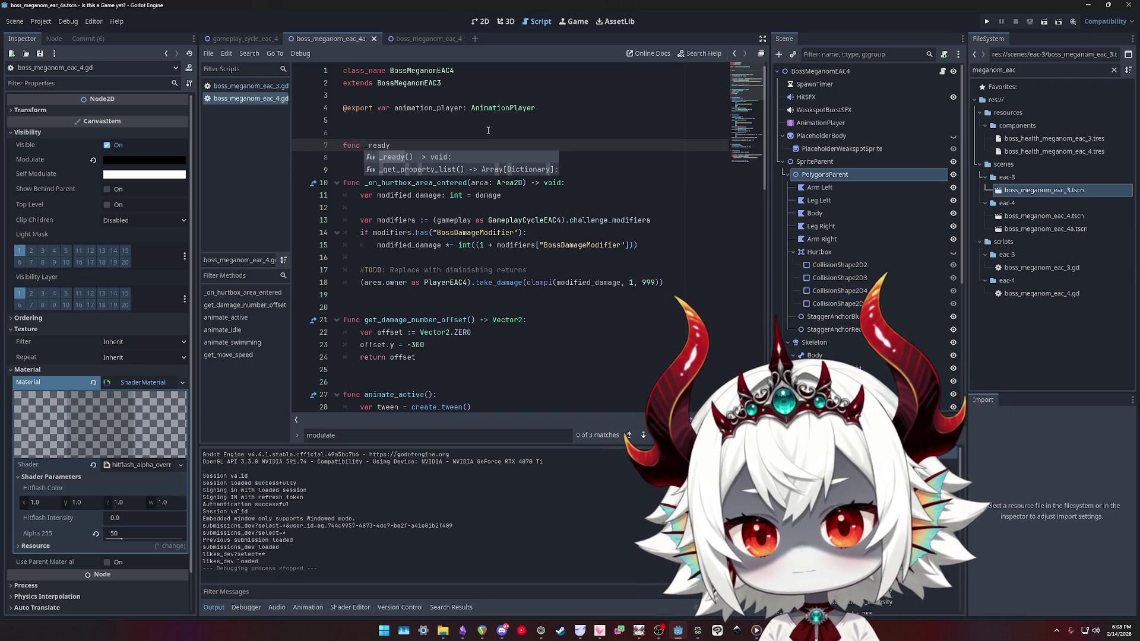
{"action": "key", "text": "Return"}
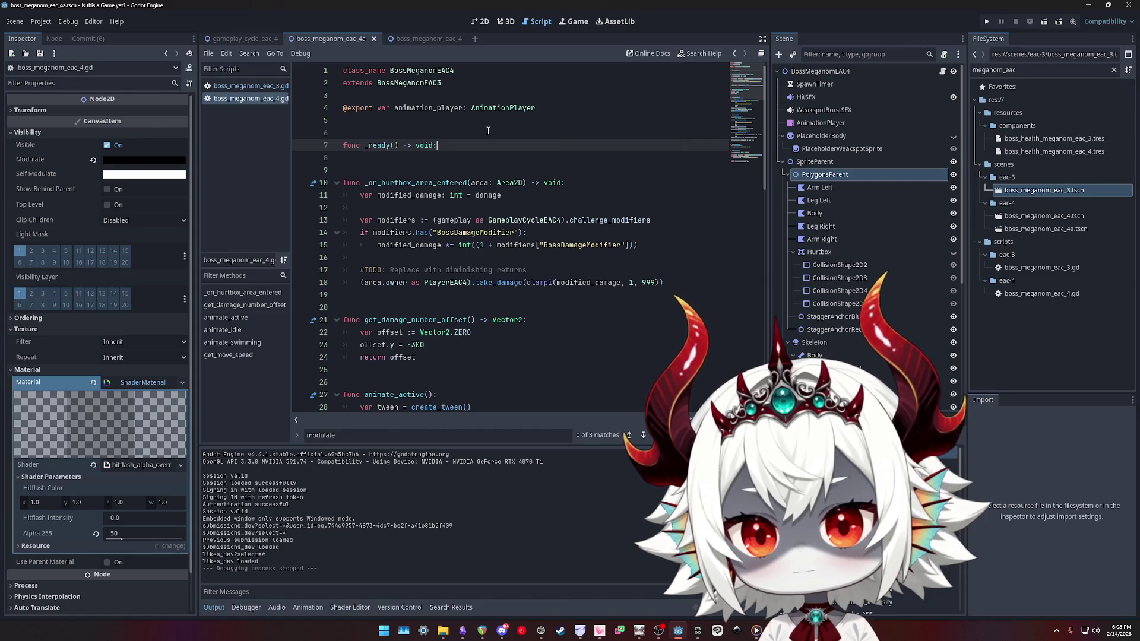
{"action": "key", "text": "Return"}
{"action": "type", "text": "r.rea"}
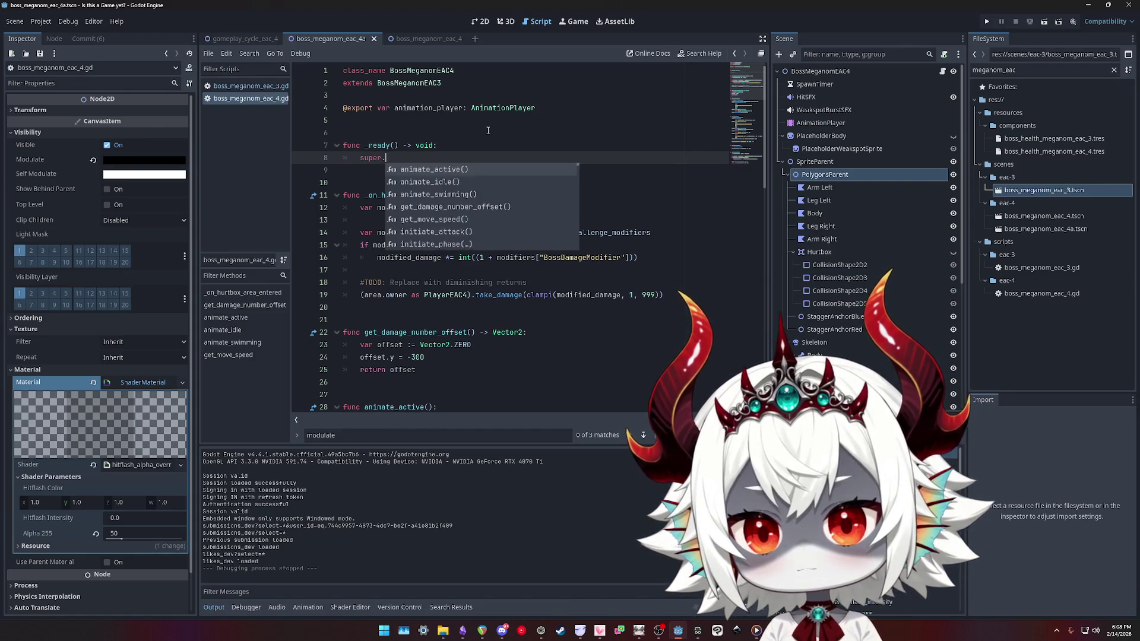
{"action": "key", "text": "Return"}
{"action": "key", "text": "Return"}
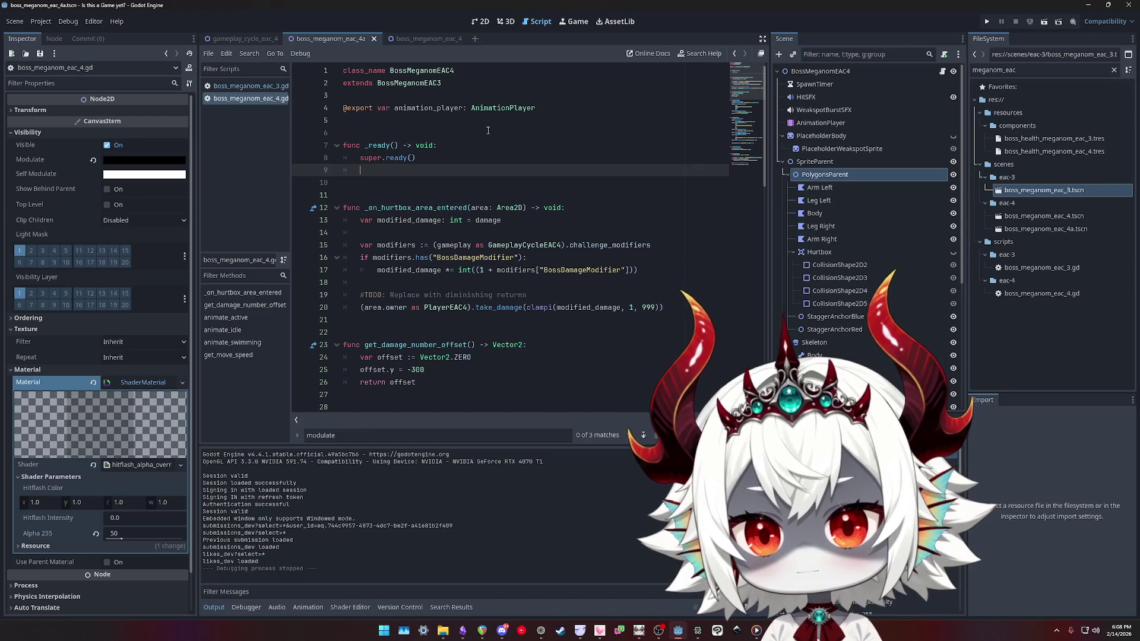
Paste the set_shader_parameter line above super.ready(), change it to alpha_255, and save
{"action": "type", "text": "body.material.set_shader_parameter(\"hitflash_intensity\", 0.0)"}
{"action": "key", "text": "alt+Up"}
{"action": "key", "text": "shift+Tab"}
{"action": "key", "text": "Left"}
{"action": "key", "text": "Left"}
{"action": "key", "text": "Left"}
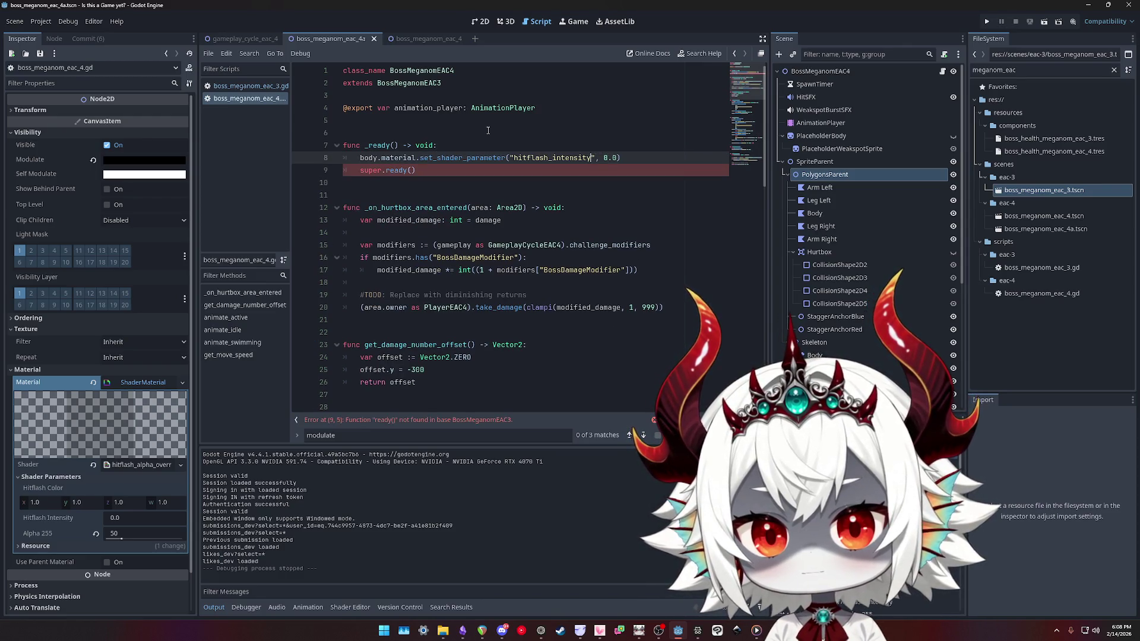
{"action": "key", "text": "ctrl+shift+Left"}
{"action": "type", "text": "alpha"}
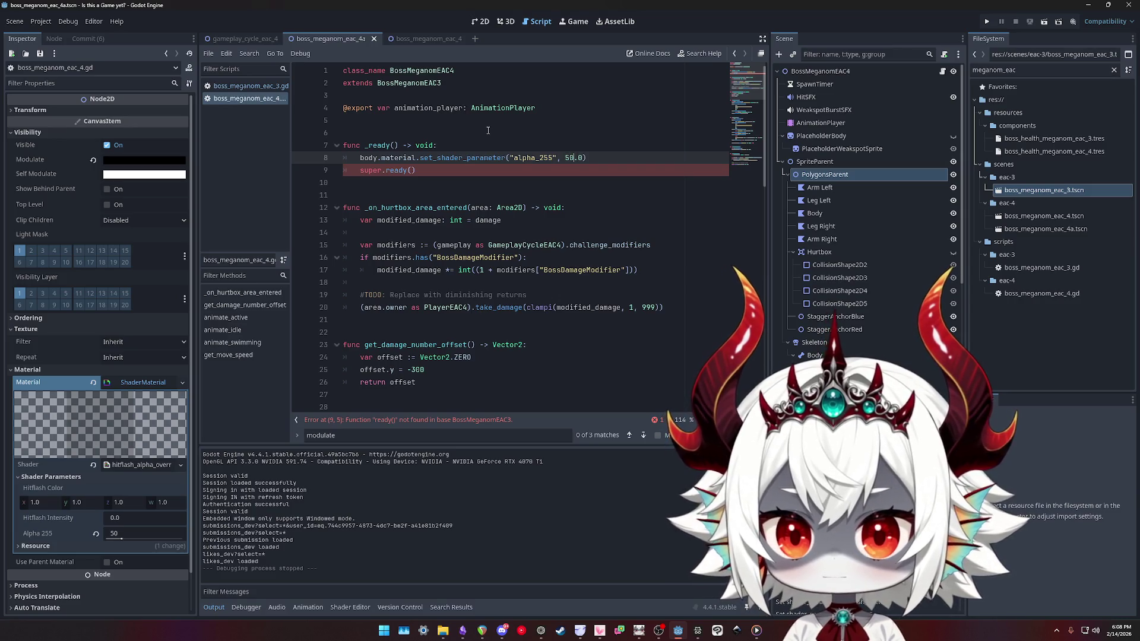
{"action": "key", "text": "ctrl+s"}
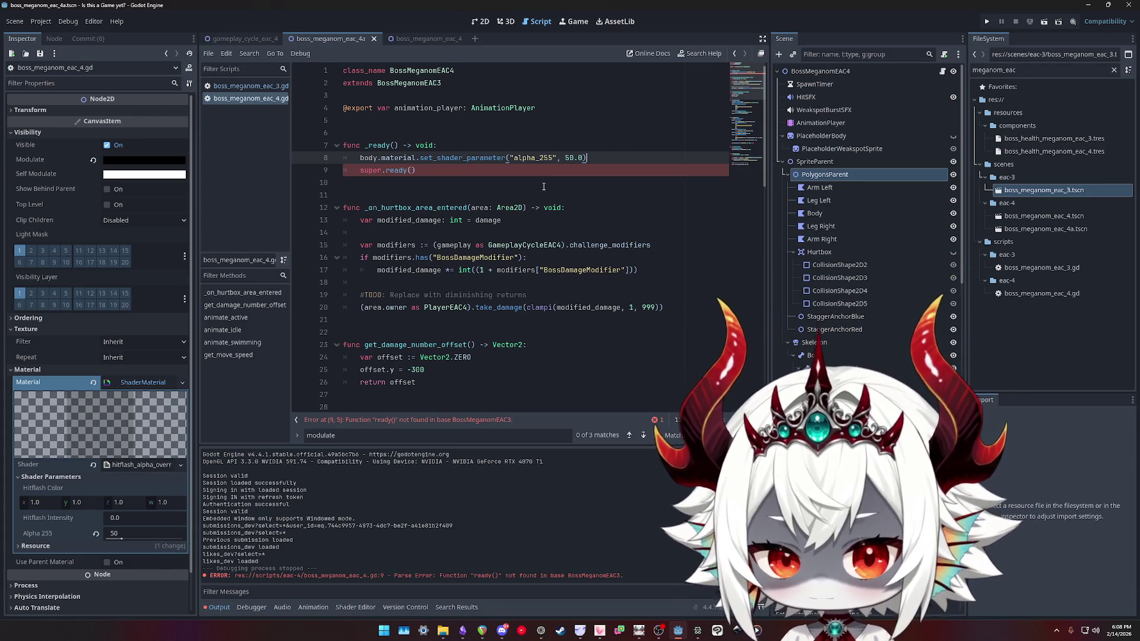
Correct line 9's call to super._ready() and run the project
{"action": "left_click", "coordinate": [431, 171]}
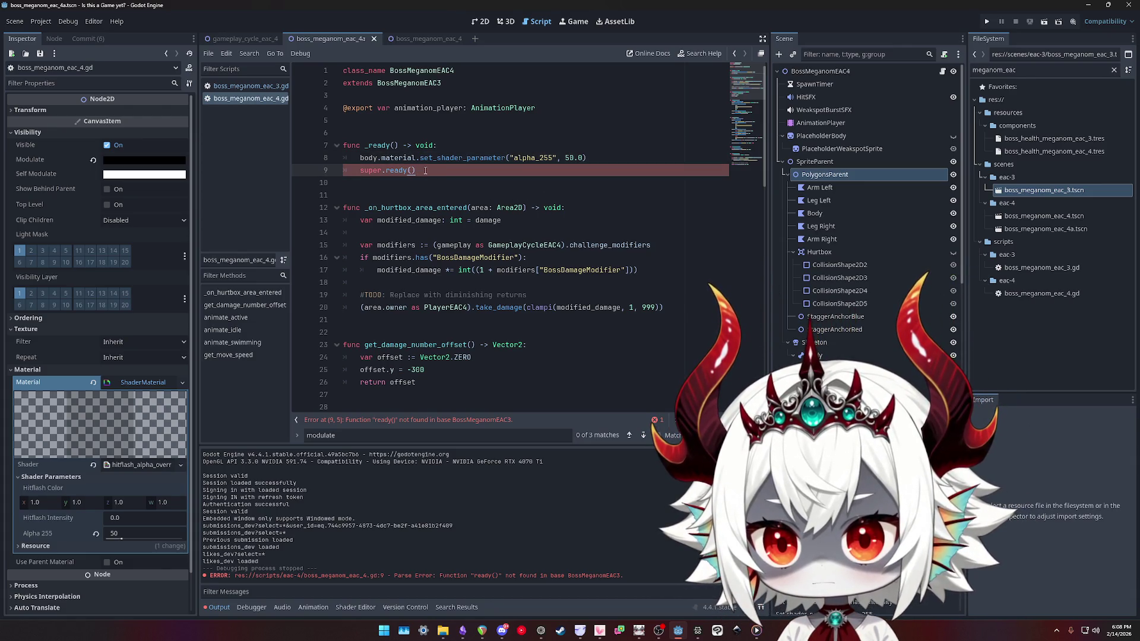
{"action": "type", "text": "_"}
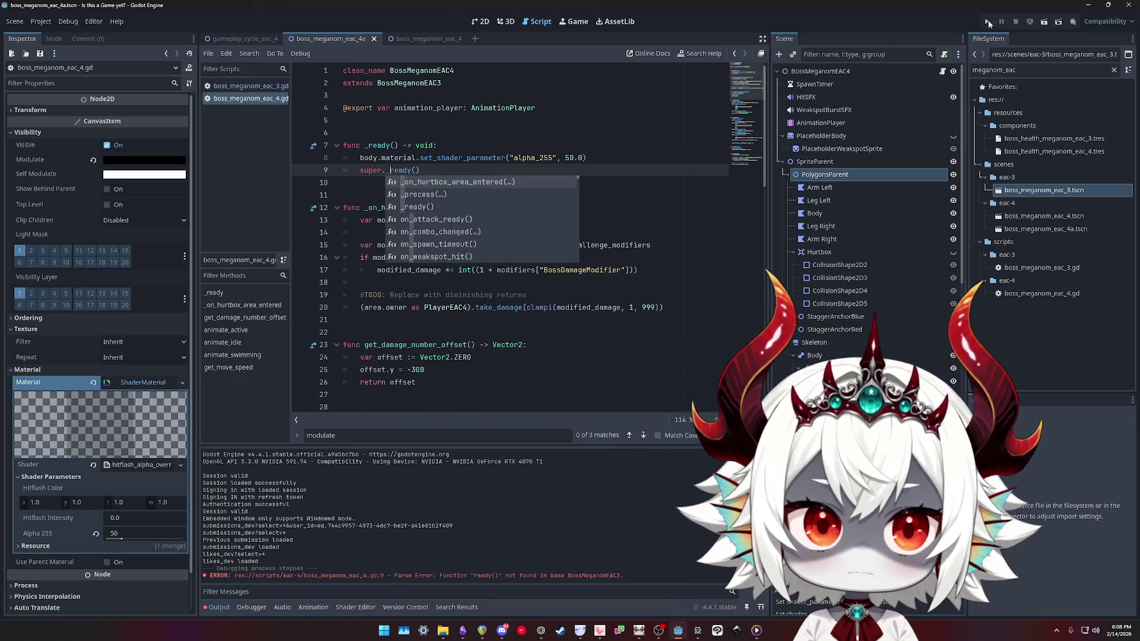
{"action": "left_click", "coordinate": [988, 21]}
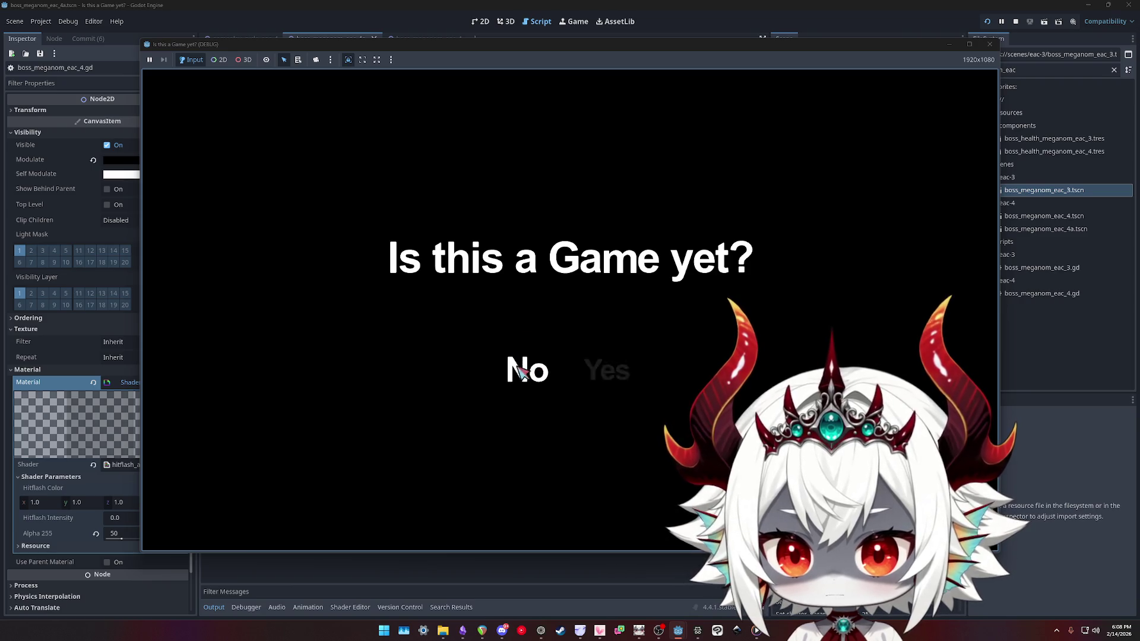
Answer No, dismiss Welcome, pop a couple of bubbles, then stop the game
{"action": "left_click", "coordinate": [520, 371]}
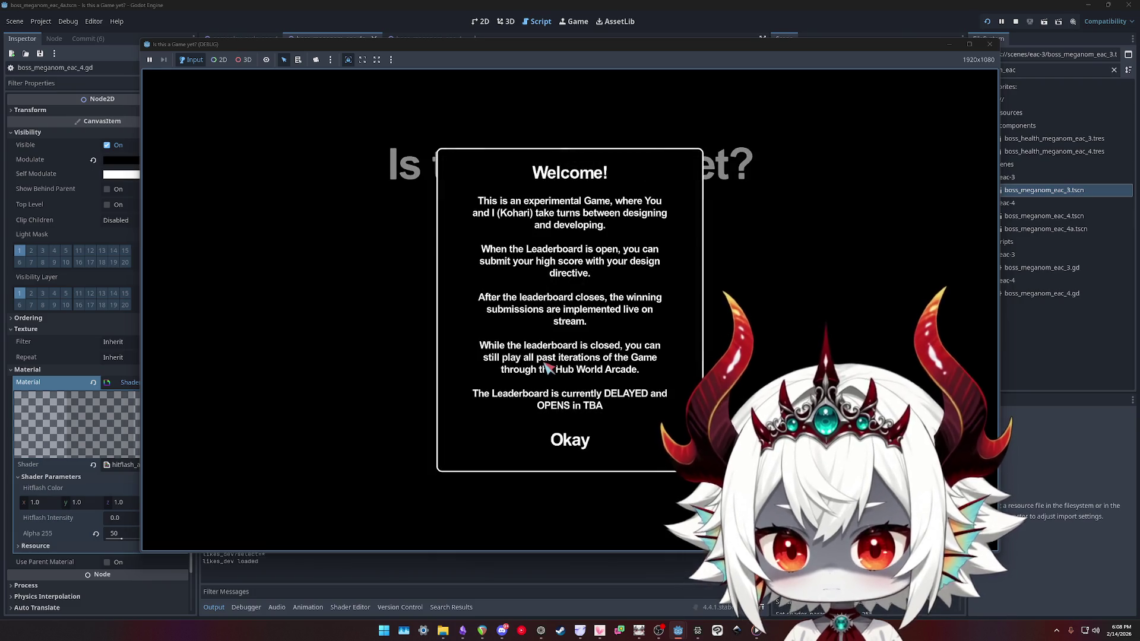
{"action": "left_click", "coordinate": [579, 444]}
{"action": "left_click", "coordinate": [585, 285]}
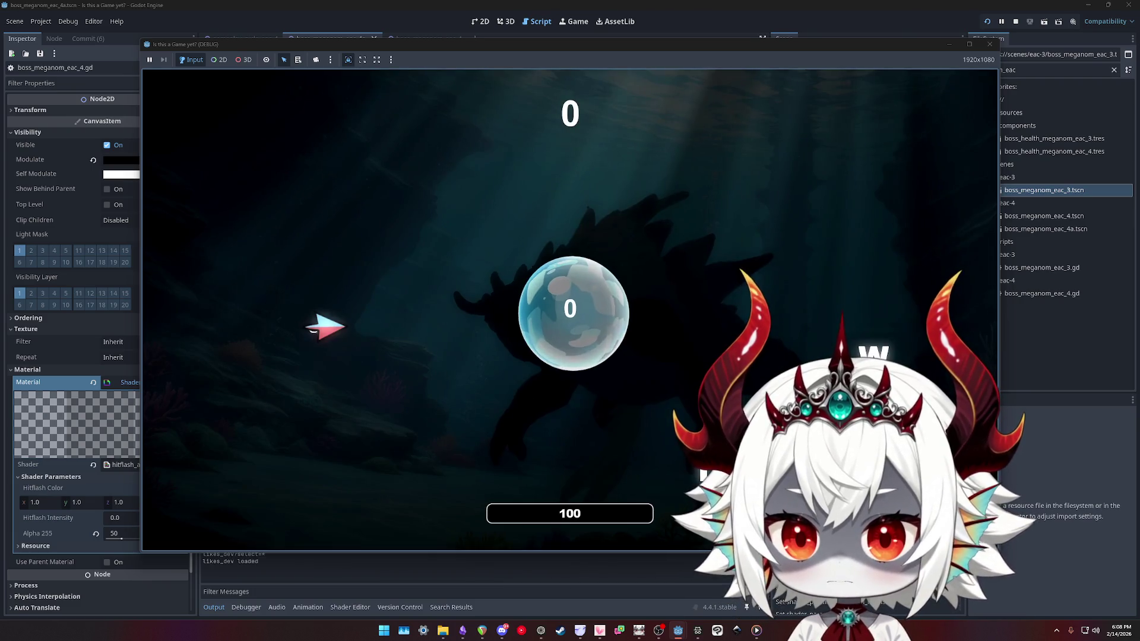
{"action": "left_click", "coordinate": [569, 309]}
{"action": "left_click", "coordinate": [297, 261]}
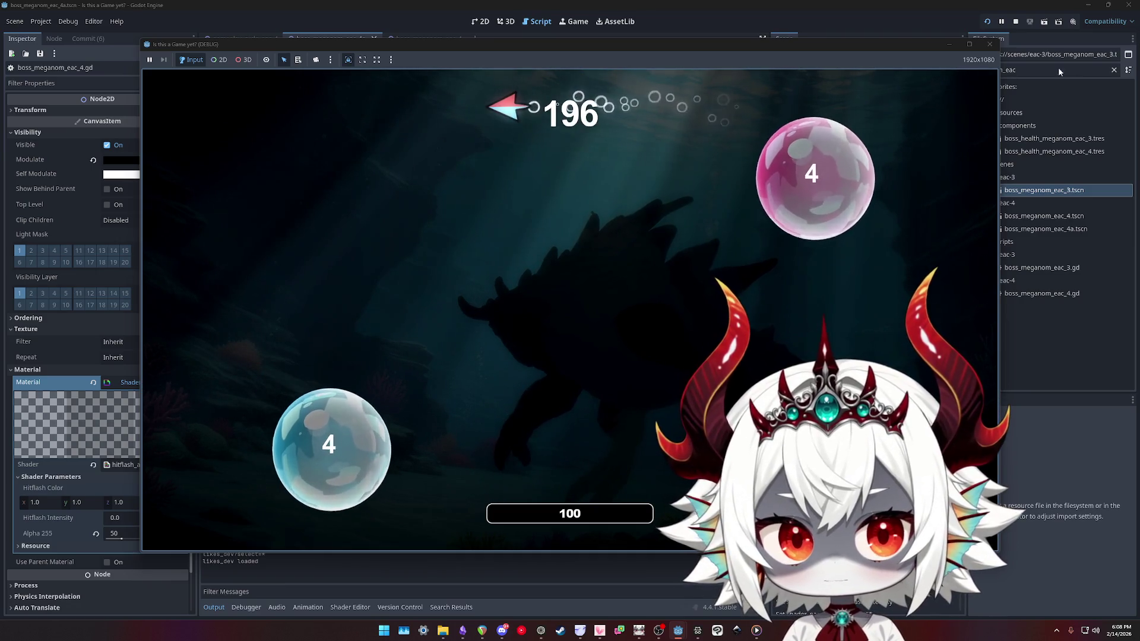
{"action": "key", "text": "F8"}
{"action": "left_click", "coordinate": [478, 158]}
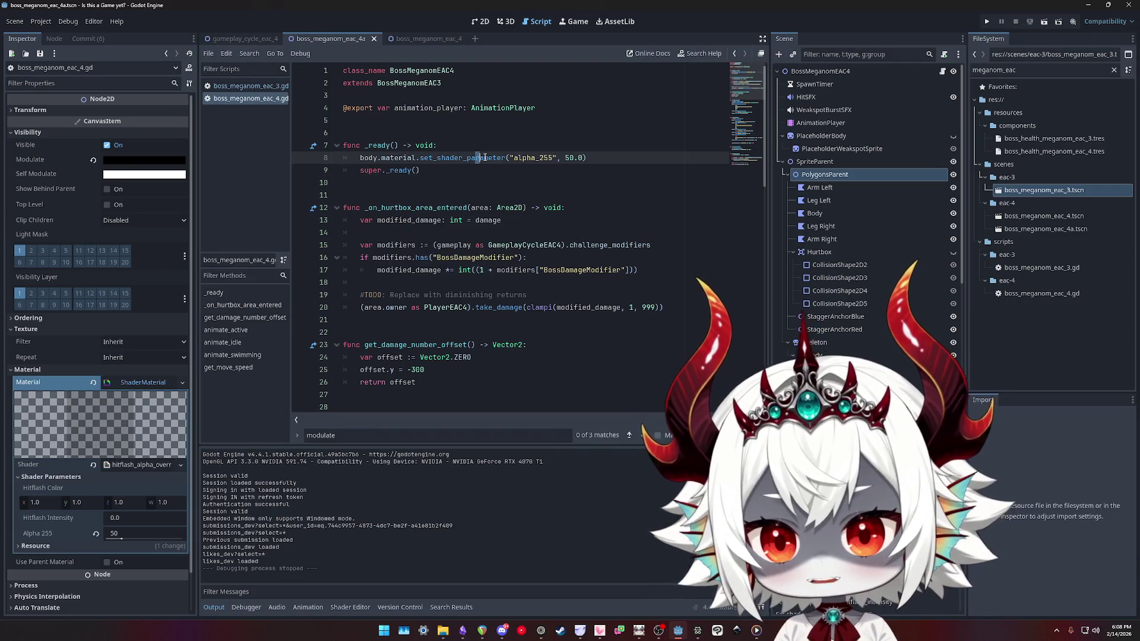
Move super._ready() above the alpha_255 line, then run and play a round before stopping
{"action": "key", "text": "alt+Down"}
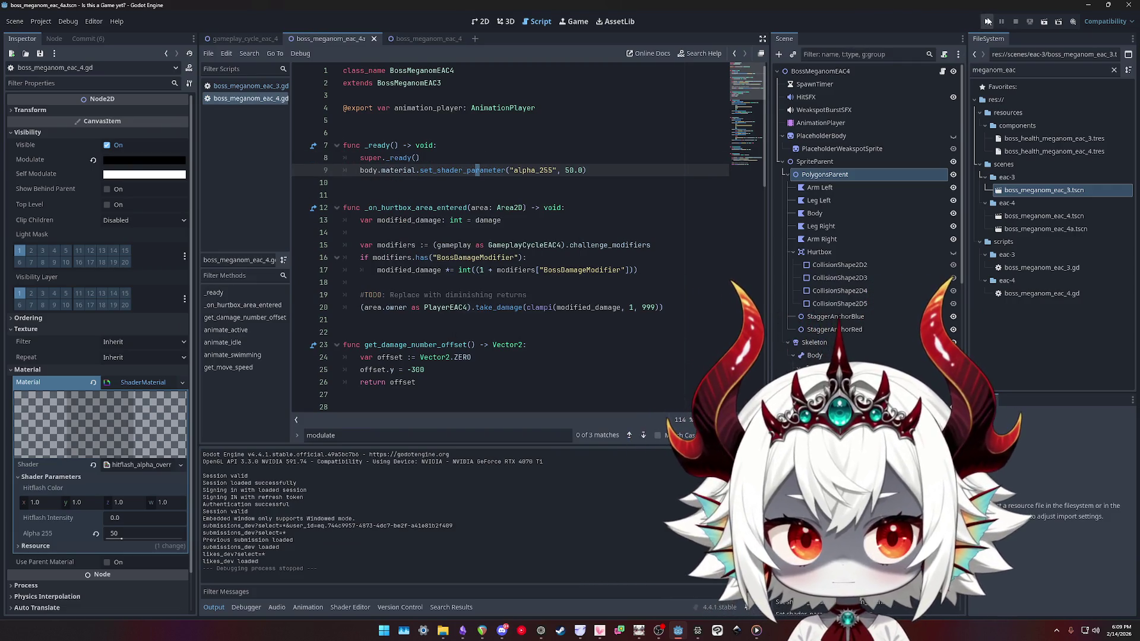
{"action": "key", "text": "F5"}
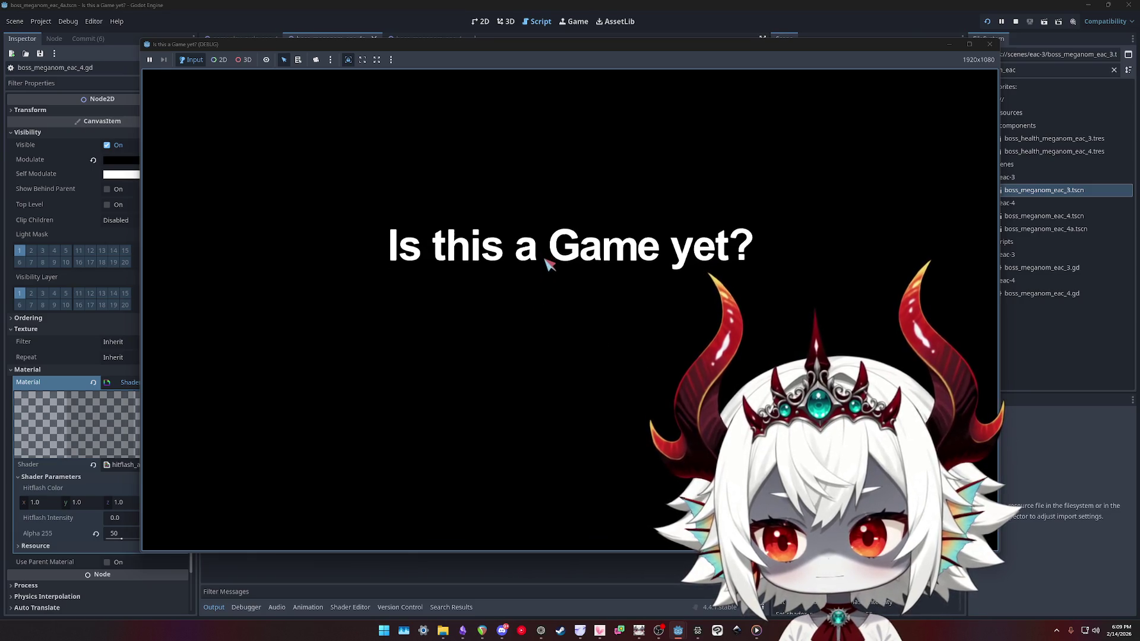
{"action": "left_click", "coordinate": [569, 436]}
{"action": "left_click", "coordinate": [564, 373]}
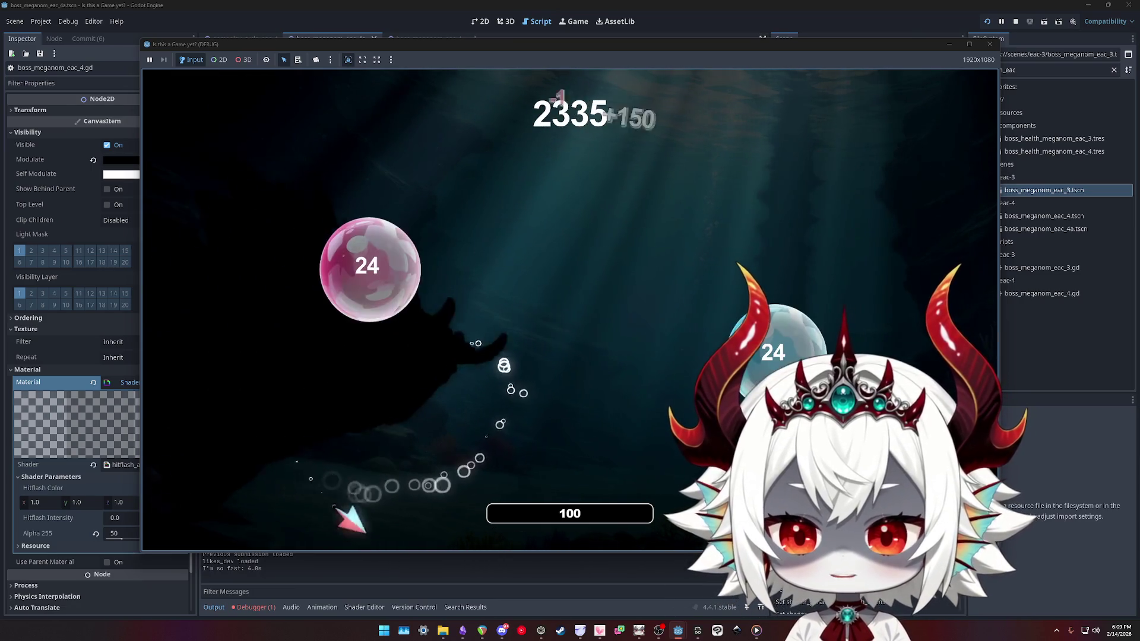
{"action": "left_click", "coordinate": [990, 44]}
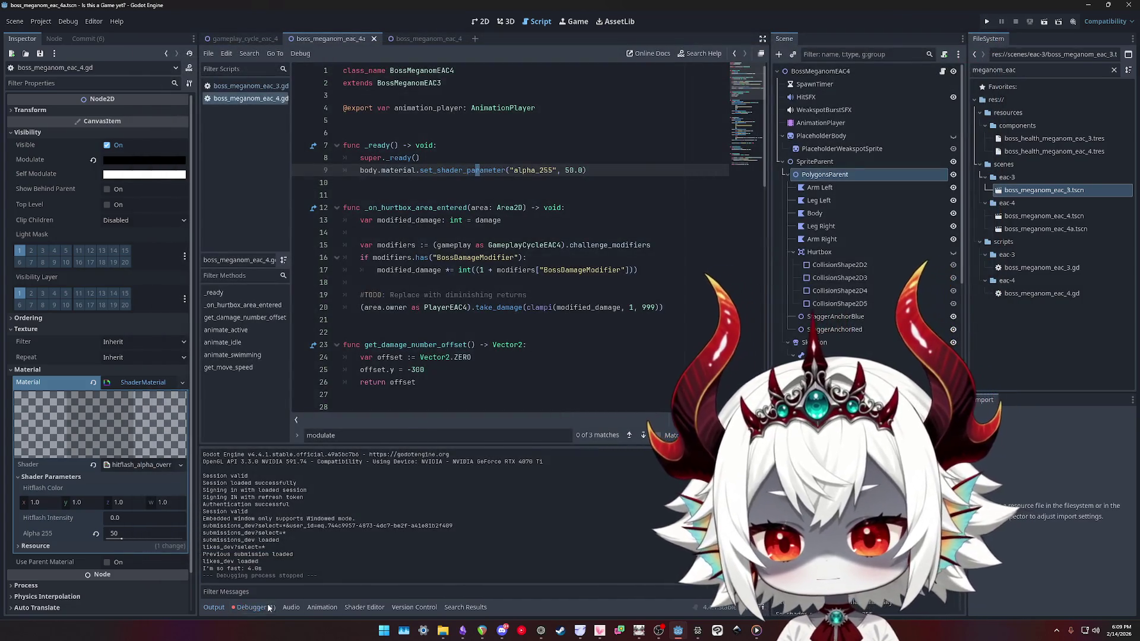
Check the runtime errors, search for 'modulate', and delete animate_active's modulate:rgb tween
{"action": "left_click", "coordinate": [263, 452]}
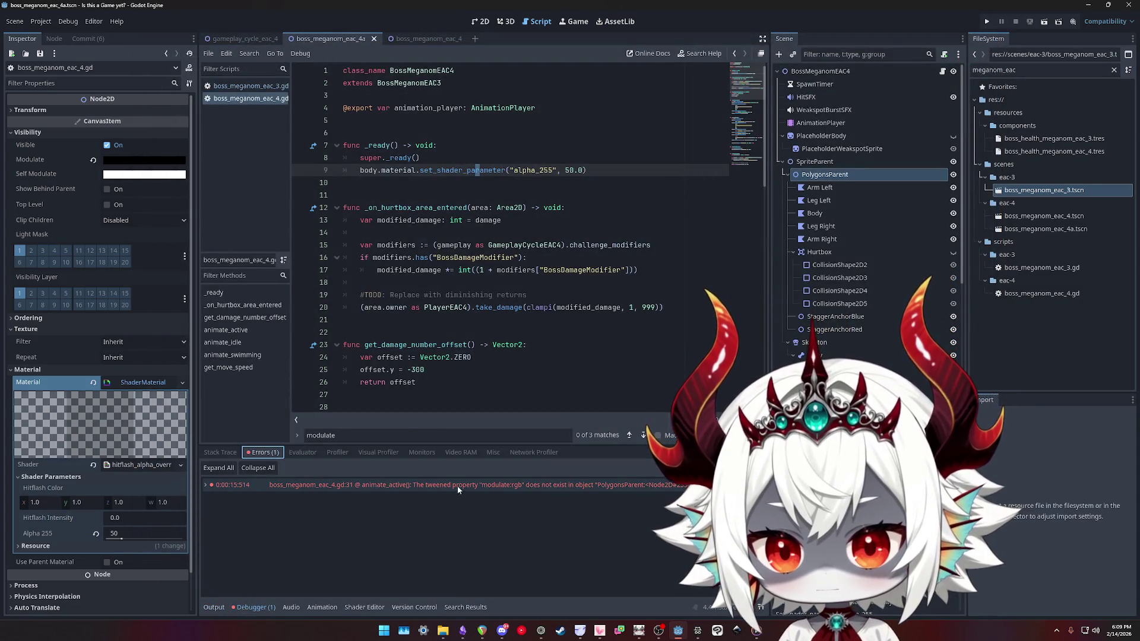
{"action": "mouse_move", "coordinate": [465, 486]}
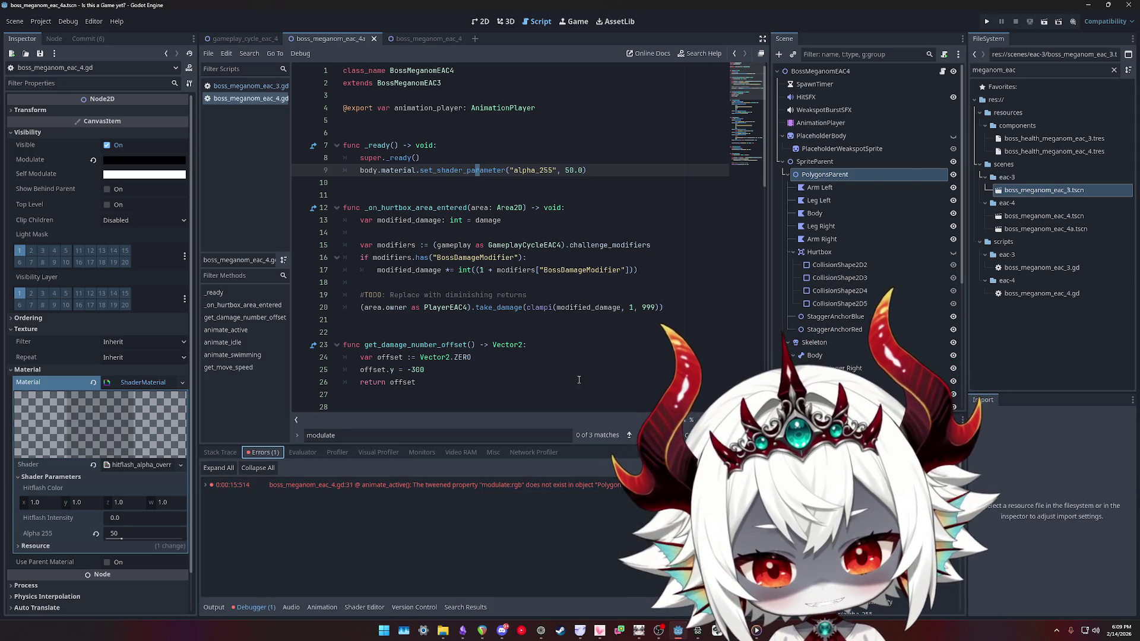
{"action": "left_click", "coordinate": [596, 186]}
{"action": "key", "text": "ctrl+f"}
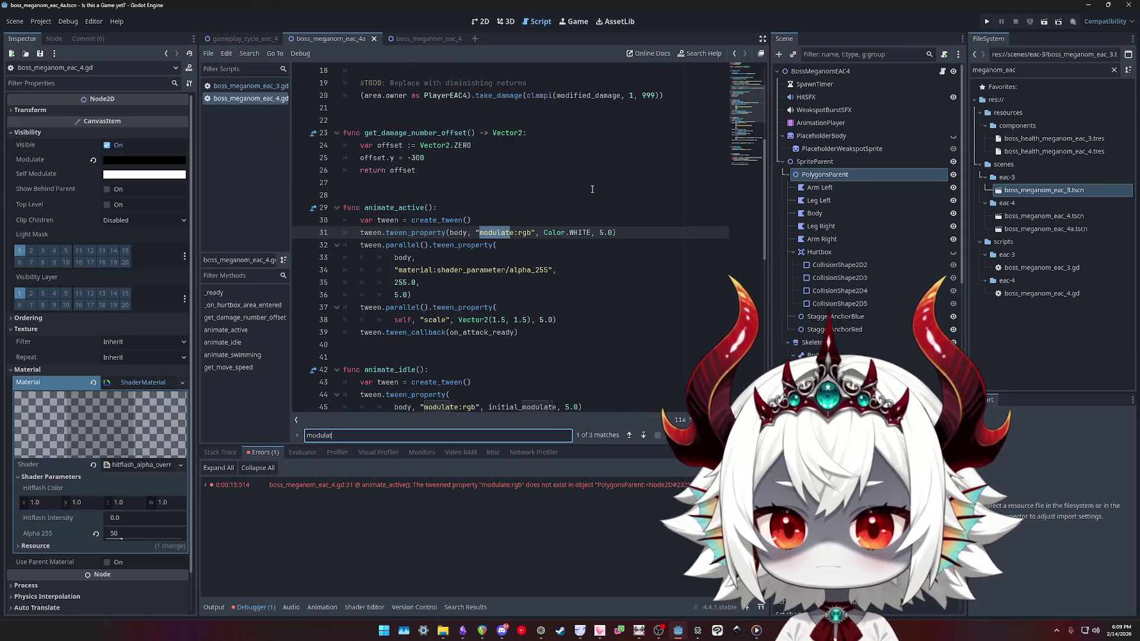
{"action": "scroll", "coordinate": [592, 189], "scroll_direction": "down", "scroll_amount": 2}
{"action": "left_click", "coordinate": [649, 162]}
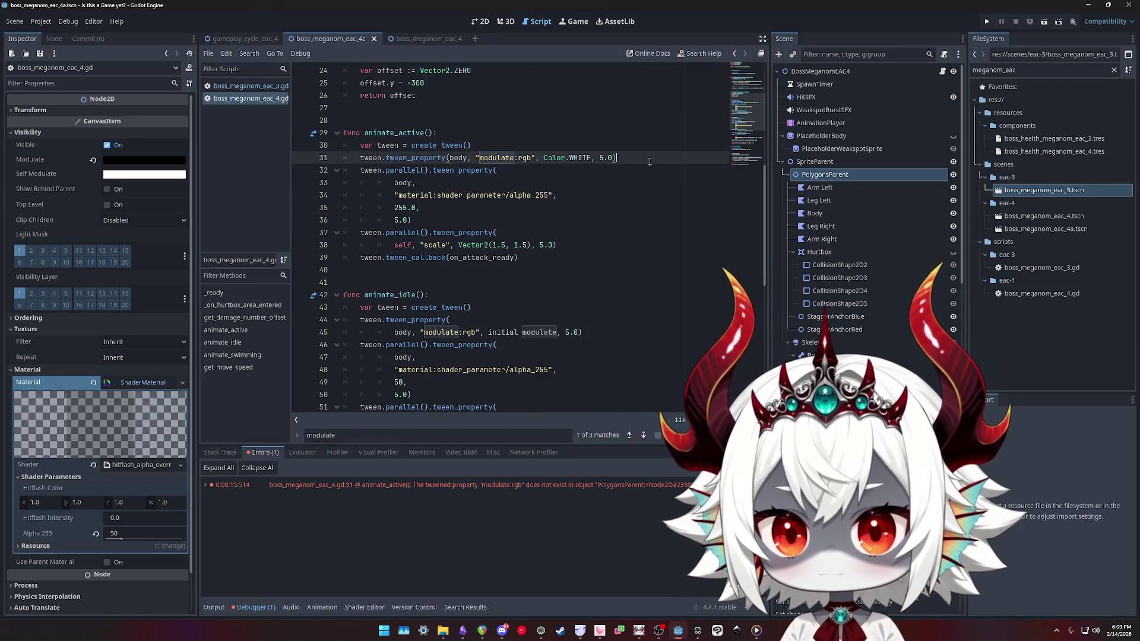
{"action": "key", "text": "ctrl+shift+k"}
Delete animate_idle's modulate:rgb tween, remove the leading parallel() calls, and save the script
{"action": "left_click", "coordinate": [600, 320]}
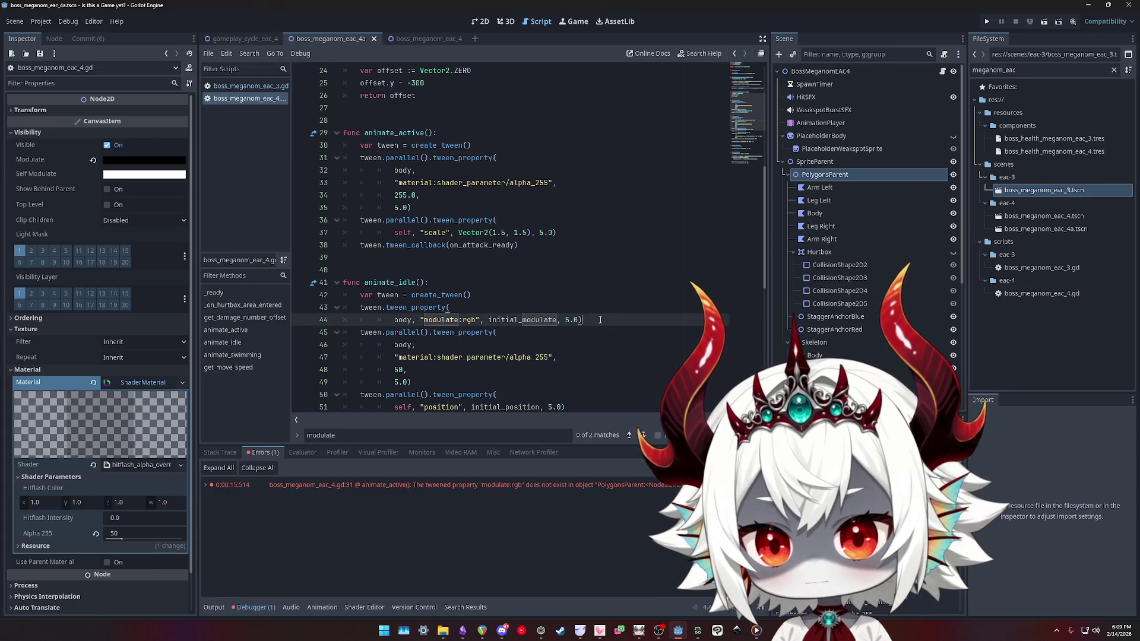
{"action": "key", "text": "Up"}
{"action": "key", "text": "Down"}
{"action": "key", "text": "ctrl+shift+k"}
{"action": "left_click", "coordinate": [387, 307]}
{"action": "type", "text": "()."}
{"action": "key", "text": "Delete"}
{"action": "key", "text": "Delete"}
{"action": "key", "text": "Delete"}
{"action": "double_click", "coordinate": [418, 158]}
{"action": "key", "text": "Delete"}
{"action": "key", "text": "ctrl+s"}
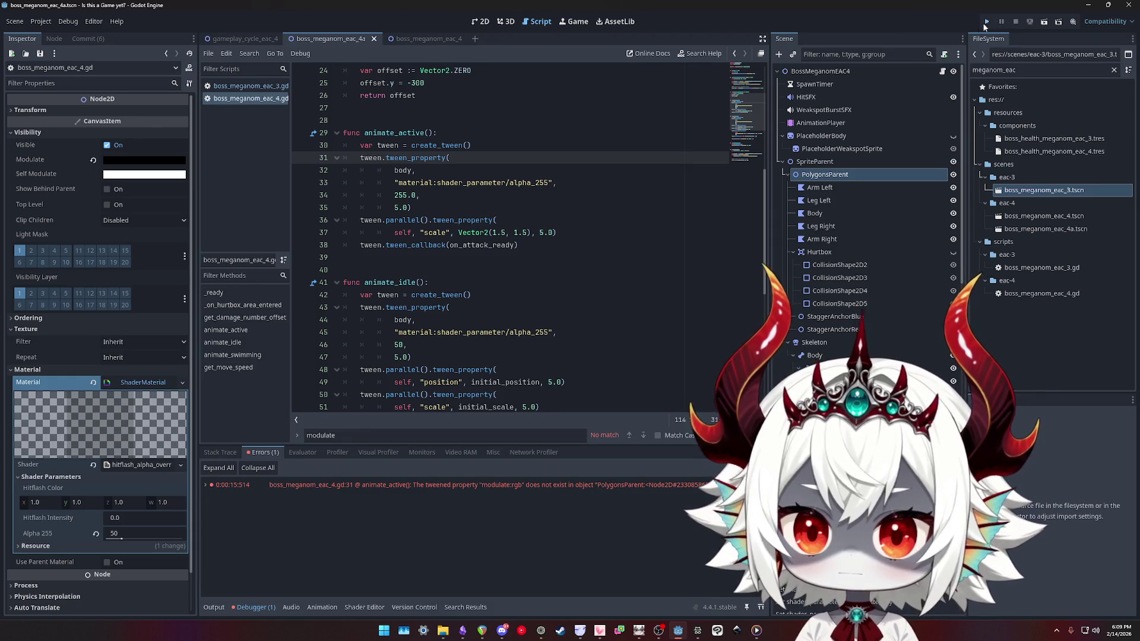
Run the game, pop bubbles for a round, then close it and save the boss scene
{"action": "left_click", "coordinate": [987, 23]}
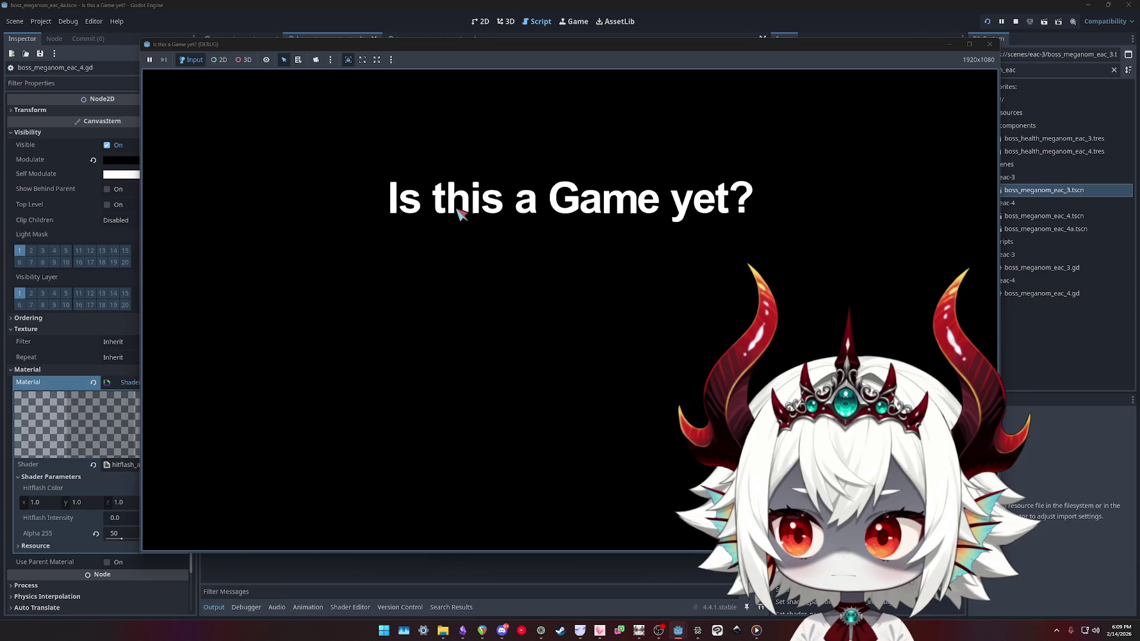
{"action": "left_click", "coordinate": [564, 274]}
{"action": "left_click", "coordinate": [570, 309]}
{"action": "left_click", "coordinate": [350, 466]}
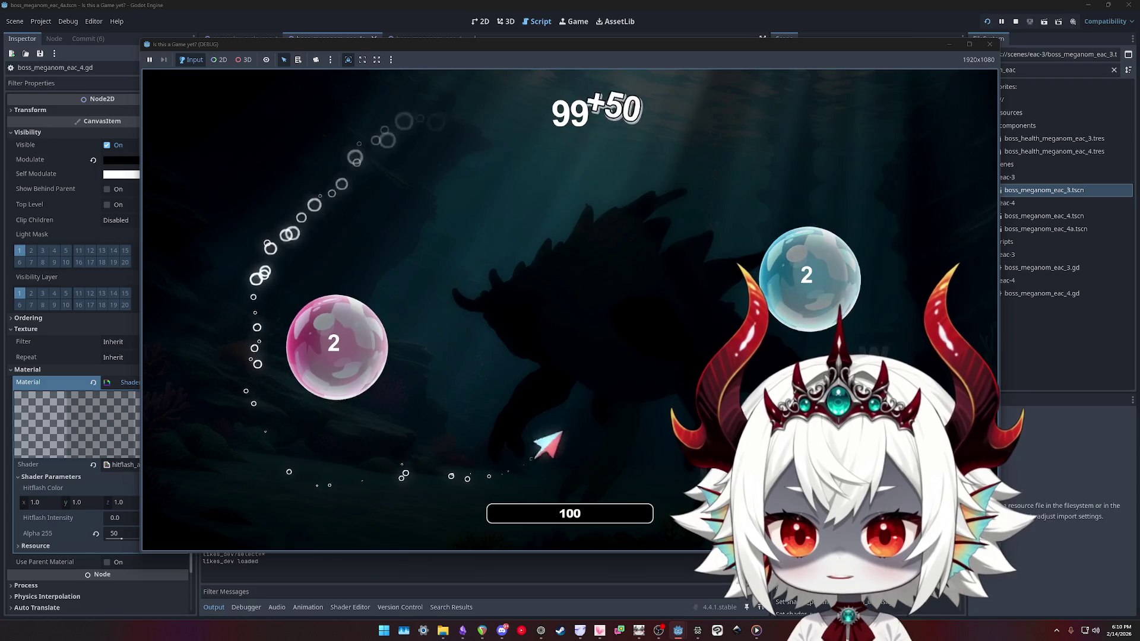
{"action": "left_click", "coordinate": [293, 339]}
{"action": "left_click", "coordinate": [469, 224]}
{"action": "left_click", "coordinate": [328, 458]}
{"action": "left_click", "coordinate": [437, 213]}
{"action": "left_click", "coordinate": [341, 394]}
{"action": "left_click", "coordinate": [388, 398]}
{"action": "left_click", "coordinate": [339, 242]}
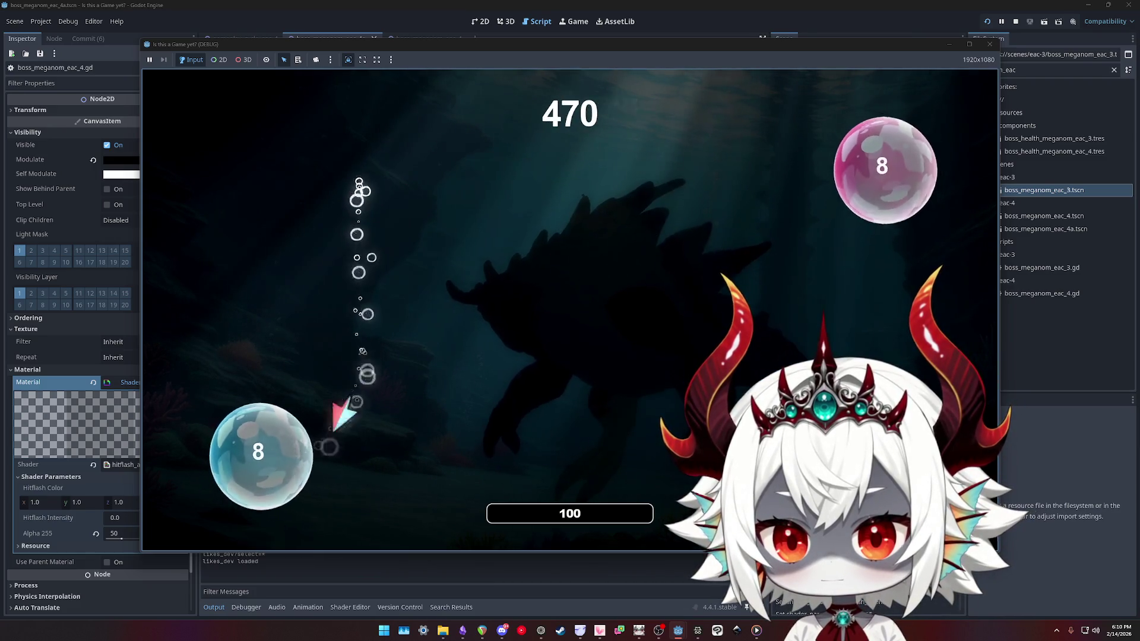
{"action": "left_click", "coordinate": [259, 453]}
{"action": "left_click", "coordinate": [445, 229]}
{"action": "left_click", "coordinate": [724, 159]}
{"action": "left_click", "coordinate": [412, 453]}
{"action": "left_click", "coordinate": [247, 382]}
{"action": "left_click", "coordinate": [290, 254]}
{"action": "left_click", "coordinate": [394, 335]}
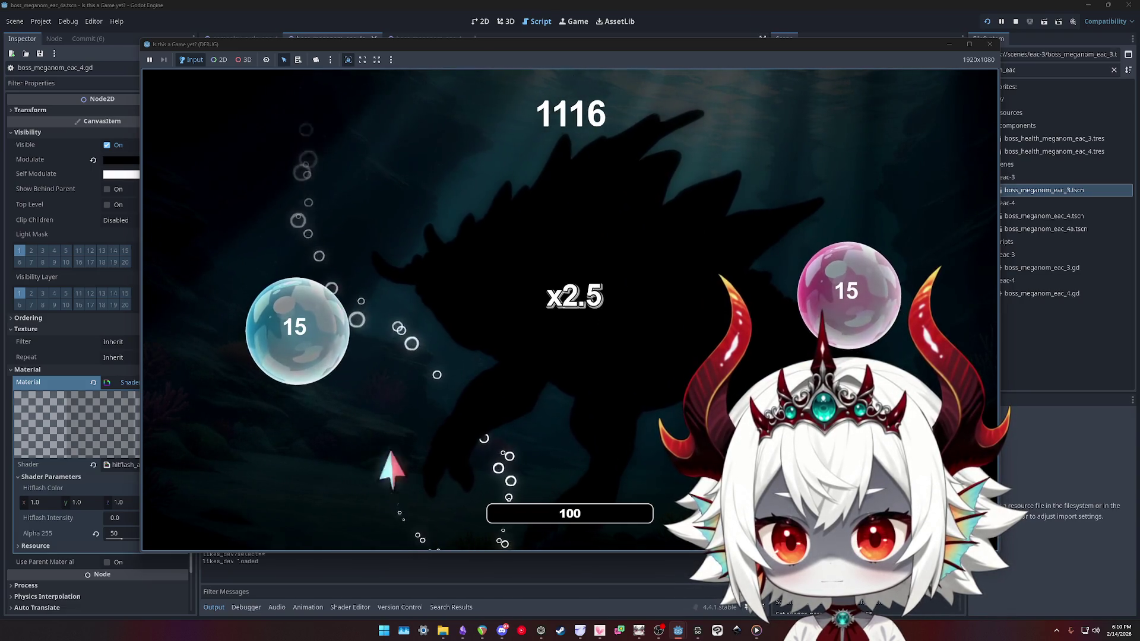
{"action": "left_click", "coordinate": [295, 341]}
{"action": "left_click", "coordinate": [347, 481]}
{"action": "left_click", "coordinate": [270, 416]}
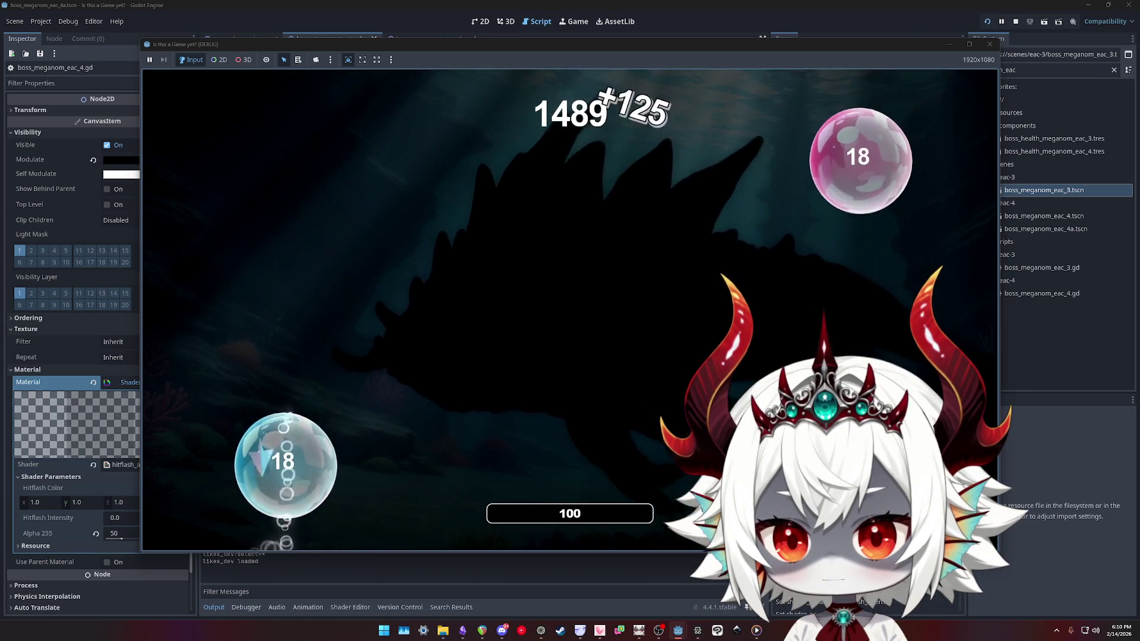
{"action": "left_click", "coordinate": [280, 458]}
{"action": "left_click", "coordinate": [990, 44]}
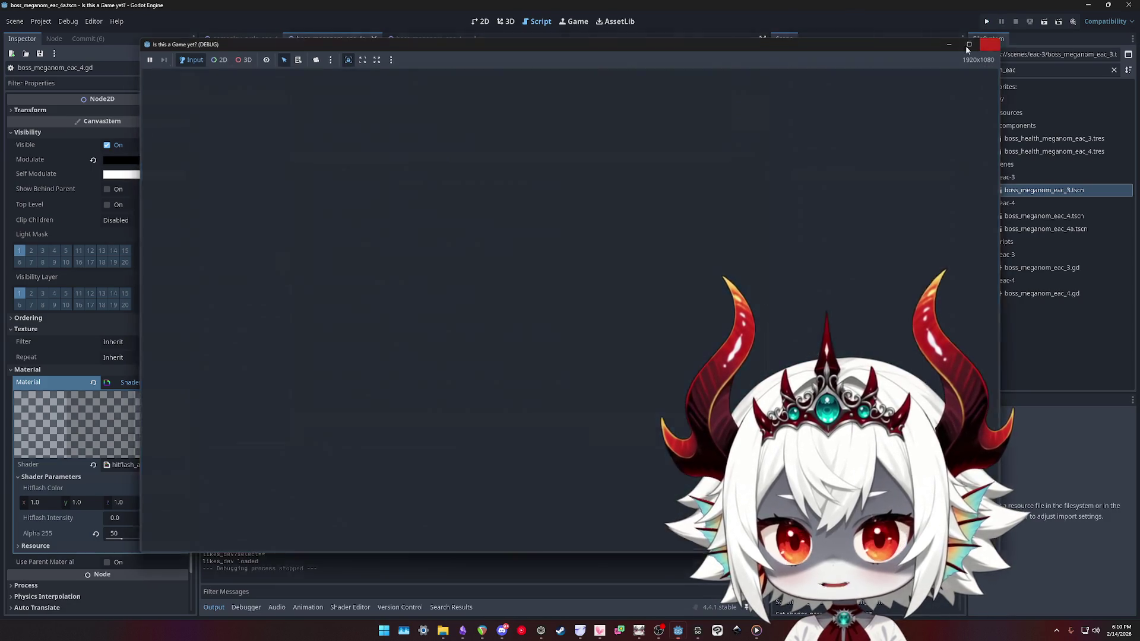
{"action": "key", "text": "ctrl+s"}
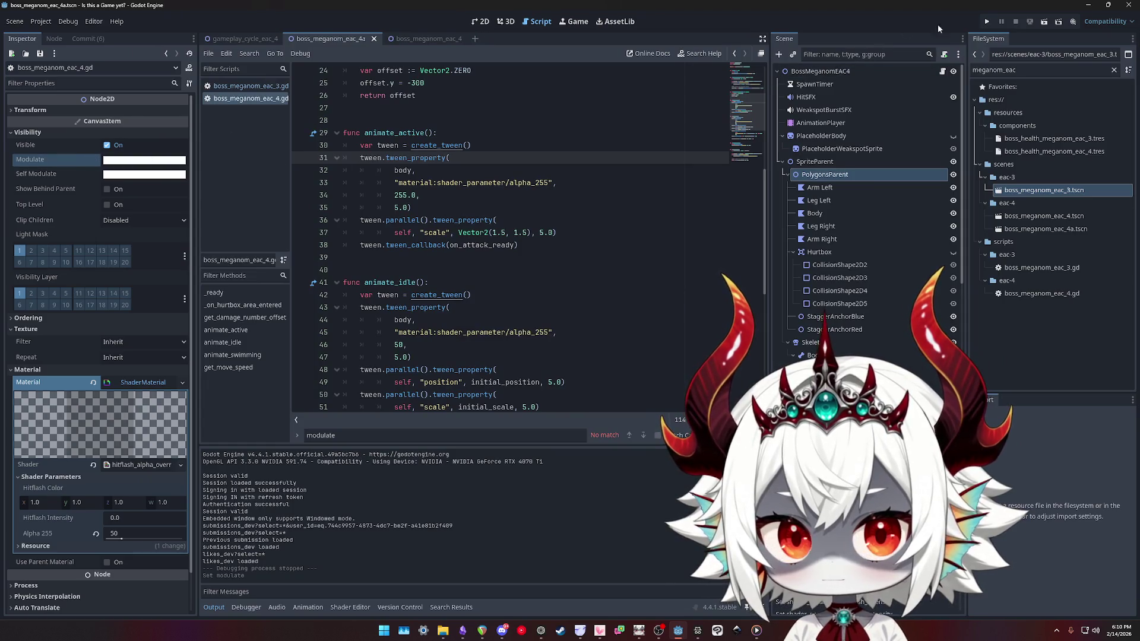
Relaunch the game and play until the challenge-choice screen appears, then close it
{"action": "left_click", "coordinate": [985, 23]}
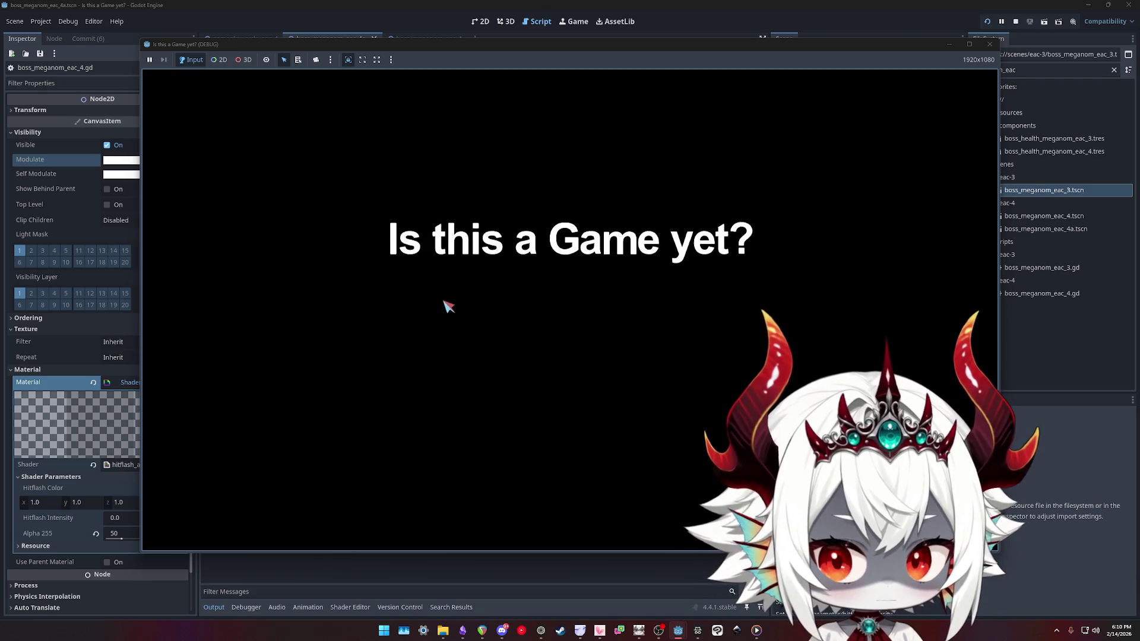
{"action": "left_click", "coordinate": [585, 456]}
{"action": "left_click", "coordinate": [582, 452]}
{"action": "left_click", "coordinate": [987, 21]}
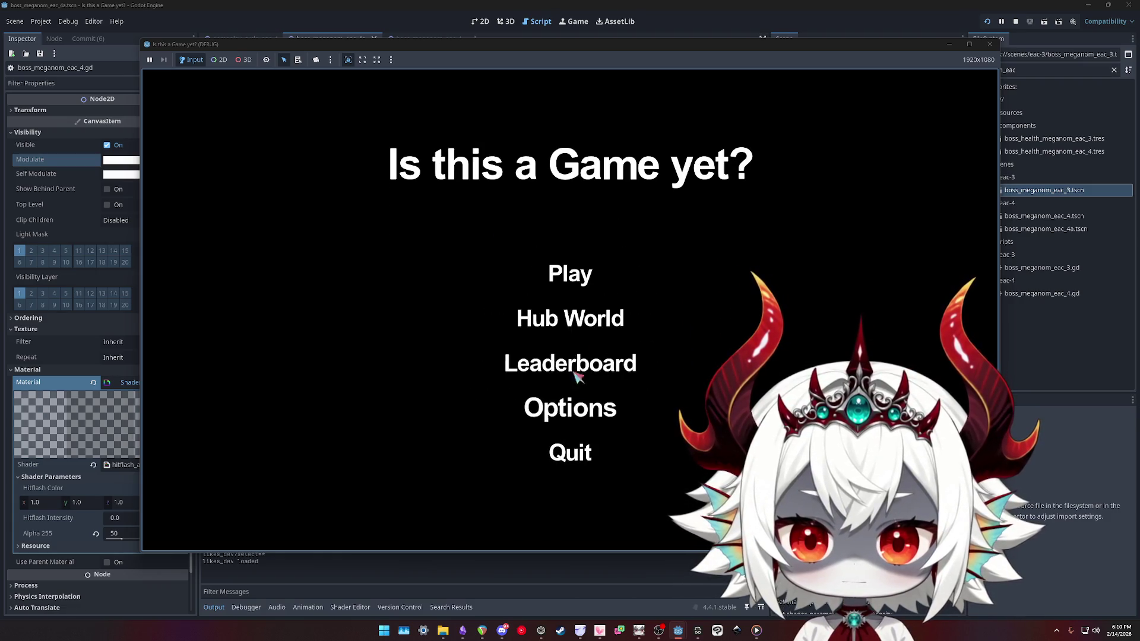
{"action": "left_click", "coordinate": [570, 274]}
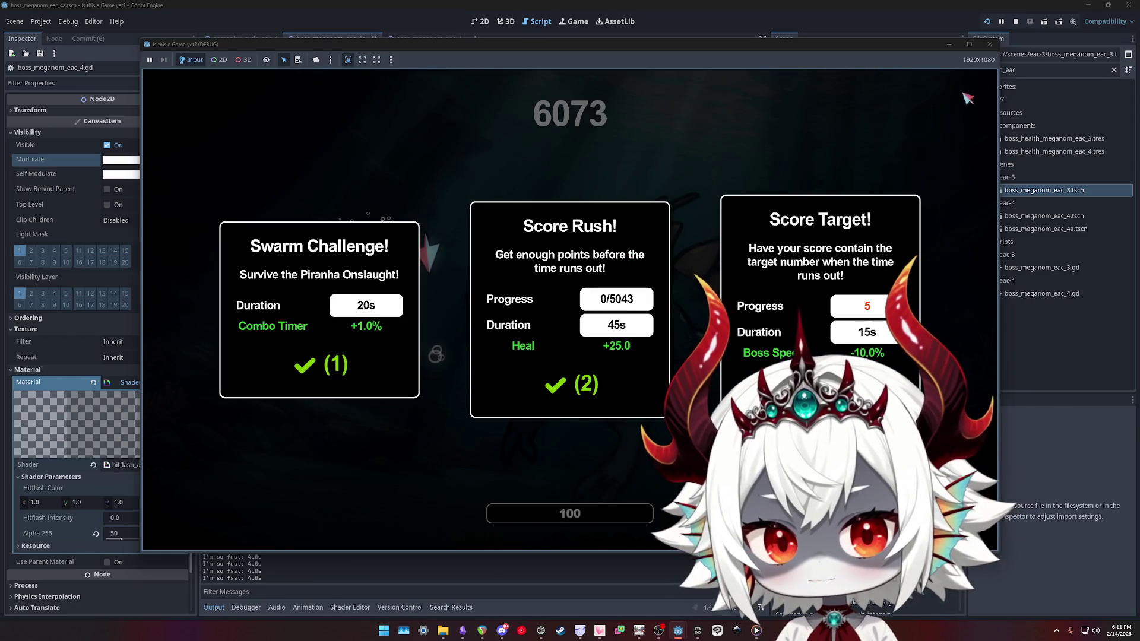
{"action": "left_click", "coordinate": [991, 45]}
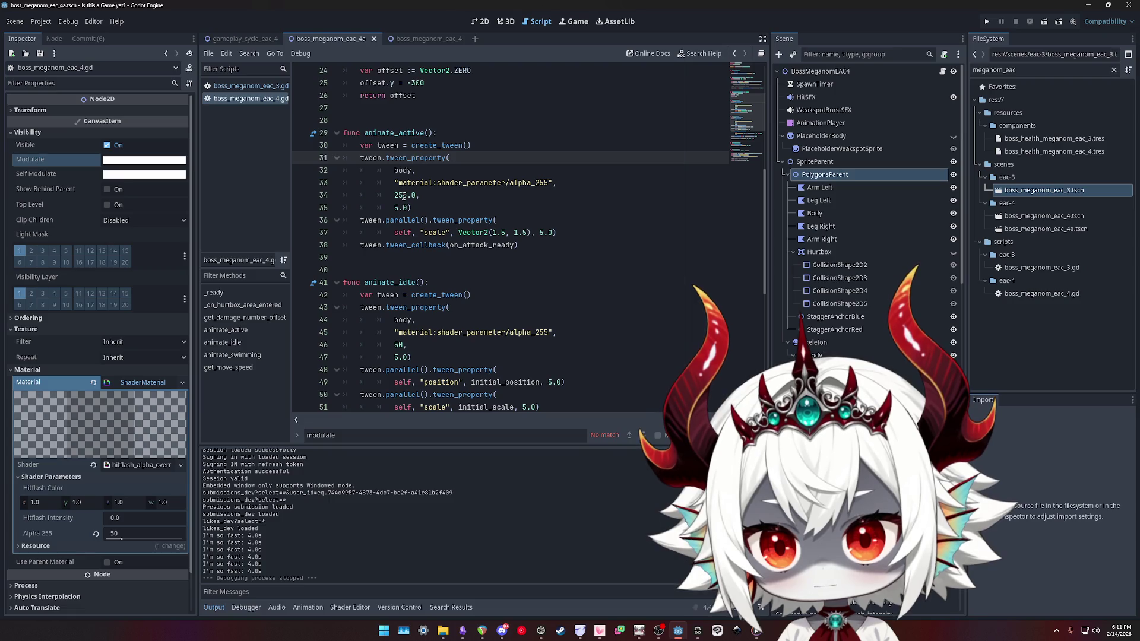
Lower the animate_idle alpha_255 tween target on line 46 from 50 to 10 and run the project
{"action": "scroll", "coordinate": [403, 196], "scroll_direction": "down", "scroll_amount": 5}
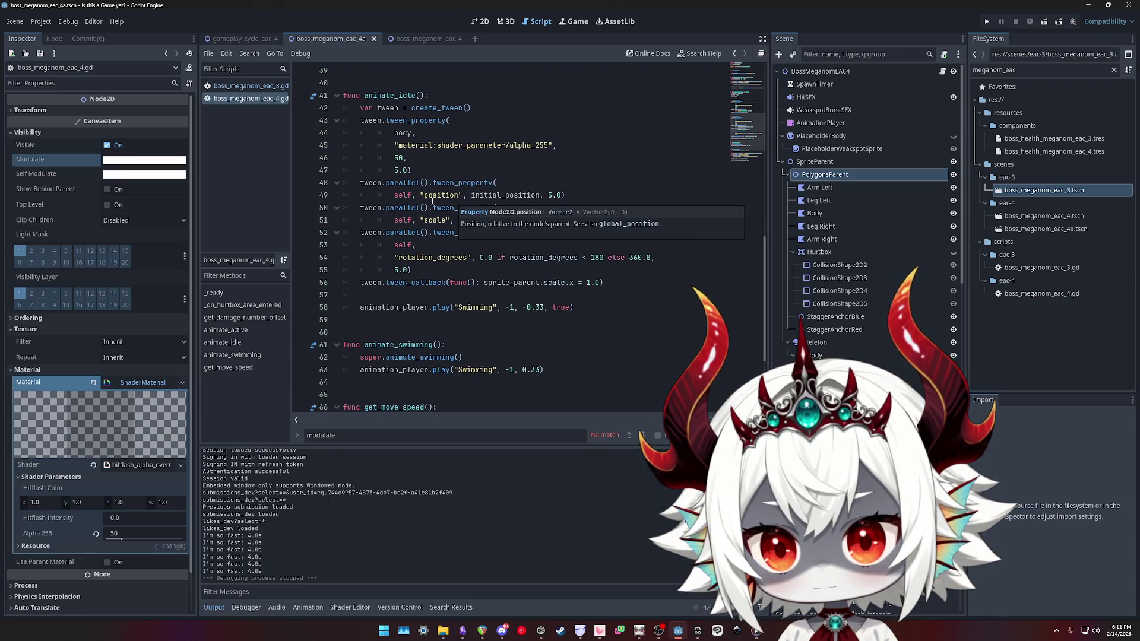
{"action": "left_click", "coordinate": [395, 158]}
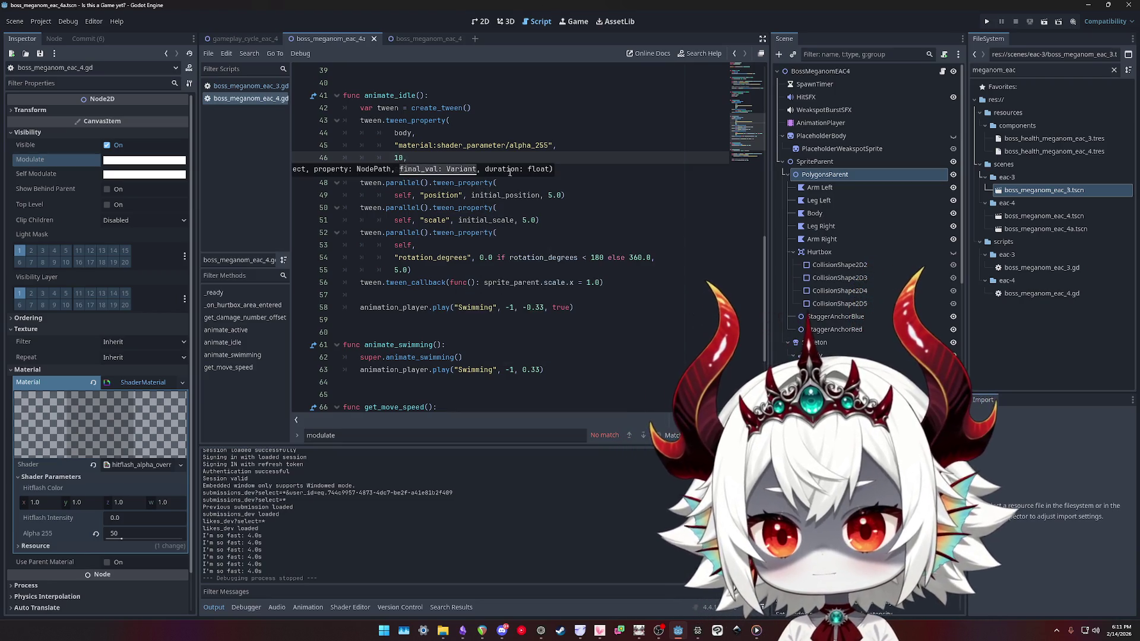
{"action": "scroll", "coordinate": [631, 181], "scroll_direction": "up", "scroll_amount": 5}
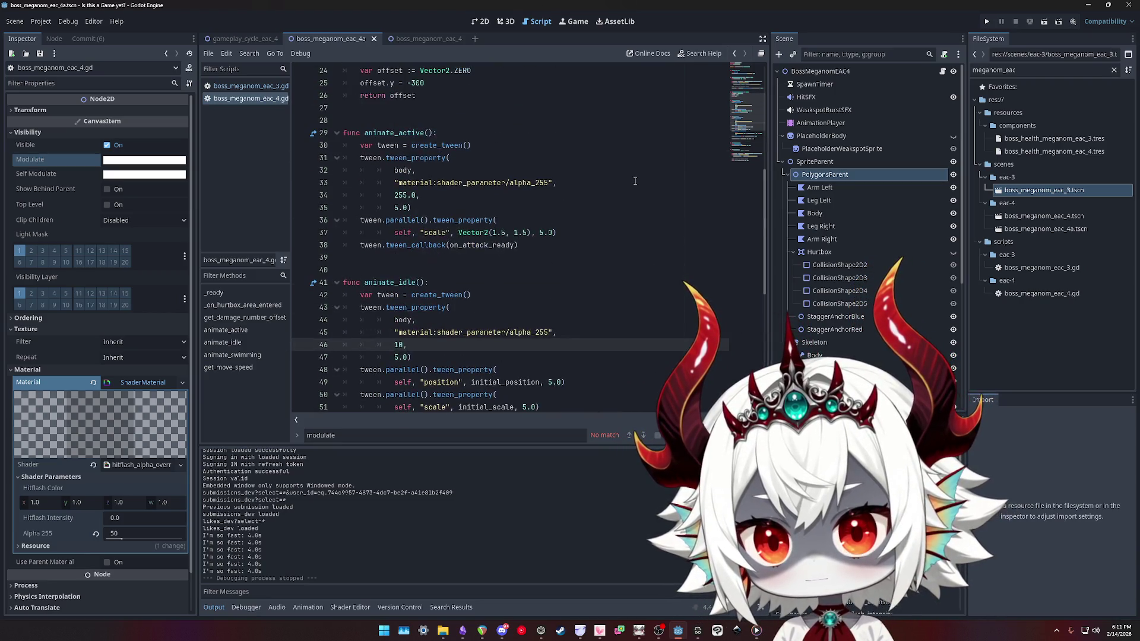
{"action": "left_click", "coordinate": [986, 22]}
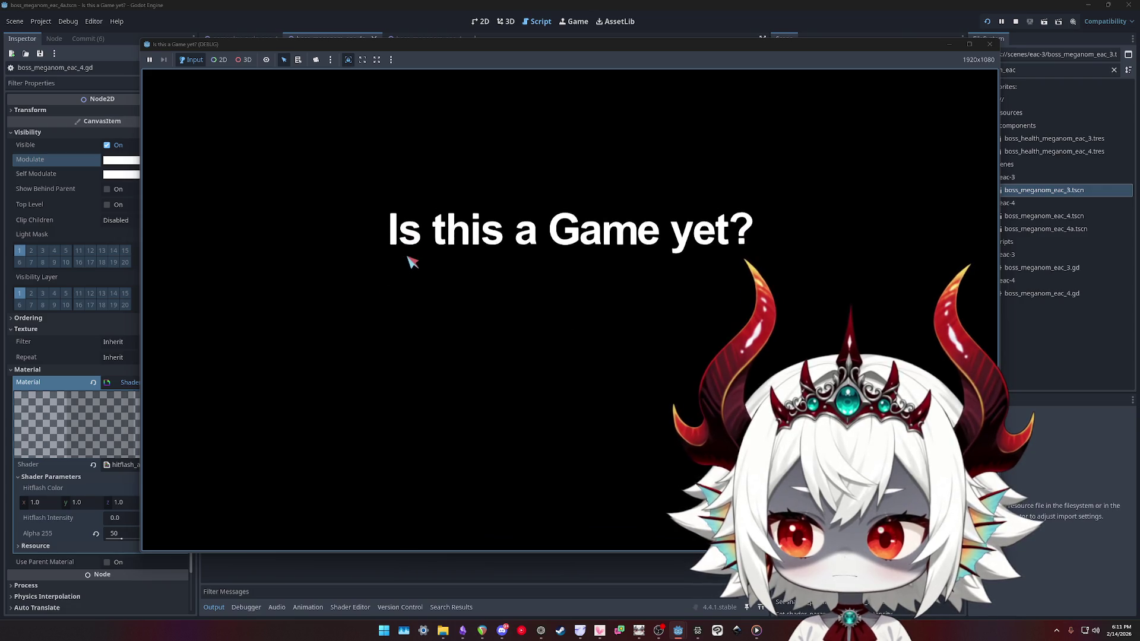
Start the game, pop the two '1' bubbles, then close it and open boss_meganom_eac_3.gd
{"action": "left_click", "coordinate": [570, 438]}
{"action": "left_click", "coordinate": [570, 273]}
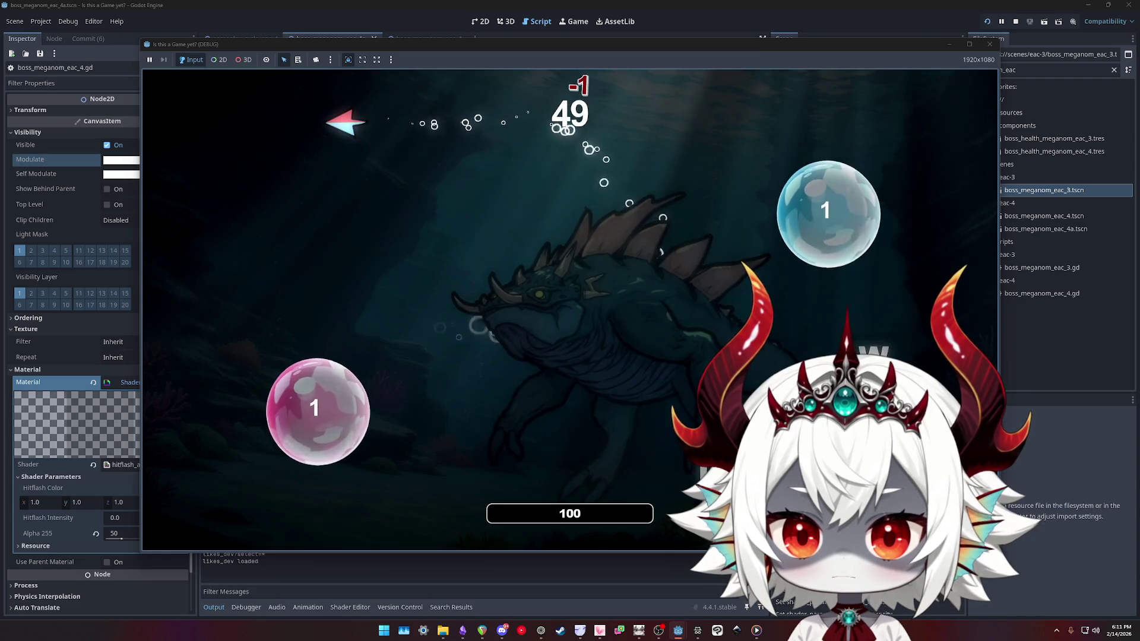
{"action": "left_click", "coordinate": [347, 409]}
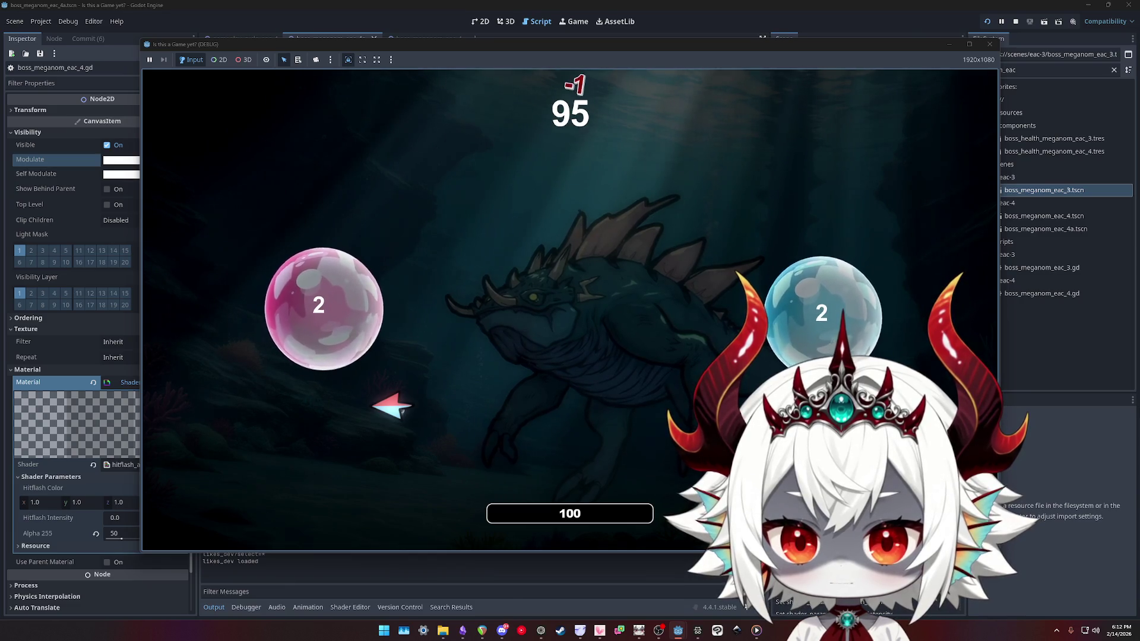
{"action": "left_click", "coordinate": [988, 45]}
{"action": "left_click", "coordinate": [246, 86]}
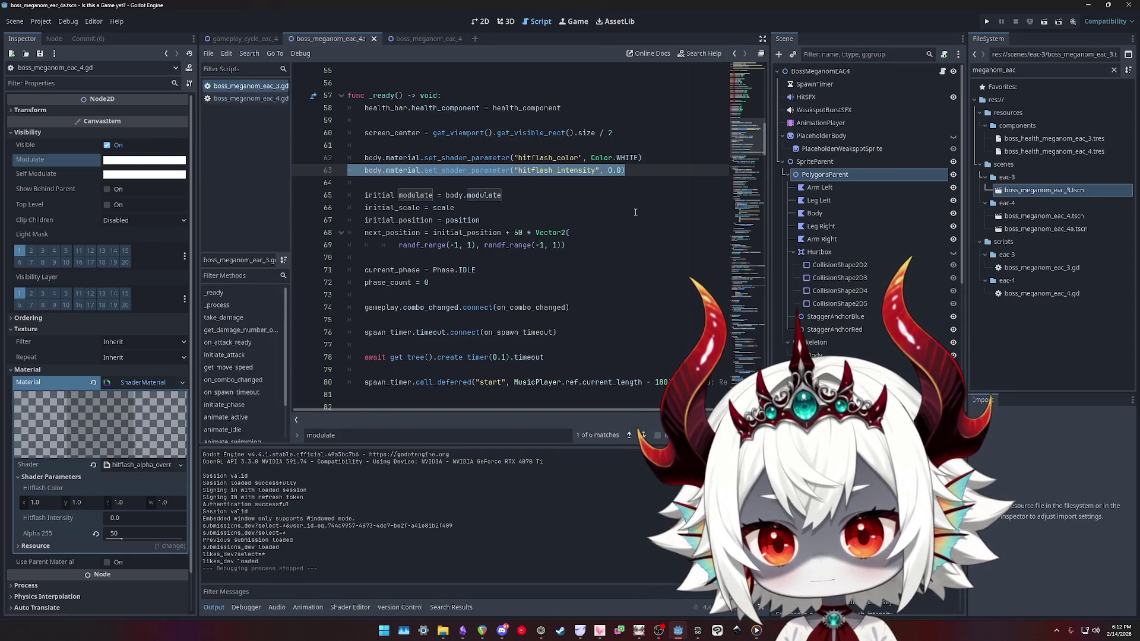
{"action": "scroll", "coordinate": [642, 208], "scroll_direction": "up", "scroll_amount": 7}
{"action": "scroll", "coordinate": [682, 234], "scroll_direction": "down", "scroll_amount": 4}
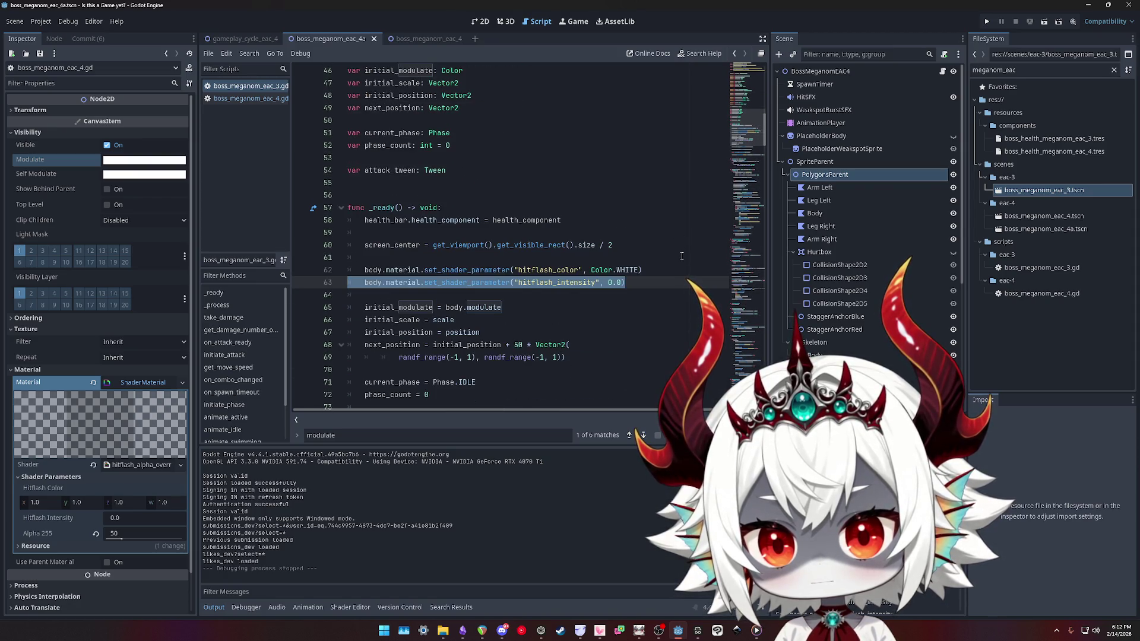
{"action": "scroll", "coordinate": [682, 255], "scroll_direction": "down", "scroll_amount": 1}
{"action": "left_click", "coordinate": [682, 256]}
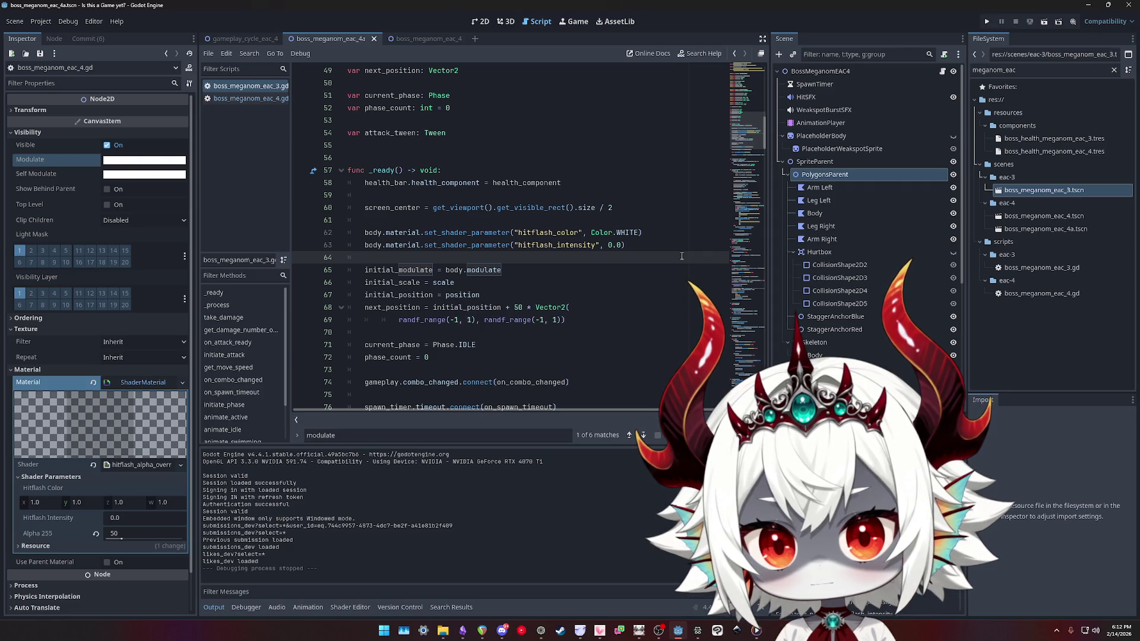
{"action": "scroll", "coordinate": [682, 256], "scroll_direction": "down", "scroll_amount": 6}
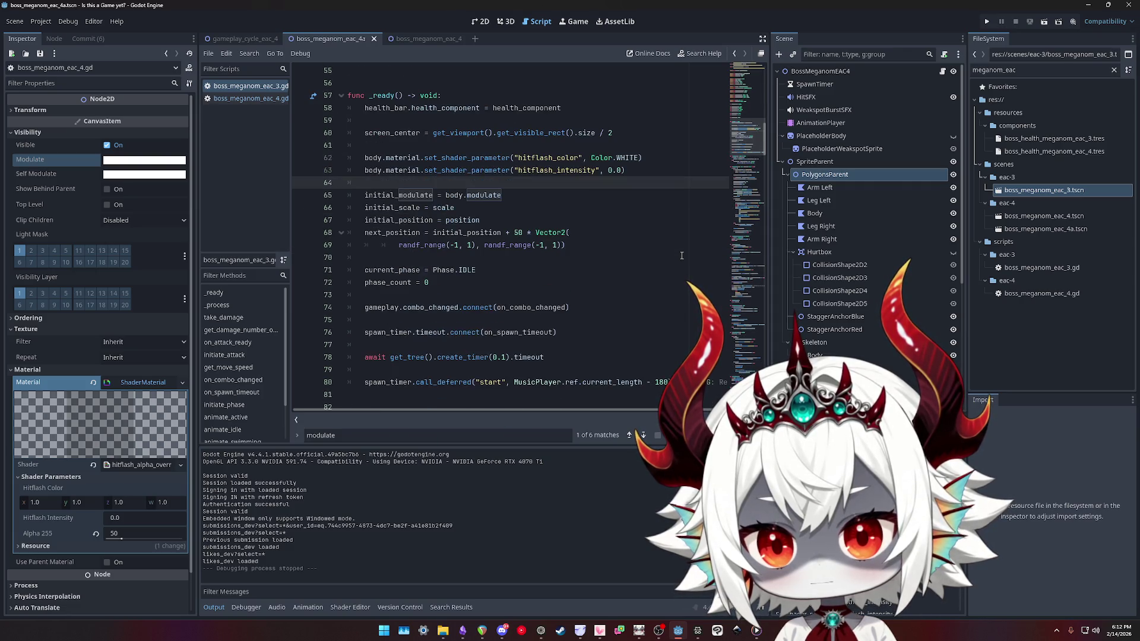
{"action": "scroll", "coordinate": [682, 256], "scroll_direction": "down", "scroll_amount": 3}
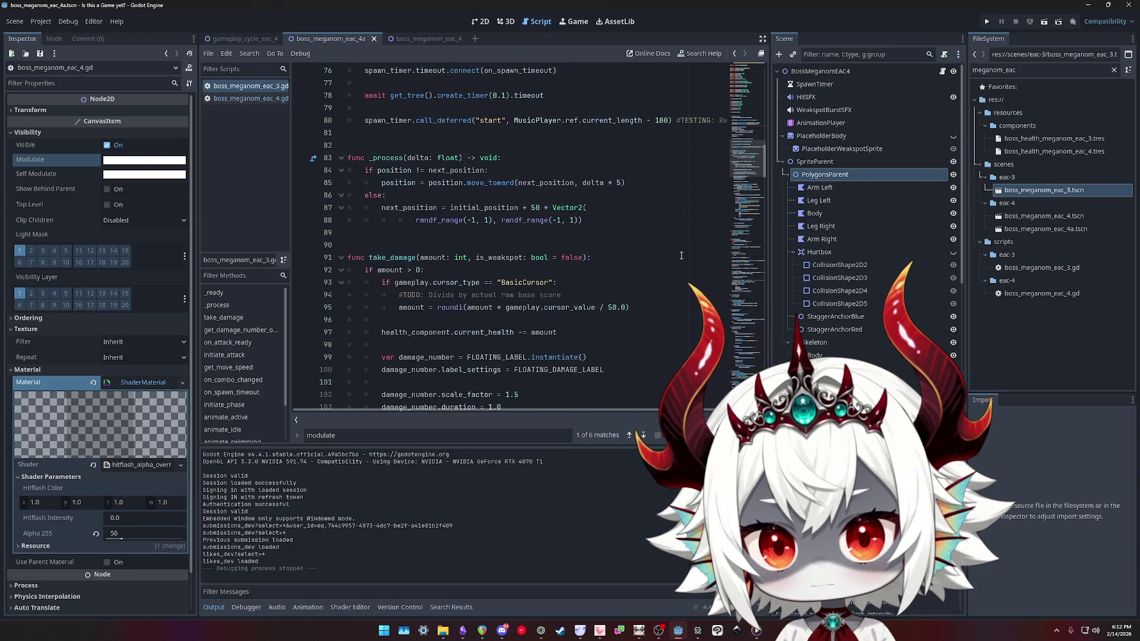
{"action": "type", "text": "m."}
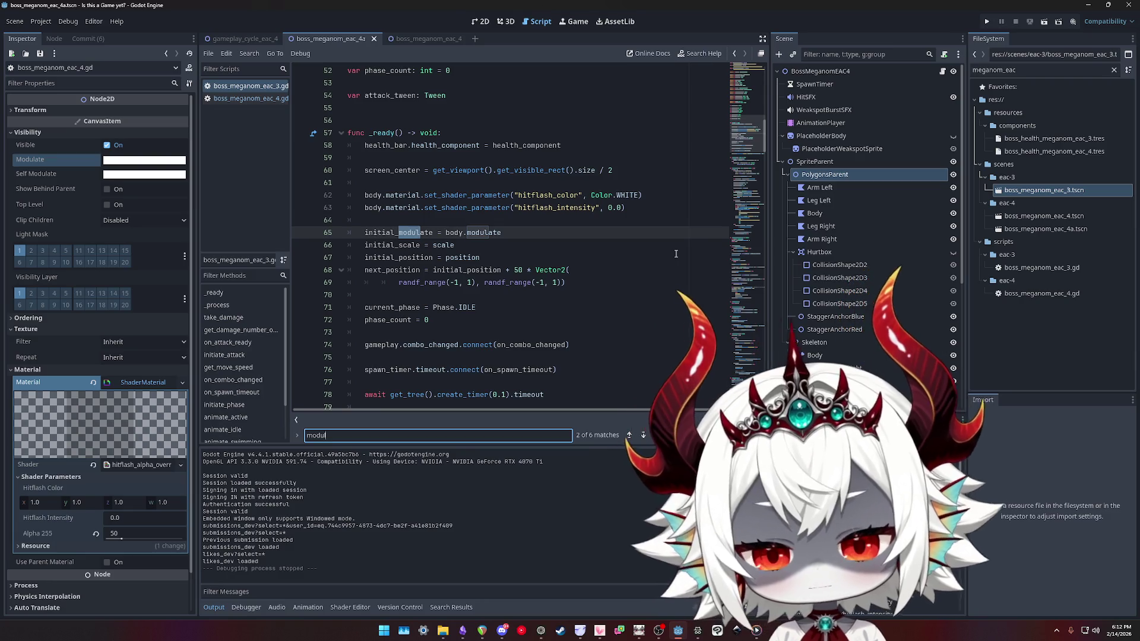
{"action": "key", "text": "Return"}
{"action": "key", "text": "Return"}
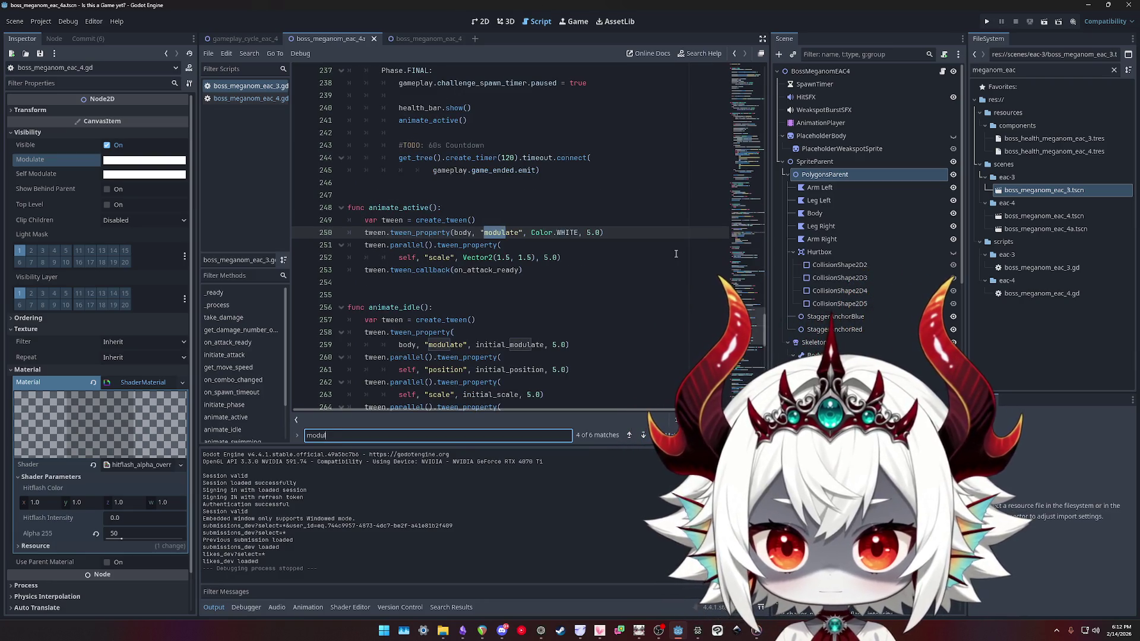
{"action": "key", "text": "Return"}
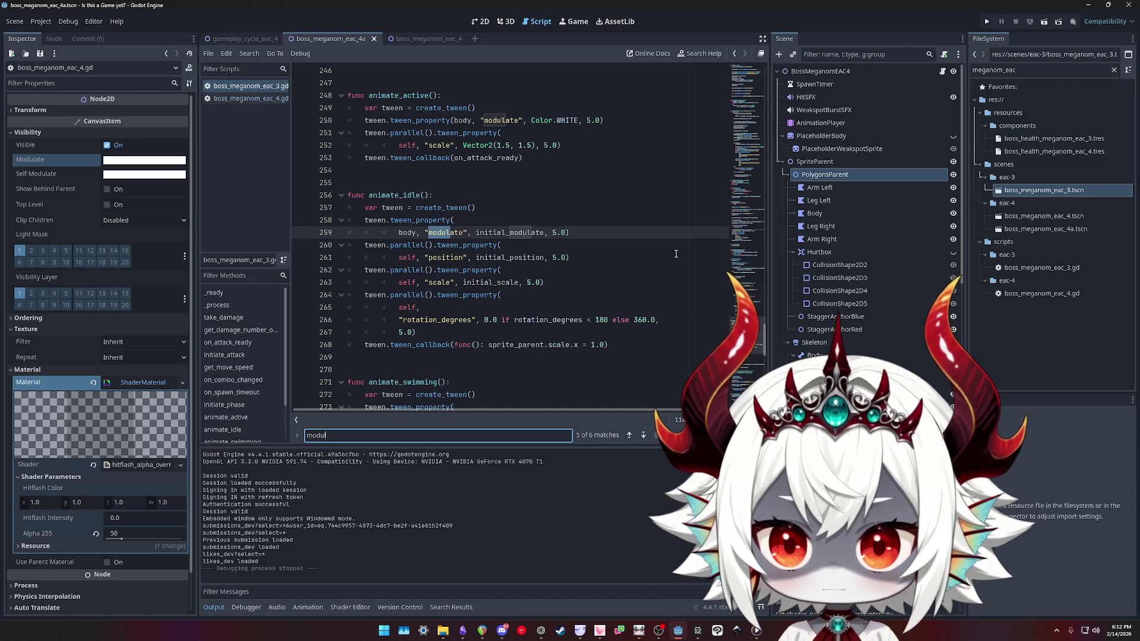
{"action": "key", "text": "Return"}
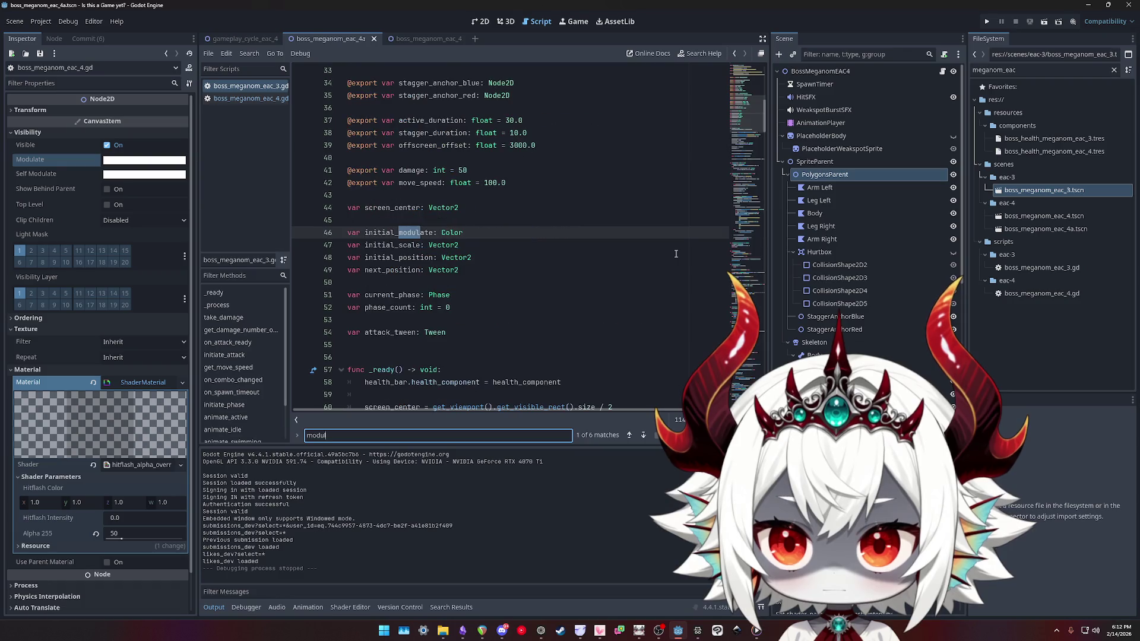
{"action": "key", "text": "Return"}
{"action": "key", "text": "Return"}
{"action": "key", "text": "Return"}
{"action": "key", "text": "Return"}
{"action": "key", "text": "Return"}
{"action": "key", "text": "Return"}
{"action": "key", "text": "shift+Return"}
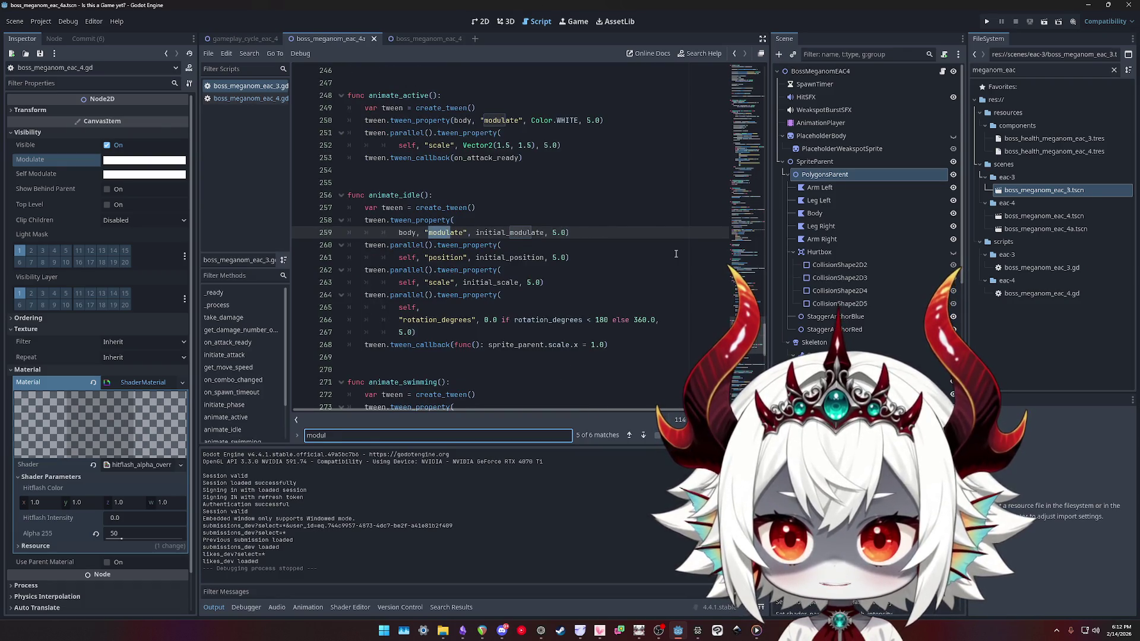
{"action": "key", "text": "shift+Return"}
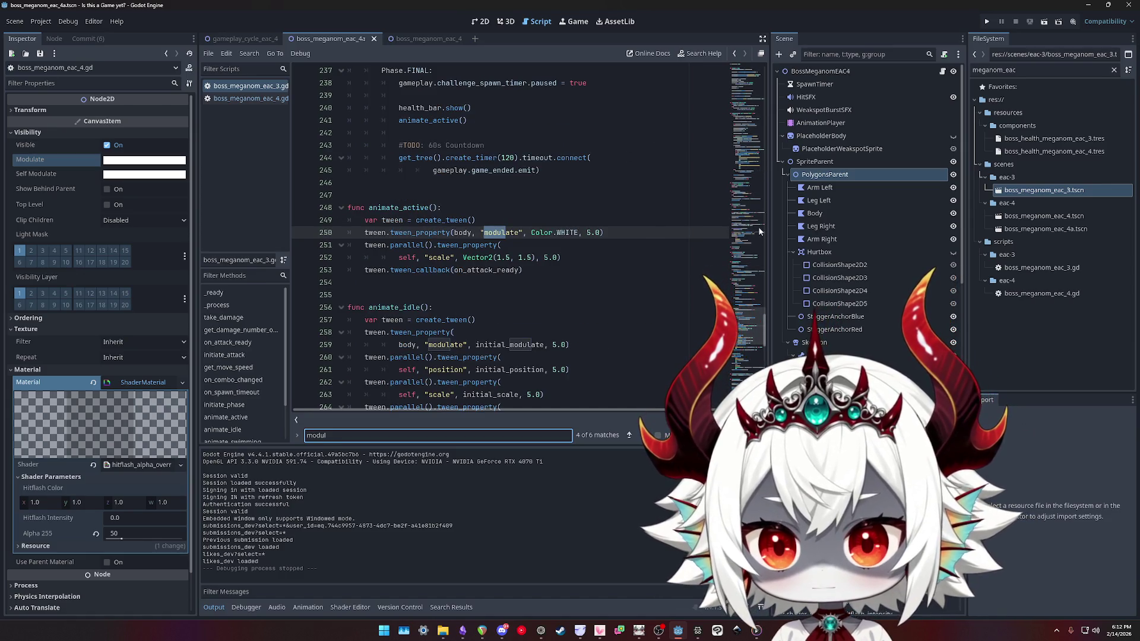
{"action": "mouse_move", "coordinate": [746, 329]}
{"action": "left_mouse_down"}
{"action": "mouse_move", "coordinate": [757, 74]}
{"action": "mouse_move", "coordinate": [755, 104]}
{"action": "left_mouse_up"}
Select the BossMeganomEAC4 root node and expand its Visibility properties
{"action": "left_click", "coordinate": [813, 73]}
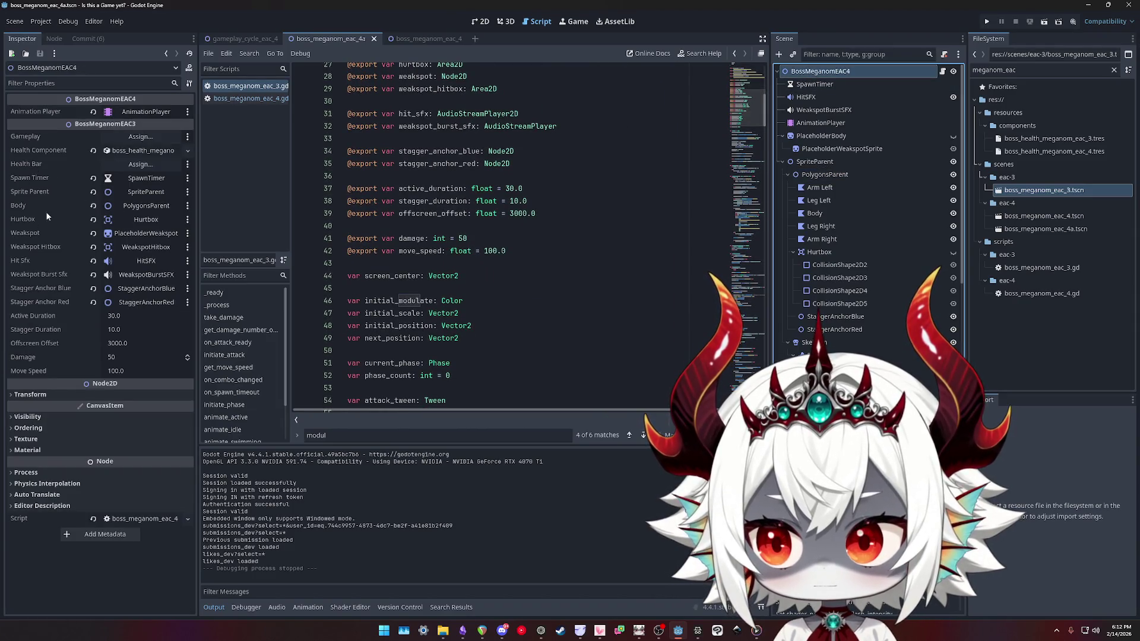
{"action": "left_click", "coordinate": [30, 417]}
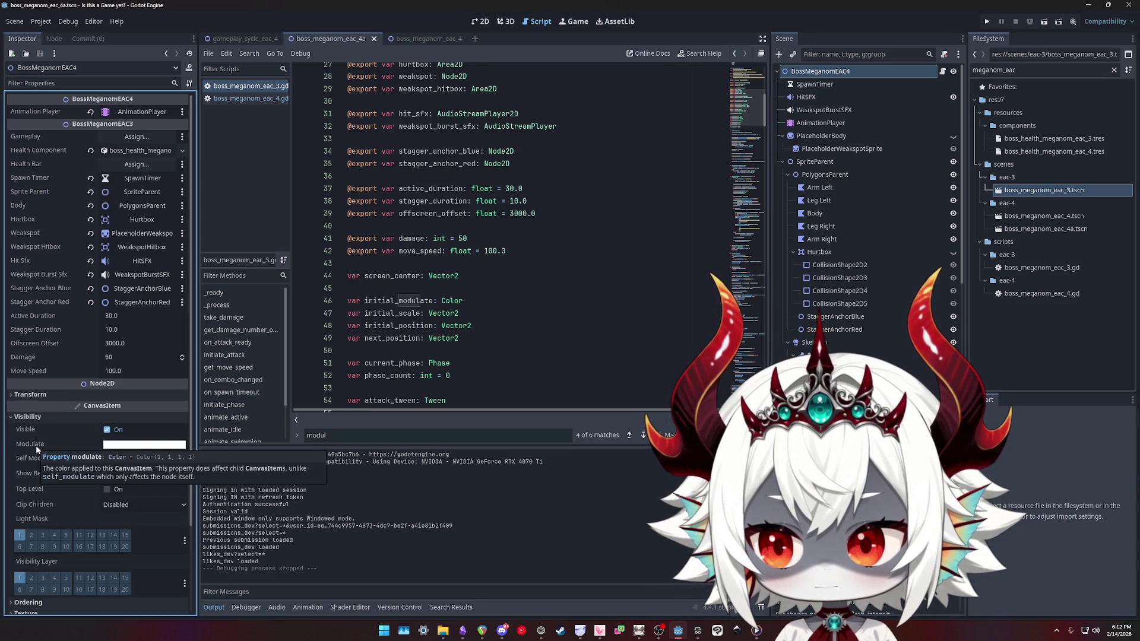
{"action": "scroll", "coordinate": [37, 447], "scroll_direction": "down", "scroll_amount": 2}
{"action": "scroll", "coordinate": [37, 449], "scroll_direction": "down", "scroll_amount": 1}
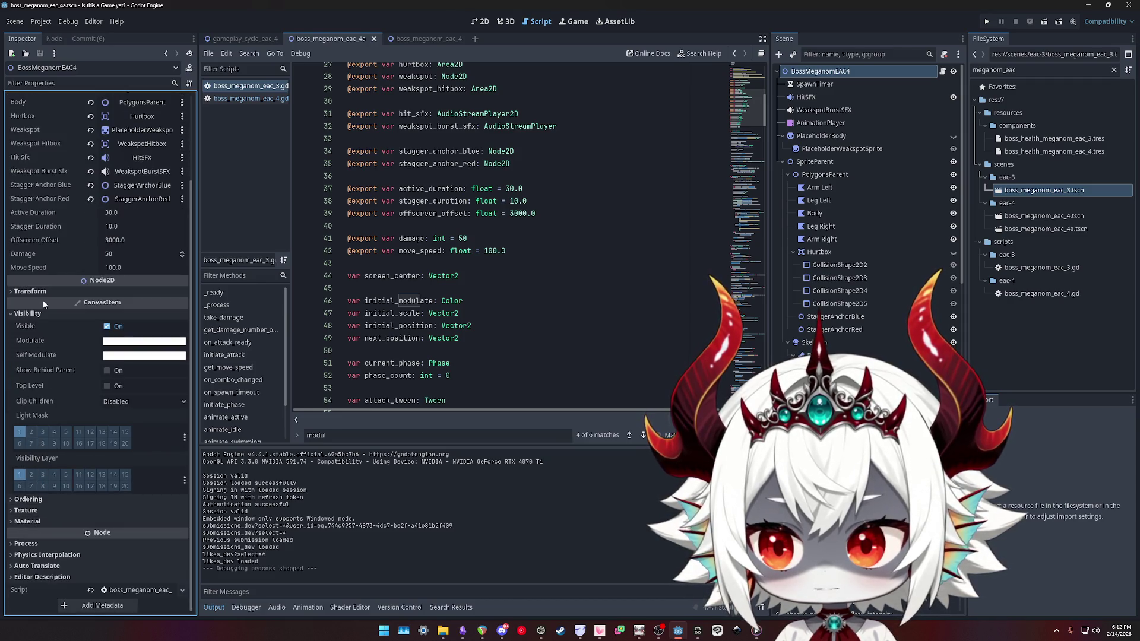
{"action": "scroll", "coordinate": [50, 253], "scroll_direction": "up", "scroll_amount": 3}
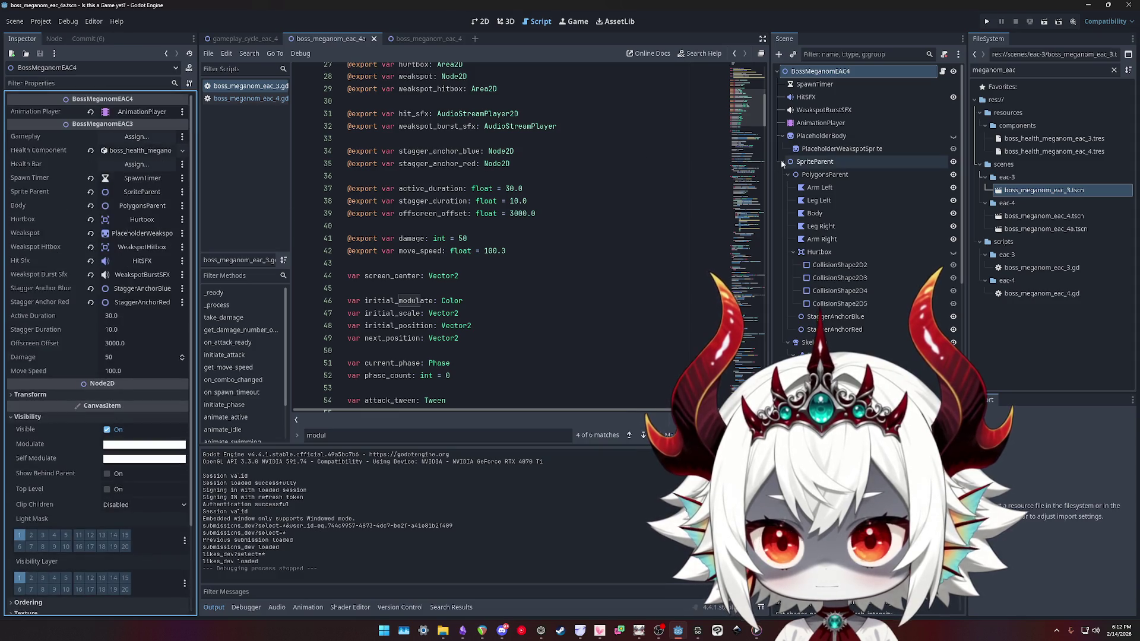
Inspect the Arm and Leg polygons, then PolygonsParent's material, and return to the 2D view
{"action": "left_click", "coordinate": [819, 187]}
{"action": "left_click", "coordinate": [819, 201]}
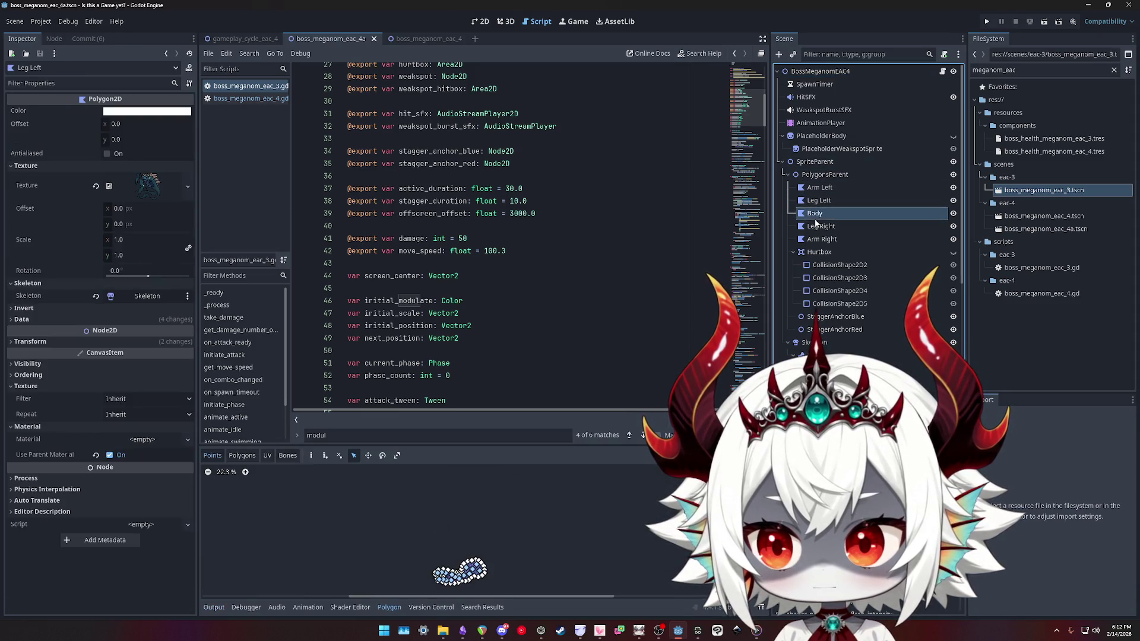
{"action": "left_click", "coordinate": [819, 241]}
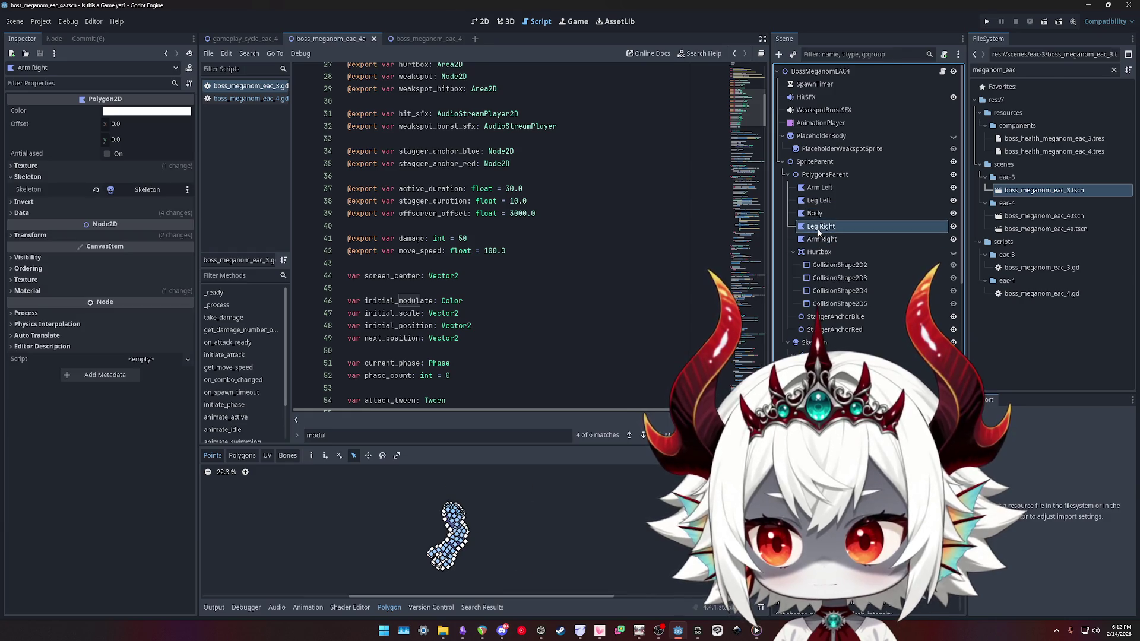
{"action": "left_click", "coordinate": [821, 214]}
{"action": "left_click", "coordinate": [820, 200]}
{"action": "left_click", "coordinate": [821, 187]}
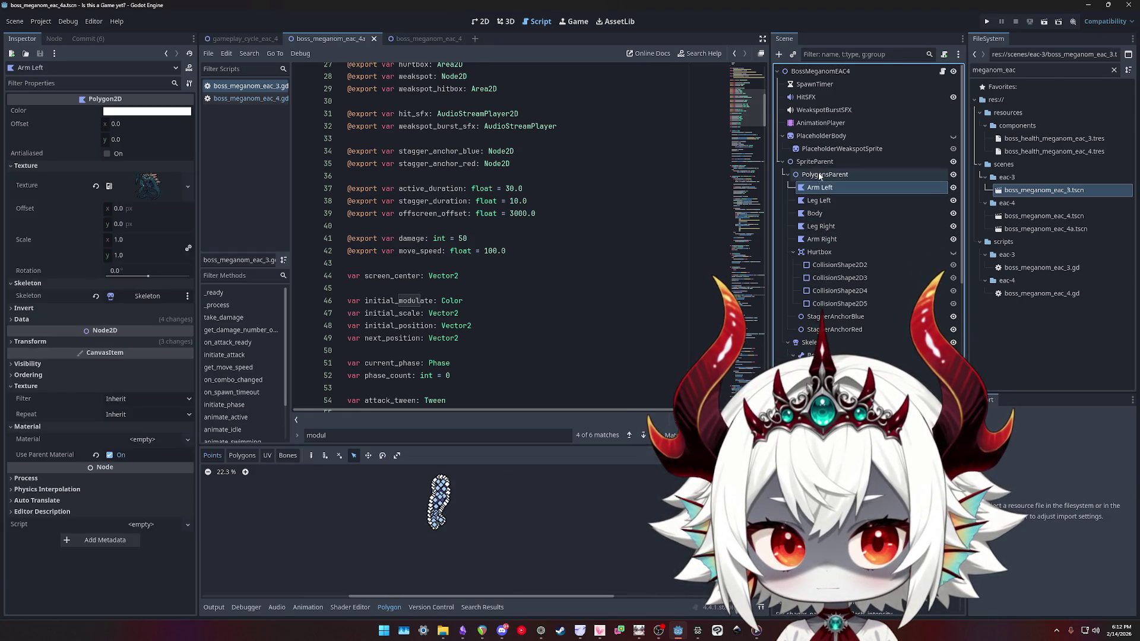
{"action": "left_click", "coordinate": [822, 174]}
{"action": "left_click", "coordinate": [821, 164]}
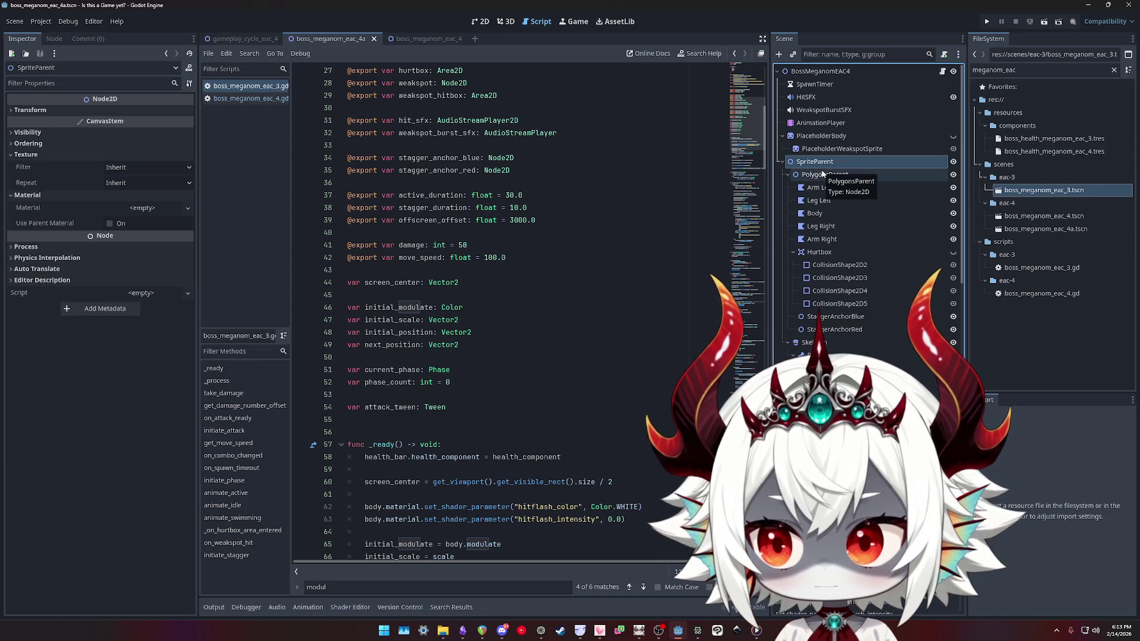
{"action": "left_click", "coordinate": [822, 174]}
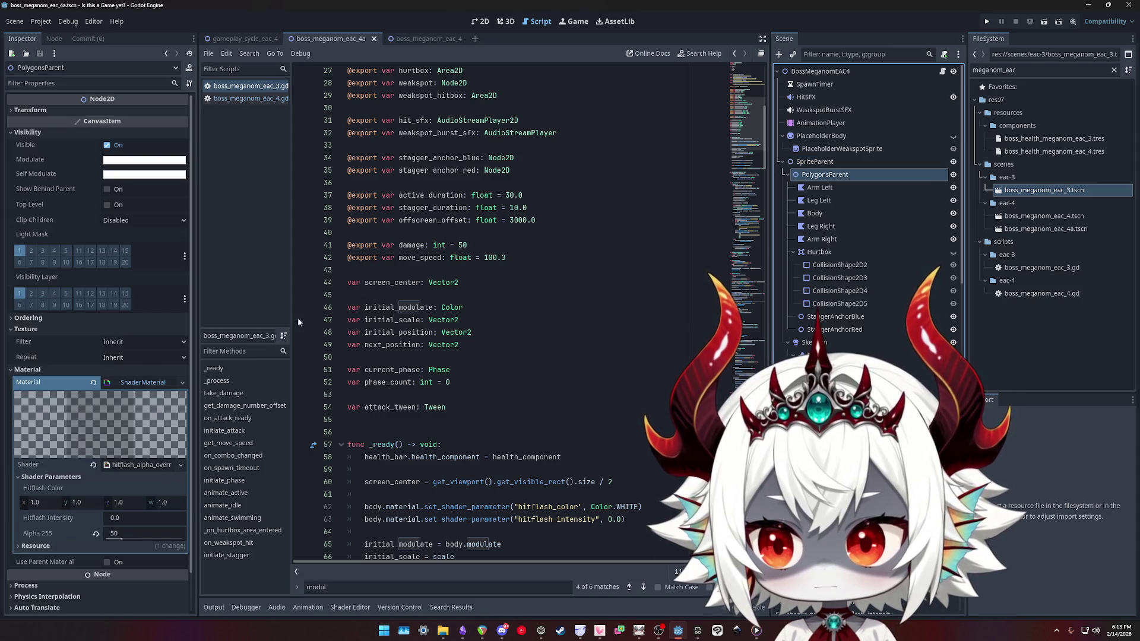
{"action": "left_click", "coordinate": [484, 22]}
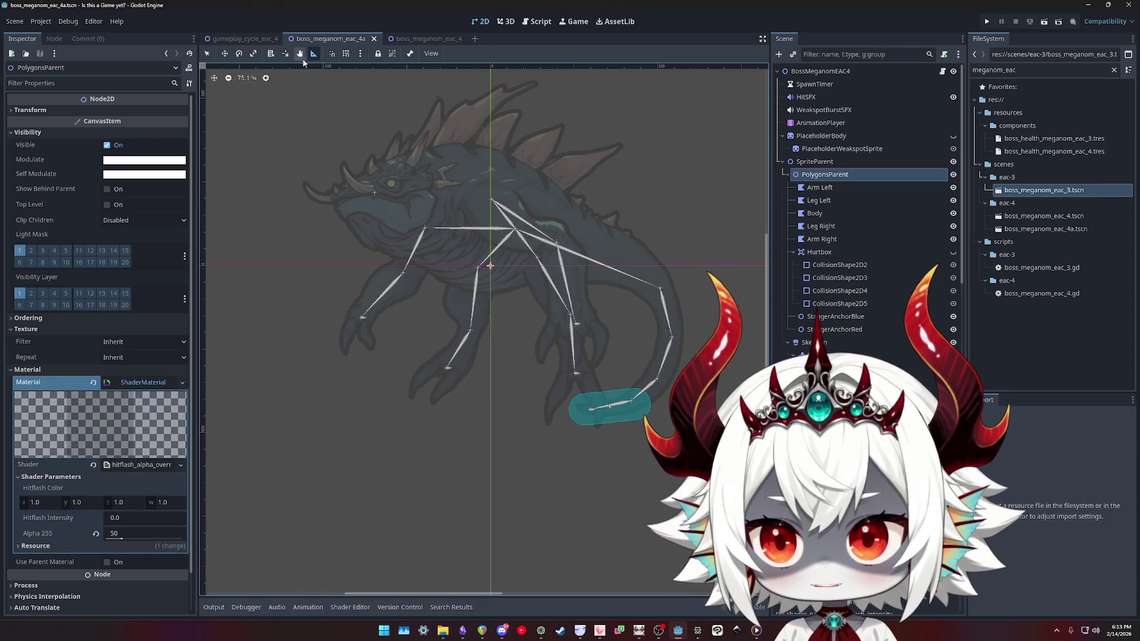
In gameplay_cycle_eac_4, drop boss_meganom_eac_4a into the scene, then undo it
{"action": "left_click", "coordinate": [252, 39]}
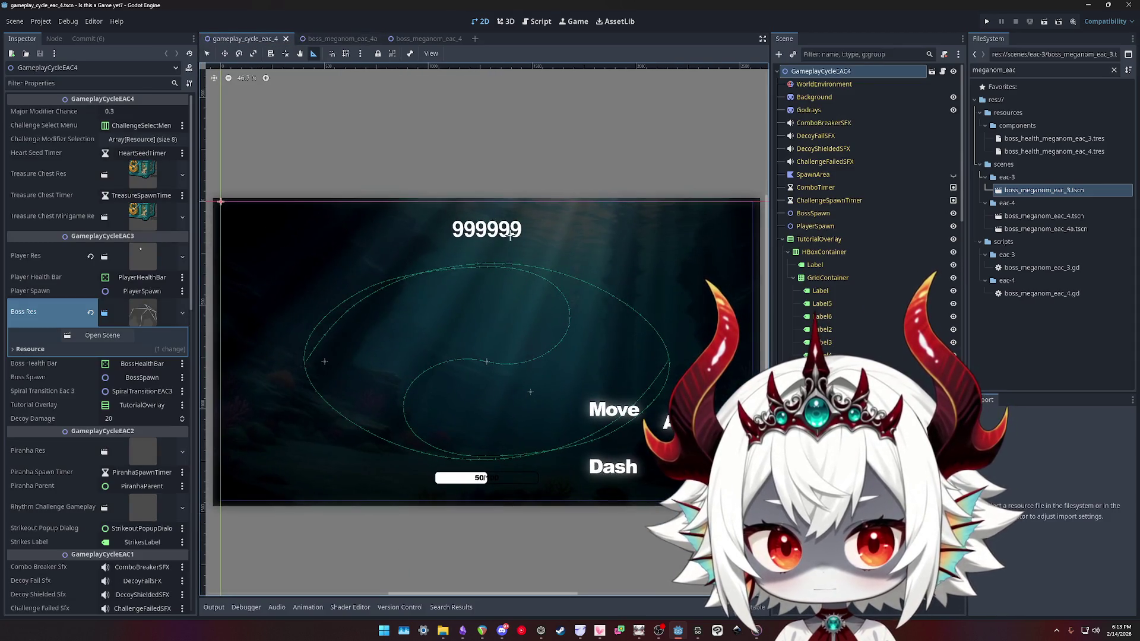
{"action": "scroll", "coordinate": [844, 219], "scroll_direction": "down", "scroll_amount": 3}
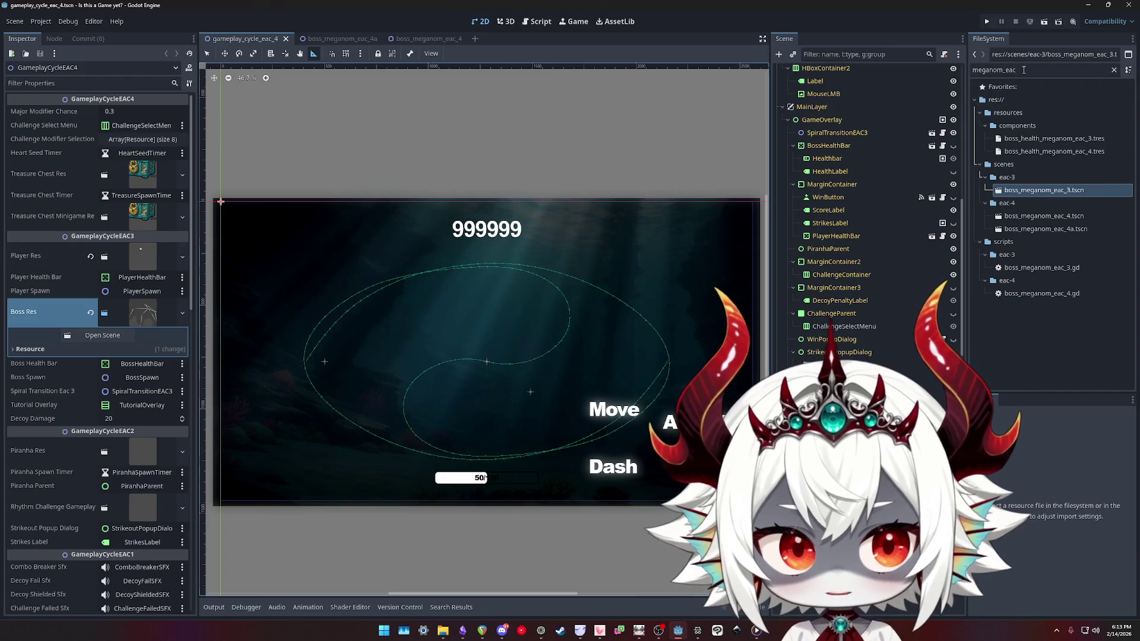
{"action": "double_click", "coordinate": [1024, 71]}
{"action": "left_click_drag", "start_coordinate": [1033, 229], "coordinate": [458, 311]}
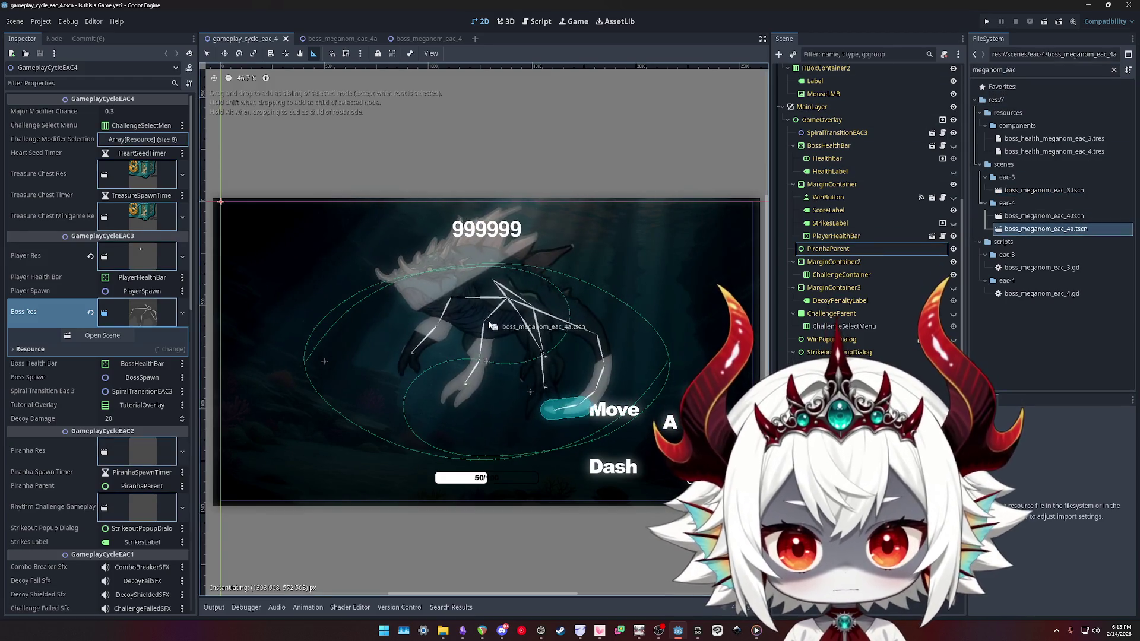
{"action": "scroll", "coordinate": [457, 311], "scroll_direction": "up", "scroll_amount": 2}
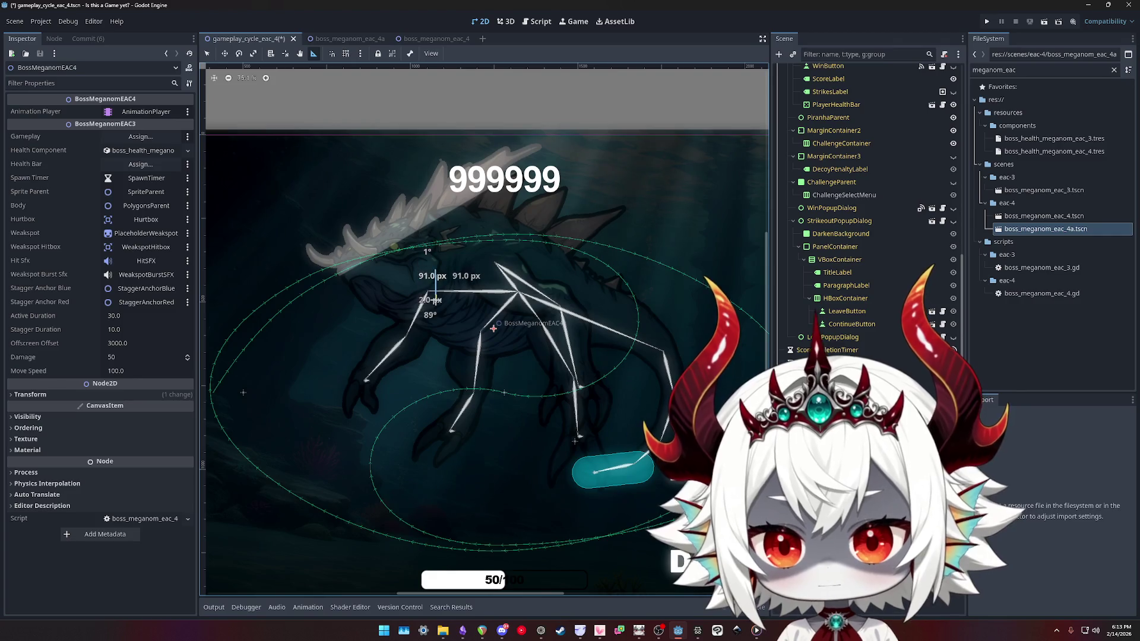
{"action": "key", "text": "ctrl+z"}
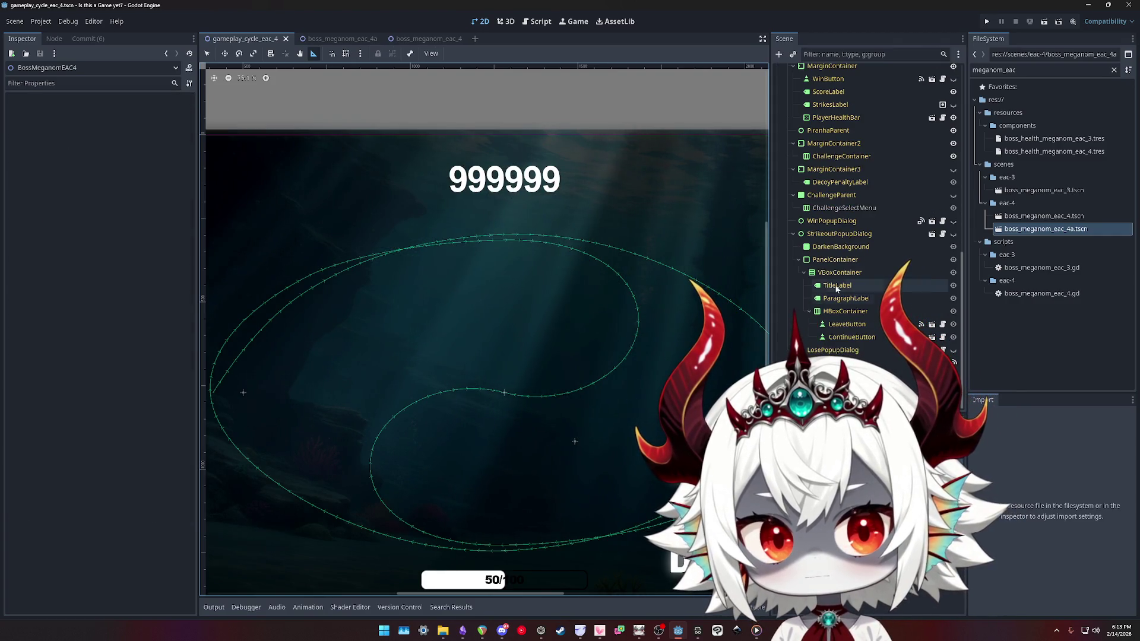
Place the boss_meganom_eac_4a instance again and reparent it under BossSpawn
{"action": "mouse_move", "coordinate": [1028, 230]}
{"action": "left_mouse_down"}
{"action": "mouse_move", "coordinate": [509, 333]}
{"action": "mouse_move", "coordinate": [502, 372]}
{"action": "mouse_move", "coordinate": [437, 448]}
{"action": "mouse_move", "coordinate": [508, 371]}
{"action": "mouse_move", "coordinate": [374, 301]}
{"action": "mouse_move", "coordinate": [488, 358]}
{"action": "left_mouse_up"}
{"action": "scroll", "coordinate": [466, 369], "scroll_direction": "down", "scroll_amount": 2}
{"action": "scroll", "coordinate": [403, 405], "scroll_direction": "down", "scroll_amount": 5}
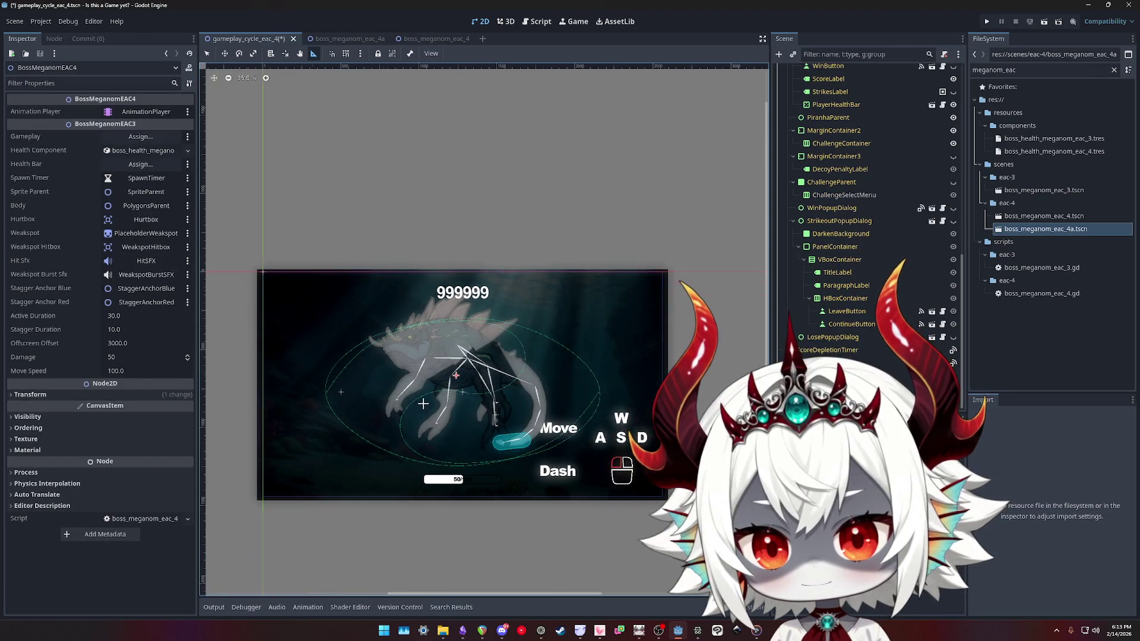
{"action": "scroll", "coordinate": [515, 343], "scroll_direction": "up", "scroll_amount": 6}
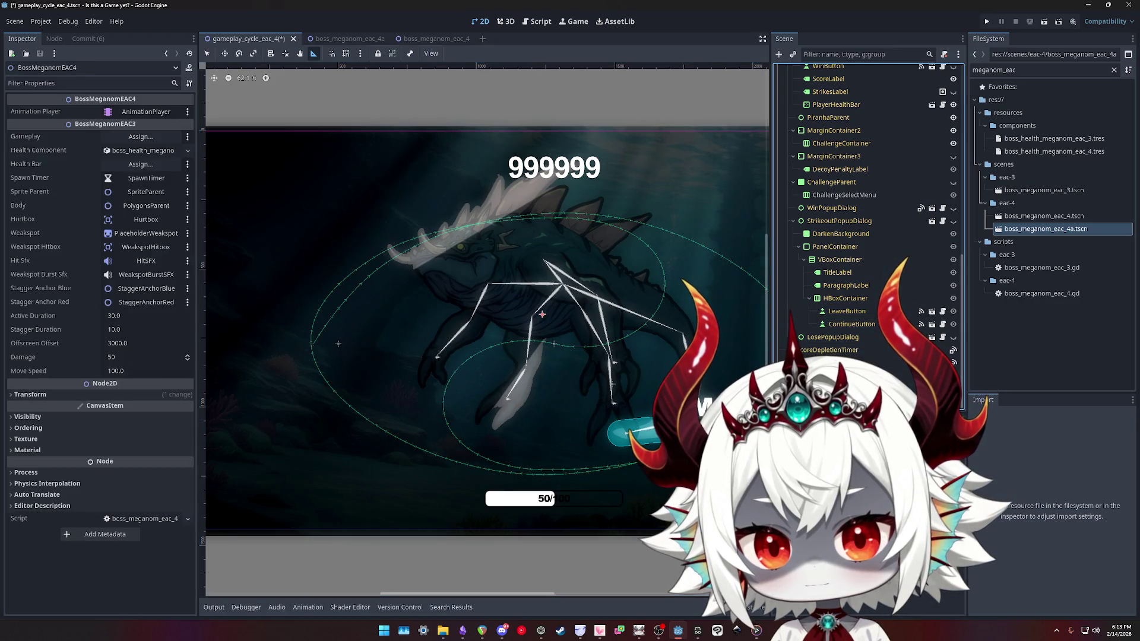
{"action": "mouse_move", "coordinate": [849, 68]}
{"action": "left_mouse_down"}
{"action": "mouse_move", "coordinate": [850, 214]}
{"action": "mouse_move", "coordinate": [825, 215]}
{"action": "left_mouse_up"}
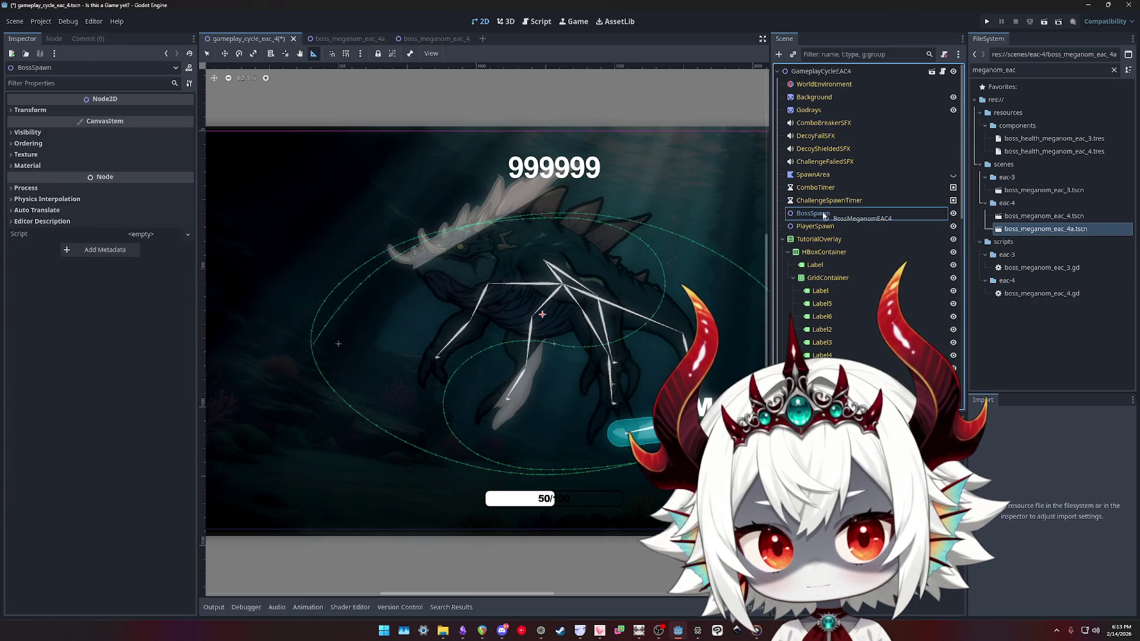
In Move mode, drag the boss instance left and then right to a new position
{"action": "key", "text": "w"}
{"action": "left_click_drag", "start_coordinate": [522, 260], "coordinate": [351, 263]}
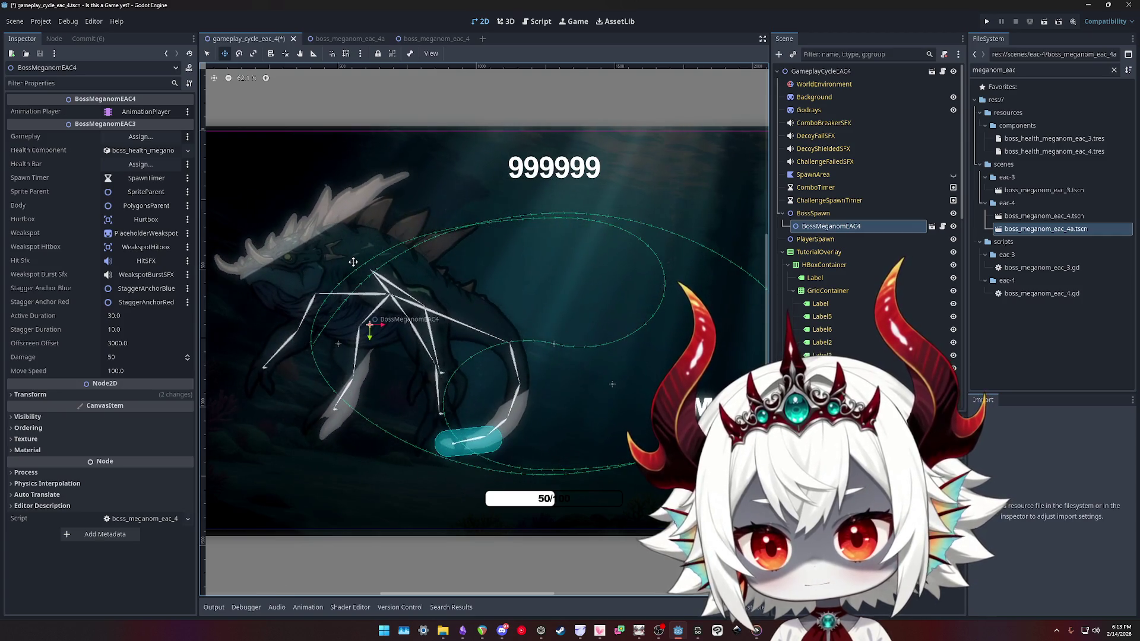
{"action": "scroll", "coordinate": [351, 263], "scroll_direction": "down", "scroll_amount": 4}
{"action": "scroll", "coordinate": [352, 263], "scroll_direction": "up", "scroll_amount": 4}
{"action": "mouse_move", "coordinate": [250, 262]}
{"action": "left_mouse_down"}
{"action": "mouse_move", "coordinate": [482, 260]}
{"action": "mouse_move", "coordinate": [455, 257]}
{"action": "left_mouse_up"}
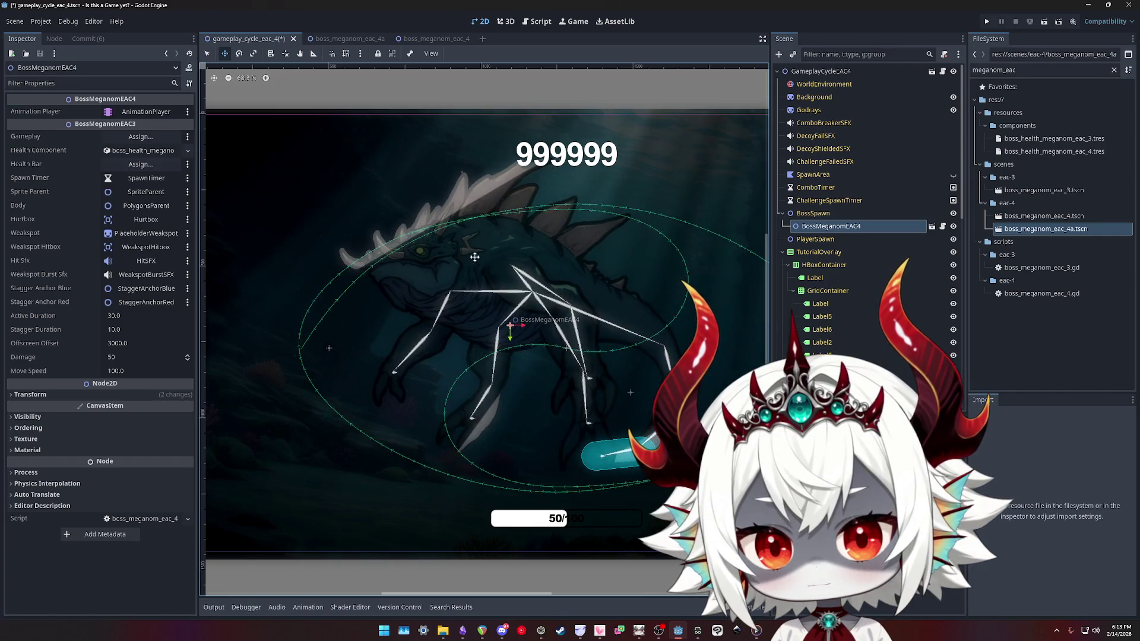
{"action": "scroll", "coordinate": [497, 260], "scroll_direction": "down", "scroll_amount": 1}
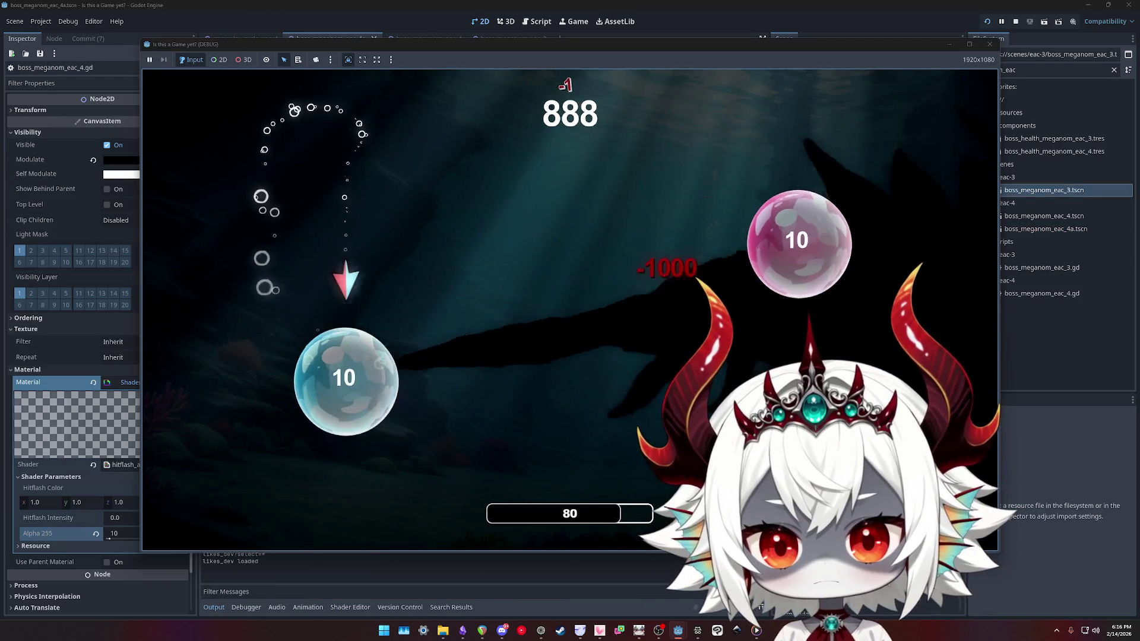
Close the running game and inspect the Arm Left, PolygonsParent and SpriteParent nodes
{"action": "left_click", "coordinate": [990, 45]}
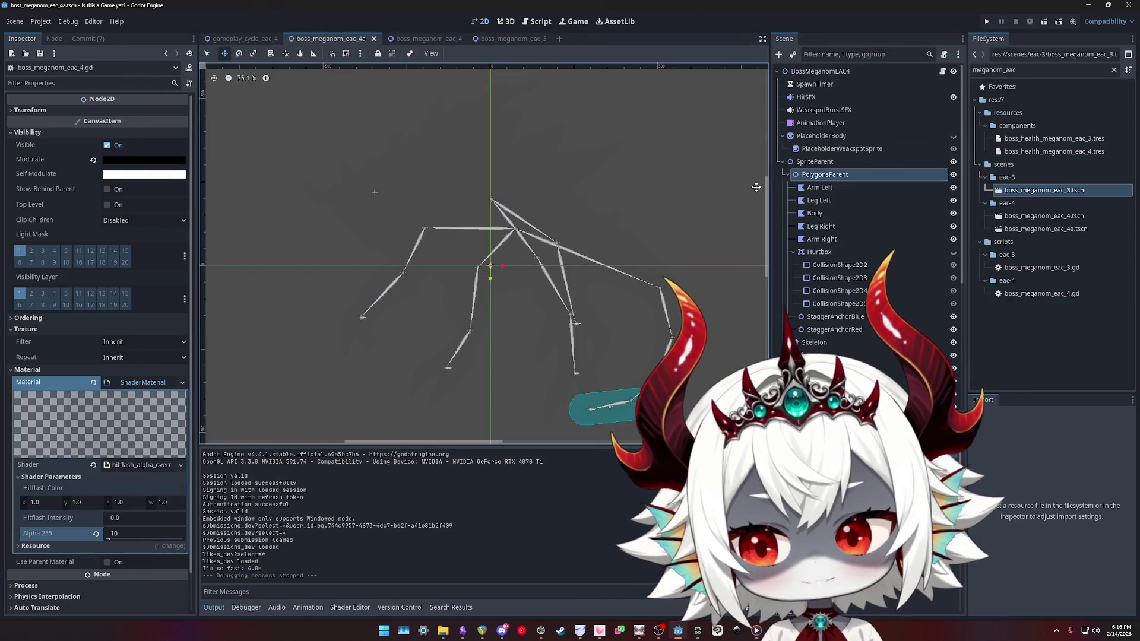
{"action": "left_click", "coordinate": [828, 188]}
{"action": "left_click", "coordinate": [832, 176]}
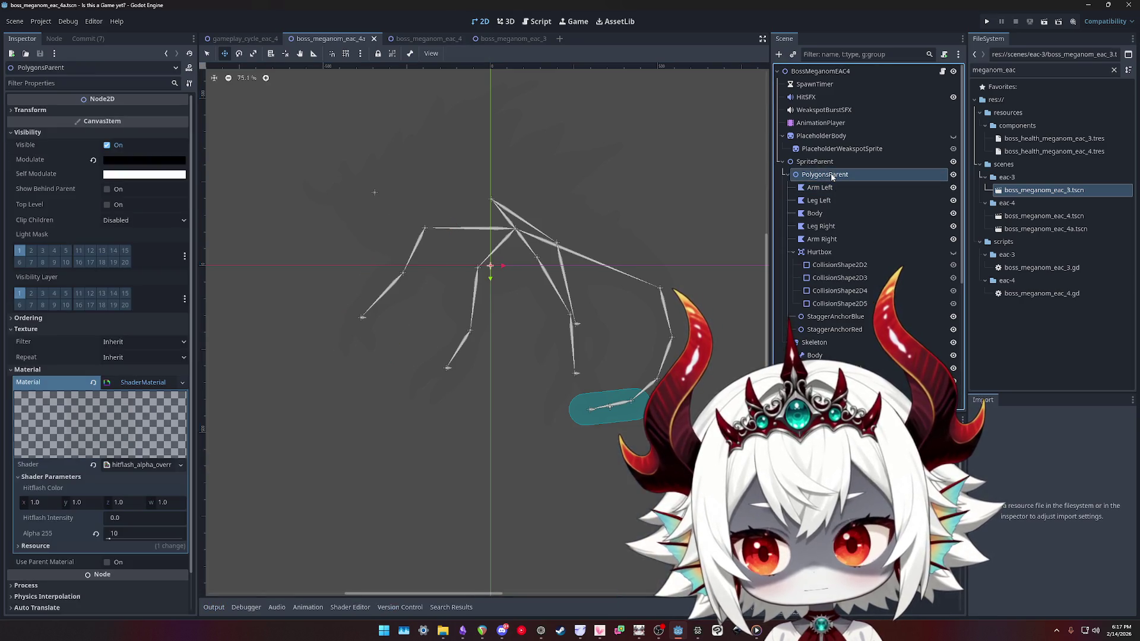
{"action": "left_click", "coordinate": [814, 161]}
{"action": "left_click", "coordinate": [825, 175]}
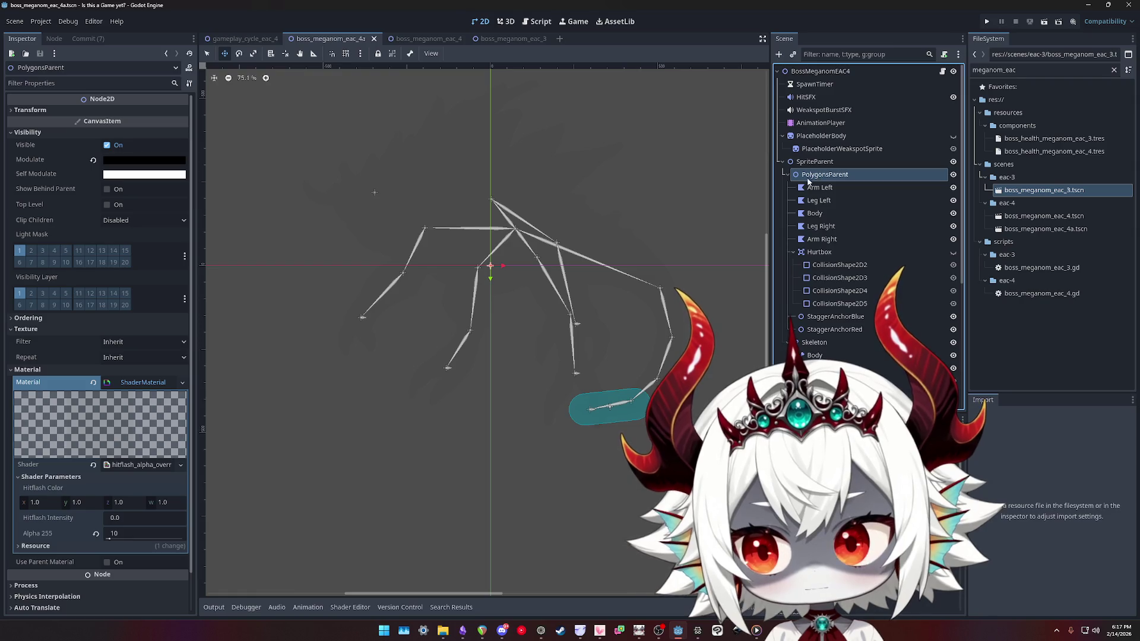
In gameplay_cycle_eac_4, drag boss_meganom_eac_4a.tscn onto BossSpawn as a child
{"action": "left_click", "coordinate": [242, 39]}
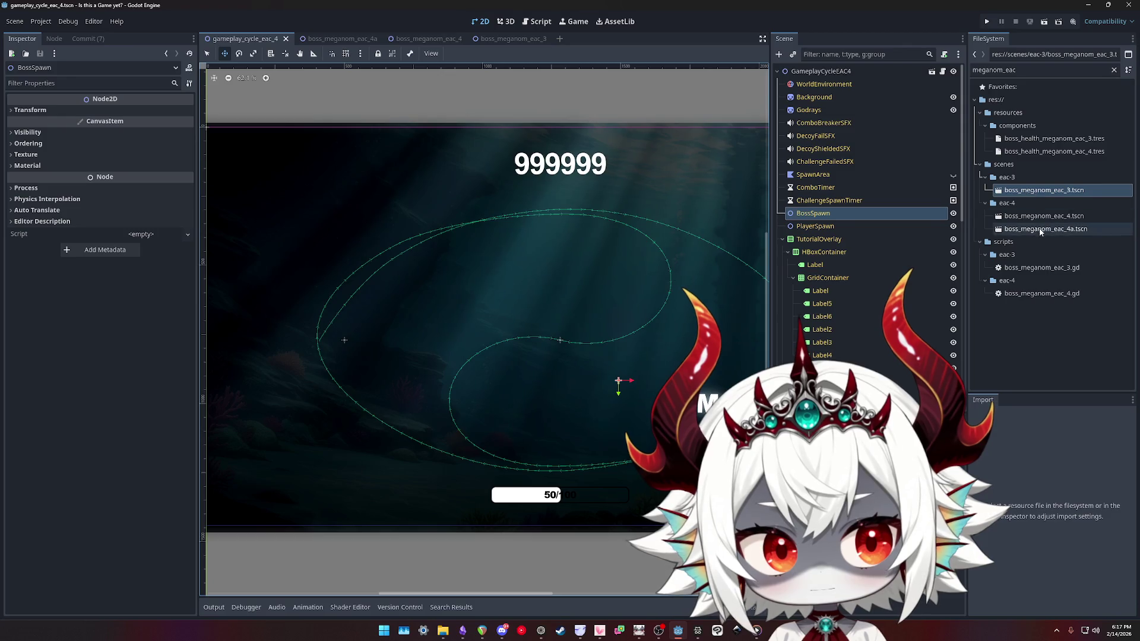
{"action": "left_click_drag", "start_coordinate": [1040, 231], "coordinate": [946, 222]}
{"action": "left_click_drag", "start_coordinate": [803, 217], "coordinate": [803, 214]}
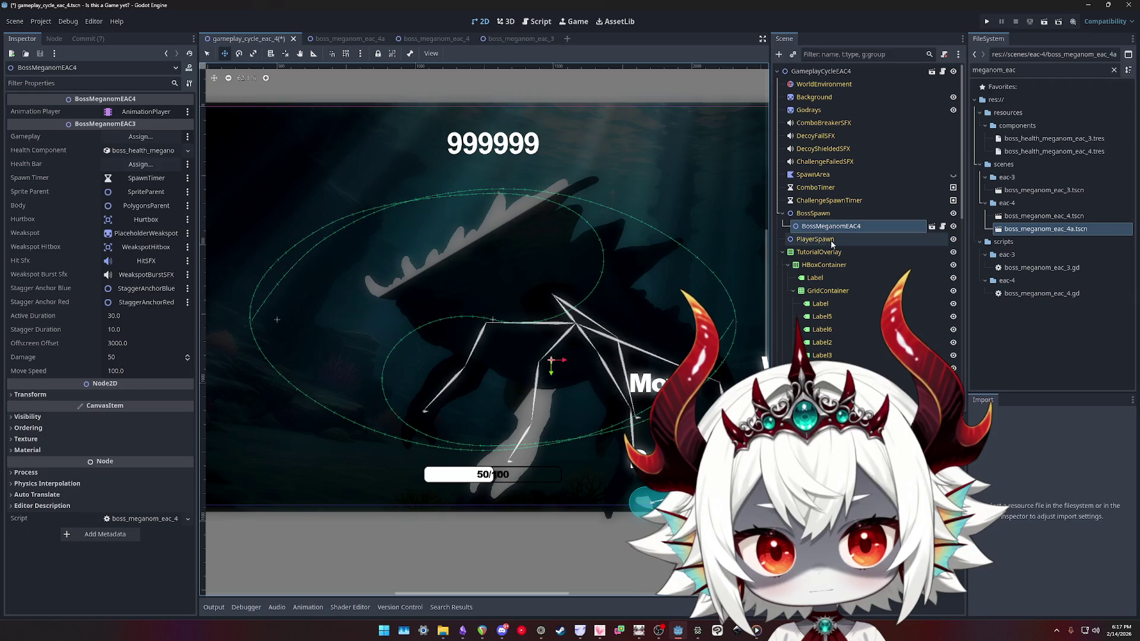
Enable Editable Children on the boss instance and select its PolygonsParent node
{"action": "right_click", "coordinate": [830, 232]}
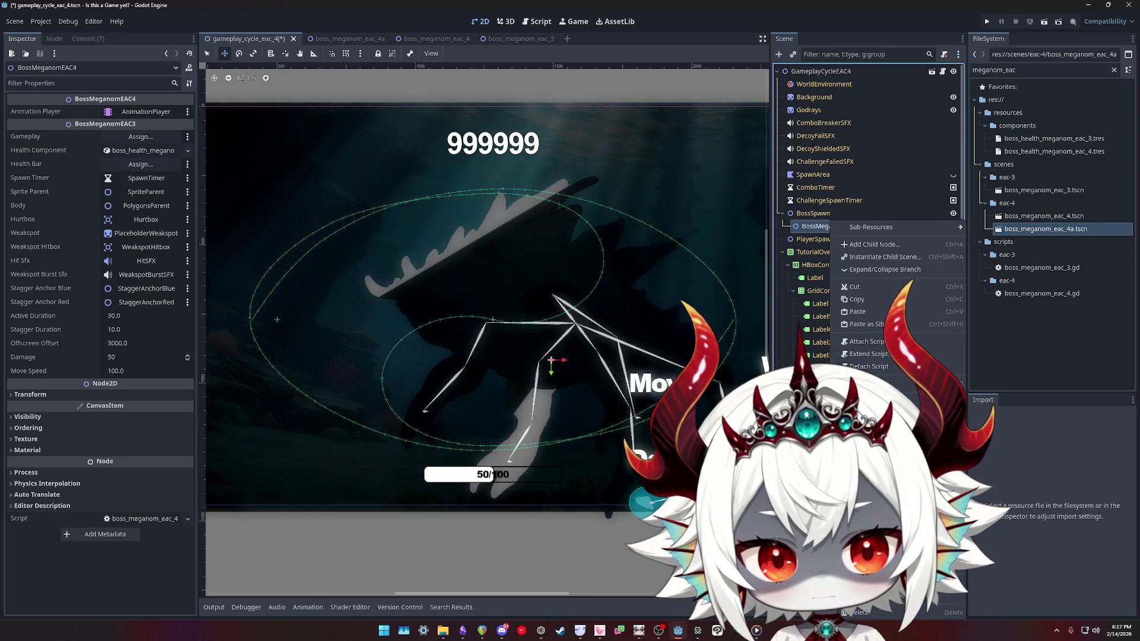
{"action": "left_click", "coordinate": [885, 269]}
{"action": "scroll", "coordinate": [857, 282], "scroll_direction": "down", "scroll_amount": 3}
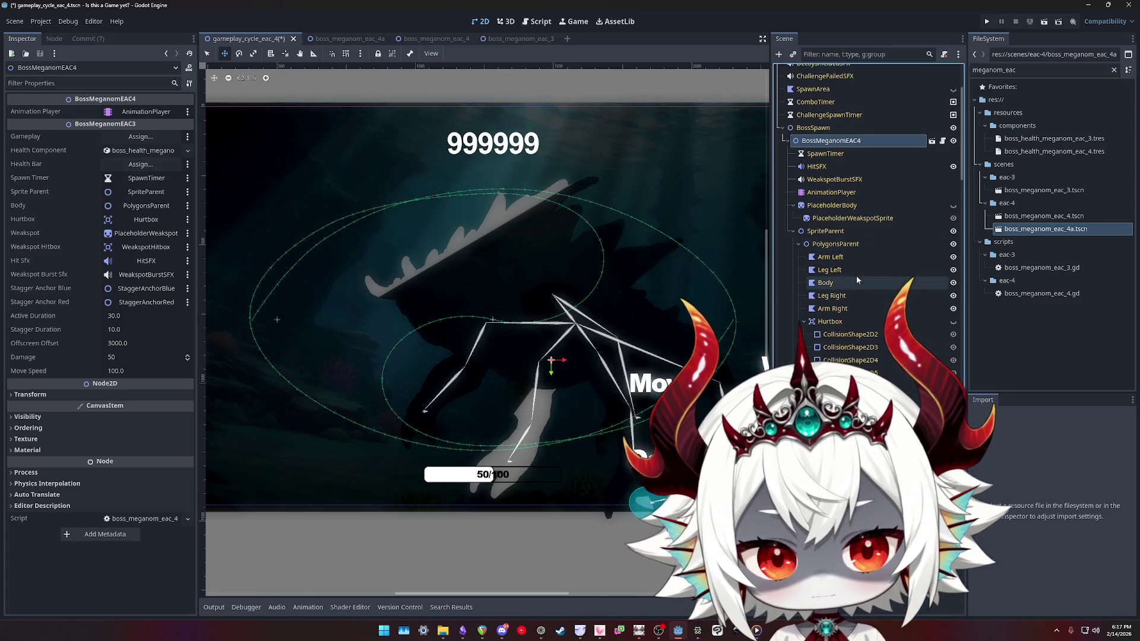
{"action": "left_click", "coordinate": [842, 245]}
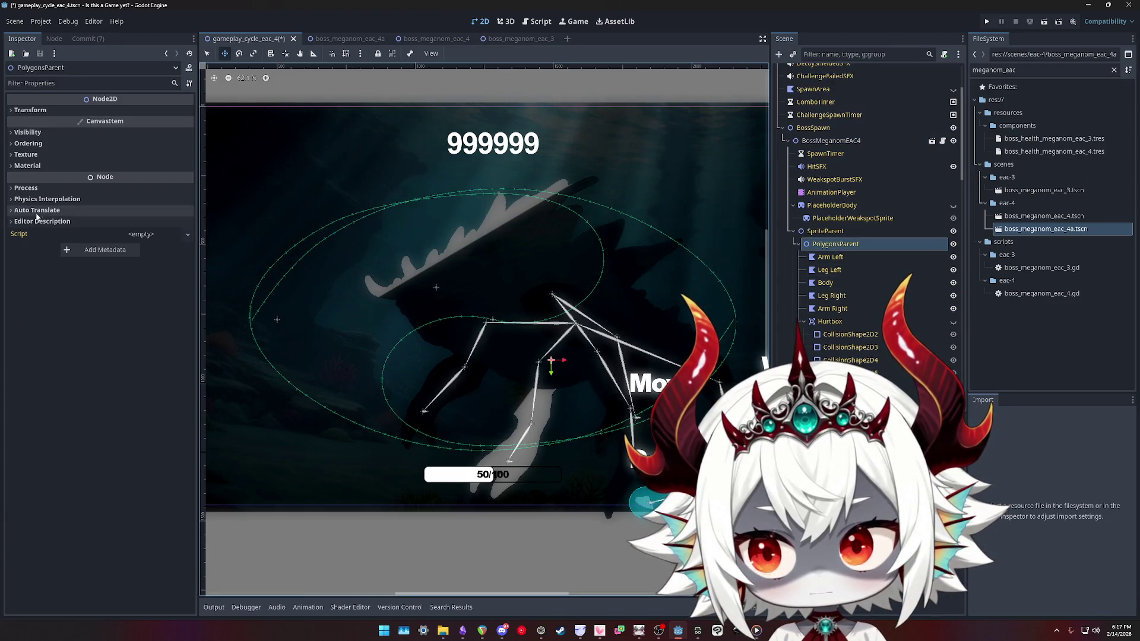
Set the PolygonsParent ShaderMaterial Alpha 255 parameter to 10
{"action": "left_click", "coordinate": [22, 156]}
{"action": "left_click", "coordinate": [22, 155]}
{"action": "left_click", "coordinate": [28, 166]}
{"action": "left_click", "coordinate": [136, 179]}
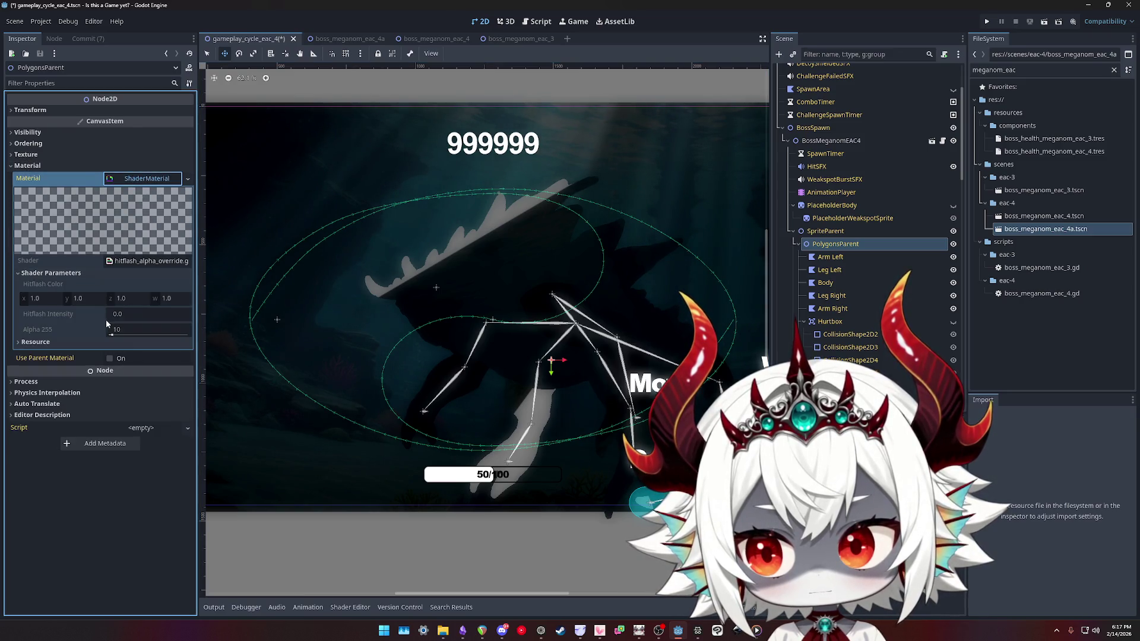
{"action": "left_click", "coordinate": [111, 337]}
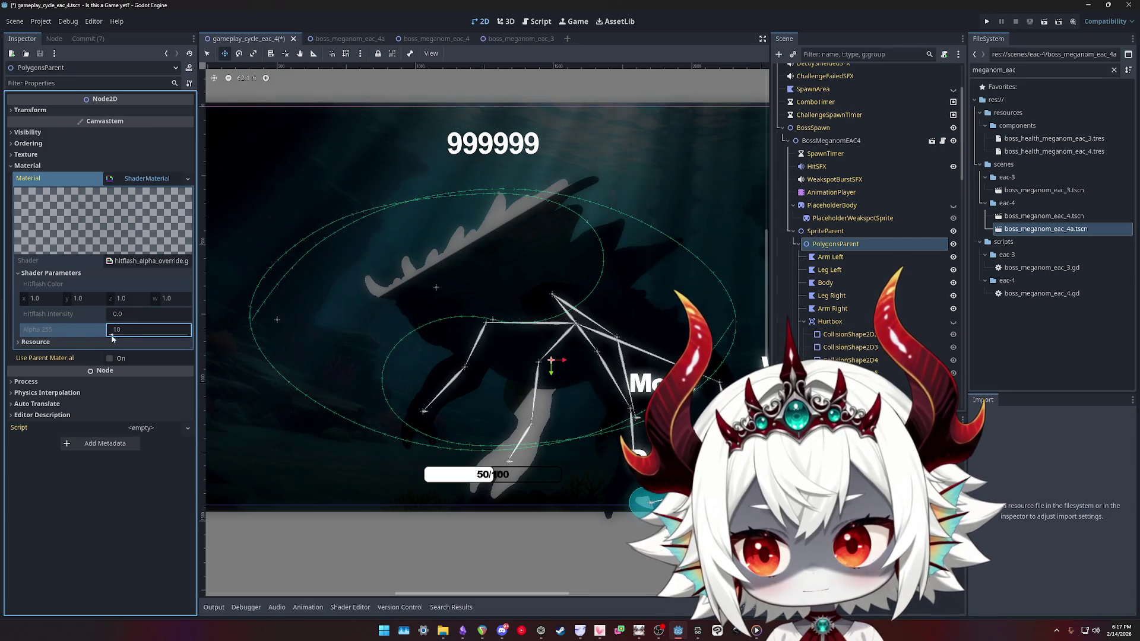
{"action": "key", "text": "Return"}
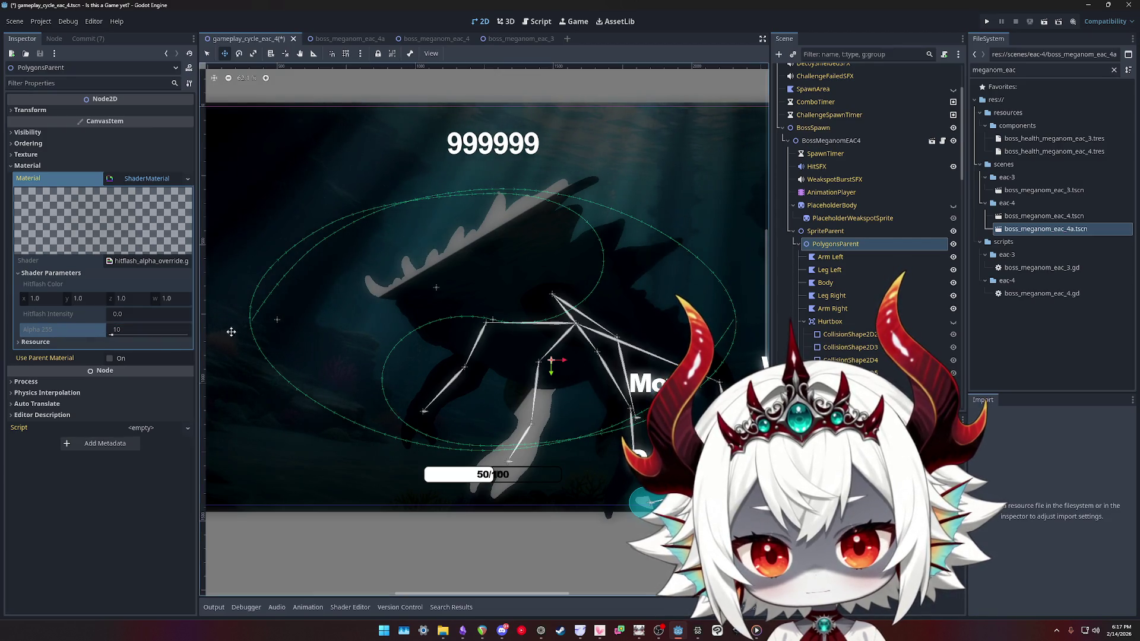
{"action": "scroll", "coordinate": [837, 104], "scroll_direction": "up", "scroll_amount": 4}
{"action": "left_click", "coordinate": [816, 84]}
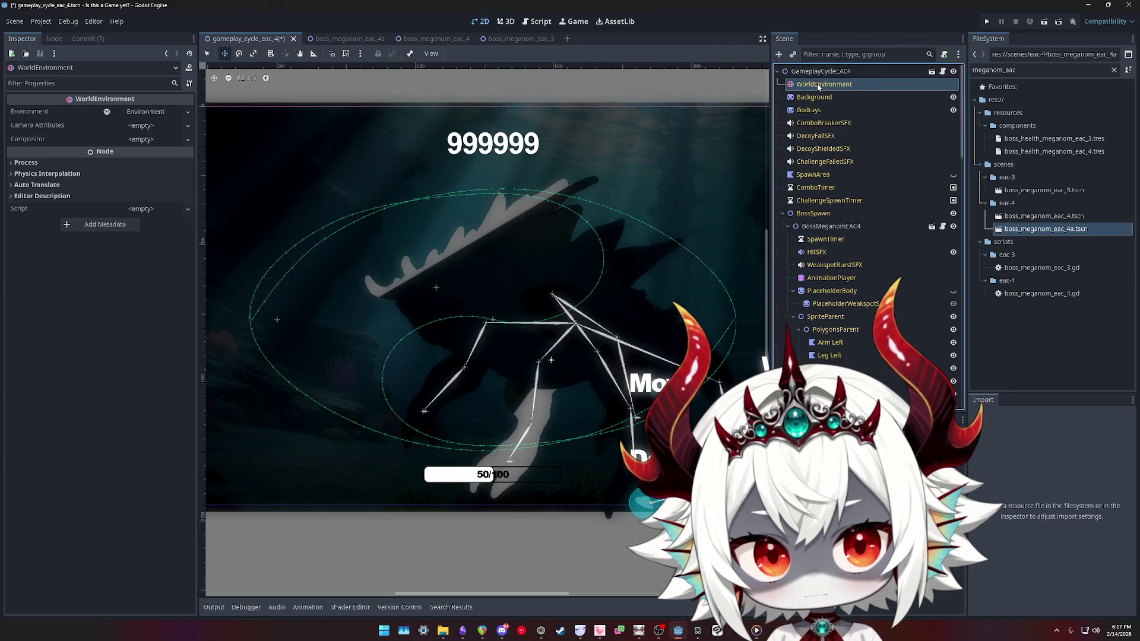
{"action": "left_click", "coordinate": [147, 112]}
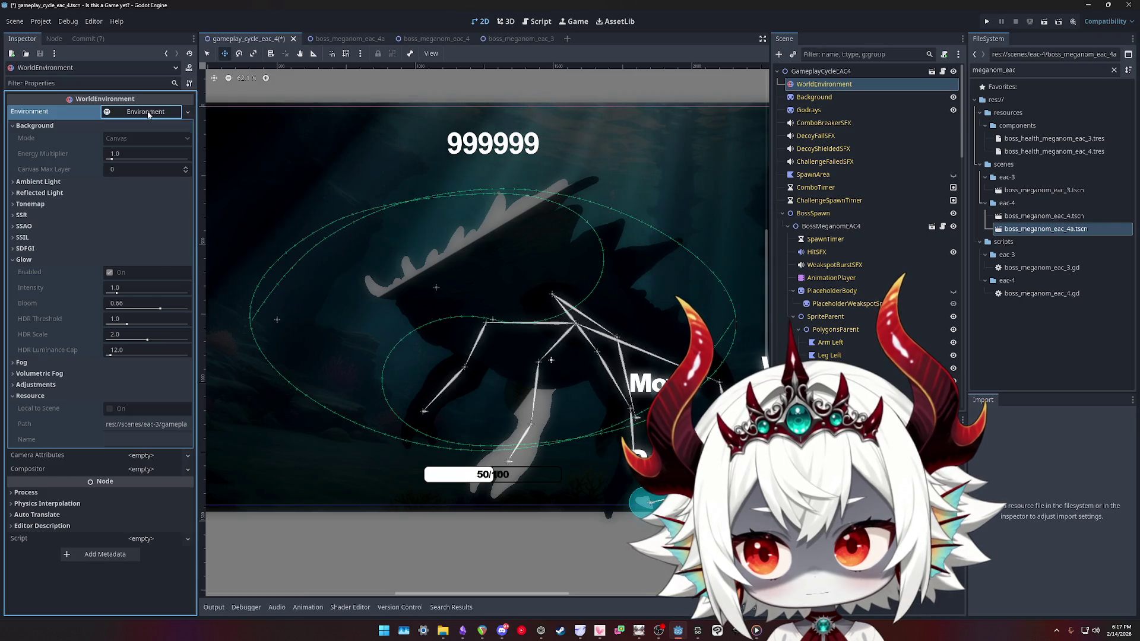
{"action": "left_click", "coordinate": [148, 114]}
{"action": "left_click", "coordinate": [814, 97]}
{"action": "left_click_drag", "start_coordinate": [817, 84], "coordinate": [817, 88]}
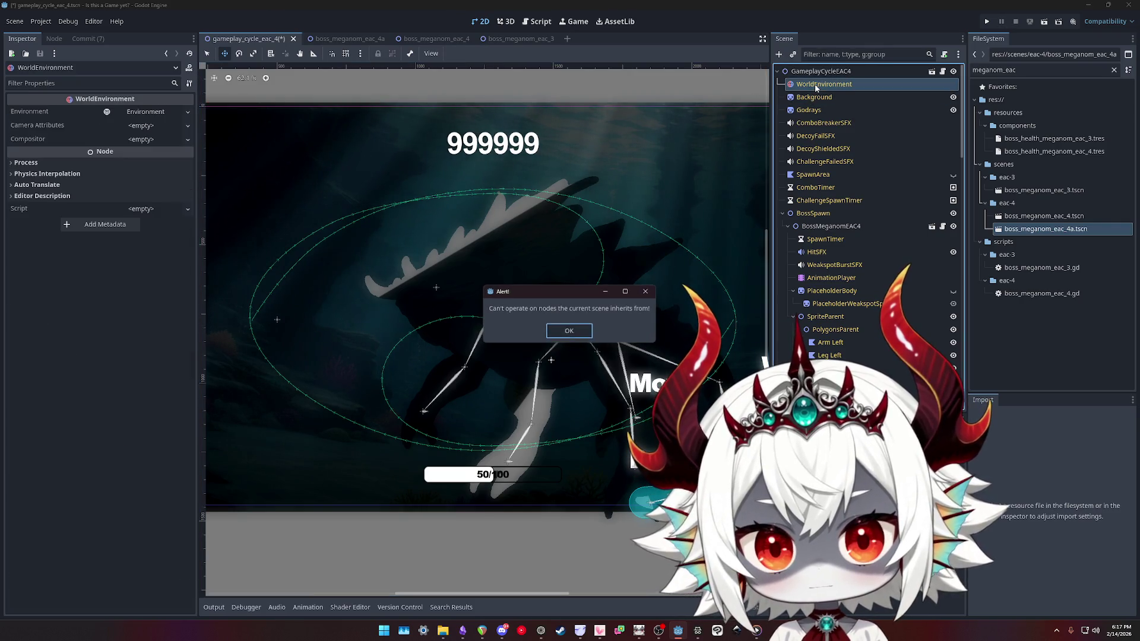
{"action": "key", "text": "Return"}
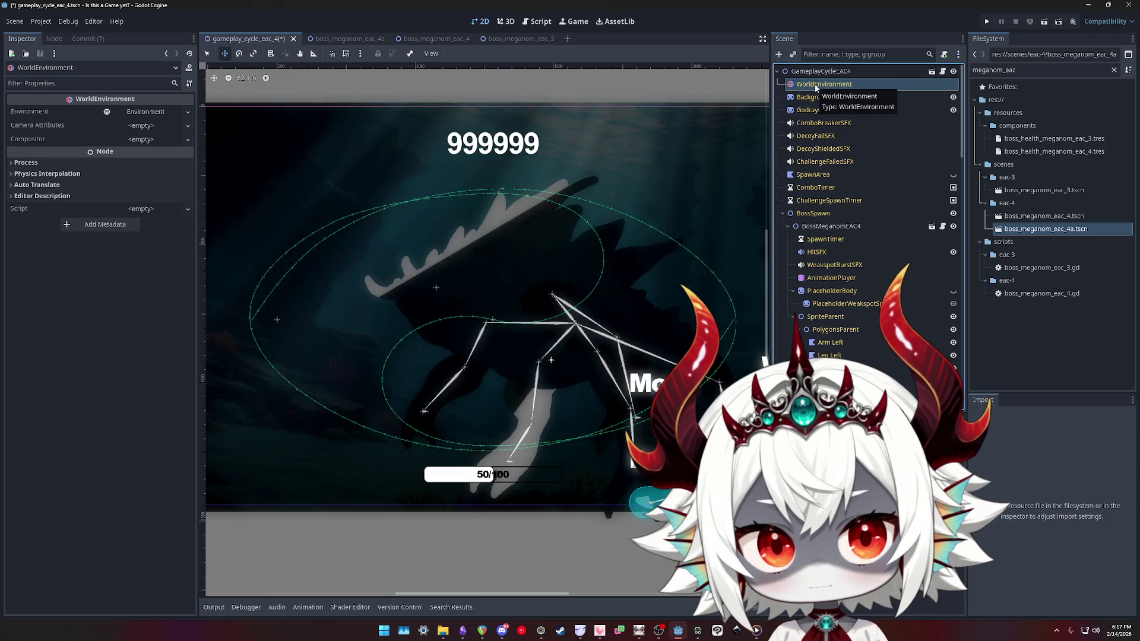
{"action": "right_click", "coordinate": [816, 88]}
{"action": "left_click", "coordinate": [806, 78]}
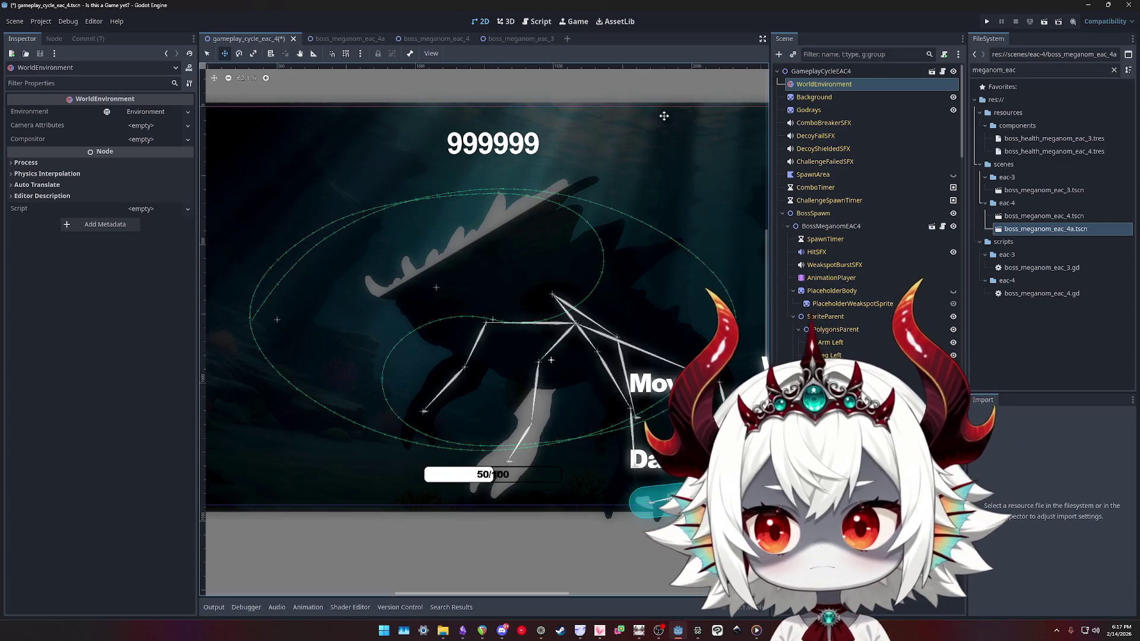
{"action": "left_click", "coordinate": [27, 162]}
{"action": "left_click", "coordinate": [126, 176]}
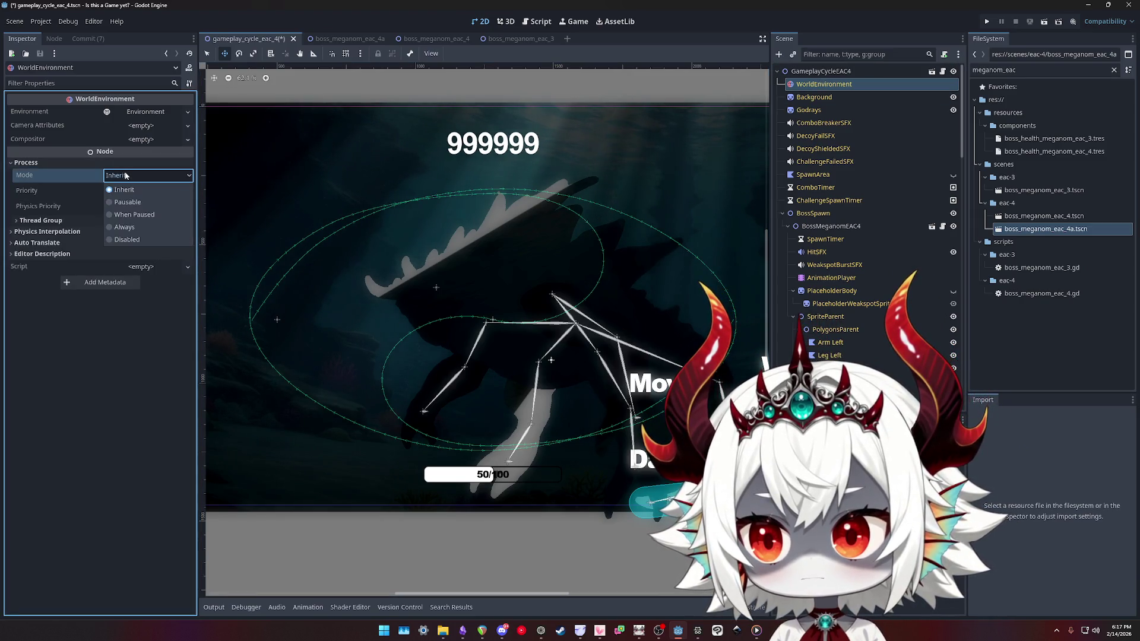
{"action": "left_click", "coordinate": [124, 240]}
{"action": "left_click", "coordinate": [115, 177]}
{"action": "left_click", "coordinate": [117, 190]}
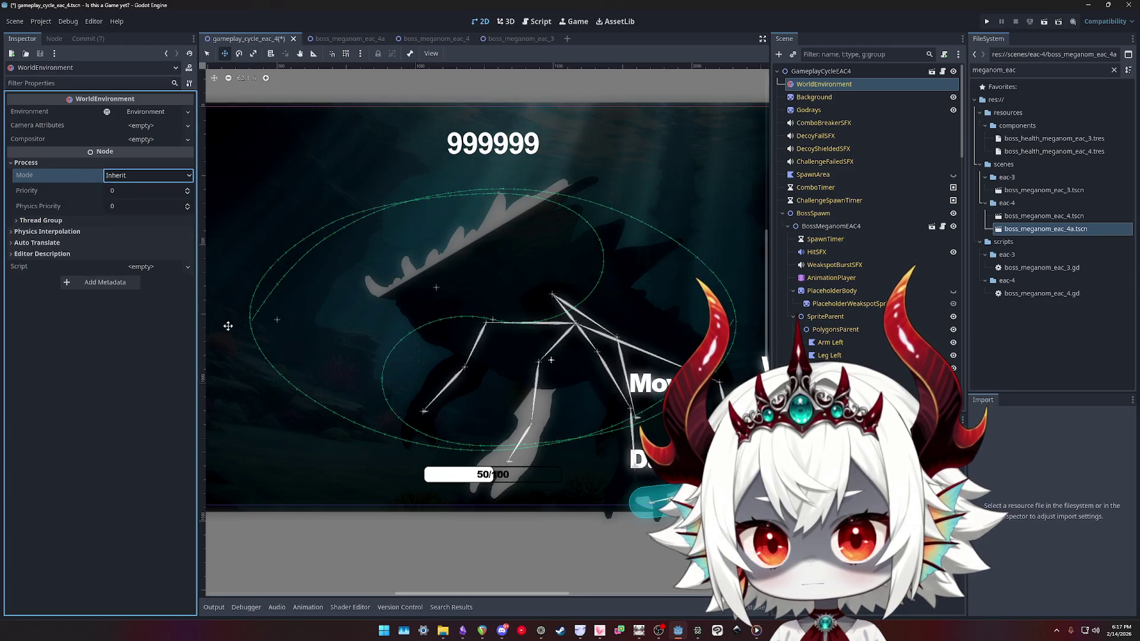
{"action": "left_click", "coordinate": [831, 226]}
{"action": "left_click", "coordinate": [812, 214]}
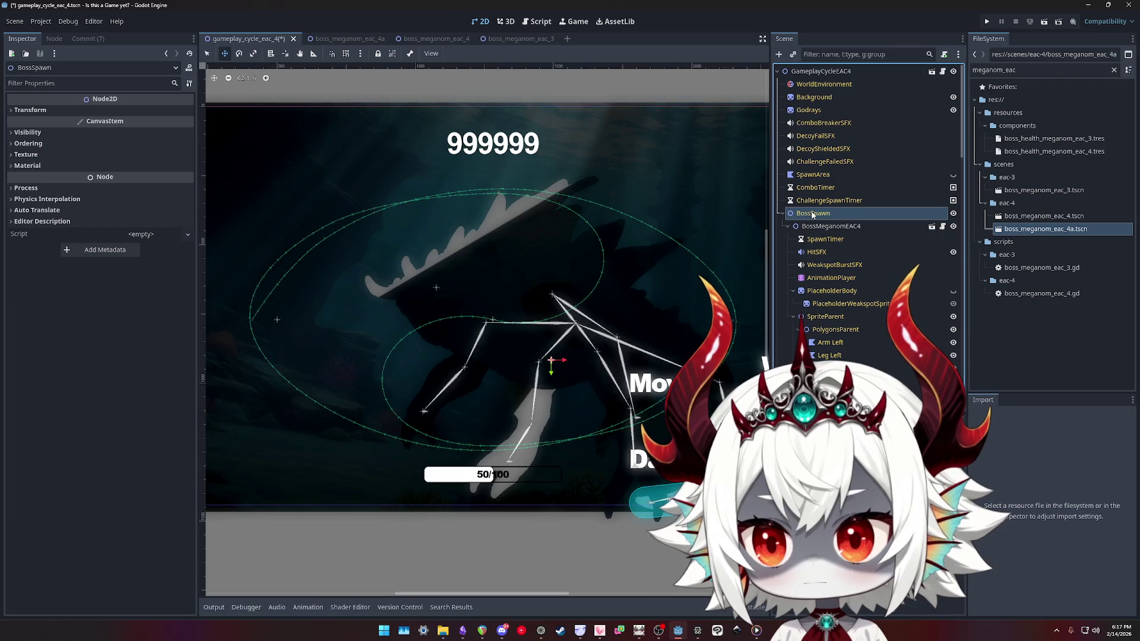
{"action": "left_click", "coordinate": [816, 227]}
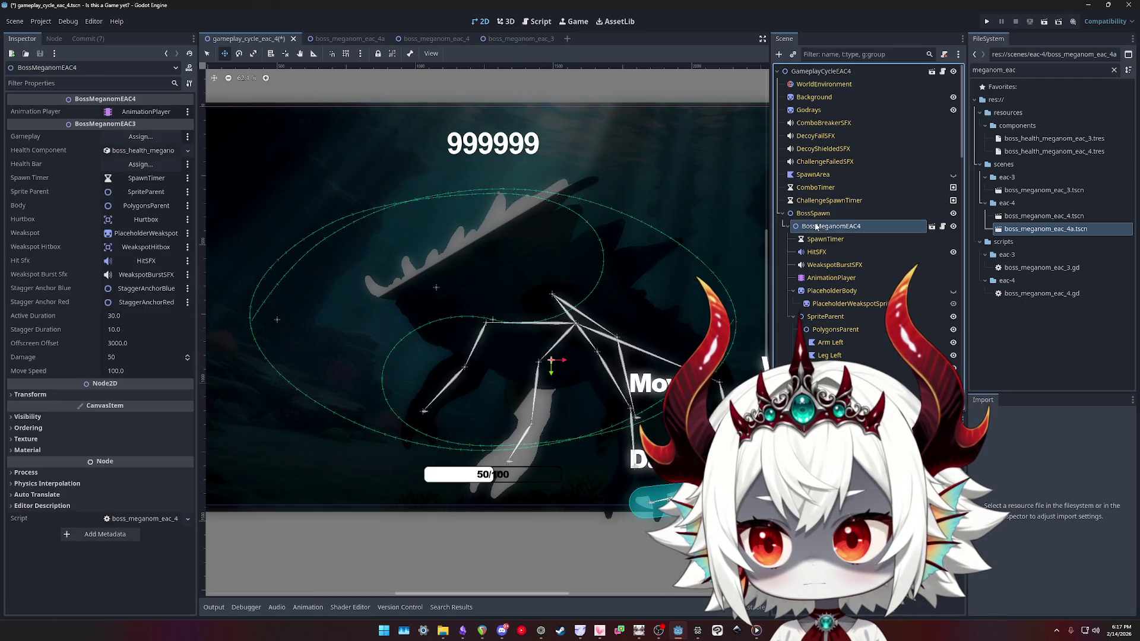
{"action": "left_click", "coordinate": [815, 97]}
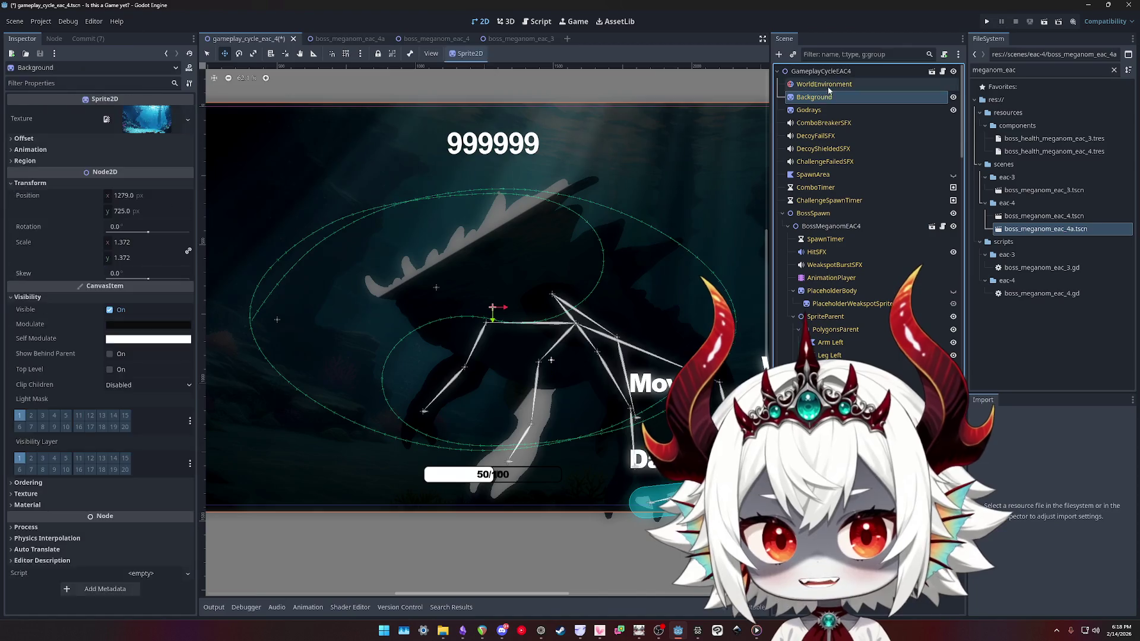
Delete the BossMeganomEAC4 instance from BossSpawn and confirm the deletion
{"action": "left_click", "coordinate": [822, 84]}
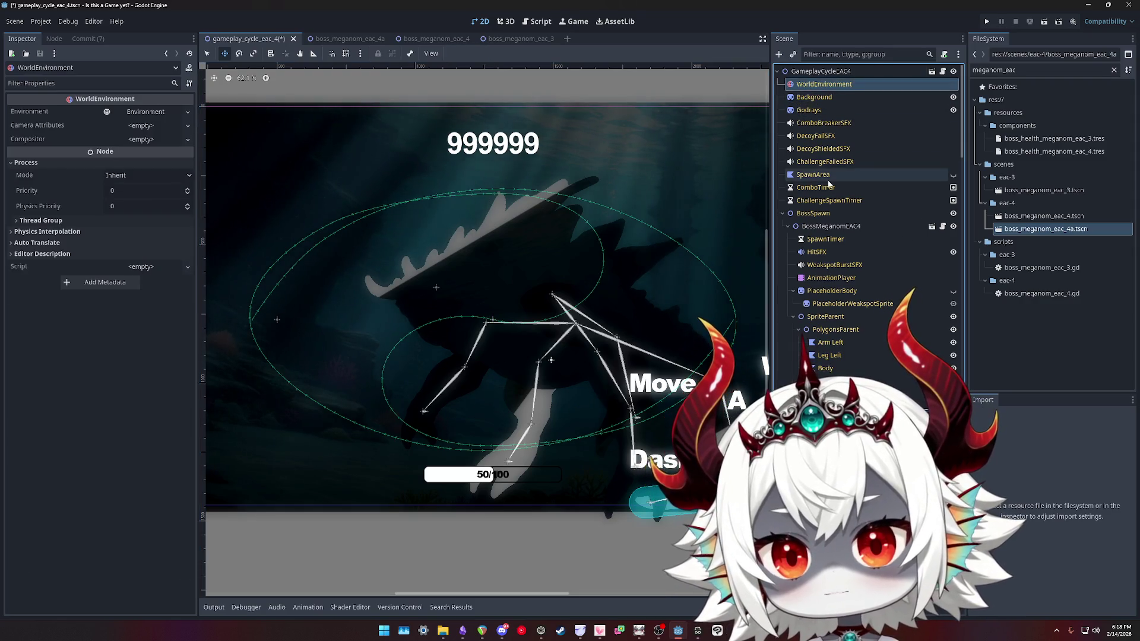
{"action": "left_click", "coordinate": [824, 227]}
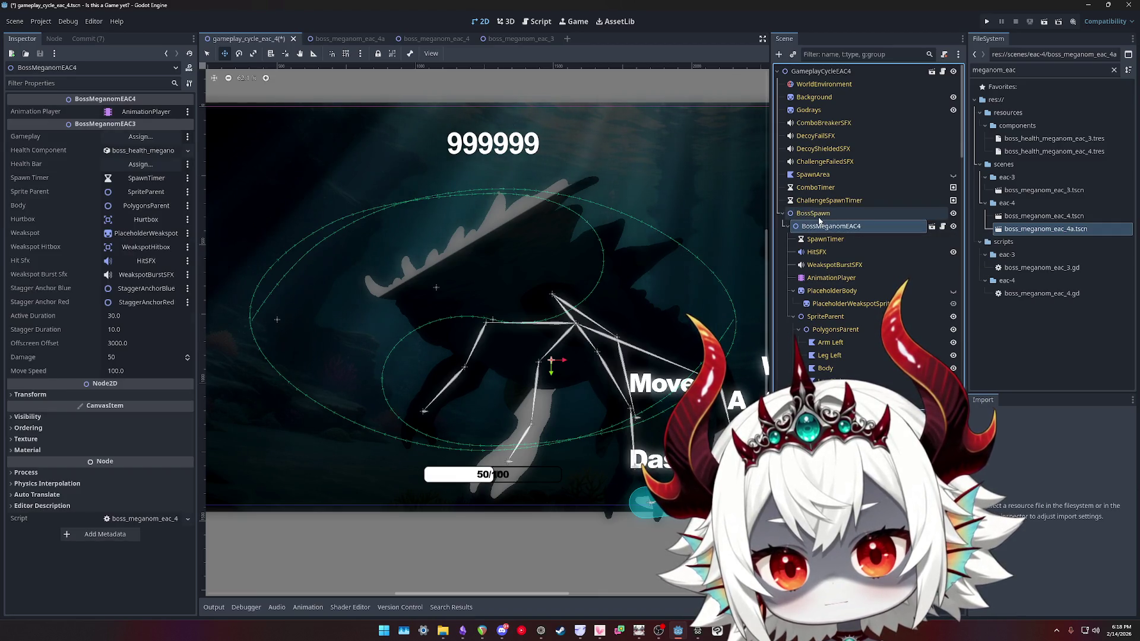
{"action": "scroll", "coordinate": [589, 238], "scroll_direction": "down", "scroll_amount": 5}
{"action": "scroll", "coordinate": [589, 238], "scroll_direction": "up", "scroll_amount": 4}
{"action": "scroll", "coordinate": [589, 237], "scroll_direction": "up", "scroll_amount": 6}
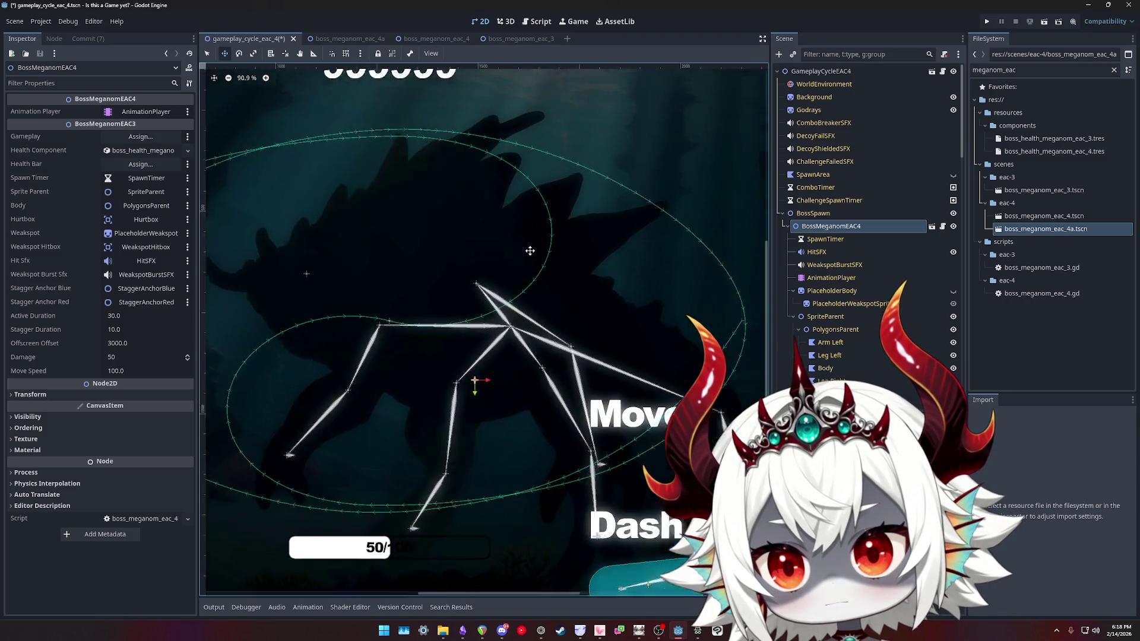
{"action": "scroll", "coordinate": [572, 195], "scroll_direction": "down", "scroll_amount": 3}
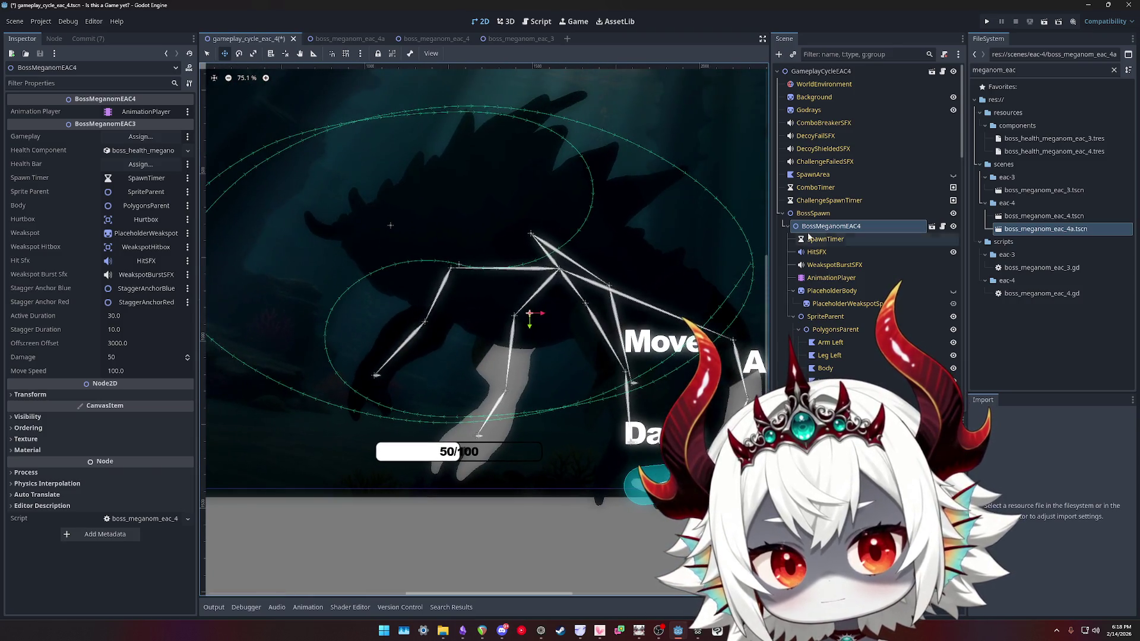
{"action": "key", "text": "Delete"}
{"action": "key", "text": "Return"}
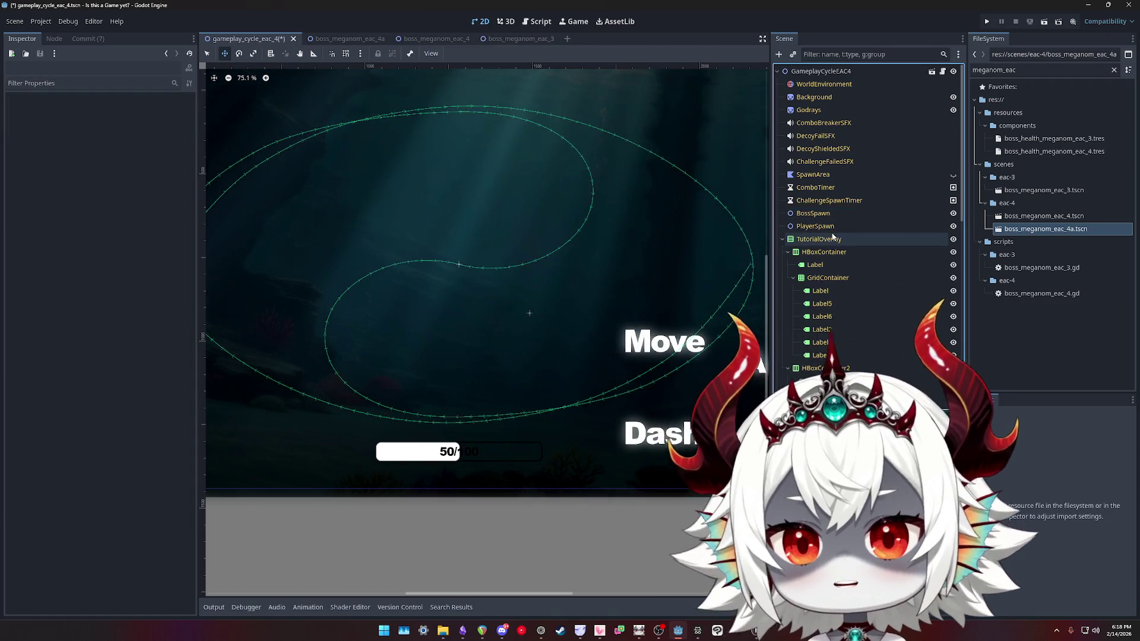
Save the gameplay_cycle_eac_4 scene and return to the boss_meganom_eac_4a scene
{"action": "scroll", "coordinate": [860, 238], "scroll_direction": "down", "scroll_amount": 5}
{"action": "scroll", "coordinate": [644, 341], "scroll_direction": "down", "scroll_amount": 2}
{"action": "scroll", "coordinate": [843, 286], "scroll_direction": "up", "scroll_amount": 5}
{"action": "scroll", "coordinate": [509, 125], "scroll_direction": "down", "scroll_amount": 1}
{"action": "key", "text": "ctrl+s"}
{"action": "left_click", "coordinate": [338, 39]}
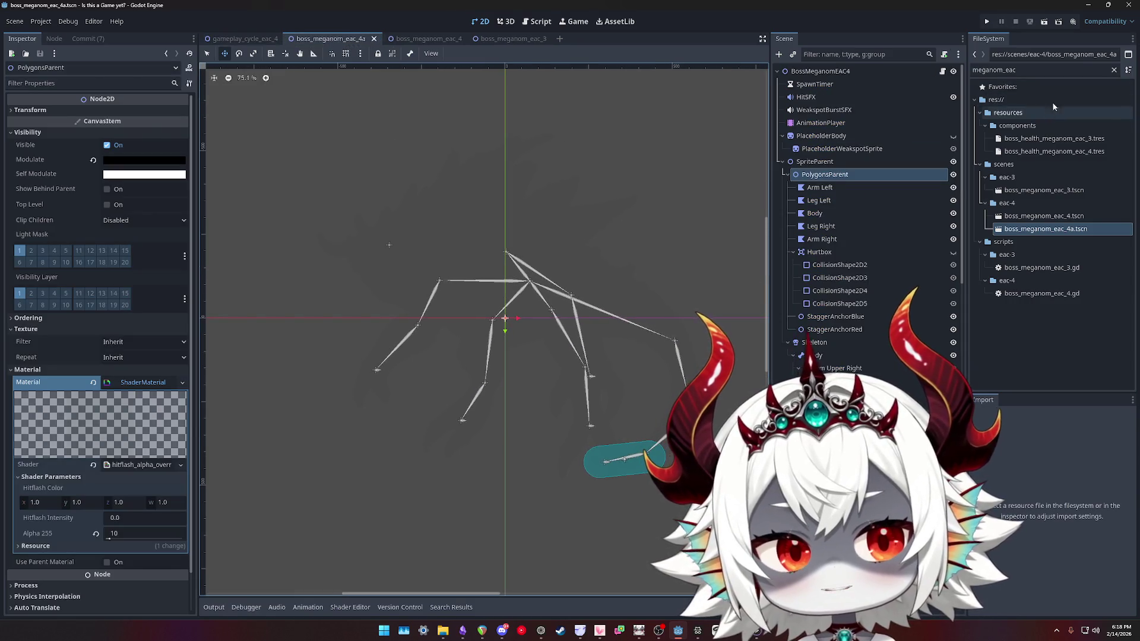
Close the editor and reopen the 'Is this a Game yet?' project from the Project Manager
{"action": "left_click", "coordinate": [1132, 6]}
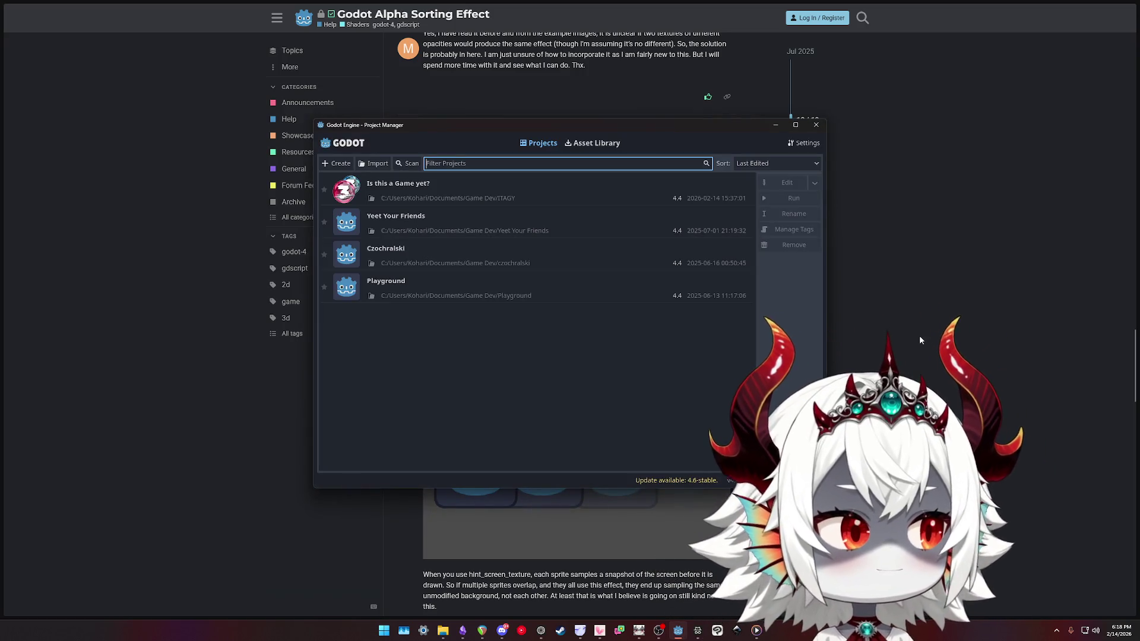
{"action": "double_click", "coordinate": [418, 193]}
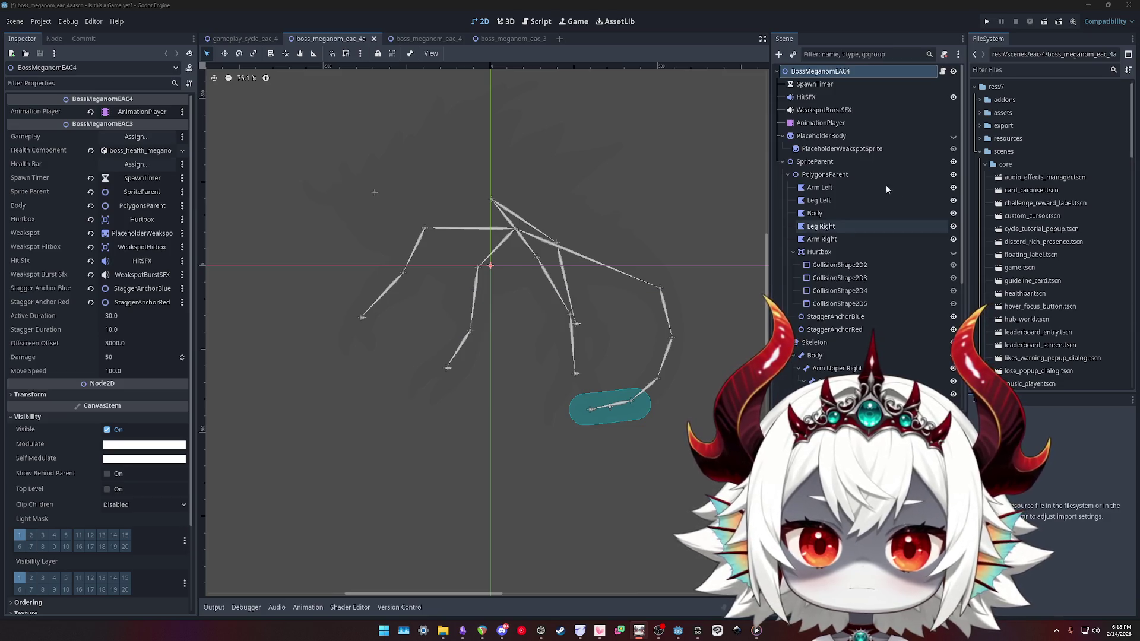
In gameplay_cycle_eac_4, filter FileSystem for 'meganom' and drop boss_meganom_eac_4a.tscn onto BossSpawn
{"action": "left_click", "coordinate": [835, 81]}
{"action": "left_click", "coordinate": [834, 74]}
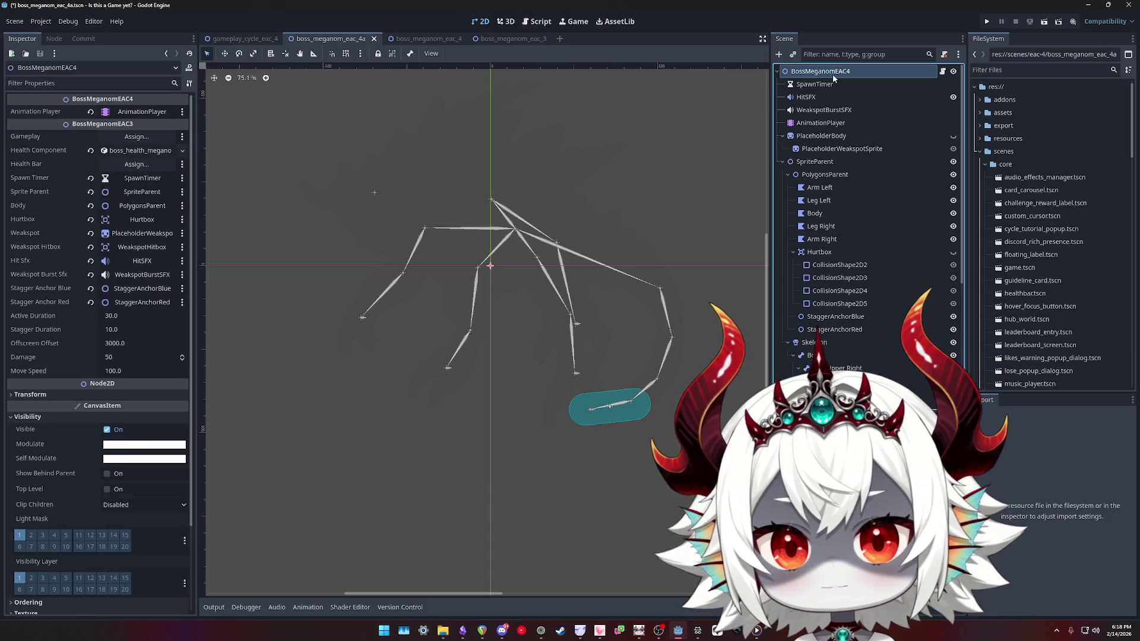
{"action": "left_click", "coordinate": [228, 38]}
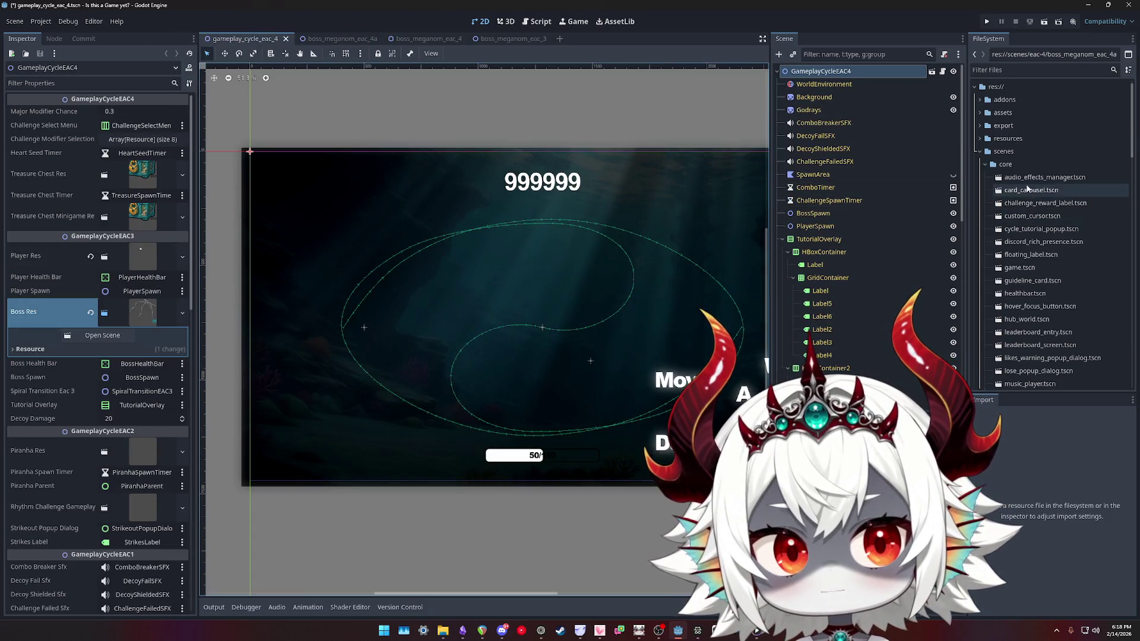
{"action": "scroll", "coordinate": [1033, 231], "scroll_direction": "down", "scroll_amount": 10}
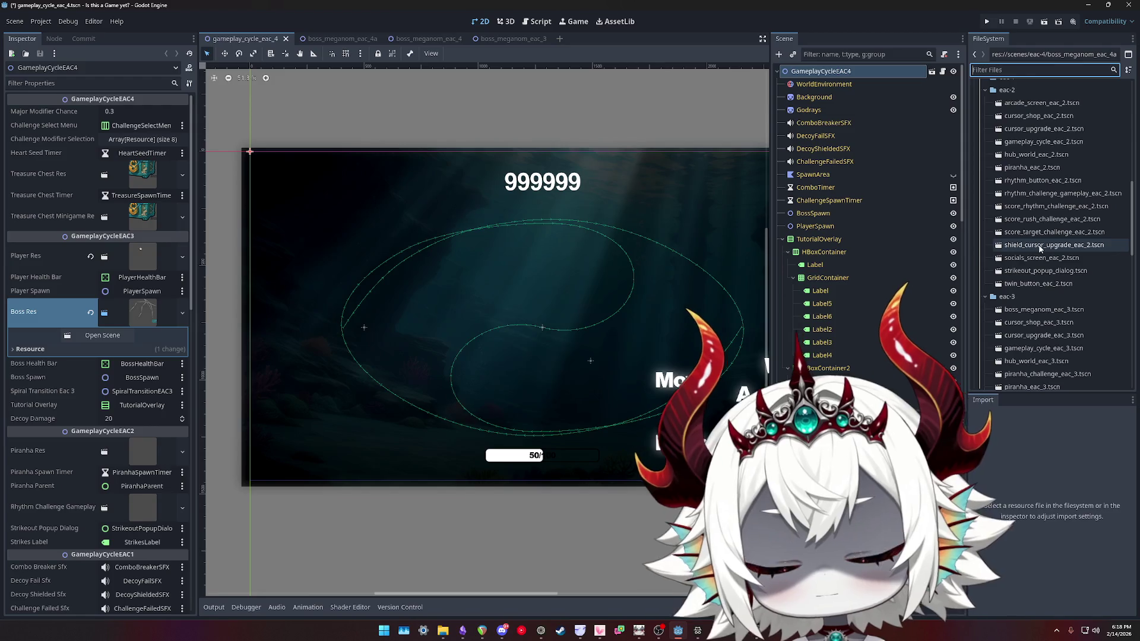
{"action": "type", "text": "meganom"}
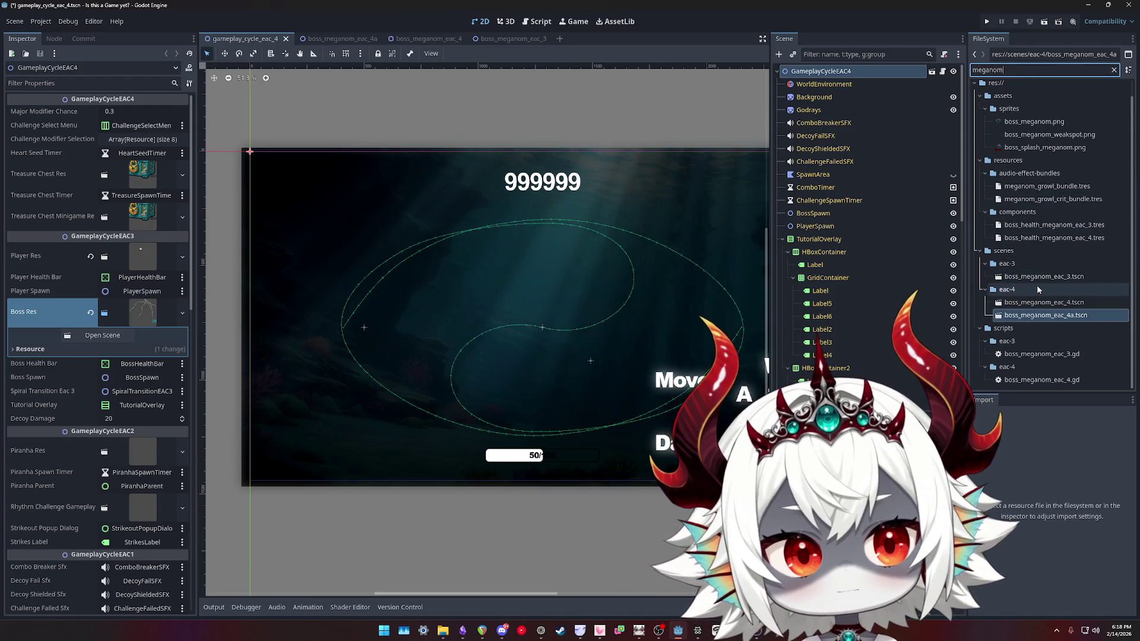
{"action": "left_click_drag", "start_coordinate": [1036, 316], "coordinate": [814, 215]}
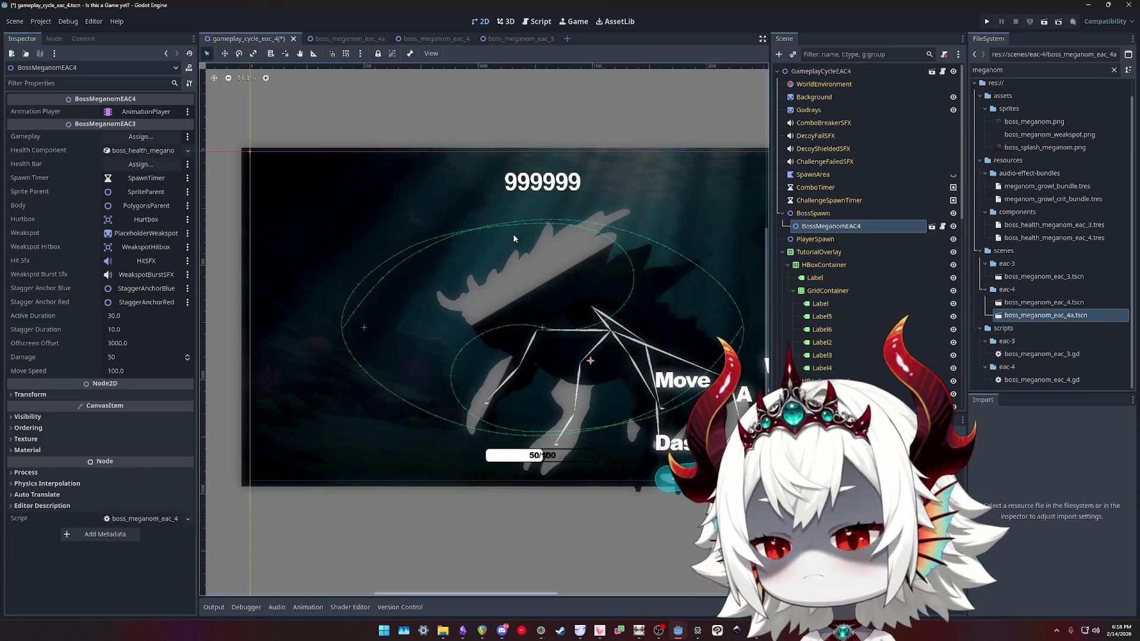
Look over the boss instance's Animation Player and Visibility properties without changing them
{"action": "left_click", "coordinate": [143, 113]}
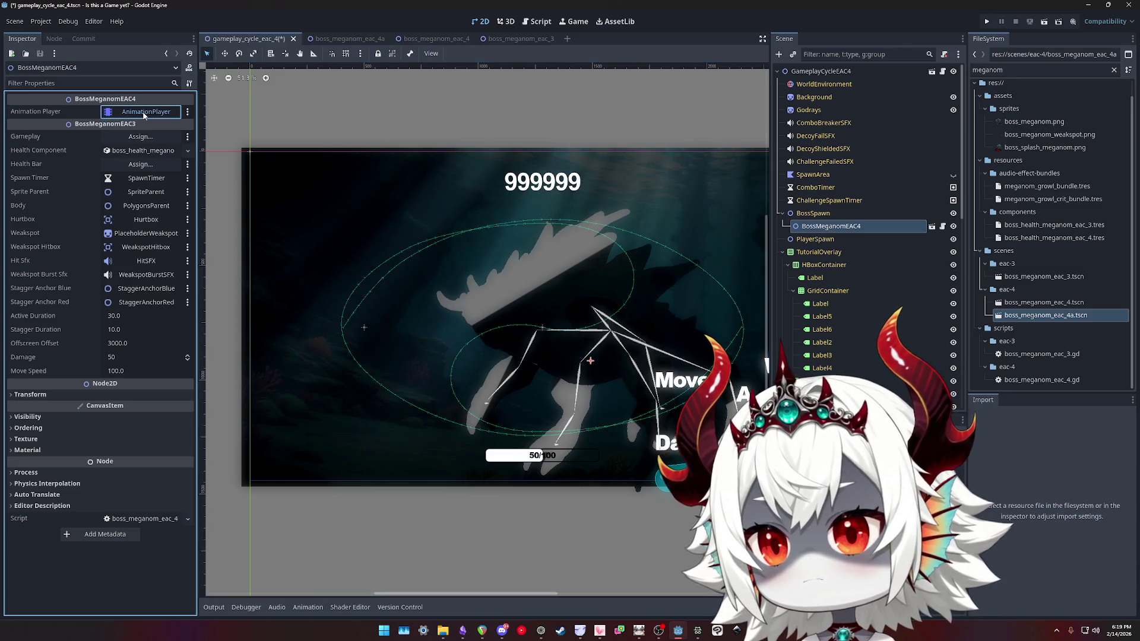
{"action": "left_click", "coordinate": [612, 466]}
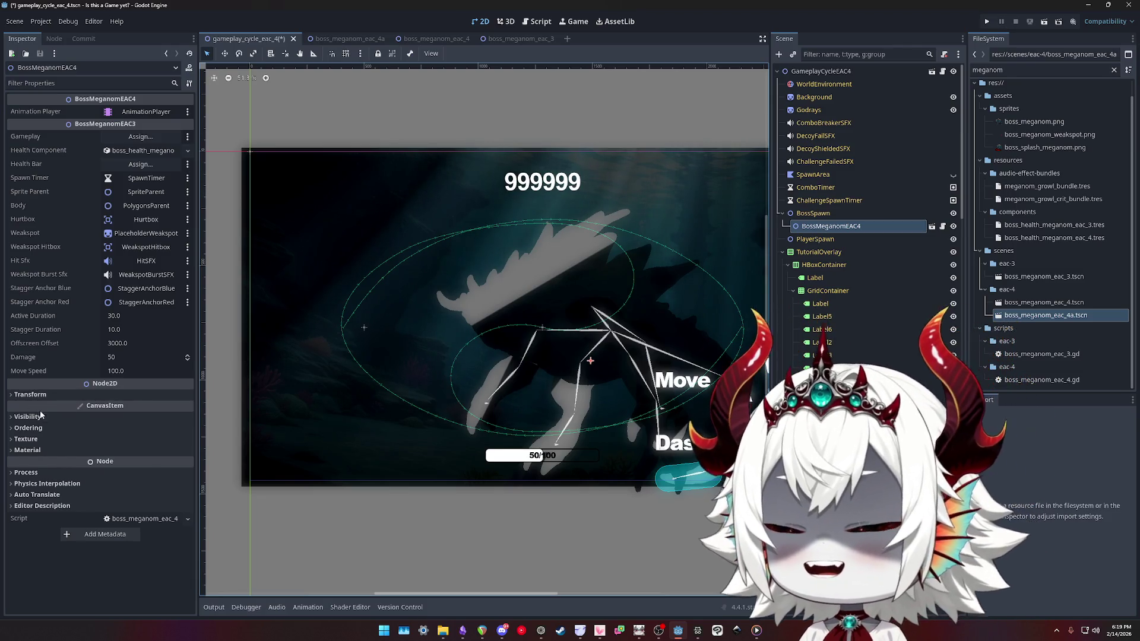
{"action": "left_click", "coordinate": [38, 417]}
{"action": "left_click", "coordinate": [38, 417]}
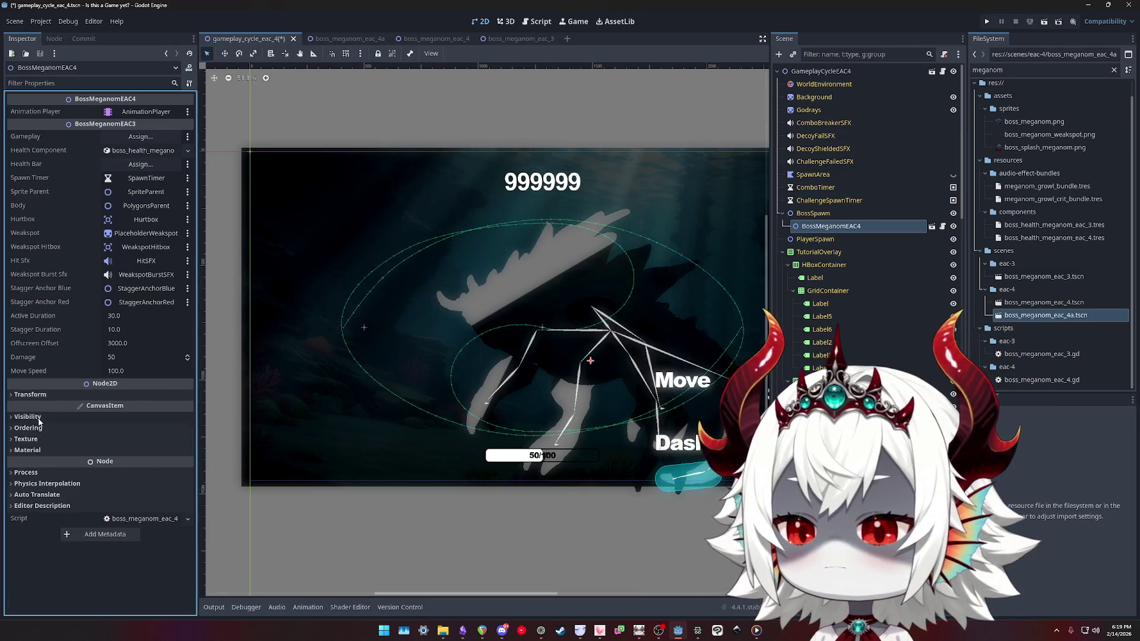
{"action": "right_click", "coordinate": [851, 231]}
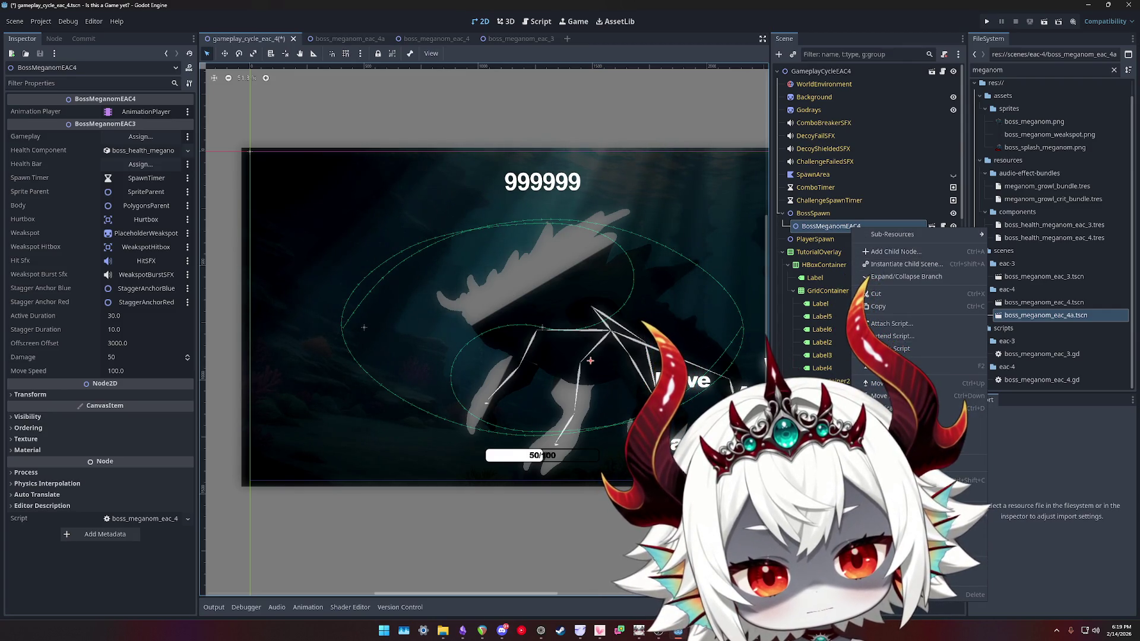
Enable Editable Children on the boss instance, then preview the AnimationPlayer's Swimming animation
{"action": "left_click", "coordinate": [885, 277]}
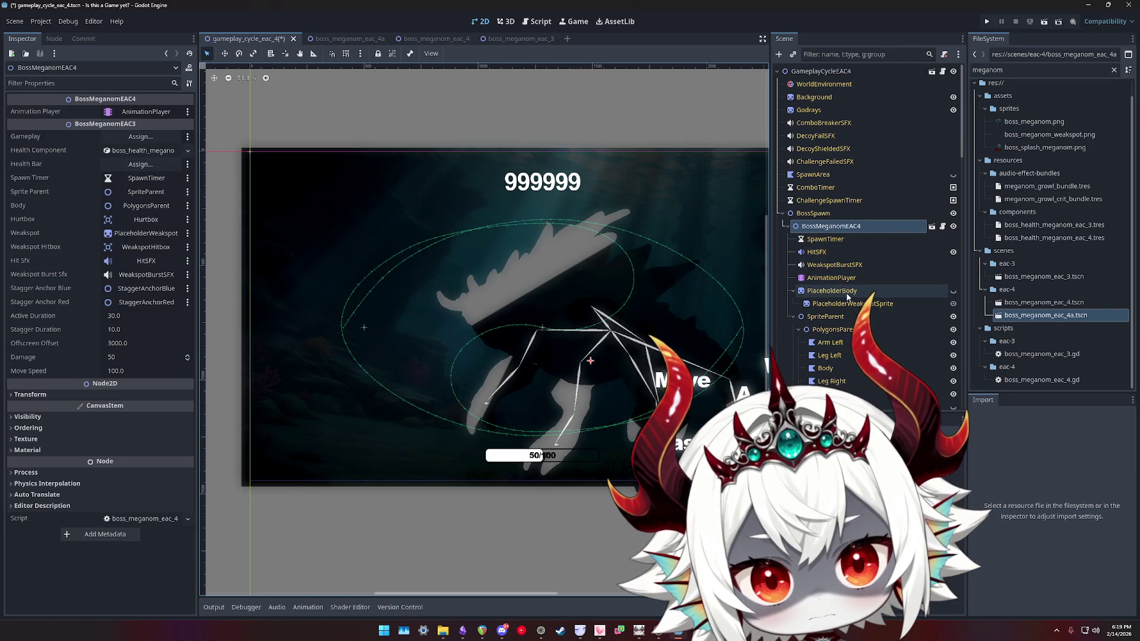
{"action": "left_click", "coordinate": [832, 279]}
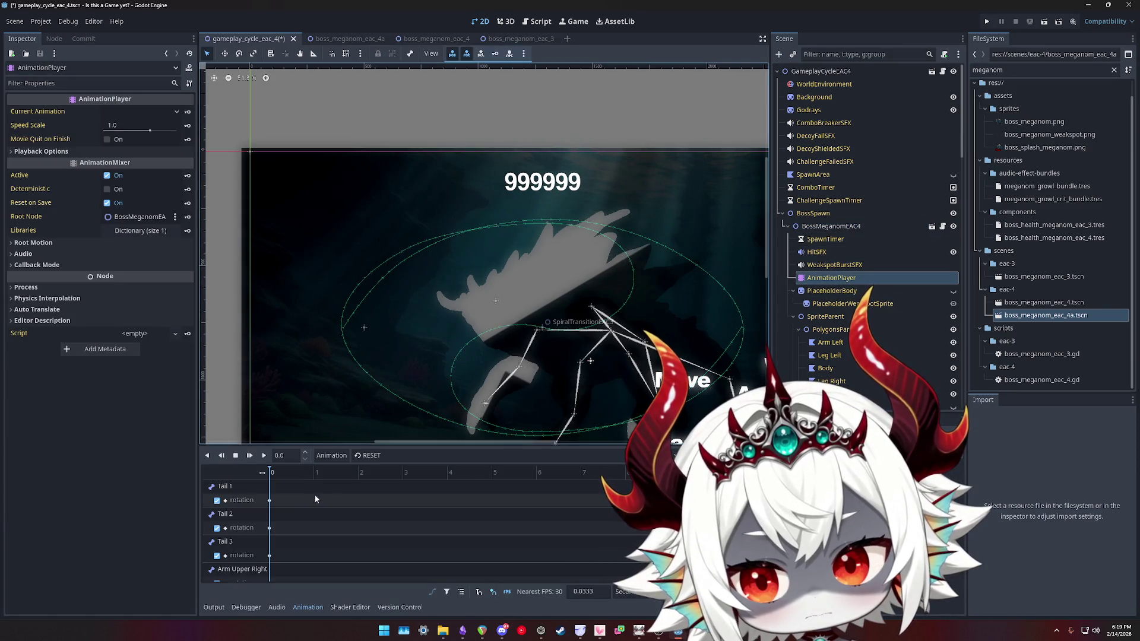
{"action": "scroll", "coordinate": [314, 506], "scroll_direction": "down", "scroll_amount": 5}
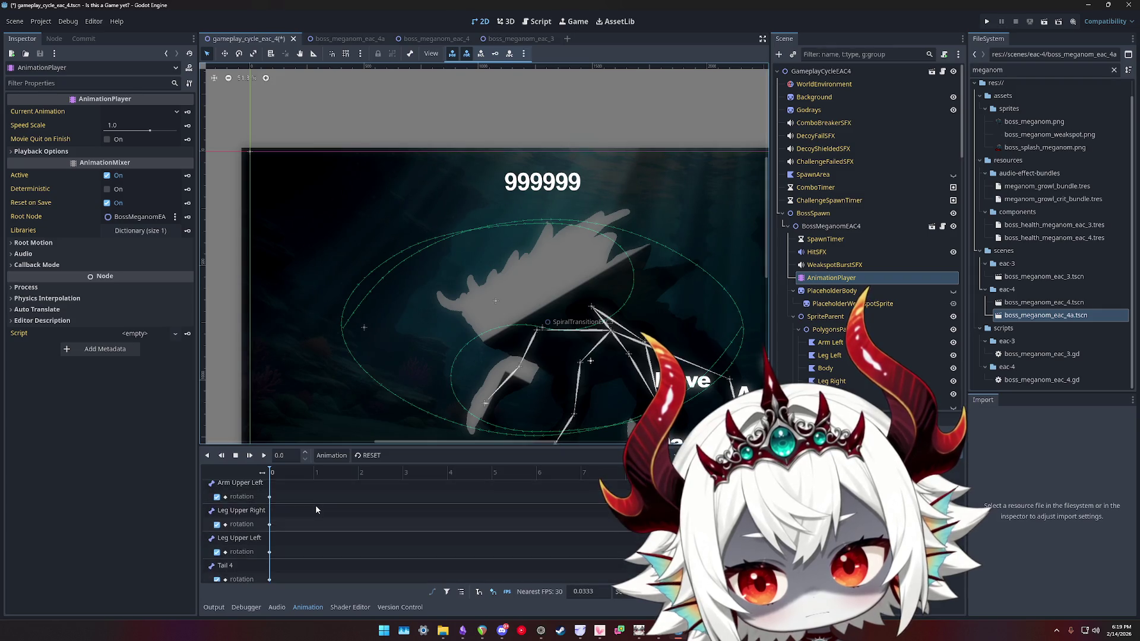
{"action": "scroll", "coordinate": [315, 508], "scroll_direction": "up", "scroll_amount": 5}
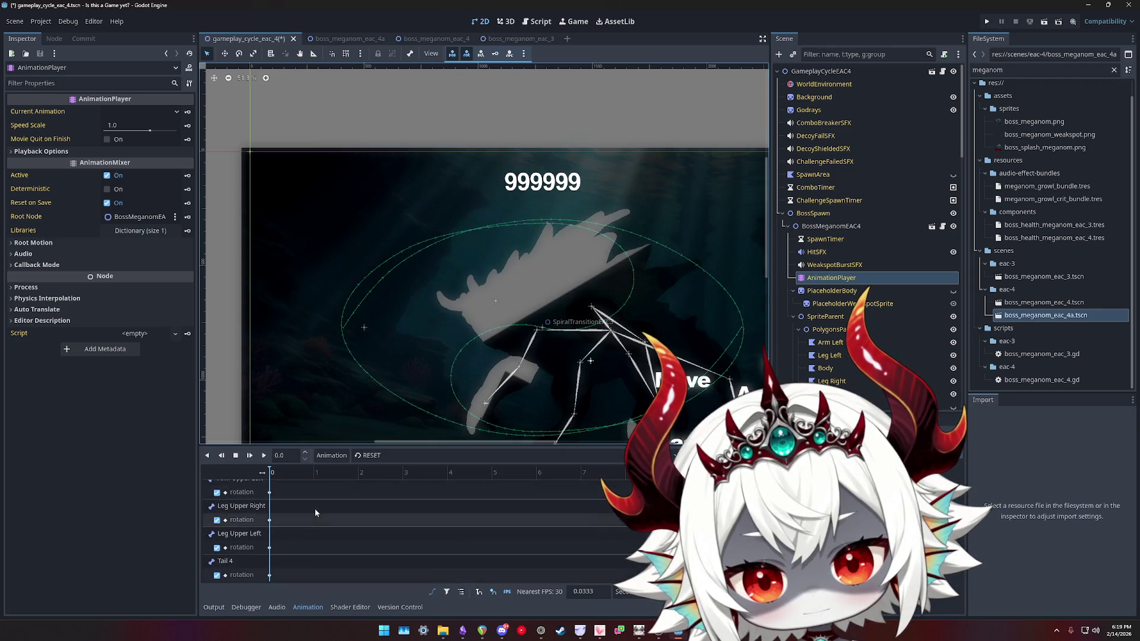
{"action": "left_click", "coordinate": [365, 456]}
{"action": "left_click", "coordinate": [380, 482]}
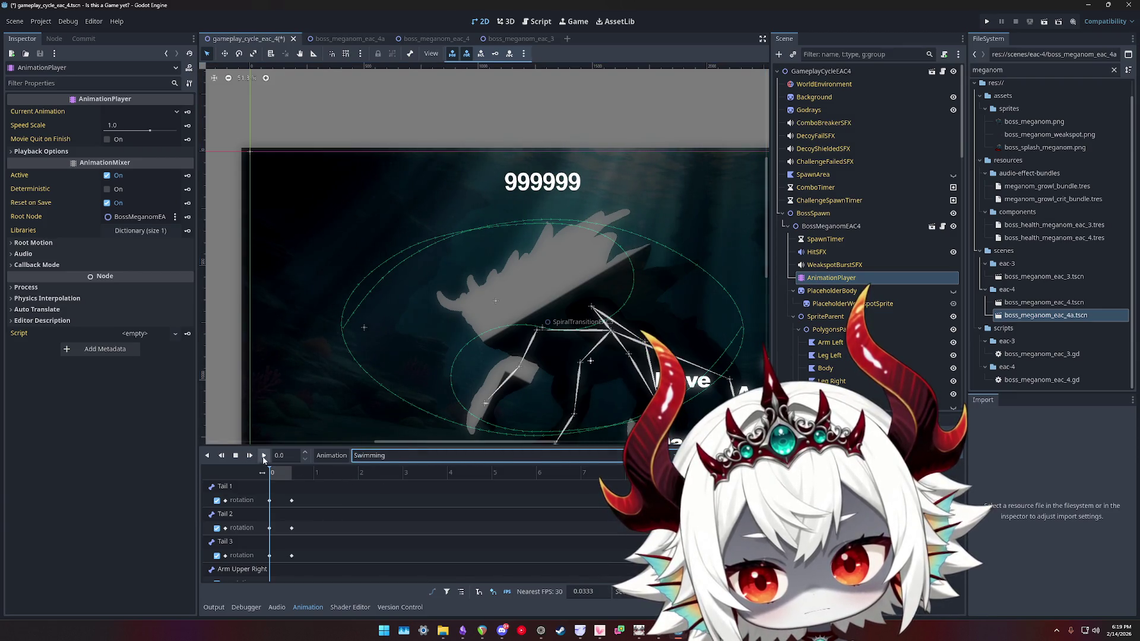
{"action": "left_click", "coordinate": [263, 456]}
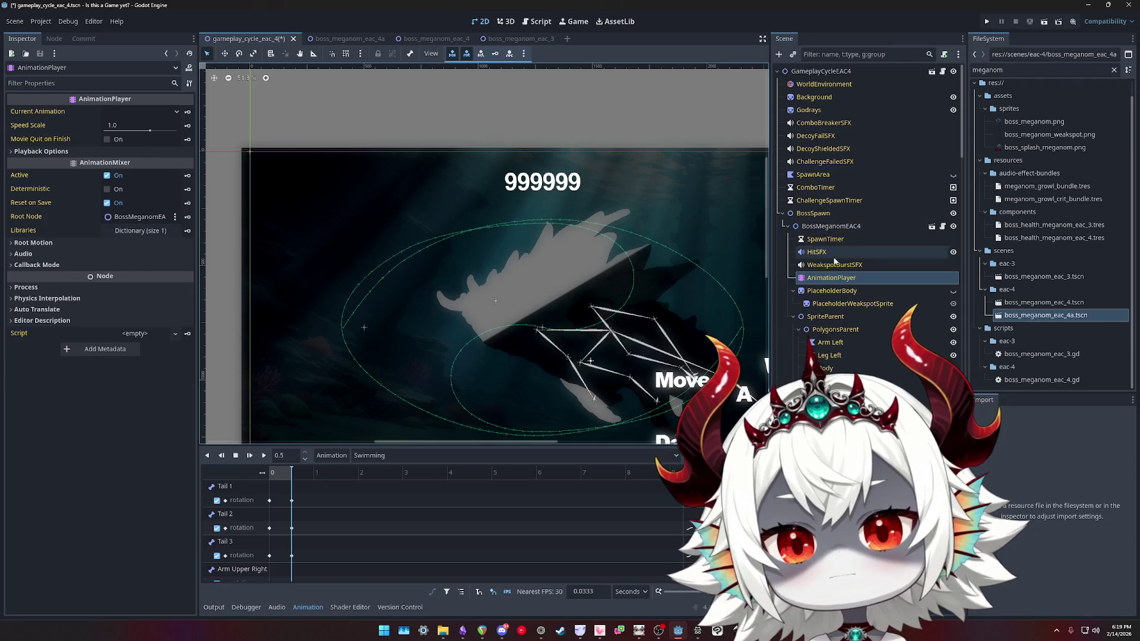
{"action": "scroll", "coordinate": [831, 248], "scroll_direction": "down", "scroll_amount": 5}
{"action": "left_click", "coordinate": [826, 187]}
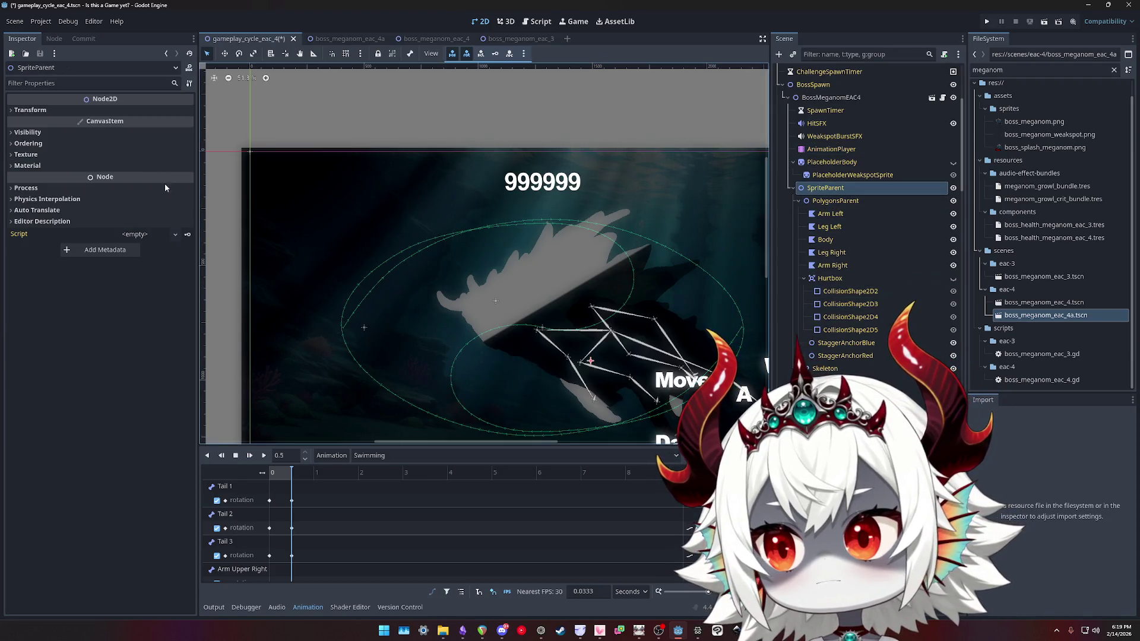
Make PlaceholderBody visible, then undo gameplay_cycle_eac_4 to discard the BossMeganomEAC4 instance
{"action": "left_click", "coordinate": [30, 166]}
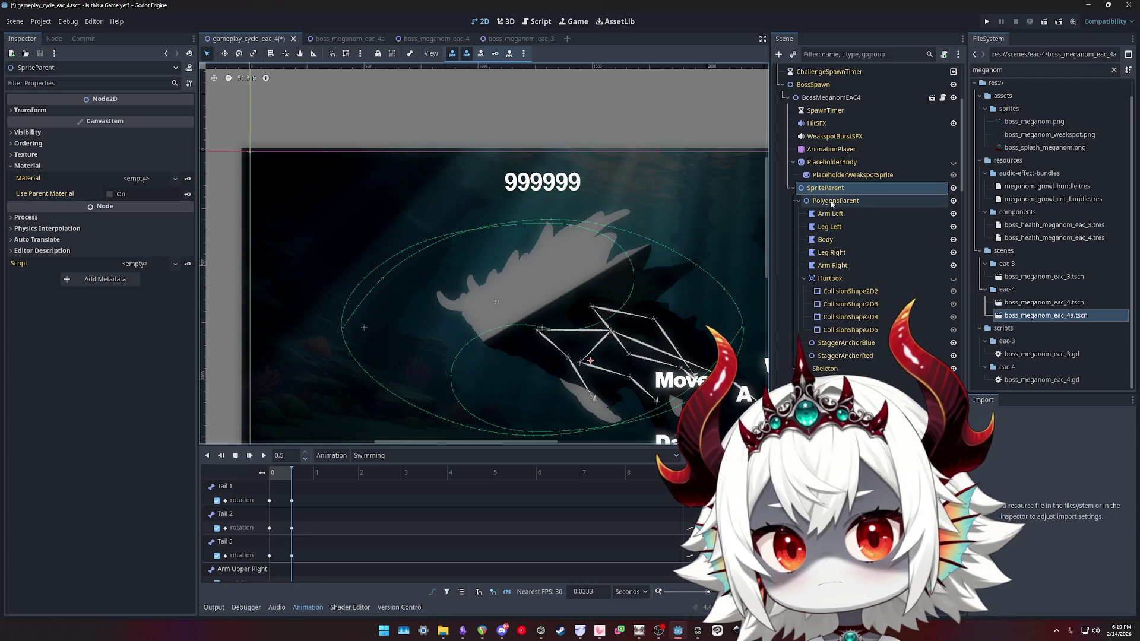
{"action": "left_click", "coordinate": [831, 162]}
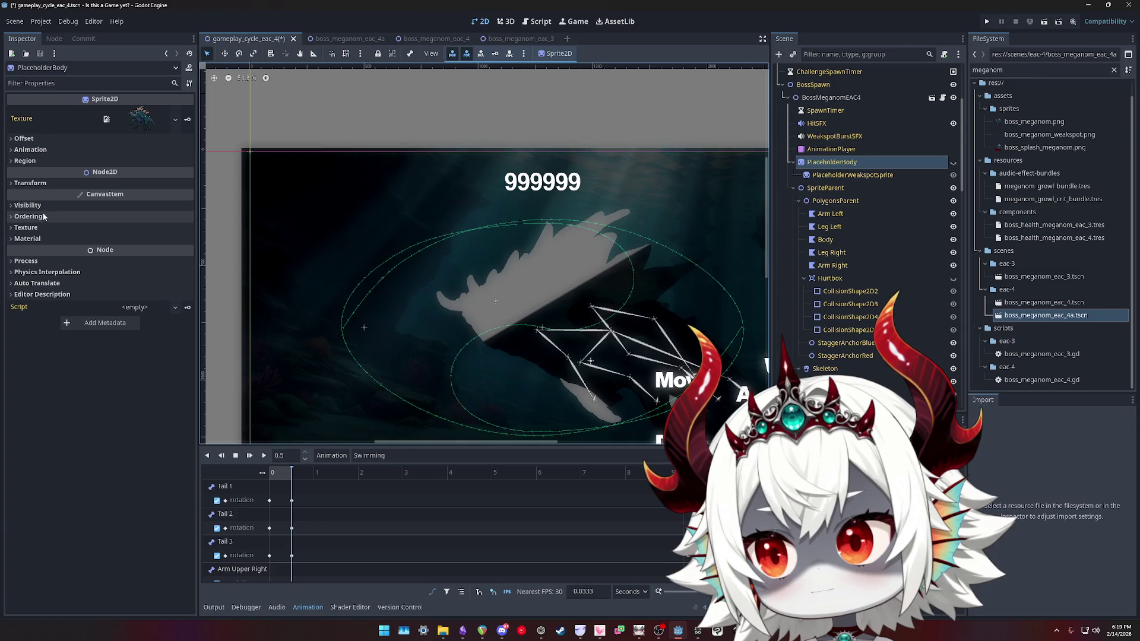
{"action": "left_click_drag", "start_coordinate": [833, 177], "coordinate": [833, 168]}
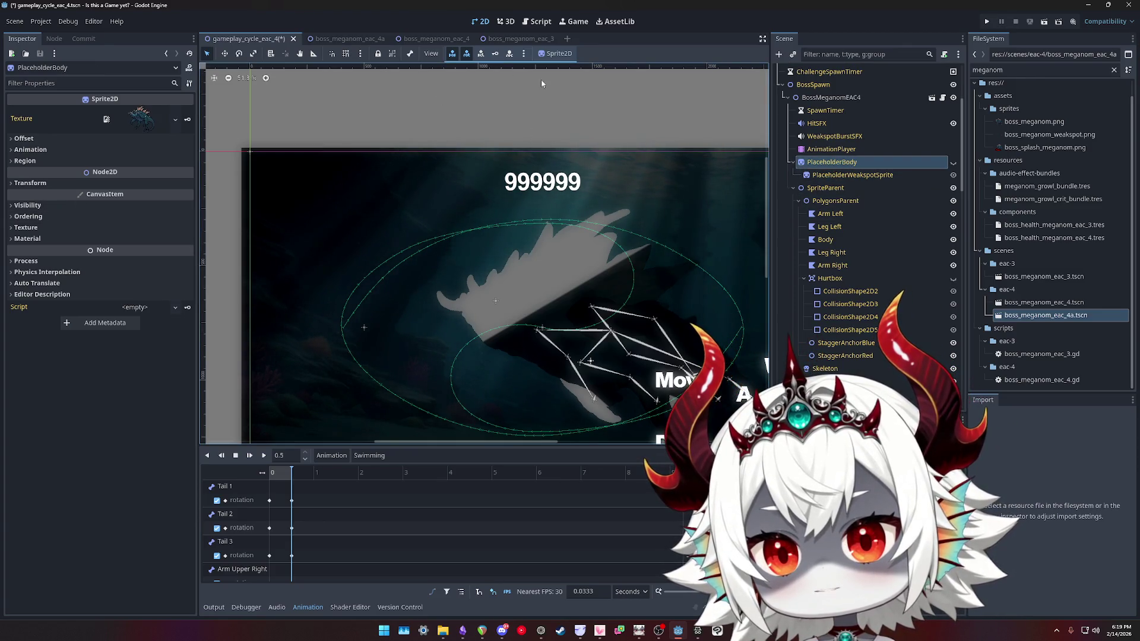
{"action": "left_click", "coordinate": [953, 163]}
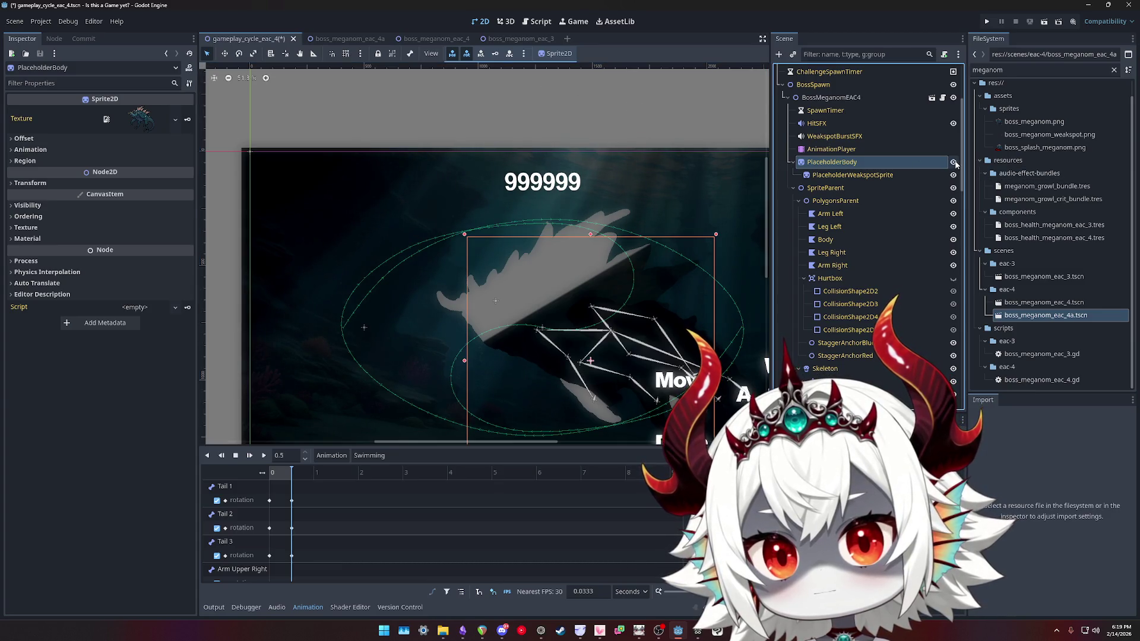
{"action": "left_click", "coordinate": [832, 177]}
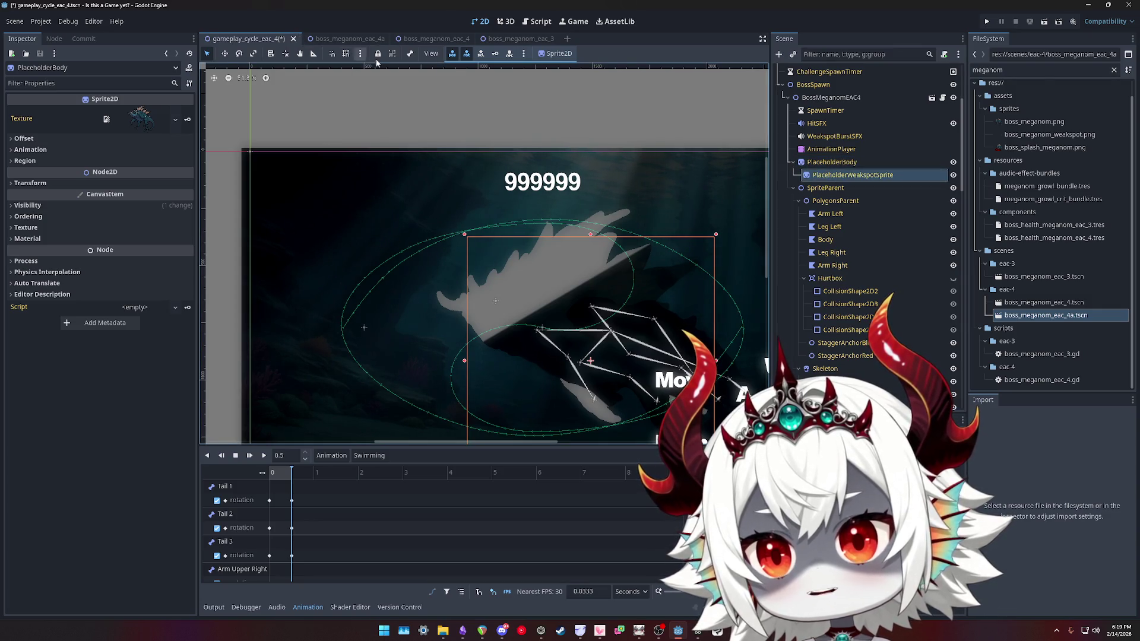
{"action": "key", "text": "ctrl+z"}
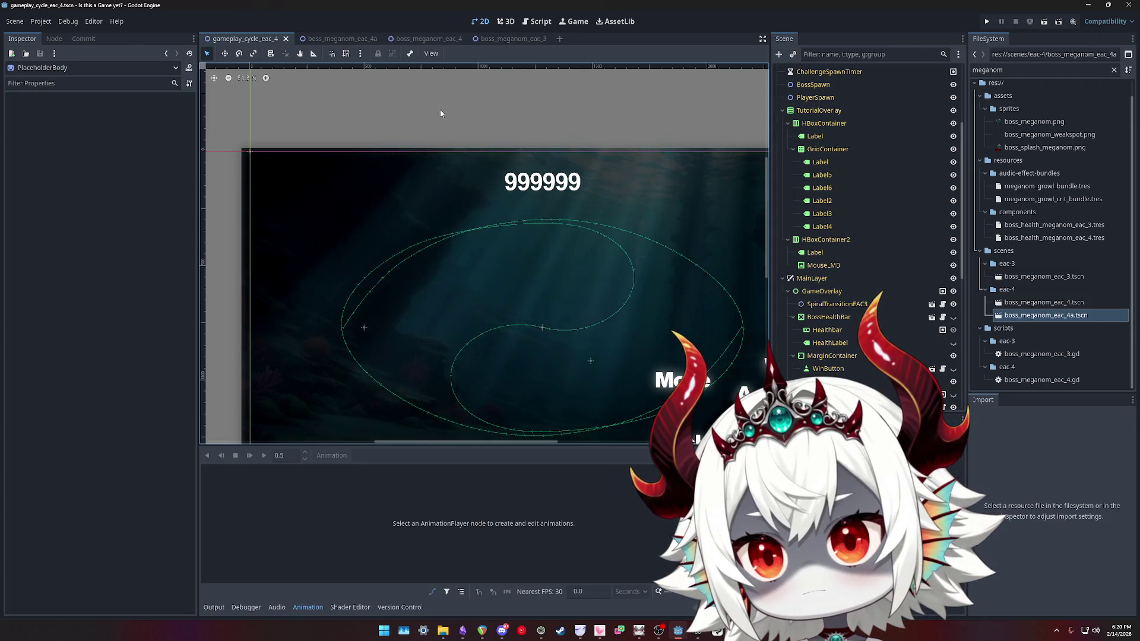
{"action": "left_click", "coordinate": [423, 39]}
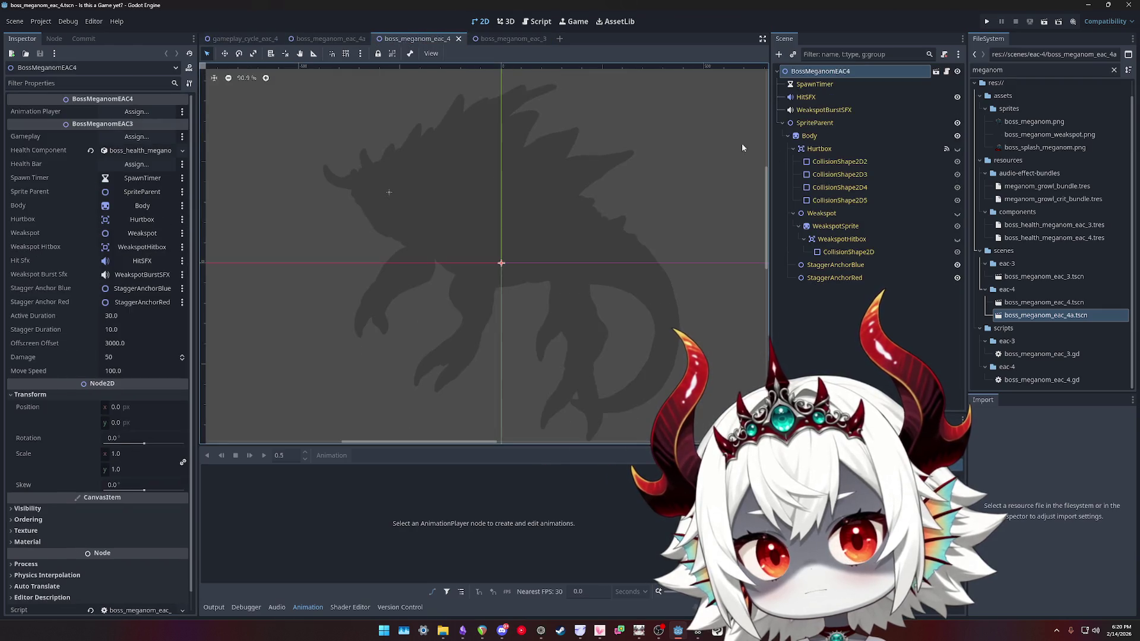
Inspect the WeakspotBurstSFX, SpriteParent and Body nodes of boss_meganom_eac_4
{"action": "left_click", "coordinate": [954, 112]}
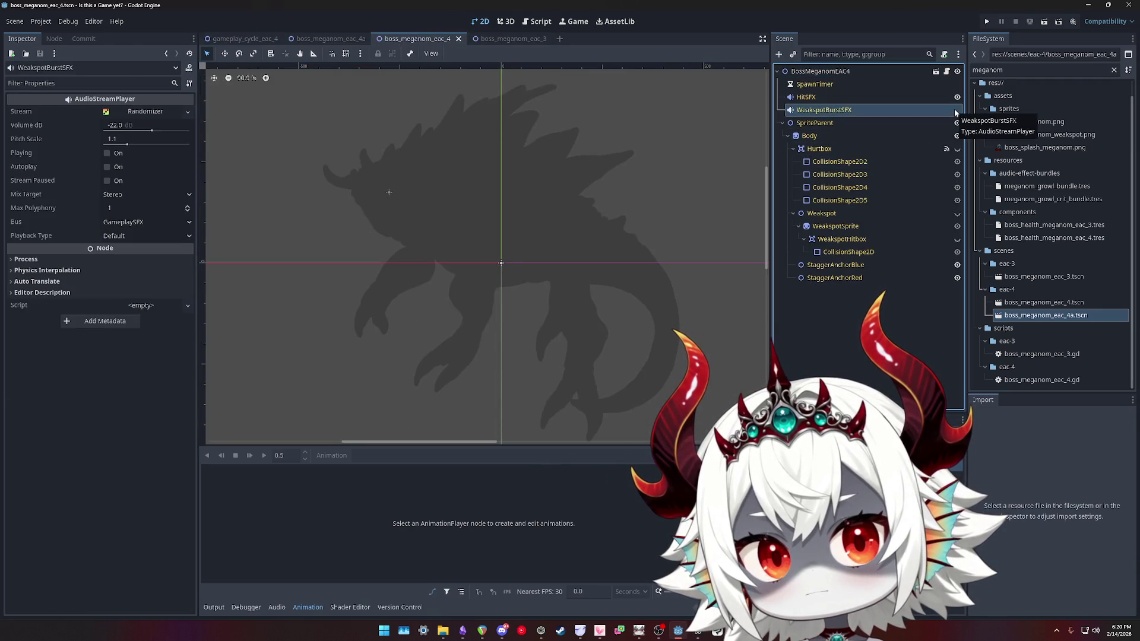
{"action": "left_click", "coordinate": [824, 123]}
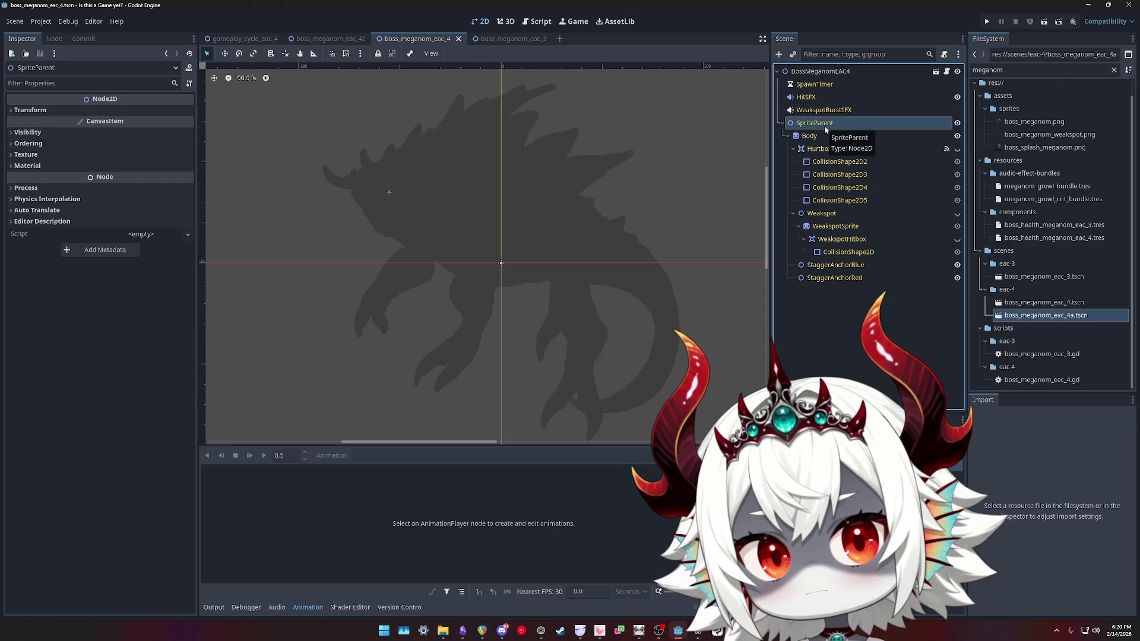
{"action": "left_click", "coordinate": [817, 139]}
{"action": "left_click", "coordinate": [821, 126]}
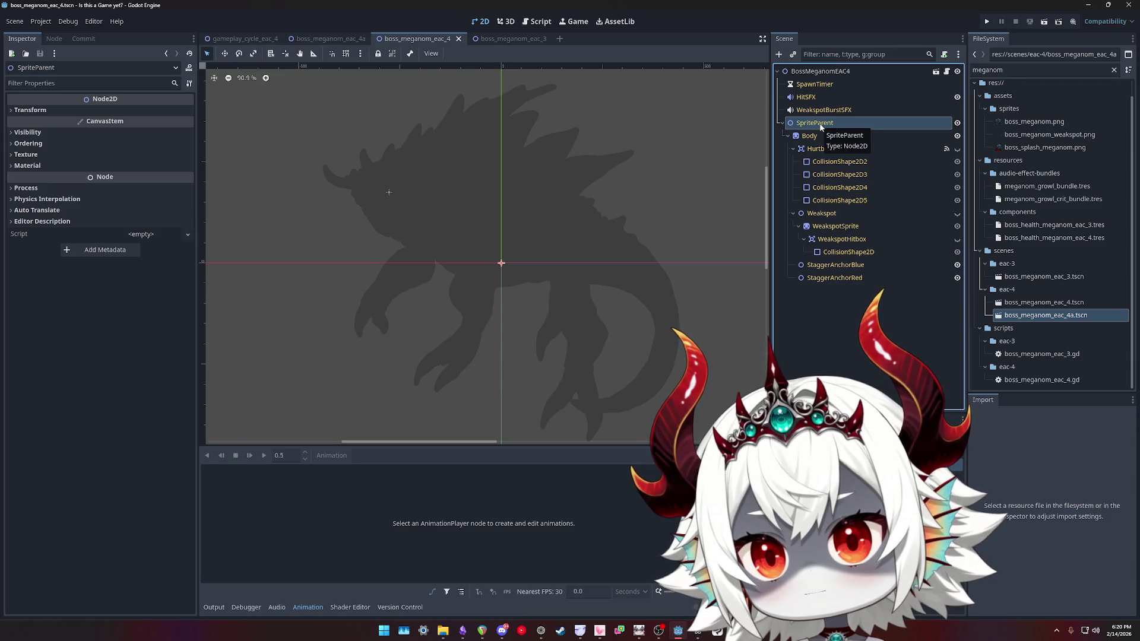
Close boss_meganom_eac_4 and make PlaceholderBody visible in boss_meganom_eac_4a
{"action": "left_click", "coordinate": [459, 40]}
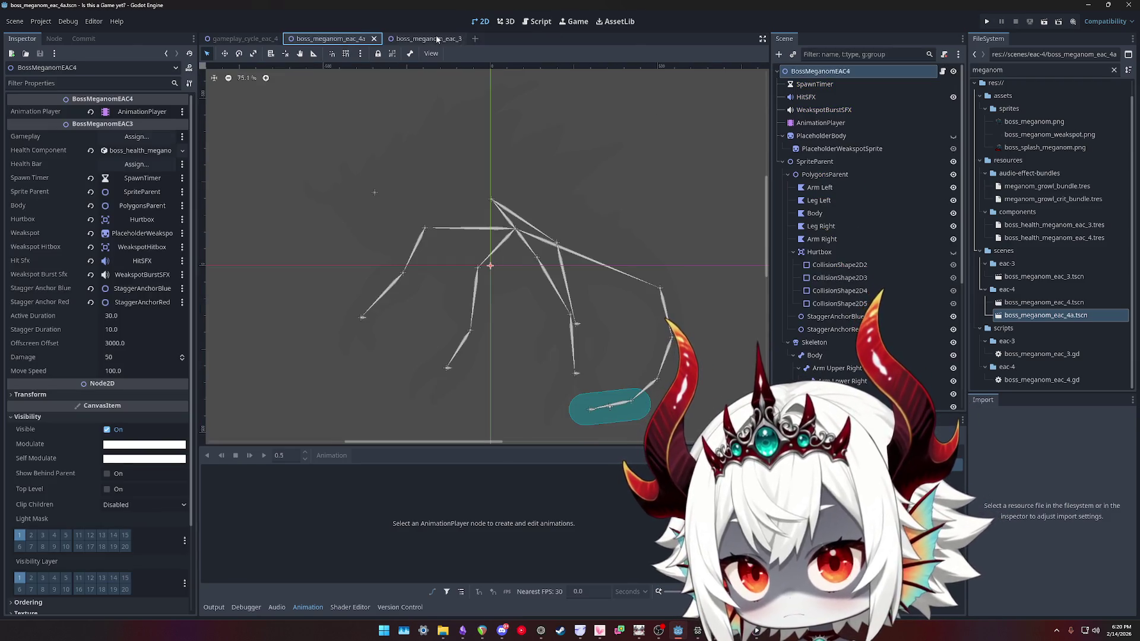
{"action": "left_click", "coordinate": [920, 137]}
{"action": "left_click", "coordinate": [954, 137]}
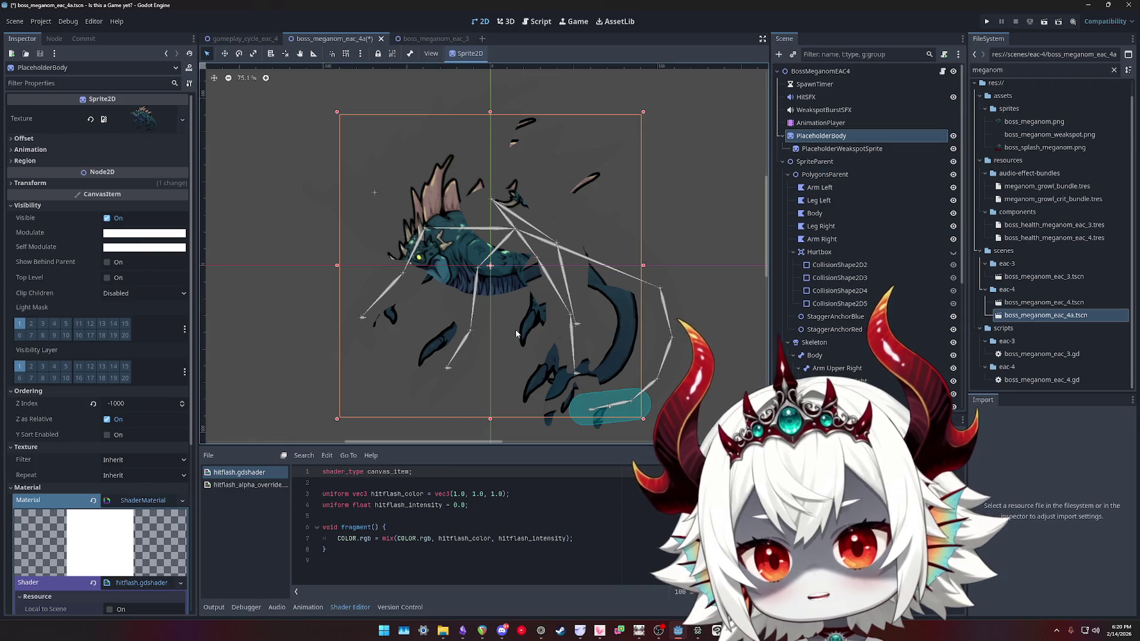
Move PlaceholderWeakspotSprite out from under PlaceholderBody
{"action": "left_click", "coordinate": [834, 149]}
{"action": "left_click", "coordinate": [830, 136]}
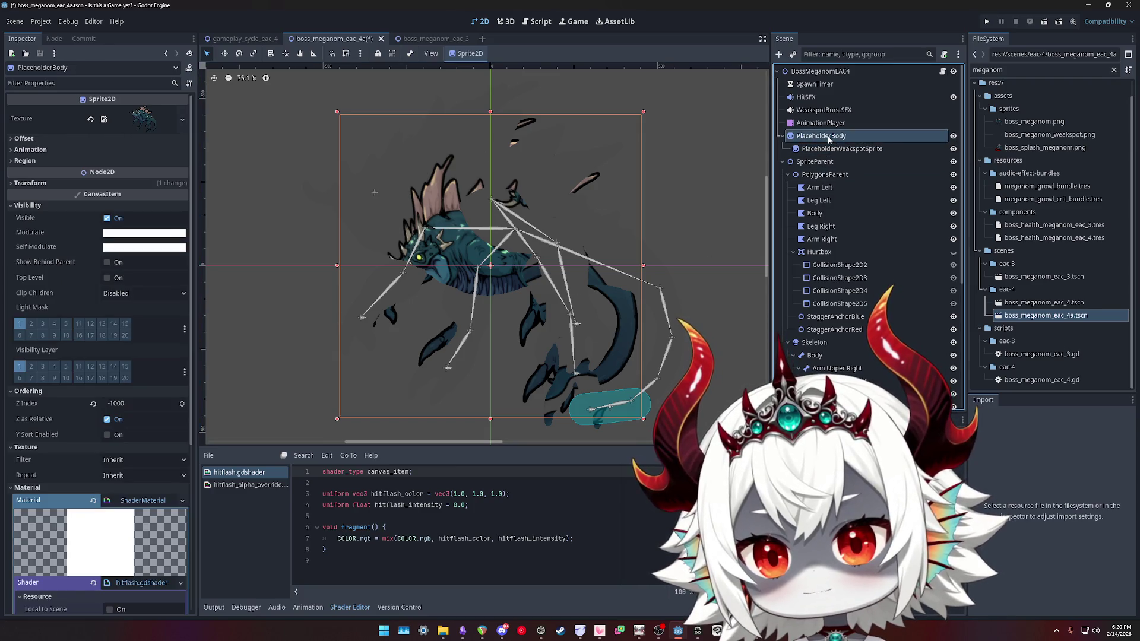
{"action": "left_click", "coordinate": [830, 149]}
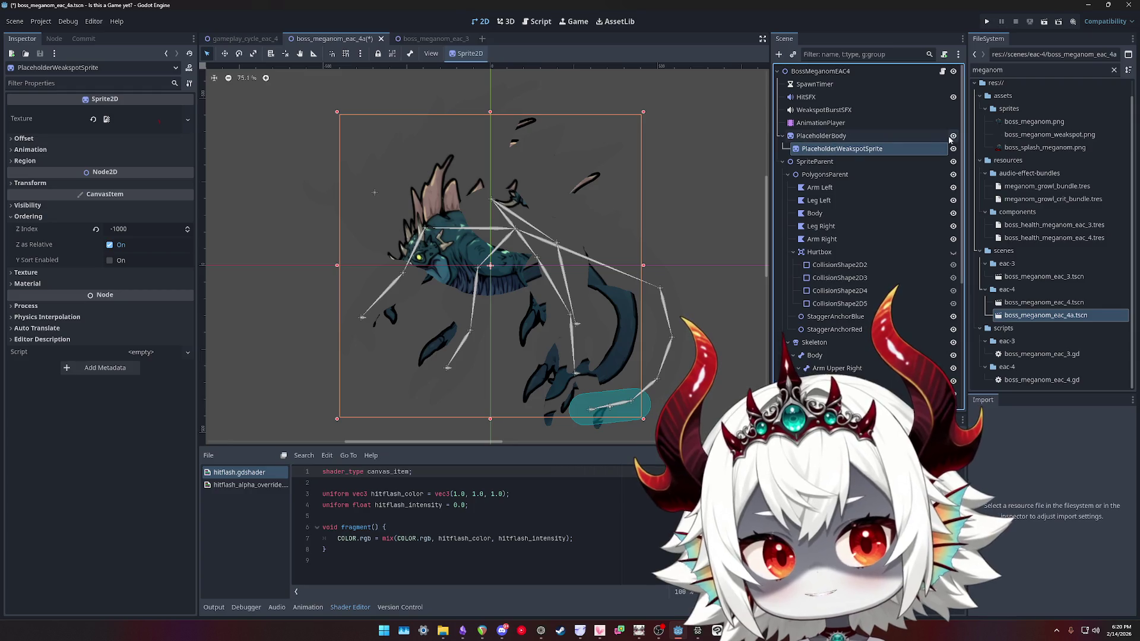
{"action": "left_click_drag", "start_coordinate": [824, 137], "coordinate": [824, 136]}
Delete the PlaceholderBody node, cancelling an accidental SpriteParent deletion
{"action": "left_click", "coordinate": [833, 150]}
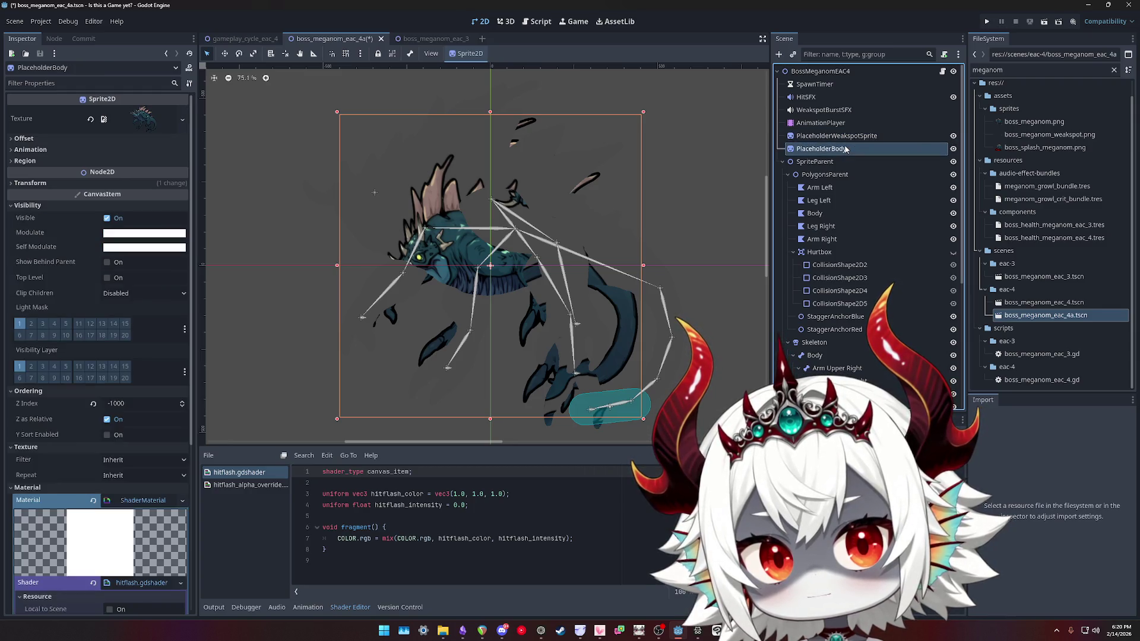
{"action": "key", "text": "Down"}
{"action": "key", "text": "Delete"}
{"action": "key", "text": "Escape"}
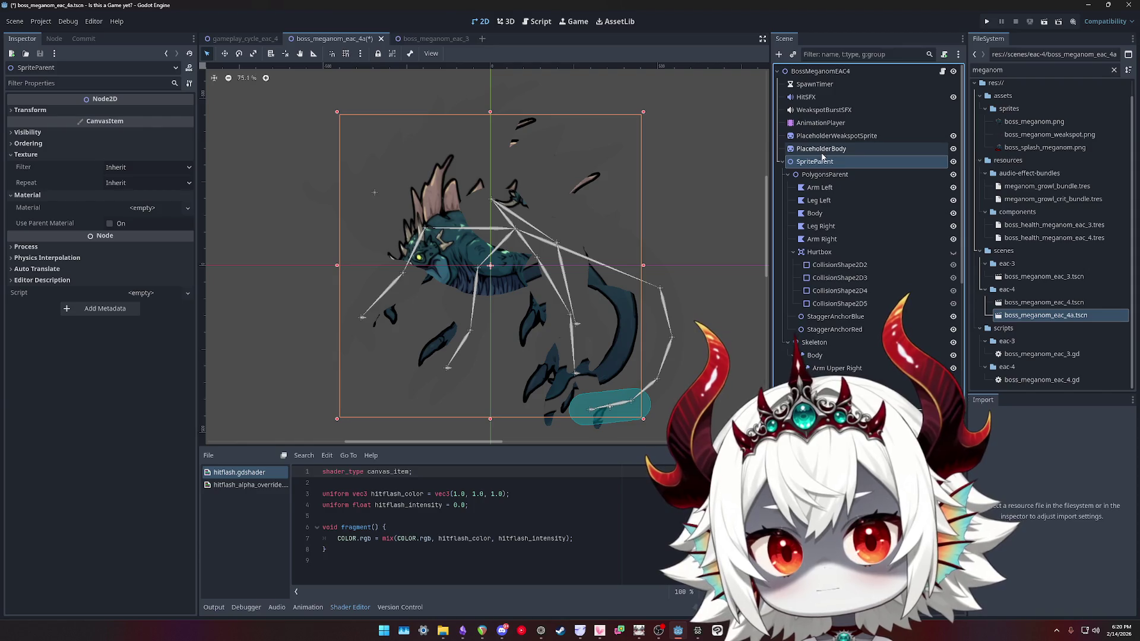
{"action": "left_click", "coordinate": [824, 149]}
{"action": "key", "text": "Delete"}
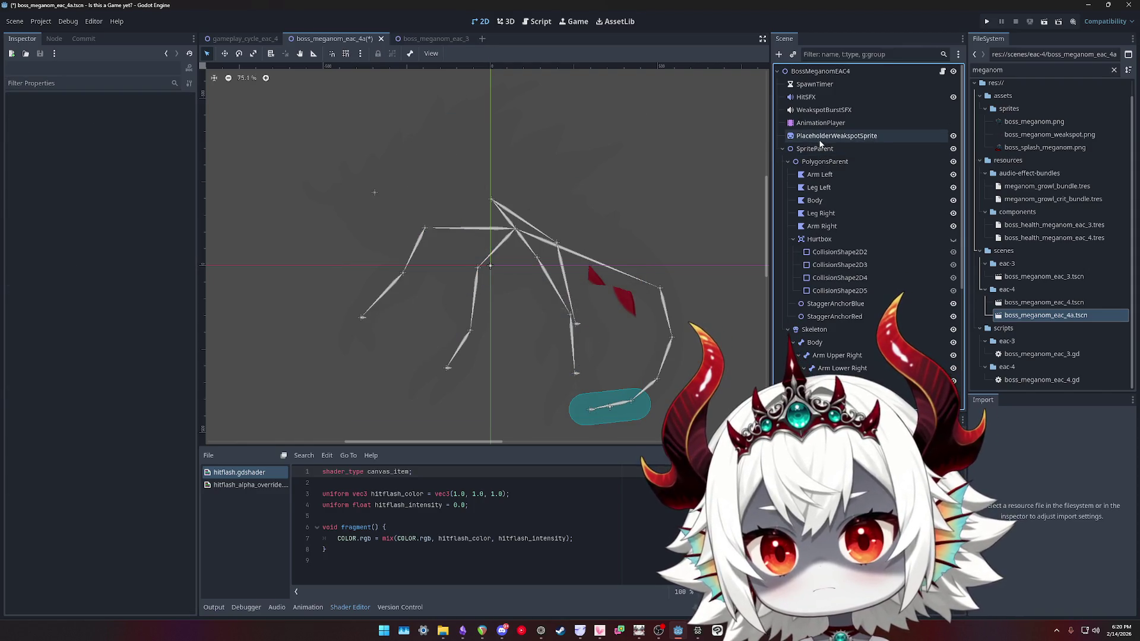
Hide PlaceholderWeakspotSprite, then save the boss scene and run the game with F5
{"action": "left_click", "coordinate": [820, 143]}
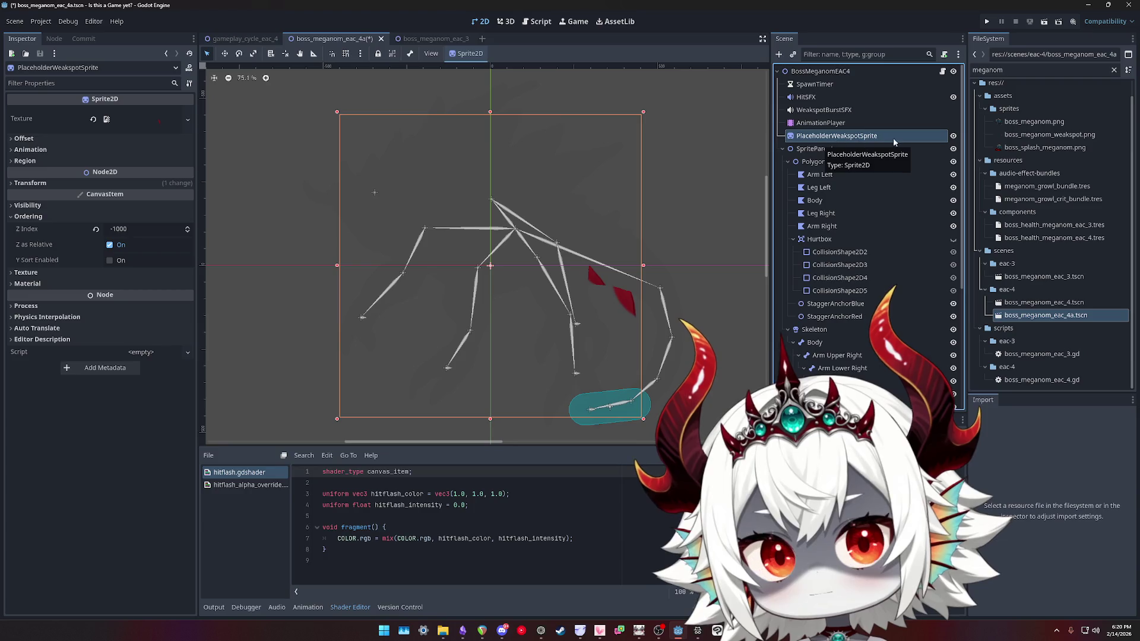
{"action": "left_click", "coordinate": [953, 137]}
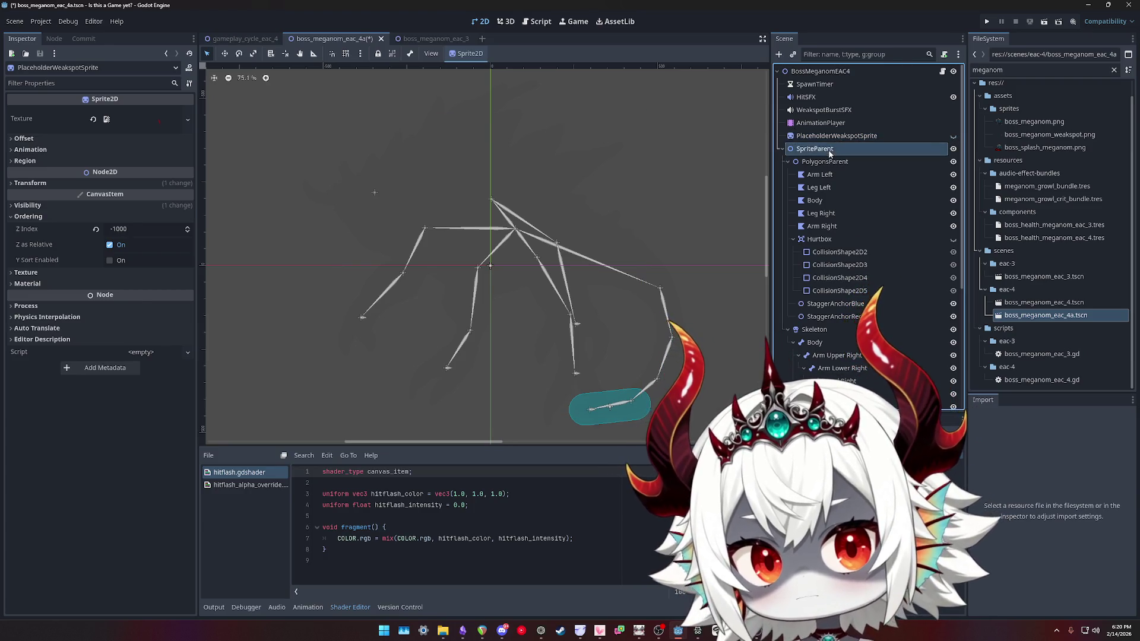
{"action": "left_click", "coordinate": [954, 136]}
{"action": "left_click", "coordinate": [954, 136]}
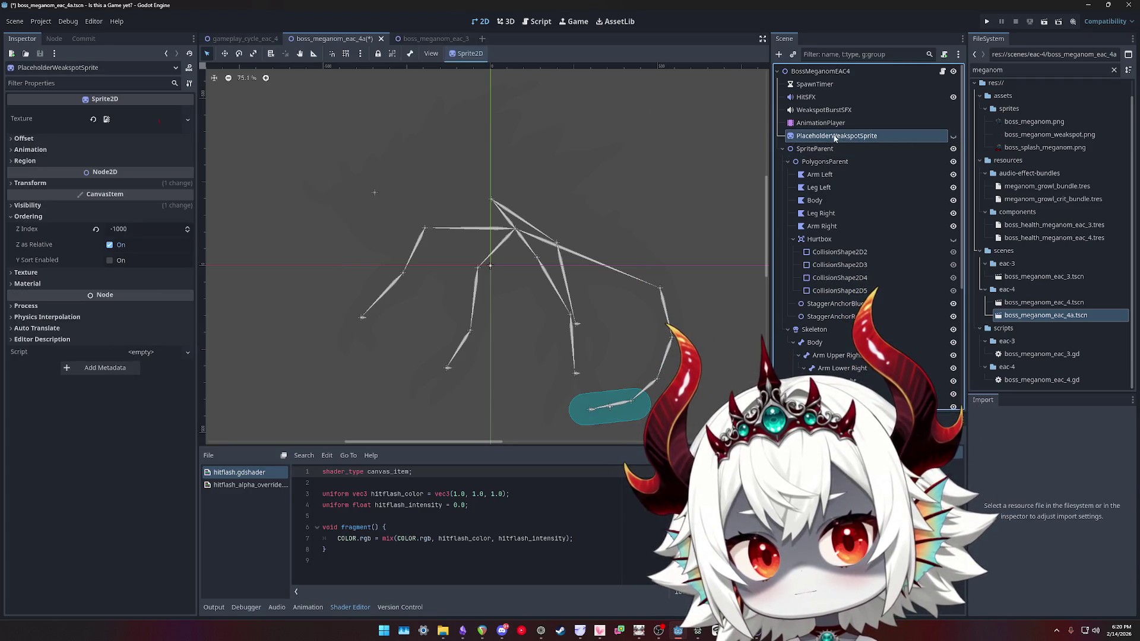
{"action": "left_click", "coordinate": [821, 123]}
{"action": "left_click", "coordinate": [808, 137]}
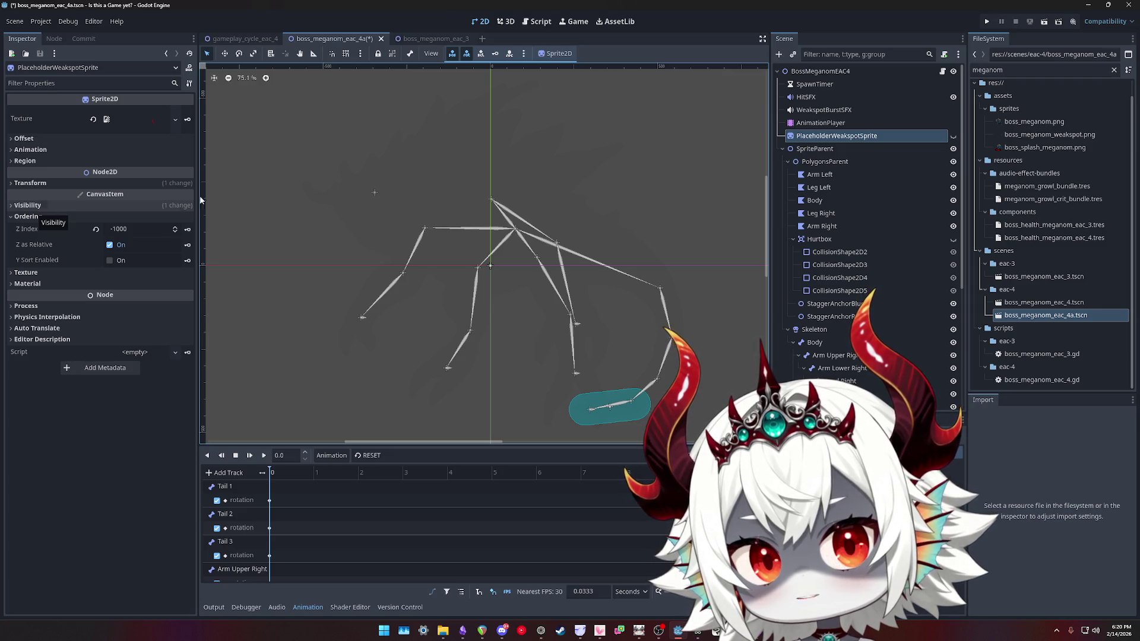
{"action": "left_click", "coordinate": [808, 71]}
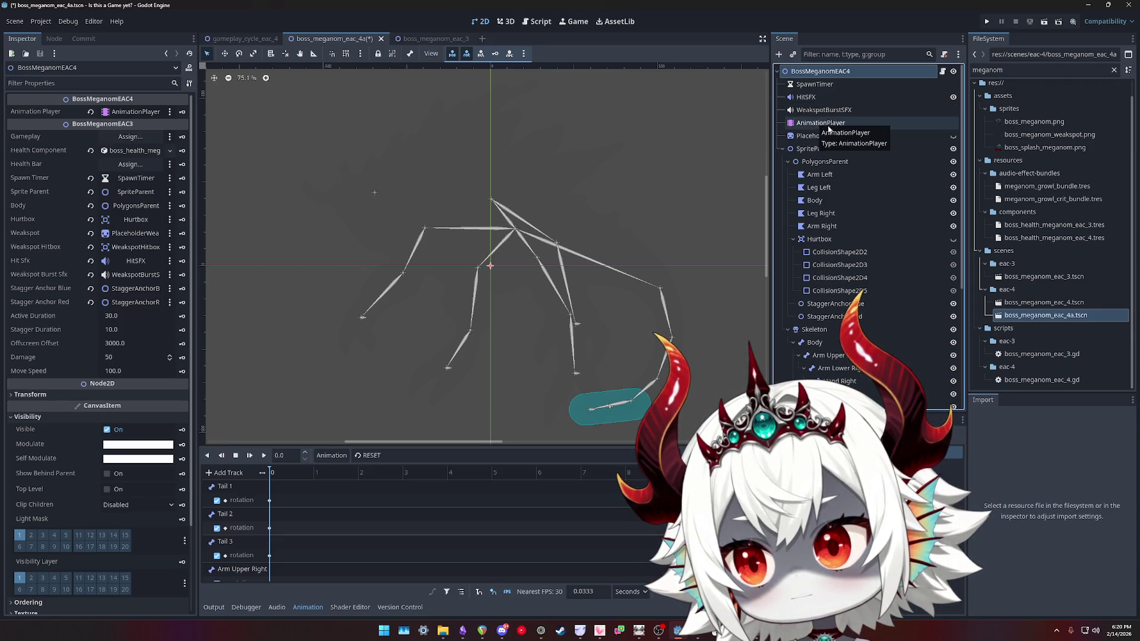
{"action": "key", "text": "F5"}
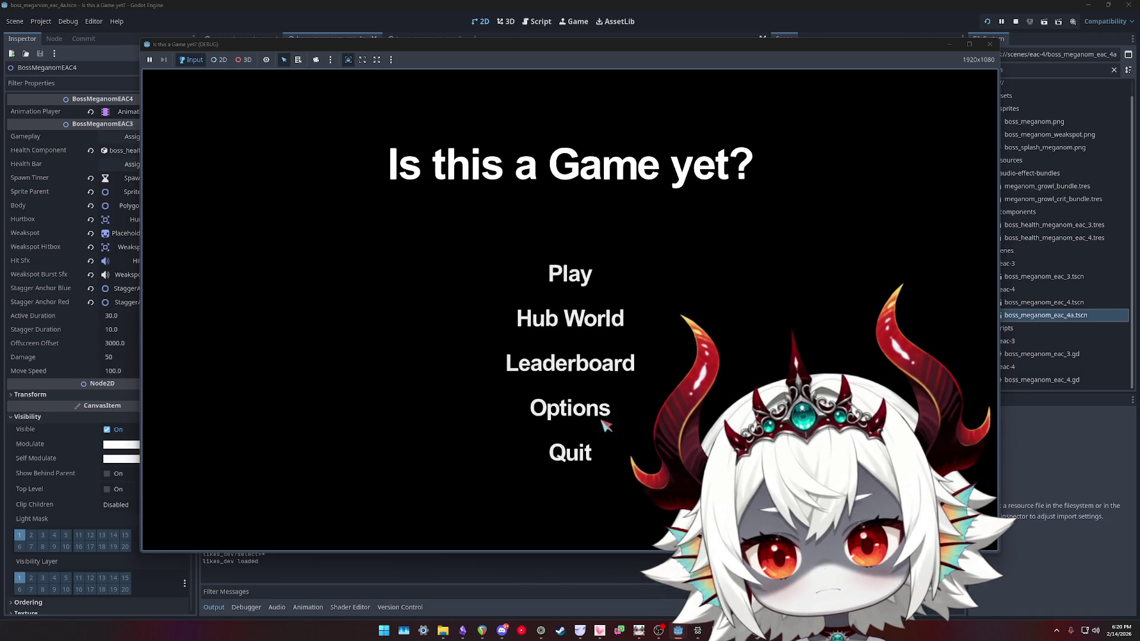
Dismiss the Welcome popup, play the level to the bubble fight, then stop the game
{"action": "left_click", "coordinate": [570, 440]}
{"action": "left_click", "coordinate": [594, 269]}
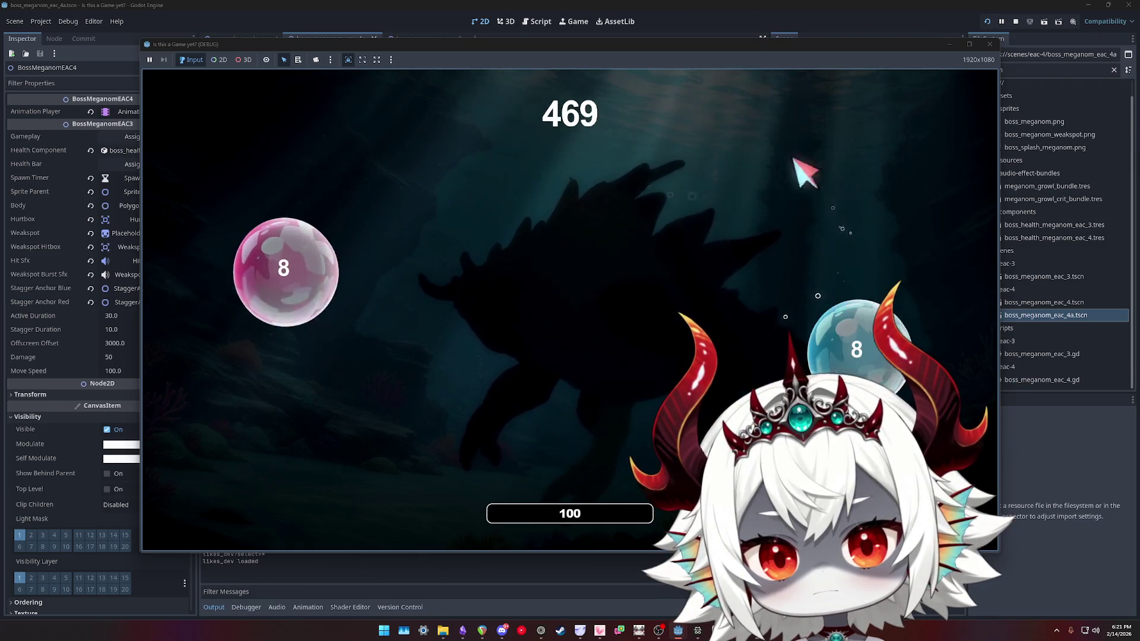
{"action": "left_click", "coordinate": [989, 44]}
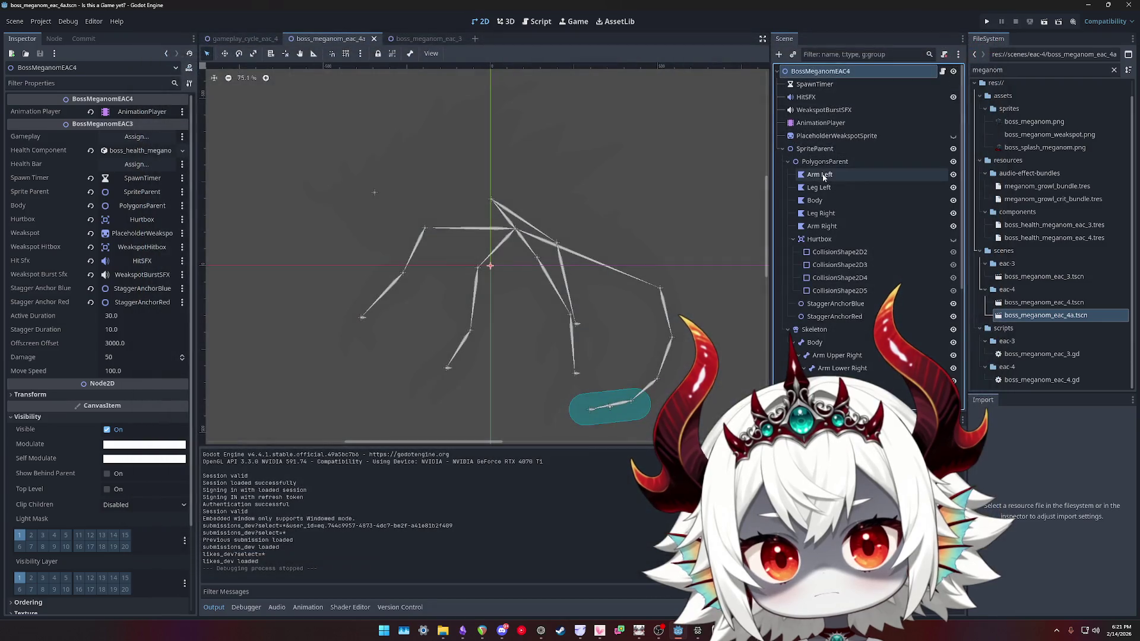
Drop boss_meganom_eac_4a.tscn onto BossSpawn in gameplay_cycle_eac_4 and frame the whole game canvas
{"action": "left_click", "coordinate": [822, 150]}
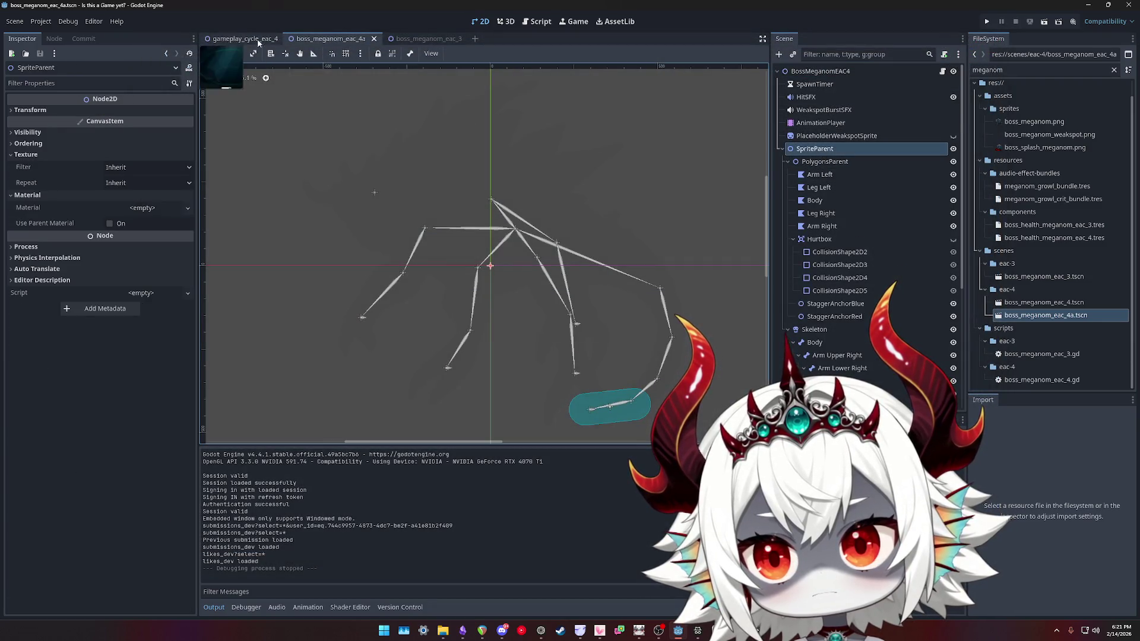
{"action": "left_click", "coordinate": [260, 40]}
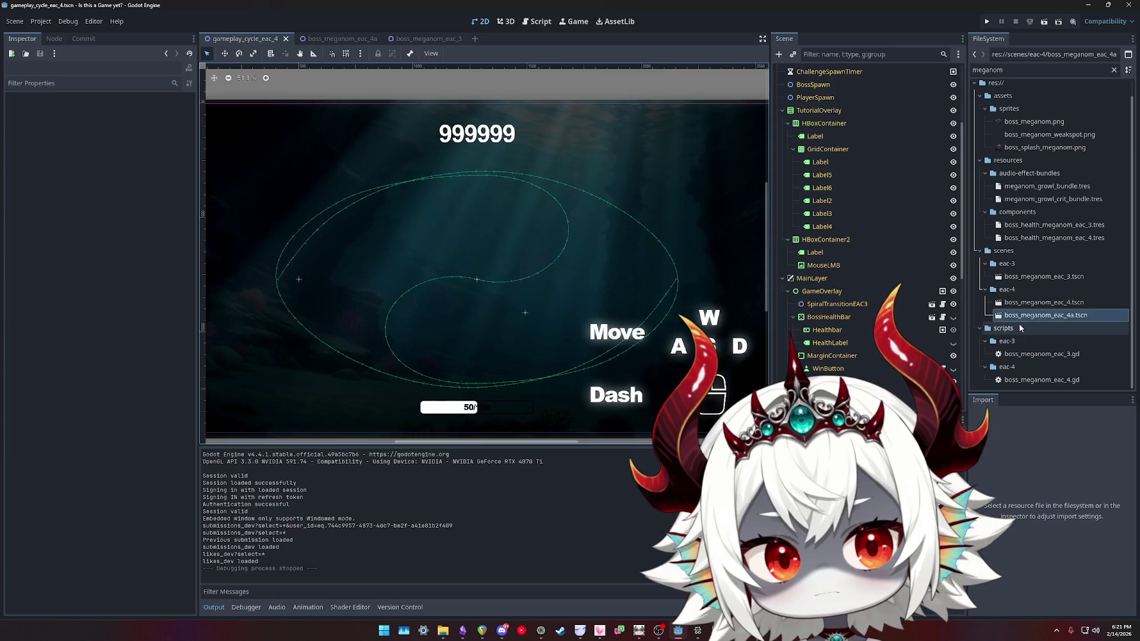
{"action": "mouse_move", "coordinate": [1033, 317]}
{"action": "left_mouse_down"}
{"action": "mouse_move", "coordinate": [857, 272]}
{"action": "mouse_move", "coordinate": [841, 216]}
{"action": "mouse_move", "coordinate": [811, 215]}
{"action": "left_mouse_up"}
{"action": "scroll", "coordinate": [840, 226], "scroll_direction": "up", "scroll_amount": 5}
{"action": "scroll", "coordinate": [587, 257], "scroll_direction": "down", "scroll_amount": 2}
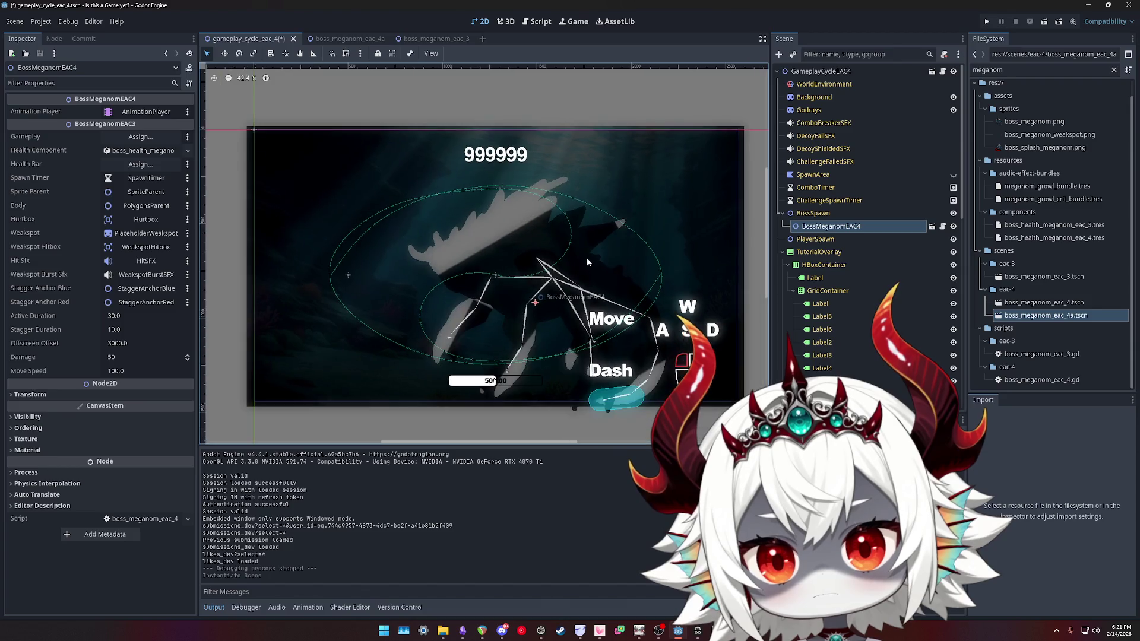
{"action": "scroll", "coordinate": [267, 288], "scroll_direction": "up", "scroll_amount": 1}
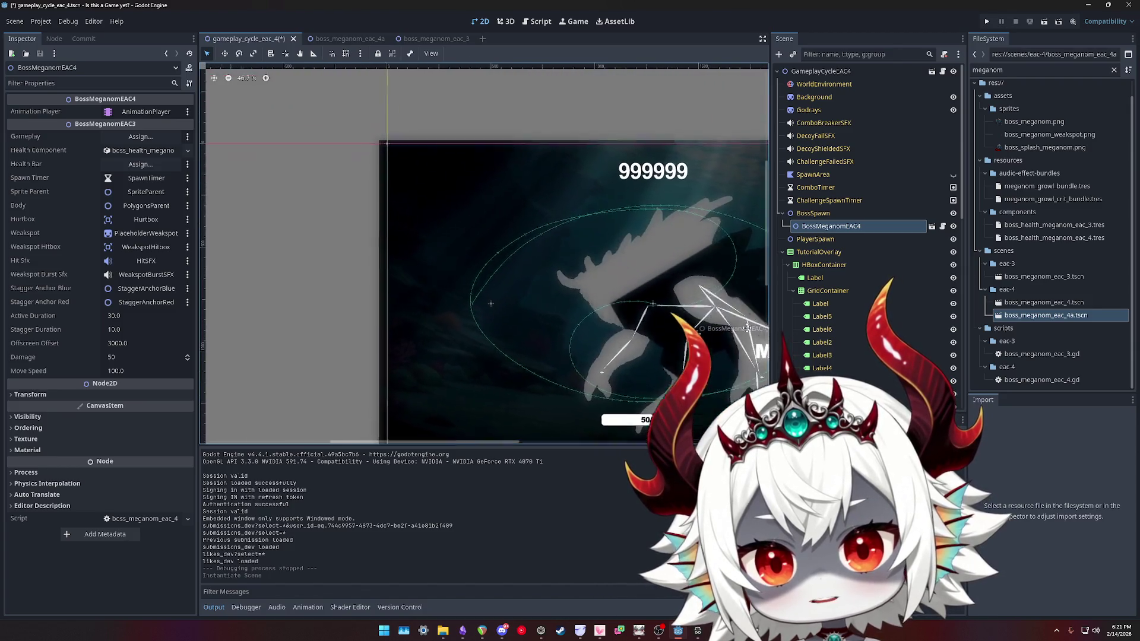
{"action": "scroll", "coordinate": [267, 287], "scroll_direction": "right", "scroll_amount": 4}
{"action": "scroll", "coordinate": [267, 288], "scroll_direction": "down", "scroll_amount": 3}
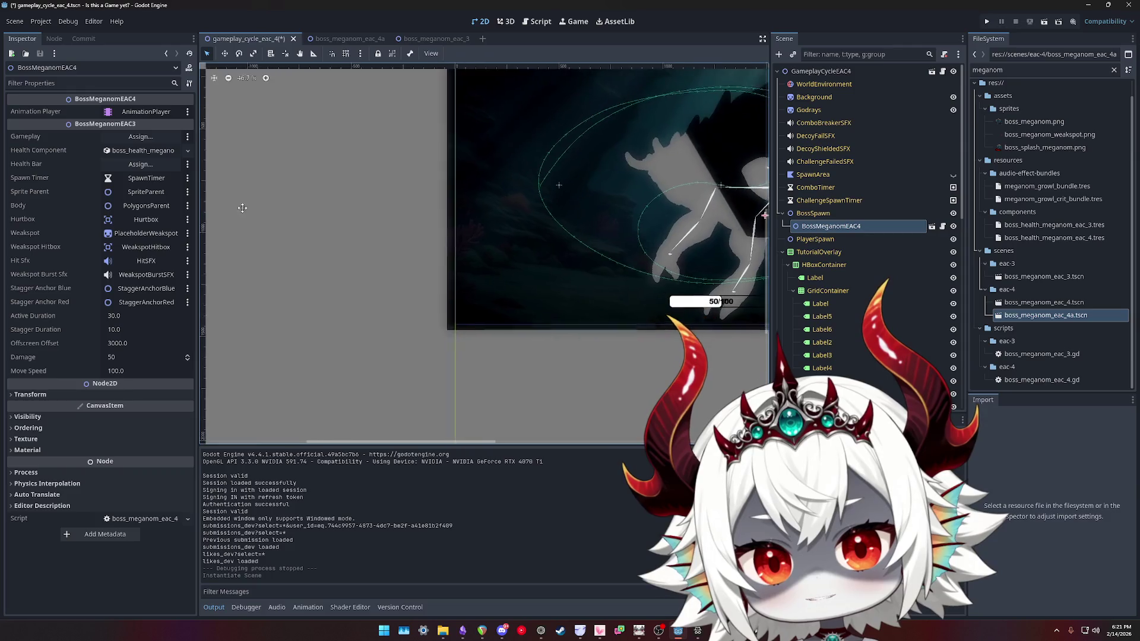
{"action": "scroll", "coordinate": [730, 211], "scroll_direction": "down", "scroll_amount": 4}
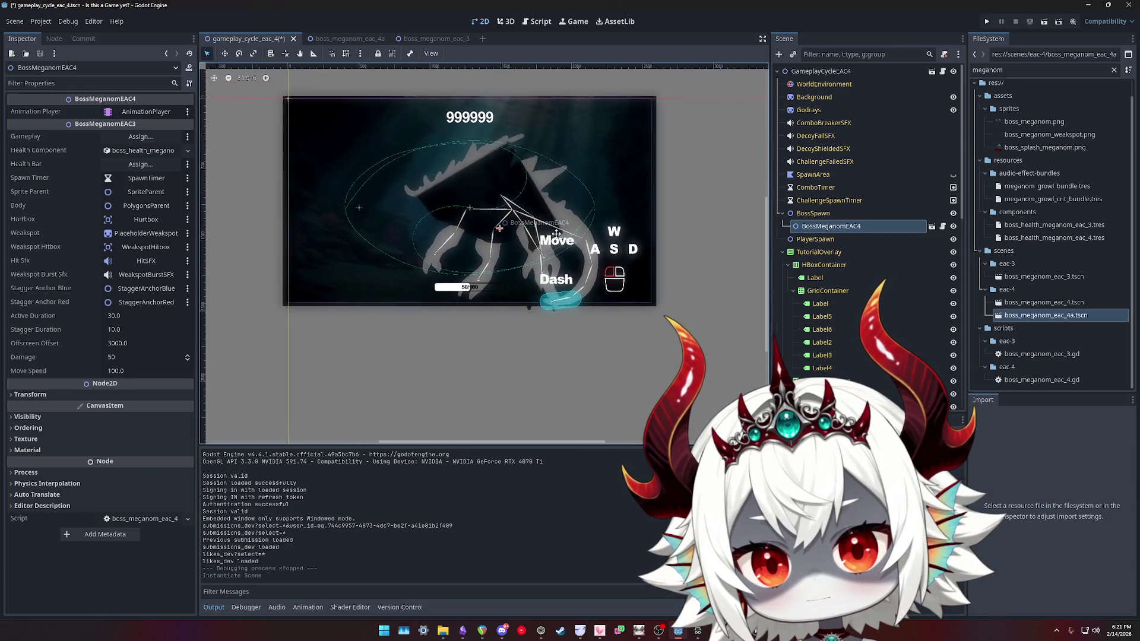
{"action": "mouse_move", "coordinate": [555, 181]}
{"action": "left_mouse_down"}
{"action": "mouse_move", "coordinate": [760, 190]}
{"action": "mouse_move", "coordinate": [681, 256]}
{"action": "mouse_move", "coordinate": [557, 254]}
{"action": "mouse_move", "coordinate": [502, 203]}
{"action": "mouse_move", "coordinate": [557, 163]}
{"action": "mouse_move", "coordinate": [670, 133]}
{"action": "mouse_move", "coordinate": [764, 183]}
{"action": "mouse_move", "coordinate": [746, 277]}
{"action": "mouse_move", "coordinate": [726, 305]}
{"action": "mouse_move", "coordinate": [617, 308]}
{"action": "mouse_move", "coordinate": [579, 244]}
{"action": "mouse_move", "coordinate": [637, 244]}
{"action": "mouse_move", "coordinate": [619, 289]}
{"action": "mouse_move", "coordinate": [632, 263]}
{"action": "left_mouse_up"}
{"action": "scroll", "coordinate": [748, 158], "scroll_direction": "up", "scroll_amount": 3}
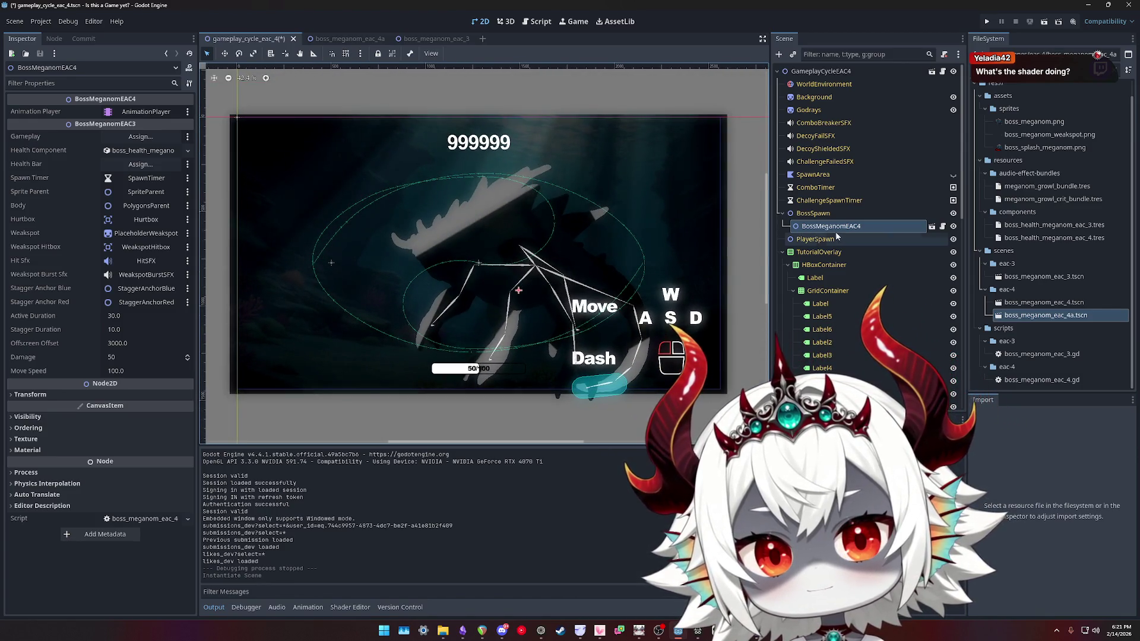
{"action": "right_click", "coordinate": [837, 228]}
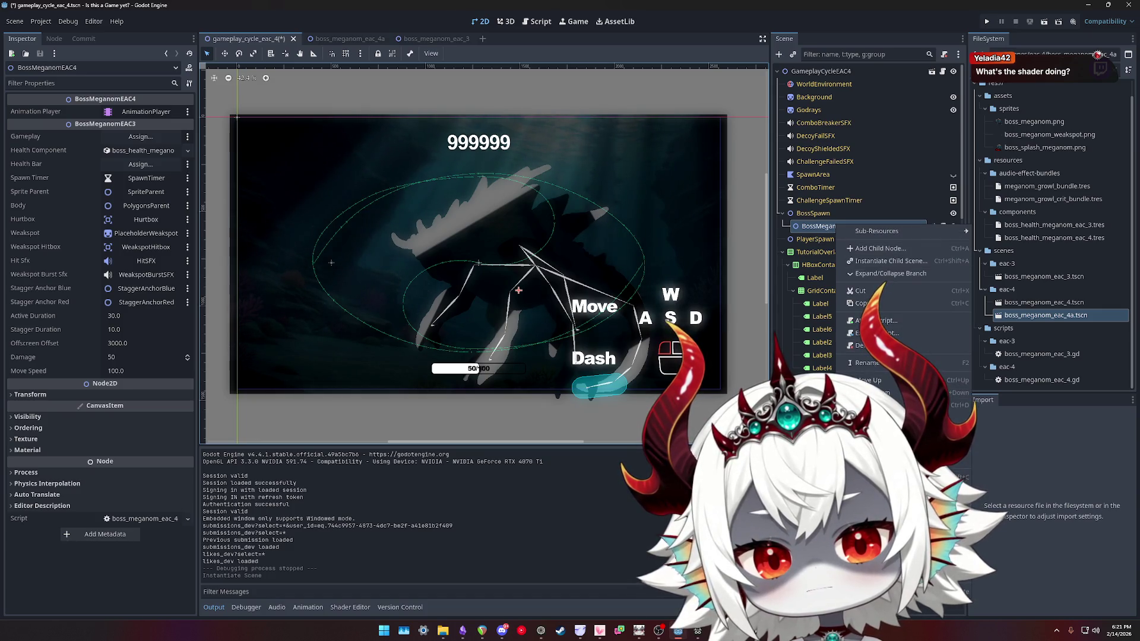
Enable editable children on the boss instance and inspect its PlaceholderWeakspotSprite and AnimationPlayer
{"action": "left_click", "coordinate": [878, 487]}
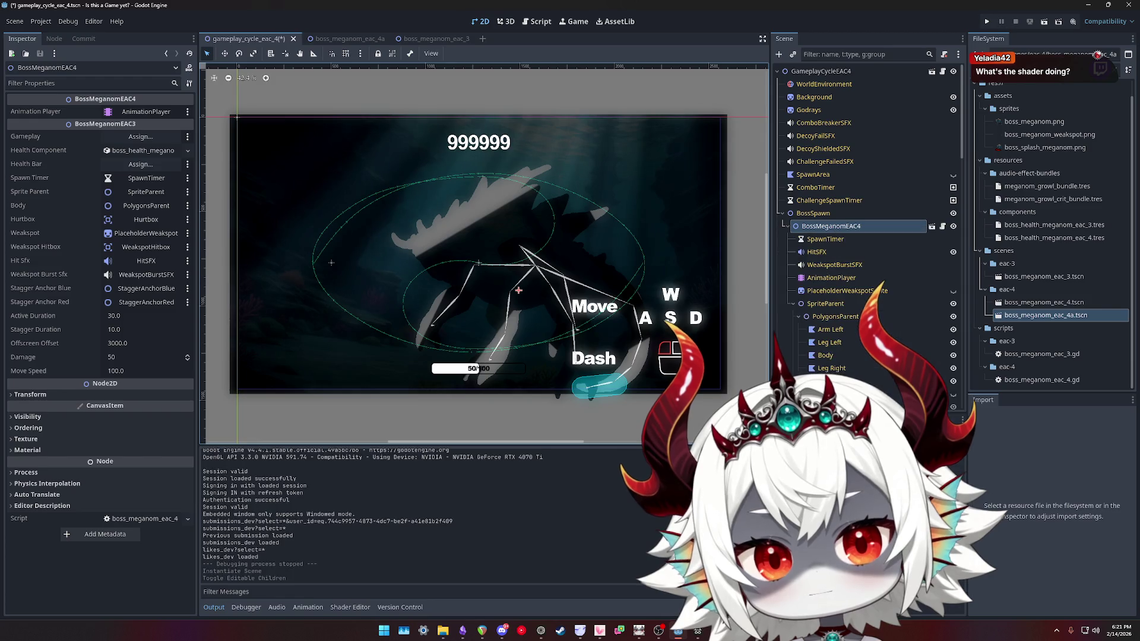
{"action": "left_click", "coordinate": [829, 291]}
{"action": "scroll", "coordinate": [829, 285], "scroll_direction": "down", "scroll_amount": 5}
{"action": "scroll", "coordinate": [829, 273], "scroll_direction": "up", "scroll_amount": 5}
{"action": "left_click", "coordinate": [826, 278]}
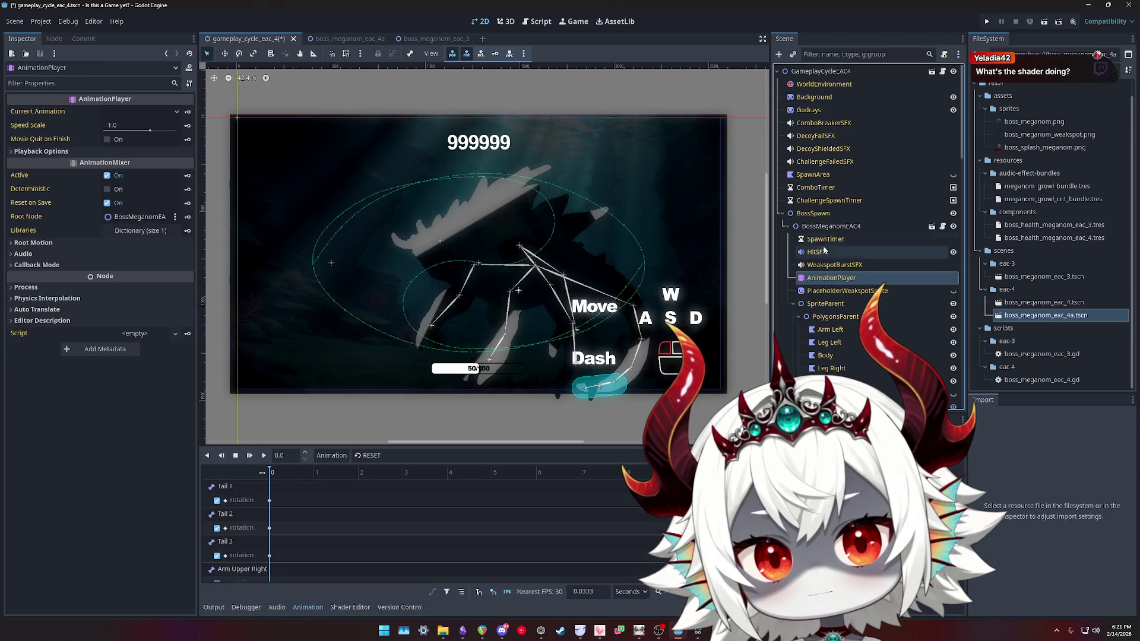
{"action": "left_click", "coordinate": [833, 227]}
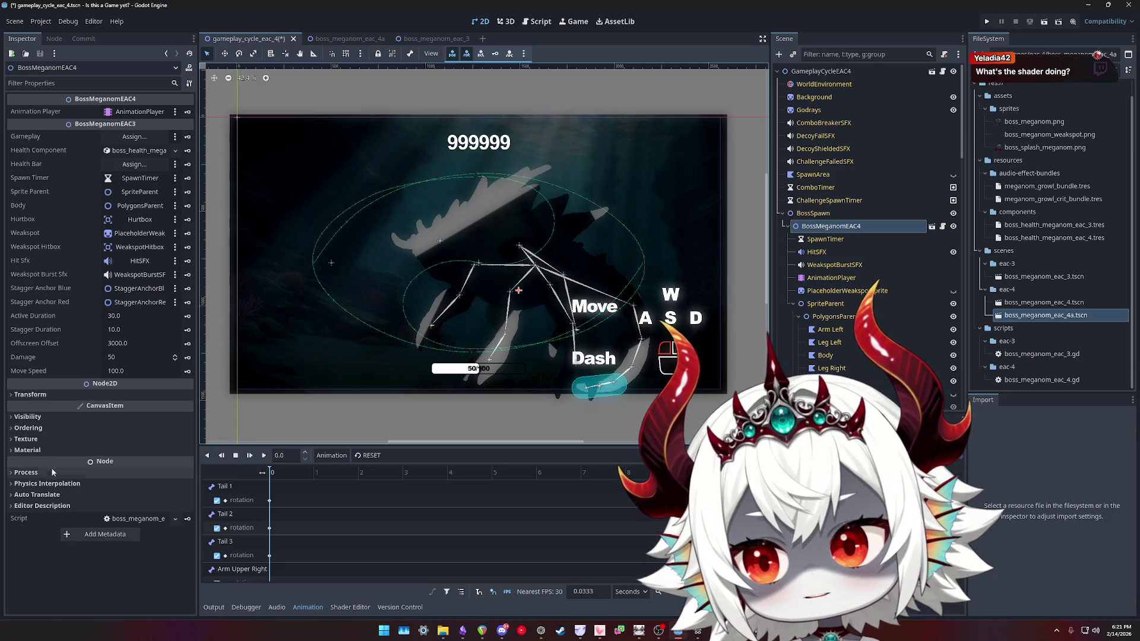
Check the Hitflash Intensity parameter in PolygonsParent's shader material
{"action": "left_click", "coordinate": [35, 450]}
{"action": "left_click", "coordinate": [834, 316]}
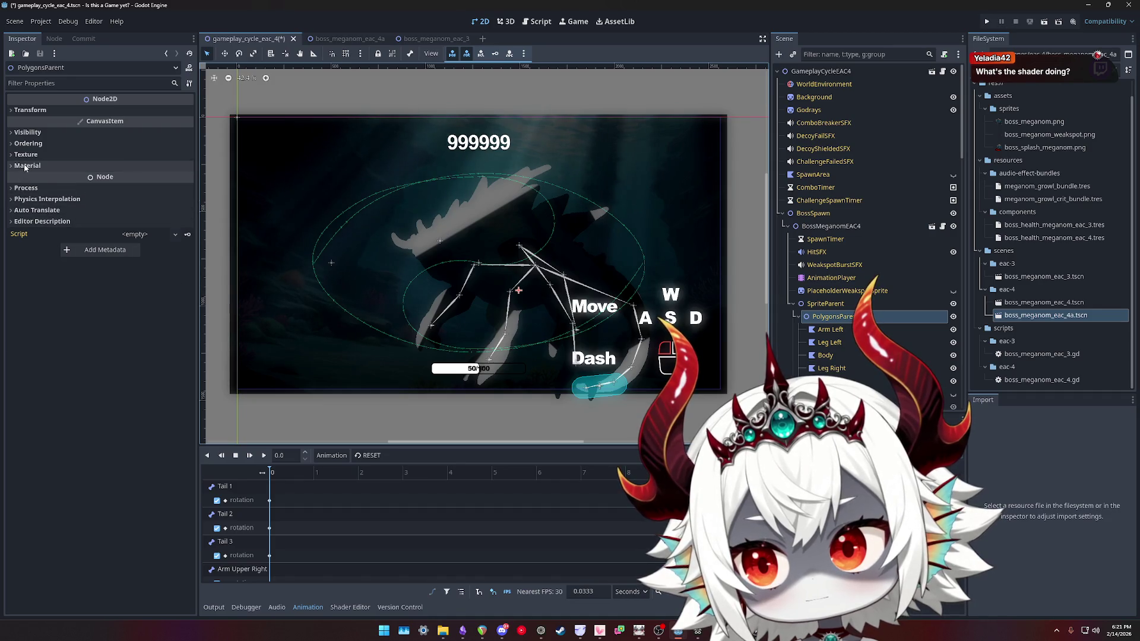
{"action": "left_click", "coordinate": [25, 166]}
{"action": "left_click", "coordinate": [127, 179]}
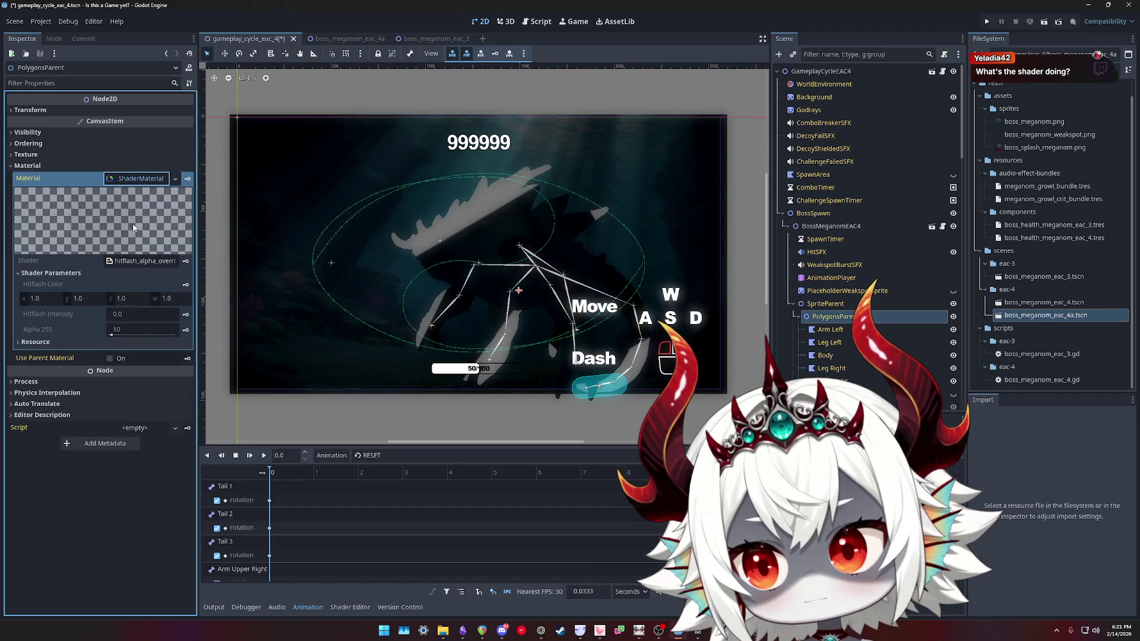
{"action": "left_click", "coordinate": [144, 313]}
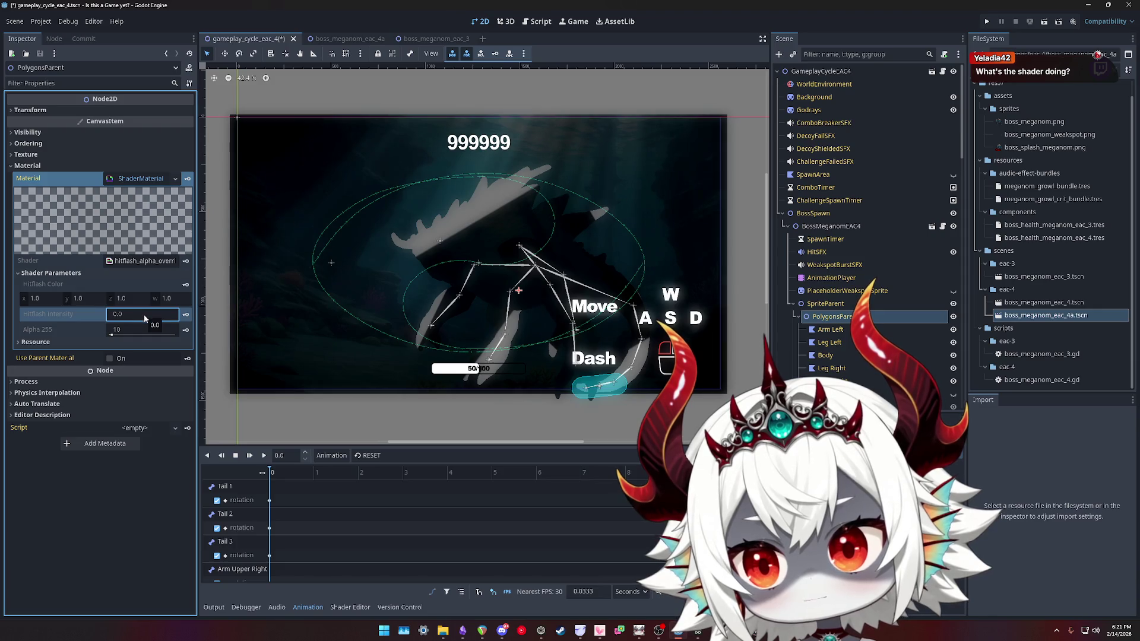
Compare the boss_meganom_eac_4a and gameplay_cycle_eac_4 scenes
{"action": "left_click", "coordinate": [355, 39]}
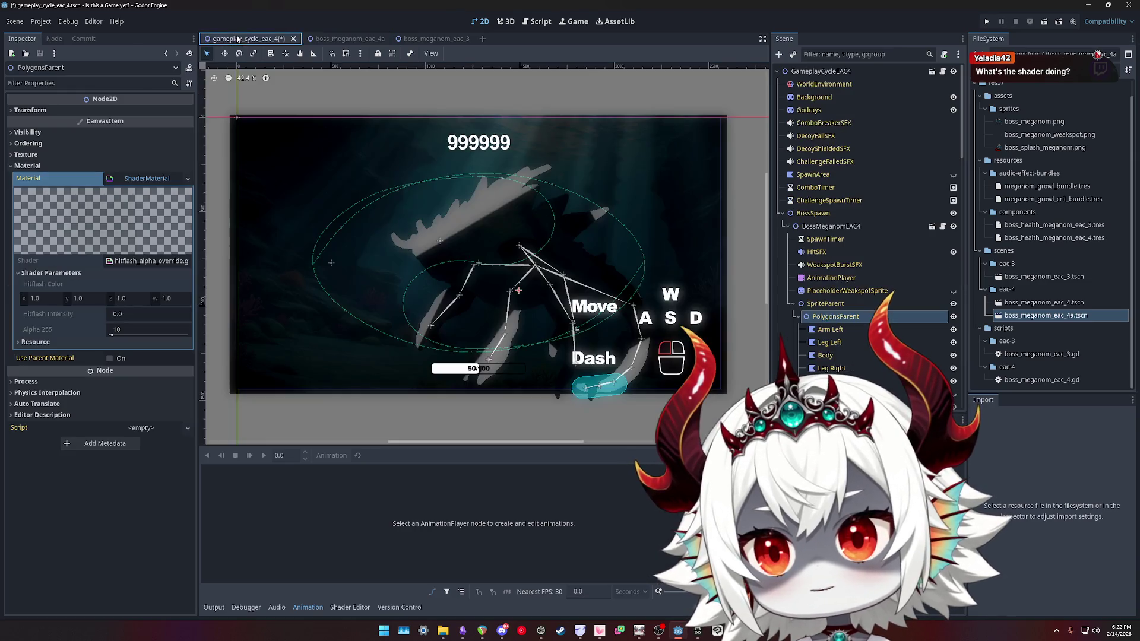
{"action": "left_click", "coordinate": [247, 39]}
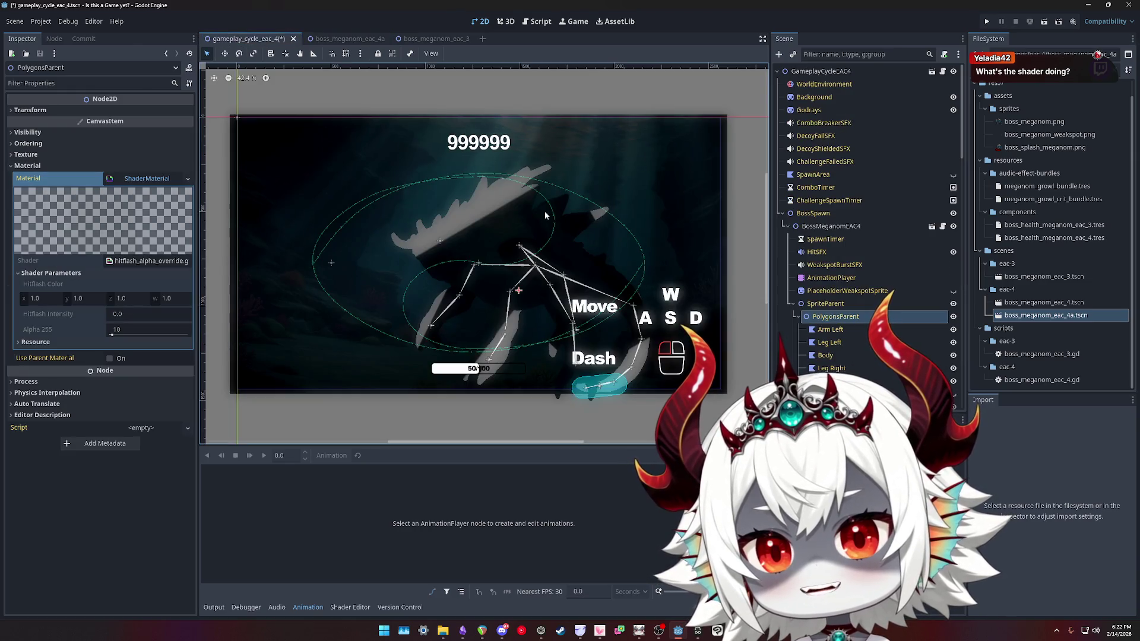
{"action": "left_click", "coordinate": [321, 39]}
{"action": "left_click", "coordinate": [246, 38]}
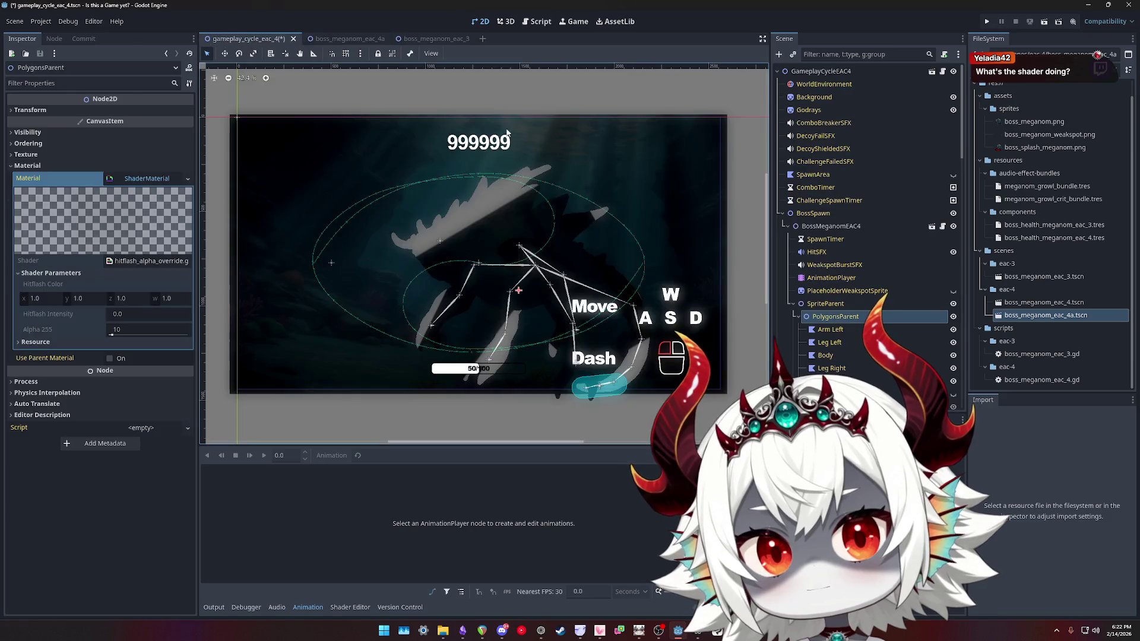
Reparent BossMeganomEAC4 directly under the root and drag it to the bottom of the view
{"action": "left_click", "coordinate": [809, 213]}
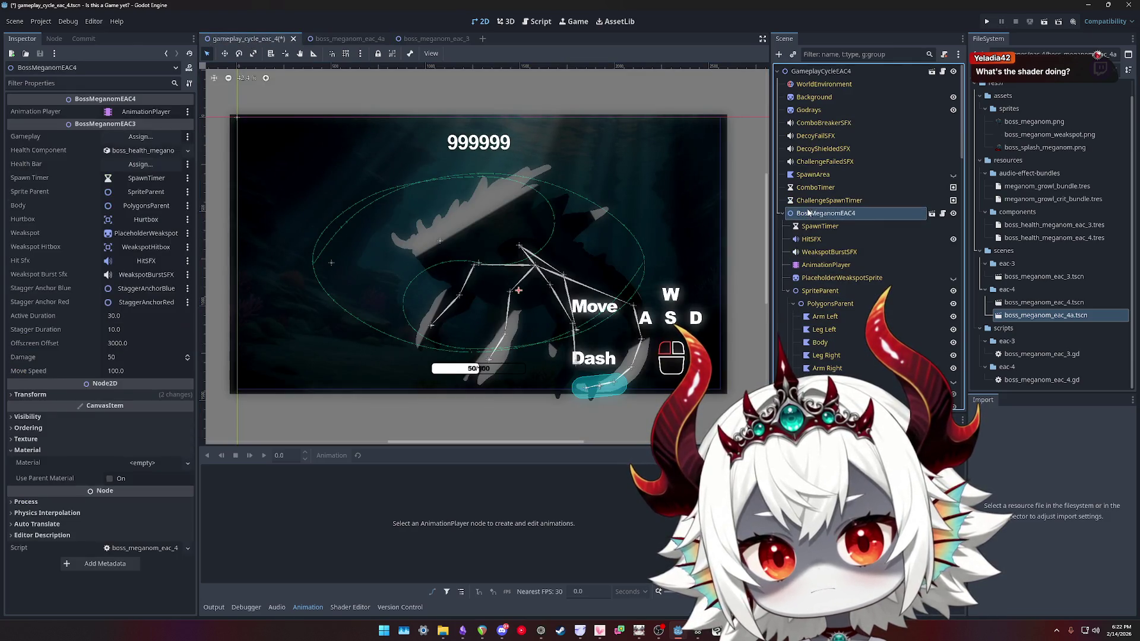
{"action": "left_click_drag", "start_coordinate": [785, 113], "coordinate": [795, 78]}
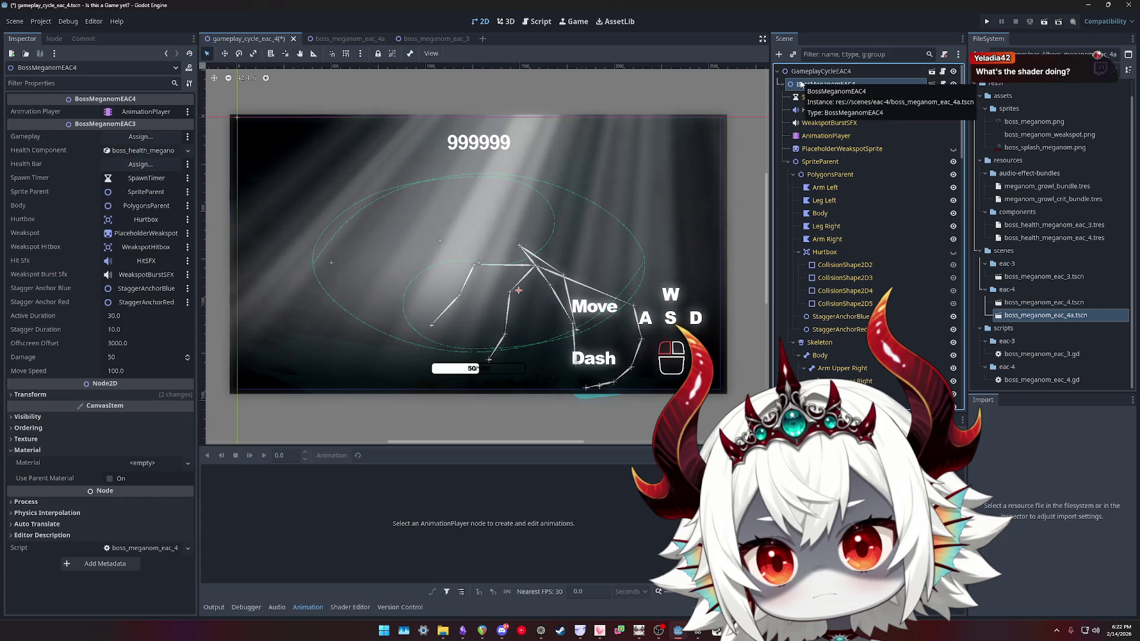
{"action": "scroll", "coordinate": [569, 137], "scroll_direction": "up", "scroll_amount": 2}
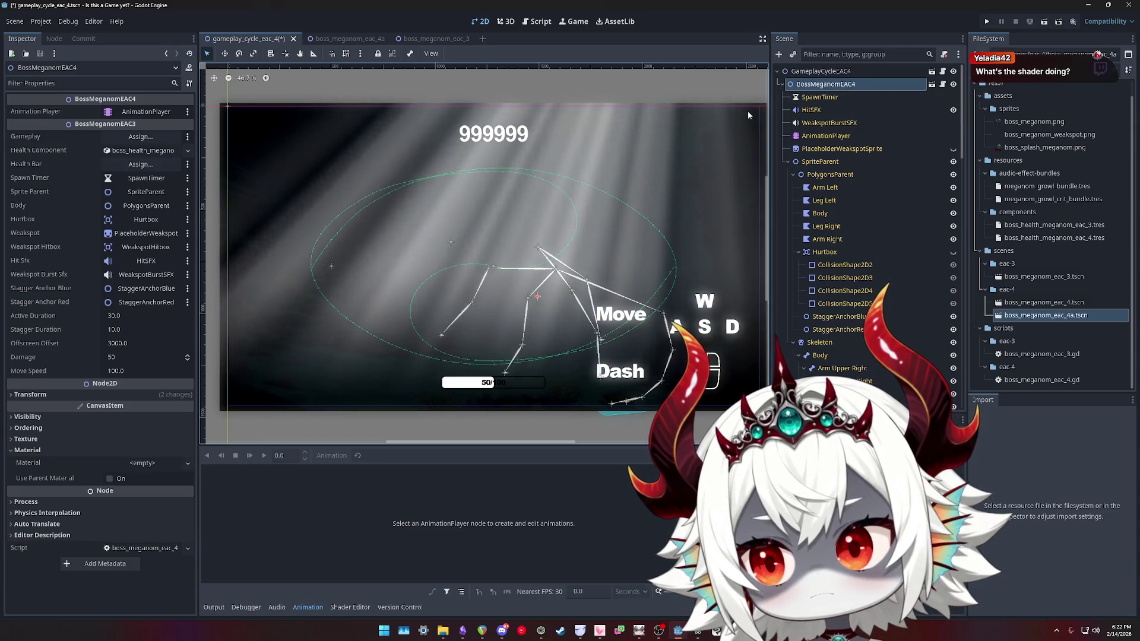
{"action": "key", "text": "w"}
{"action": "mouse_move", "coordinate": [550, 283]}
{"action": "left_mouse_down"}
{"action": "mouse_move", "coordinate": [368, 309]}
{"action": "mouse_move", "coordinate": [325, 415]}
{"action": "mouse_move", "coordinate": [326, 395]}
{"action": "left_mouse_up"}
Raise PolygonsParent's shader alpha in boss_meganom_eac_4a, save it, and return to gameplay
{"action": "left_click", "coordinate": [342, 39]}
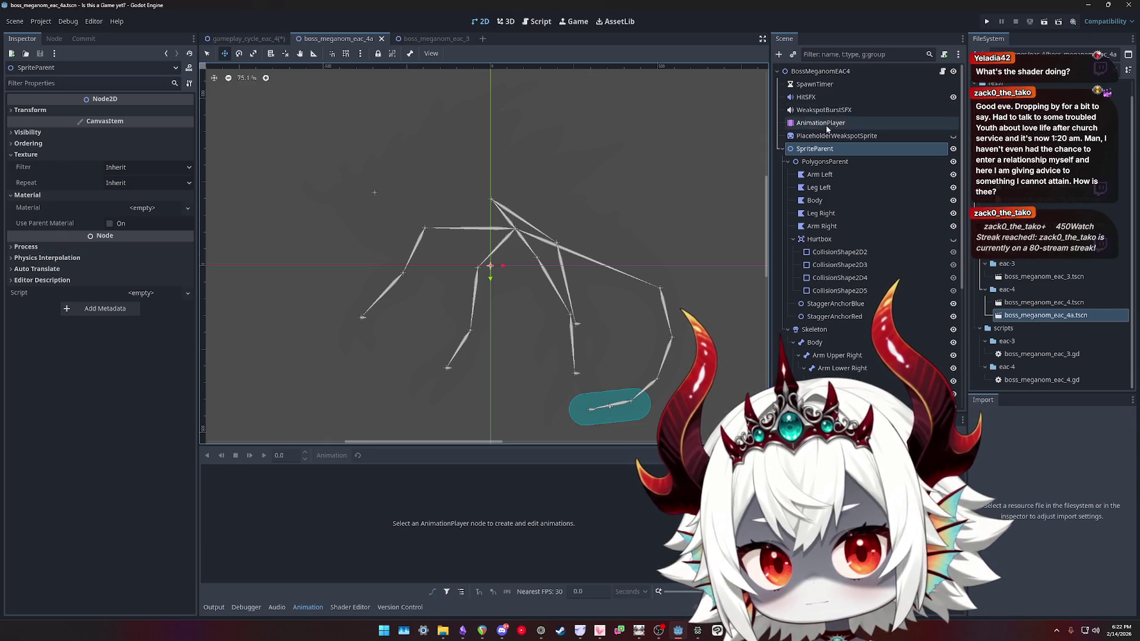
{"action": "left_click", "coordinate": [821, 163]}
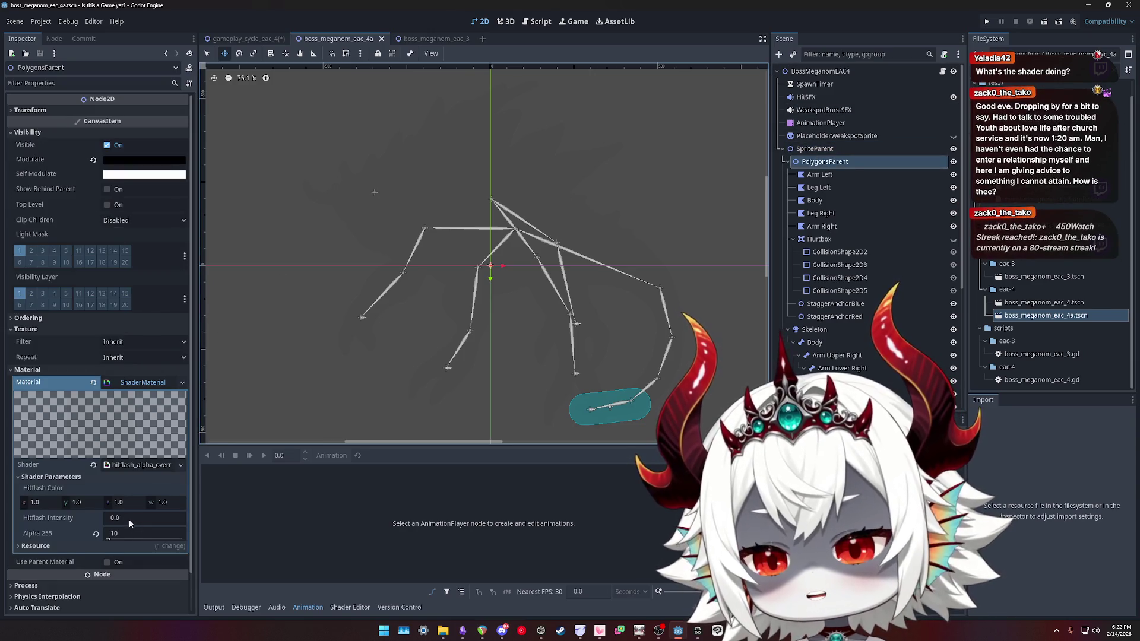
{"action": "left_click_drag", "start_coordinate": [124, 539], "coordinate": [240, 545]}
{"action": "key", "text": "ctrl+s"}
{"action": "left_click", "coordinate": [257, 41]}
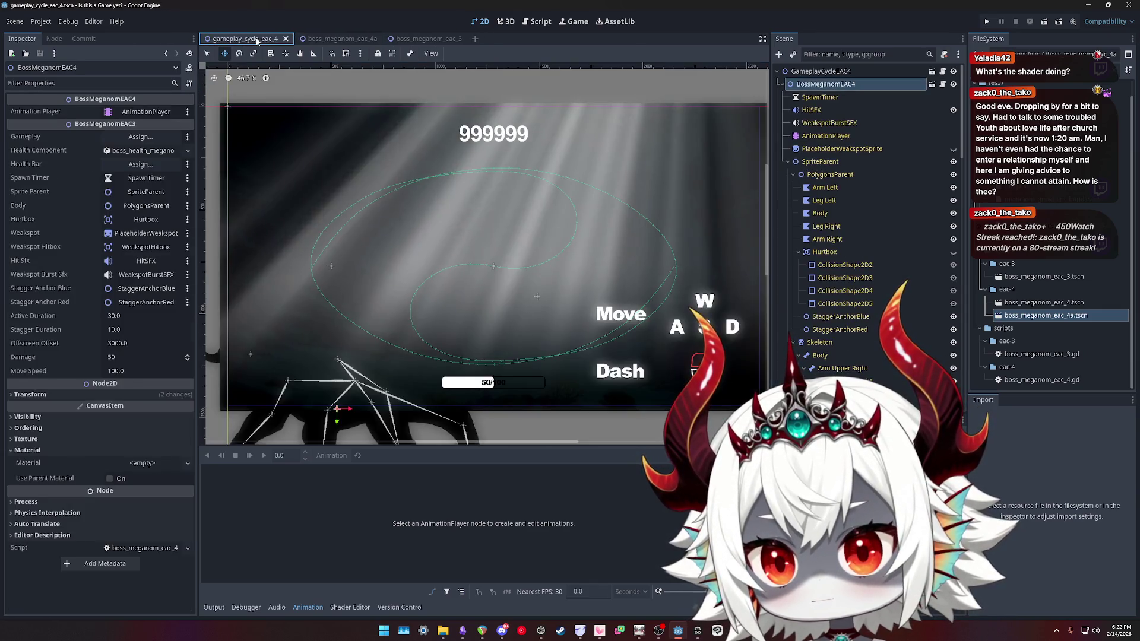
{"action": "scroll", "coordinate": [492, 332], "scroll_direction": "down", "scroll_amount": 3}
{"action": "scroll", "coordinate": [492, 332], "scroll_direction": "up", "scroll_amount": 8}
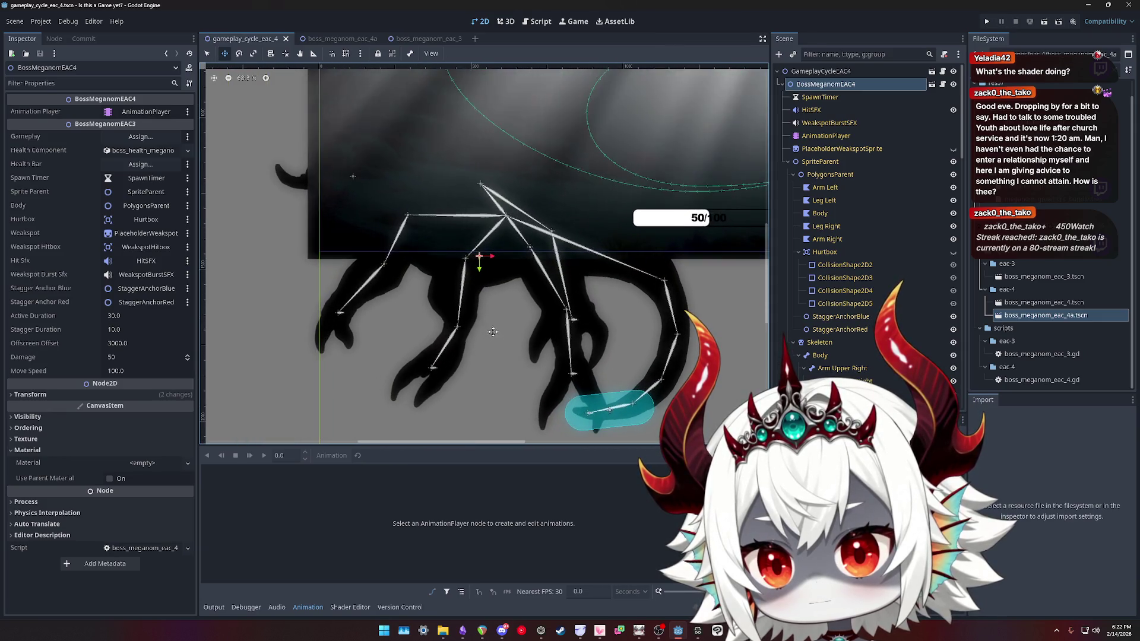
Review the SpawnTimer, HitSFX, WeakspotBurstSFX and SpriteParent nodes of boss_meganom_eac_3, then close it
{"action": "left_click", "coordinate": [422, 39]}
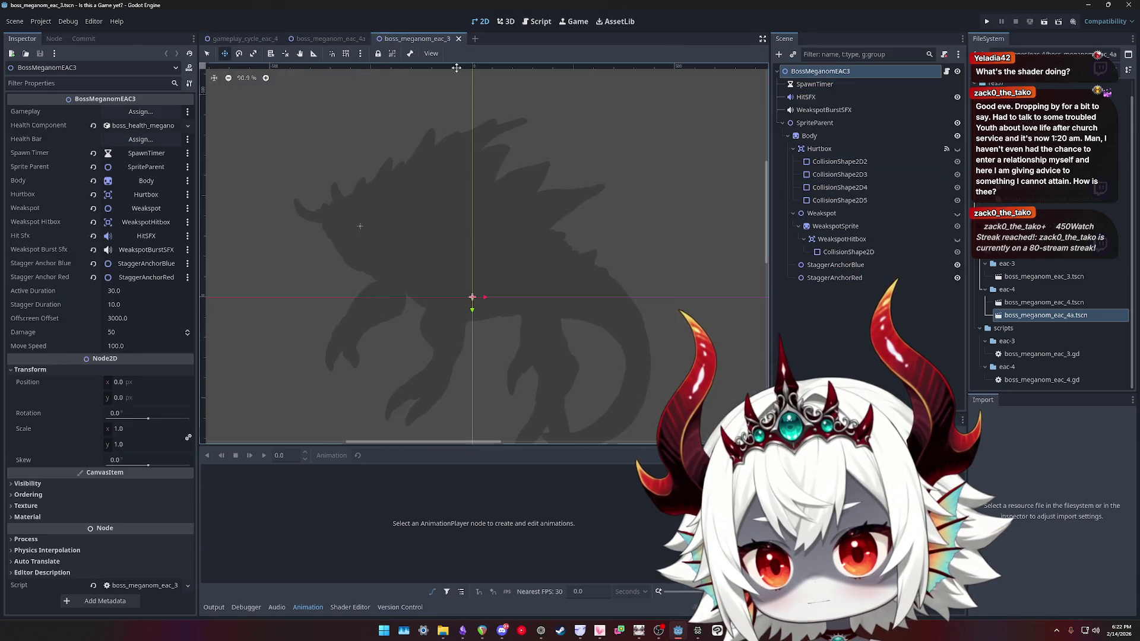
{"action": "left_click", "coordinate": [820, 84]}
{"action": "left_click", "coordinate": [820, 97]}
{"action": "left_click", "coordinate": [826, 111]}
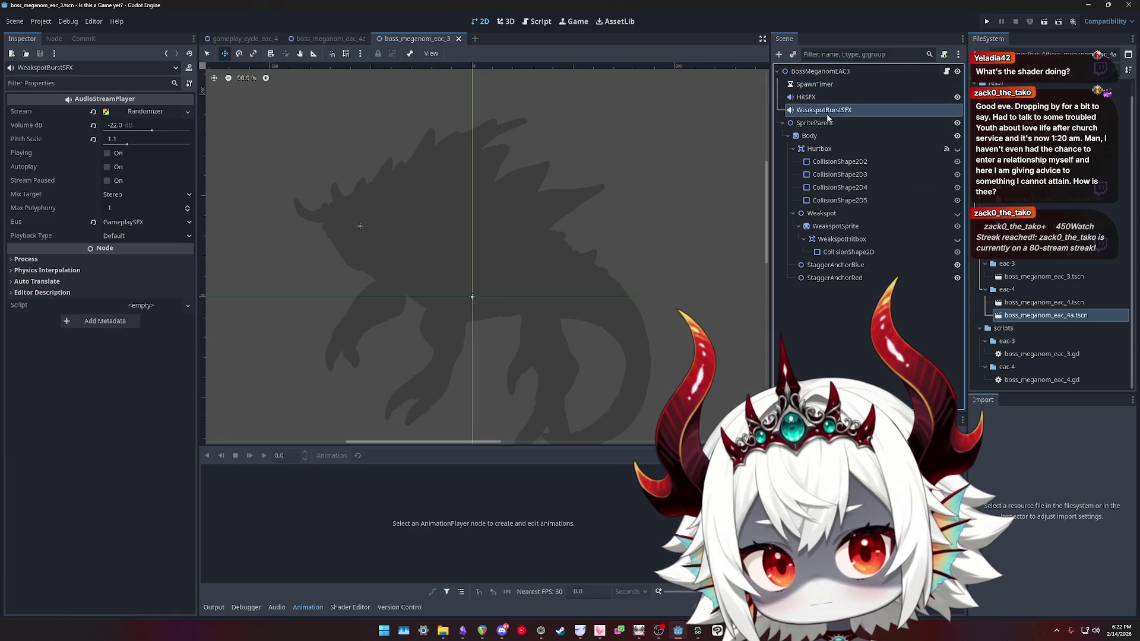
{"action": "left_click", "coordinate": [821, 125]}
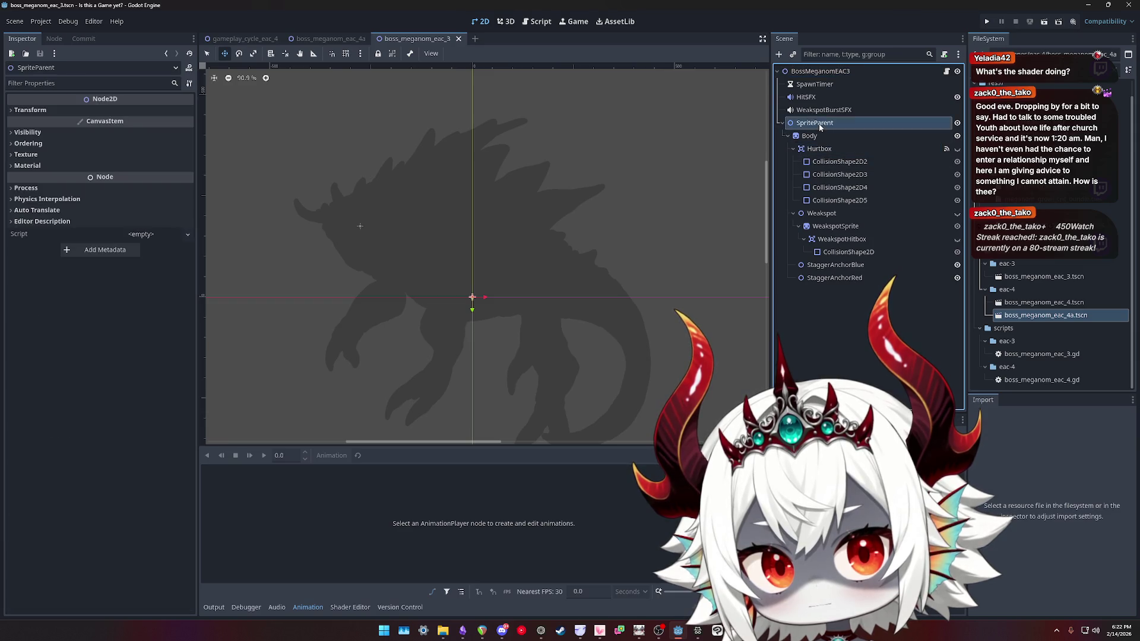
{"action": "left_click", "coordinate": [459, 39]}
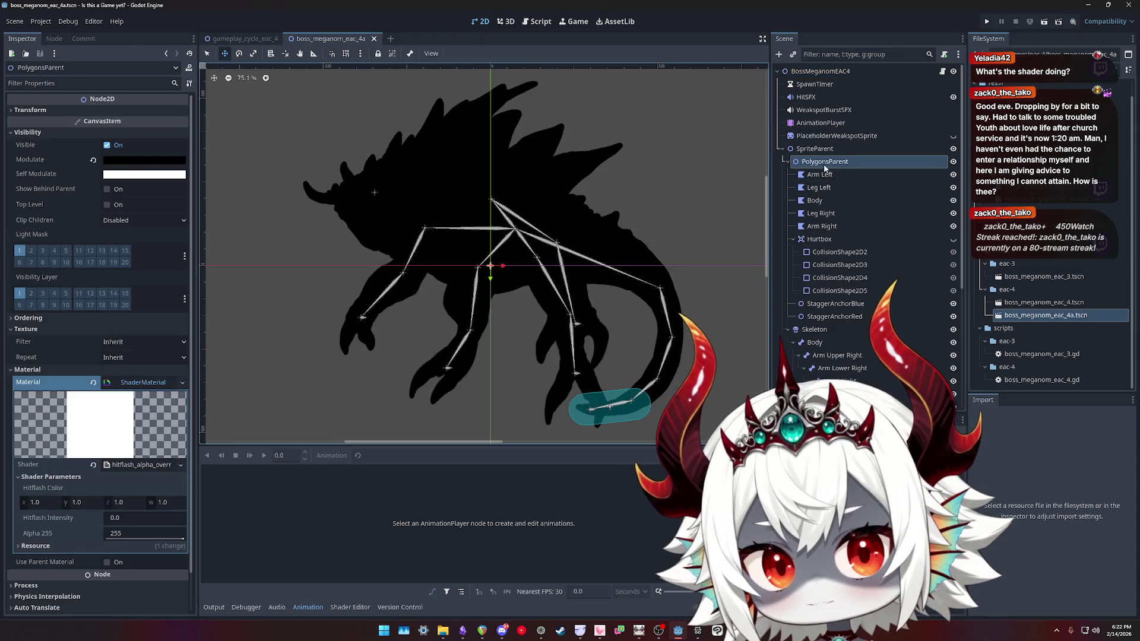
Enter 35 in the polygons' Alpha 255 shader field and return to gameplay_cycle_eac_4
{"action": "left_click", "coordinate": [161, 539]}
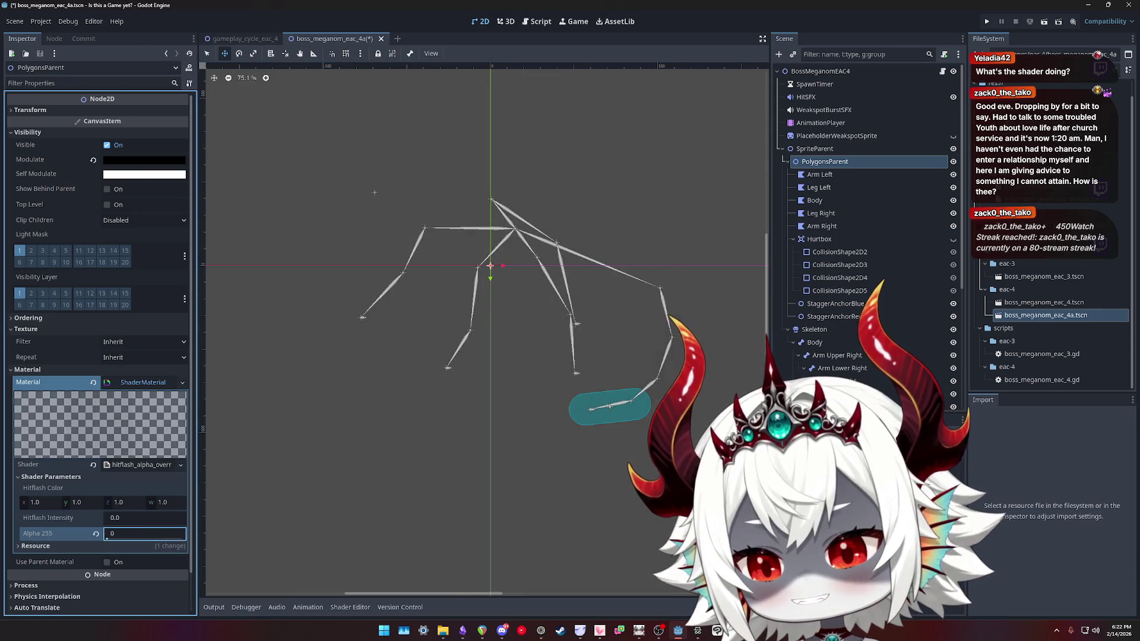
{"action": "type", "text": "35"}
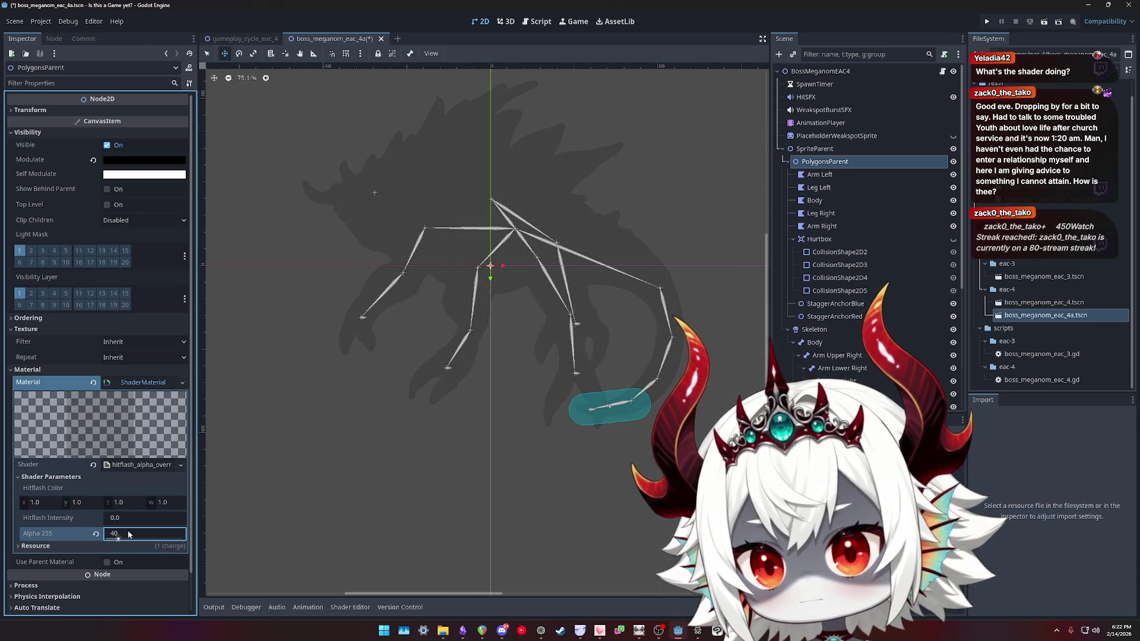
{"action": "key", "text": "ctrl+Tab"}
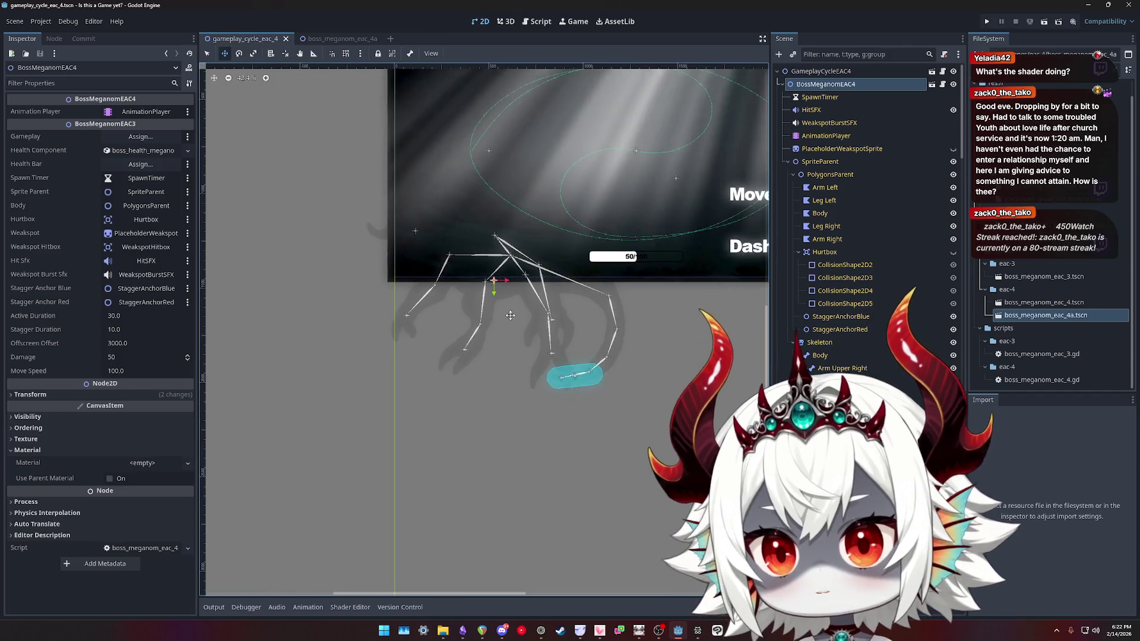
Collapse the boss instance and try it below WorldEnvironment and Godrays in the tree
{"action": "scroll", "coordinate": [511, 315], "scroll_direction": "down", "scroll_amount": 4}
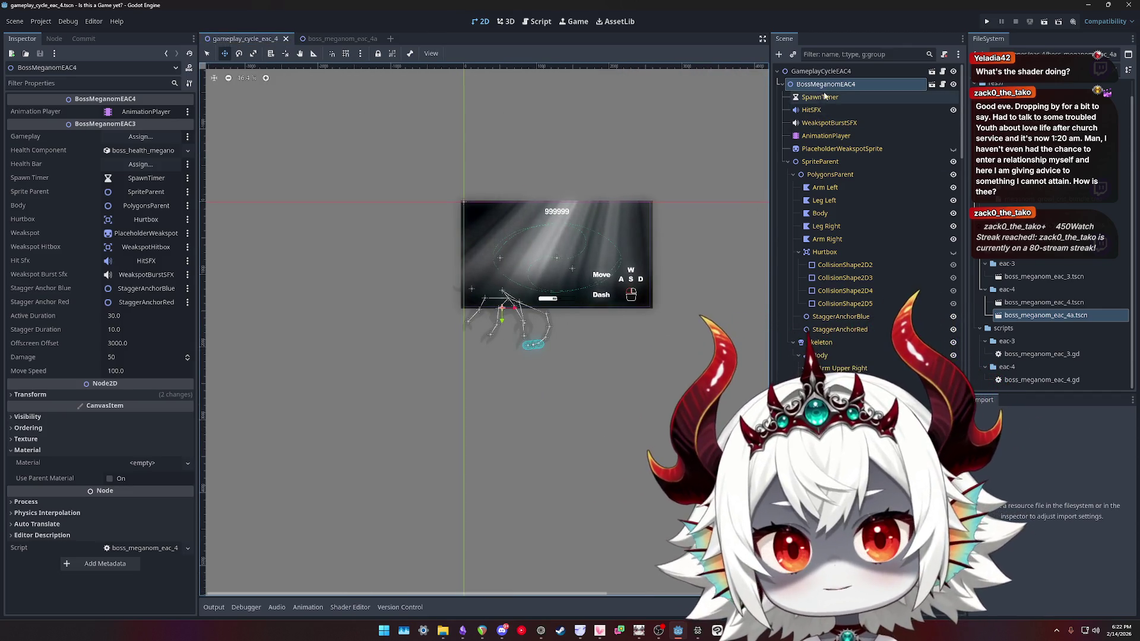
{"action": "left_click", "coordinate": [783, 84]}
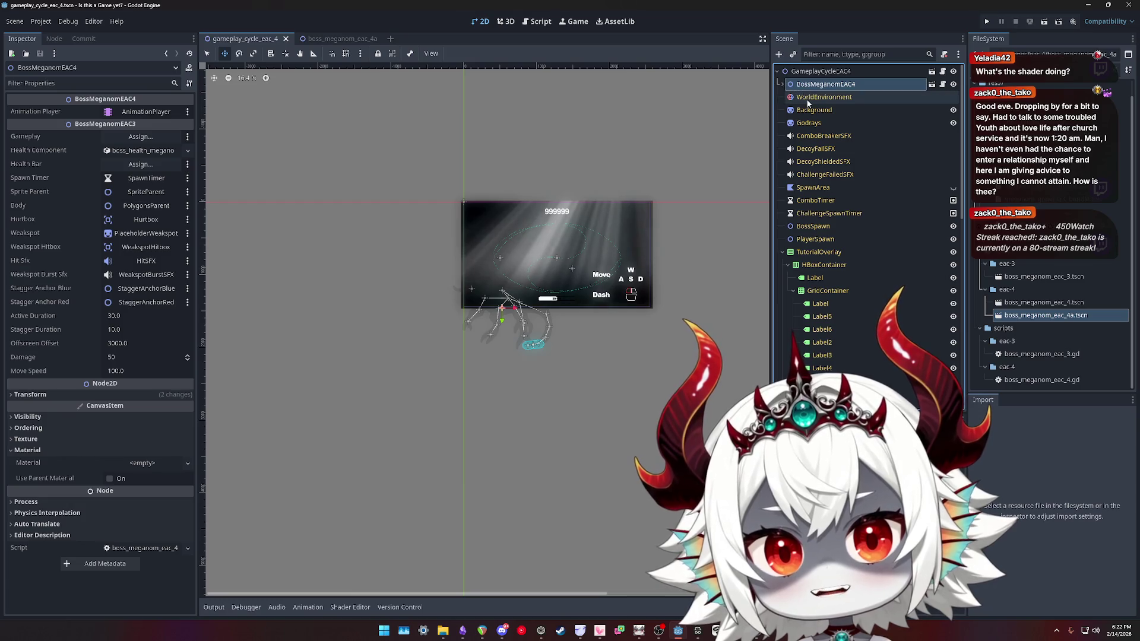
{"action": "left_click_drag", "start_coordinate": [807, 103], "coordinate": [810, 104]}
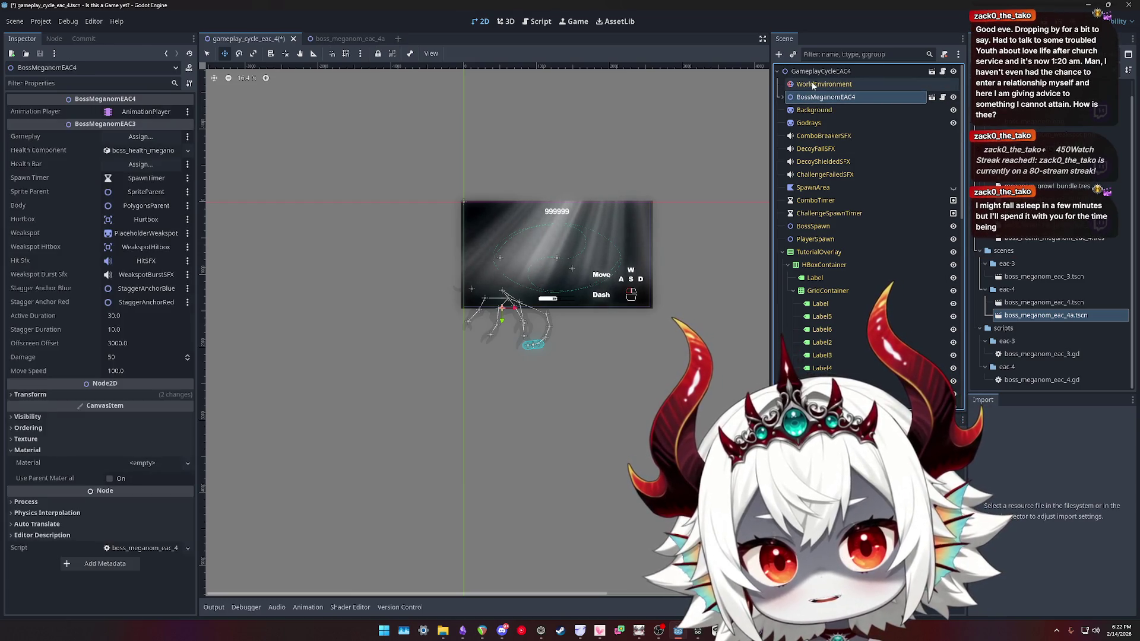
{"action": "mouse_move", "coordinate": [812, 218]}
{"action": "left_mouse_down"}
{"action": "mouse_move", "coordinate": [817, 228]}
{"action": "mouse_move", "coordinate": [821, 208]}
{"action": "mouse_move", "coordinate": [819, 233]}
{"action": "mouse_move", "coordinate": [829, 84]}
{"action": "mouse_move", "coordinate": [815, 129]}
{"action": "left_mouse_up"}
{"action": "scroll", "coordinate": [537, 285], "scroll_direction": "up", "scroll_amount": 5}
{"action": "scroll", "coordinate": [536, 336], "scroll_direction": "down", "scroll_amount": 1}
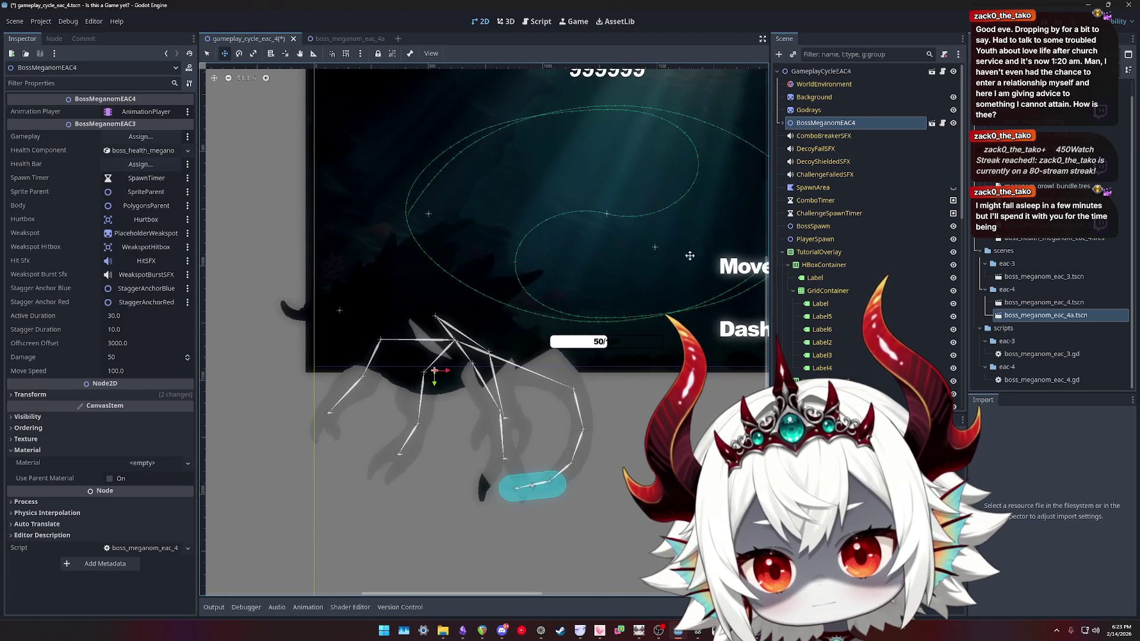
{"action": "left_click_drag", "start_coordinate": [821, 123], "coordinate": [820, 95]}
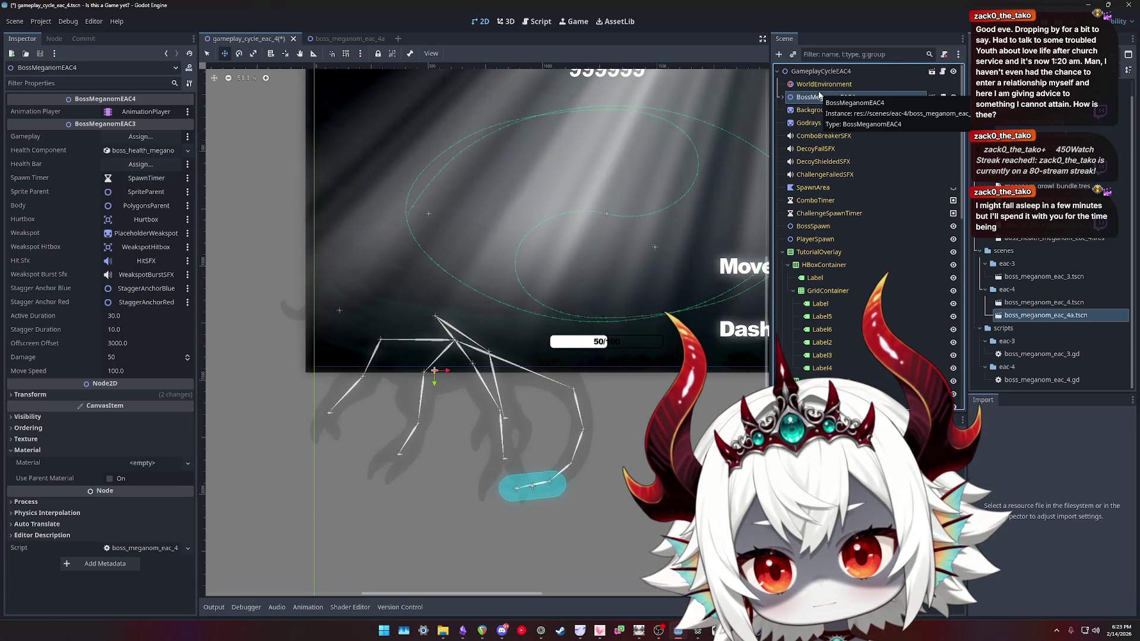
Place the boss instance below Background, hide Background, and make the boss a BossSpawn child
{"action": "left_click", "coordinate": [347, 39]}
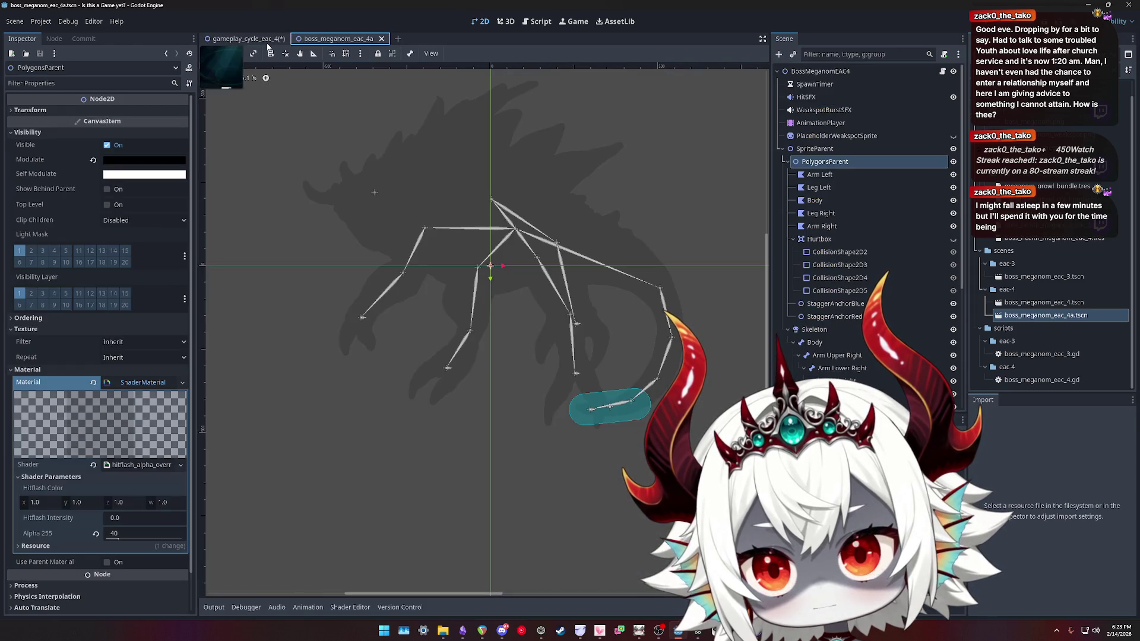
{"action": "left_click", "coordinate": [264, 42]}
{"action": "left_click_drag", "start_coordinate": [820, 98], "coordinate": [820, 117]}
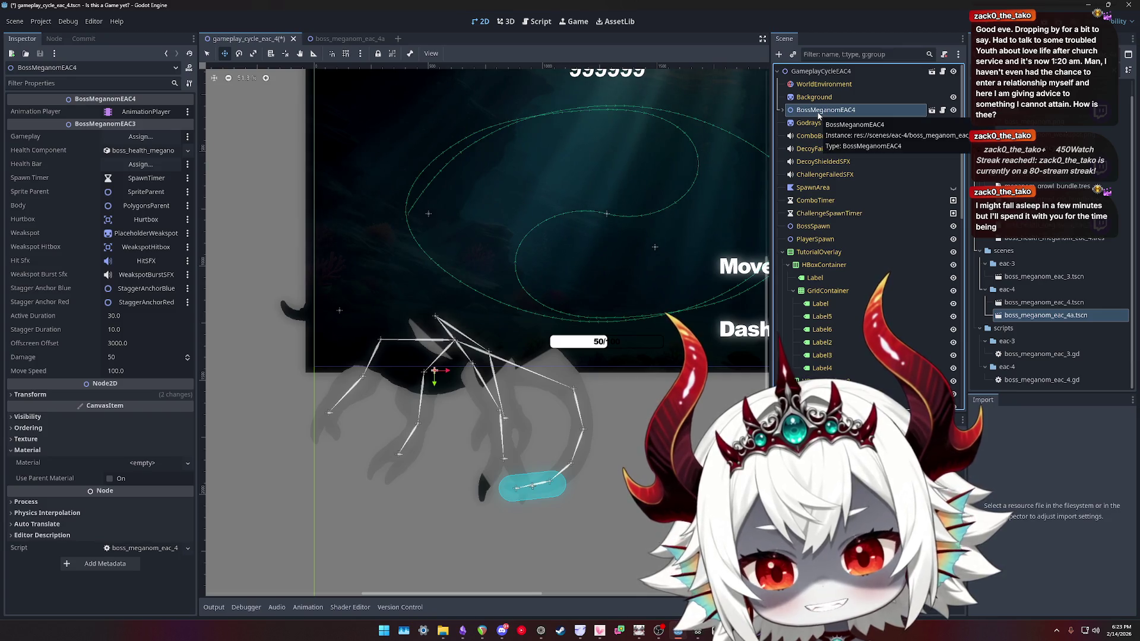
{"action": "left_click", "coordinate": [818, 97]}
{"action": "left_click", "coordinate": [953, 97]}
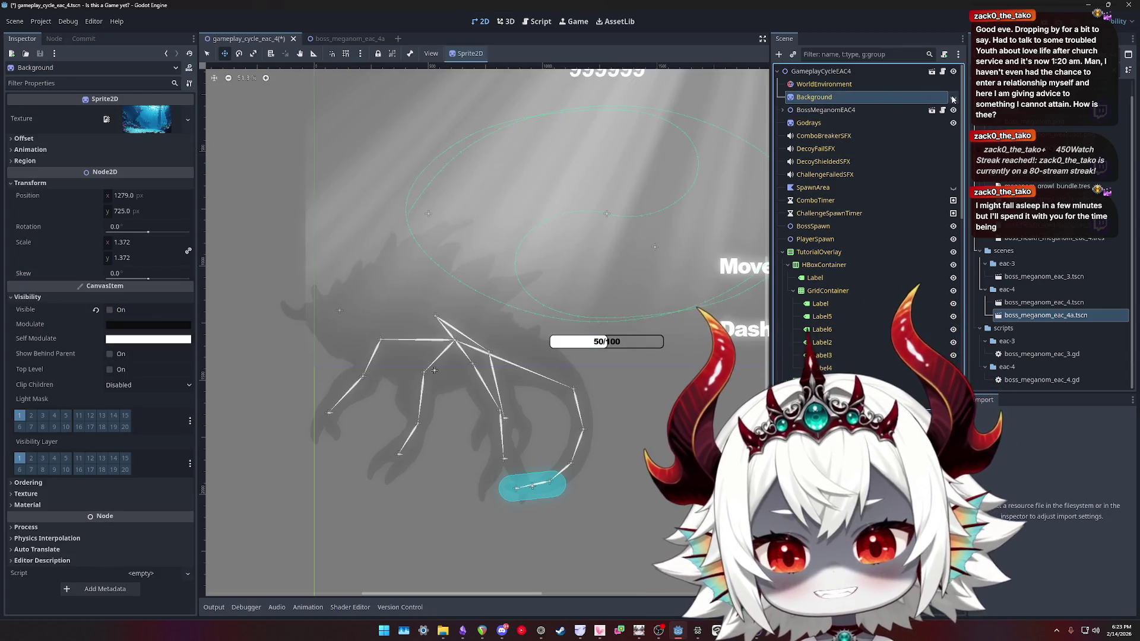
{"action": "left_click_drag", "start_coordinate": [810, 111], "coordinate": [819, 226]}
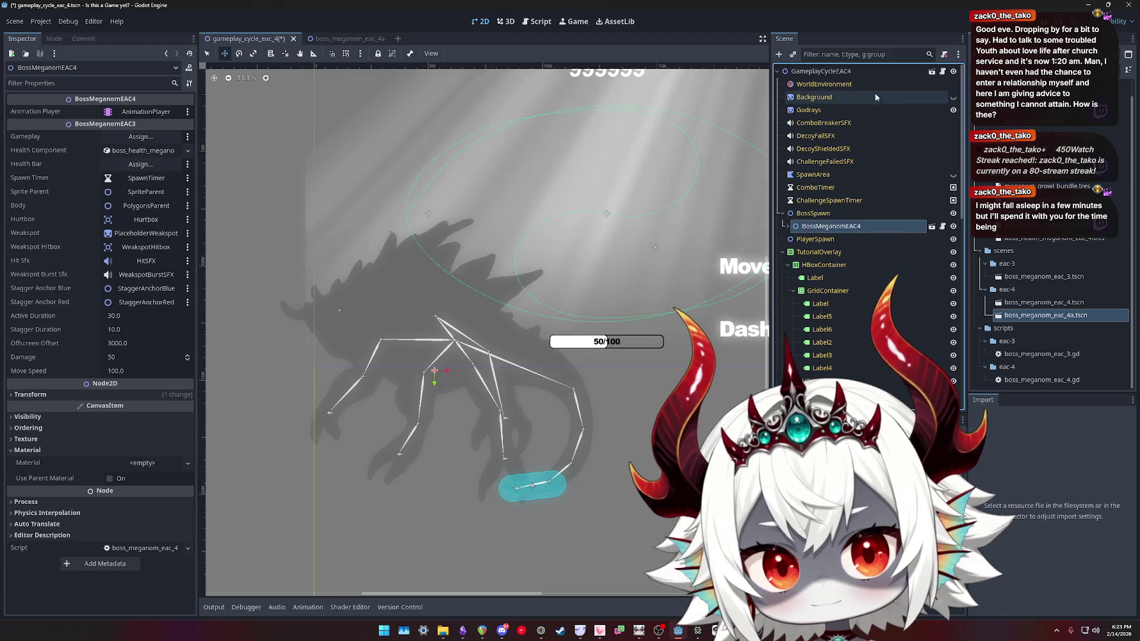
Shift the boss up and left while toggling Background to check visibility
{"action": "left_click", "coordinate": [952, 97]}
{"action": "left_click", "coordinate": [956, 98]}
{"action": "left_click", "coordinate": [956, 98]}
{"action": "left_click", "coordinate": [956, 98]}
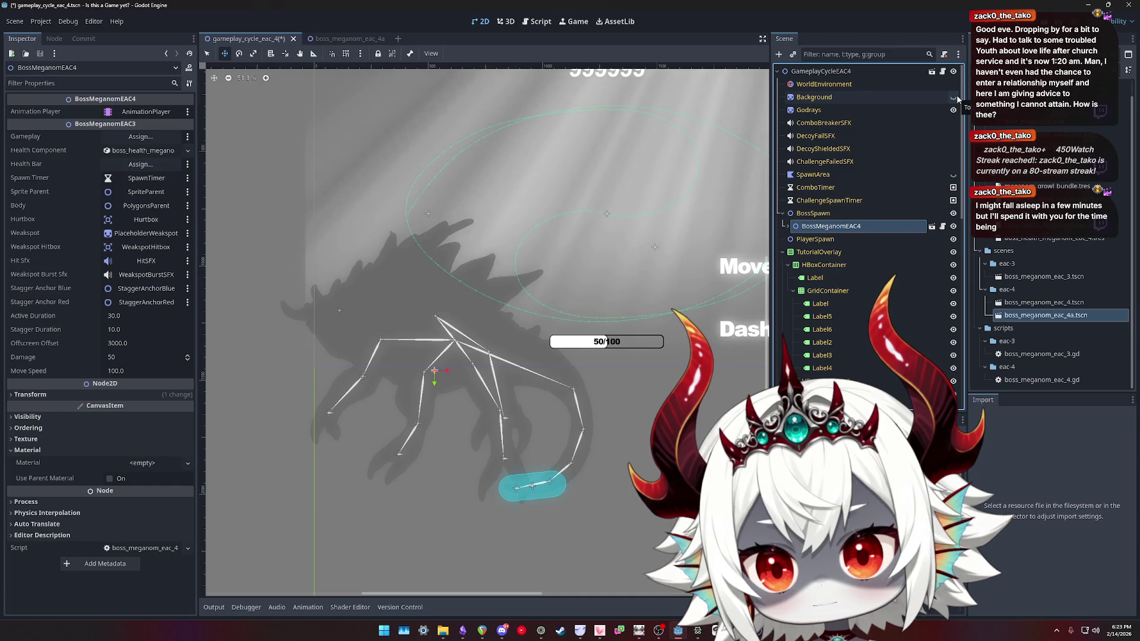
{"action": "left_click", "coordinate": [954, 97]}
{"action": "mouse_move", "coordinate": [485, 413]}
{"action": "left_mouse_down"}
{"action": "mouse_move", "coordinate": [395, 289]}
{"action": "mouse_move", "coordinate": [386, 295]}
{"action": "left_mouse_up"}
{"action": "left_click", "coordinate": [953, 97]}
{"action": "left_click", "coordinate": [954, 98]}
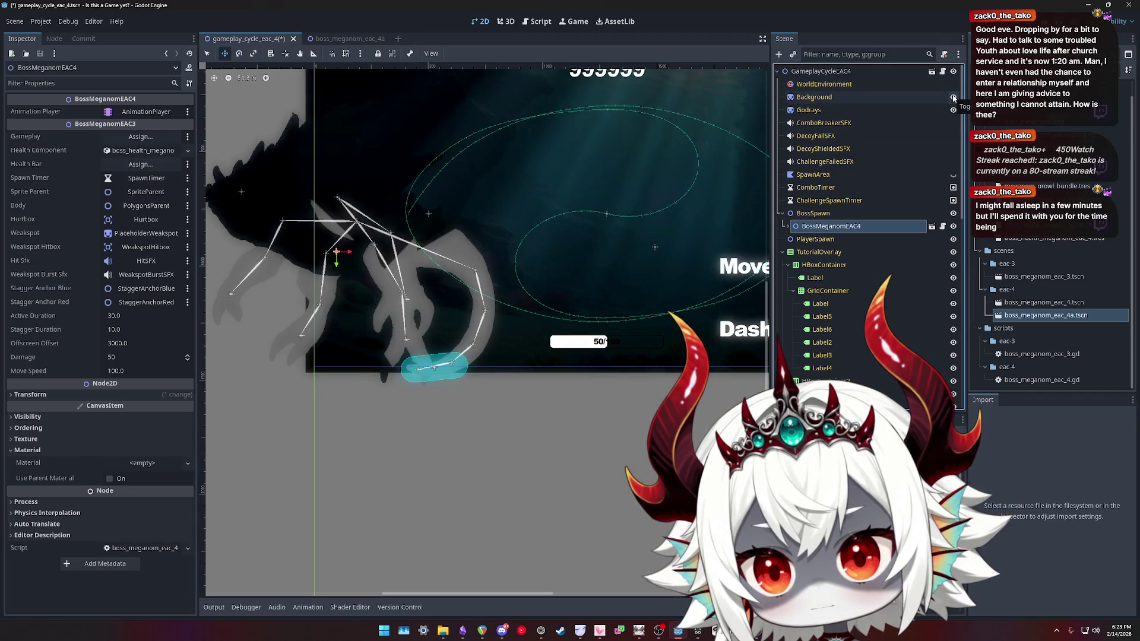
{"action": "left_click", "coordinate": [953, 98]}
{"action": "left_click", "coordinate": [954, 98]}
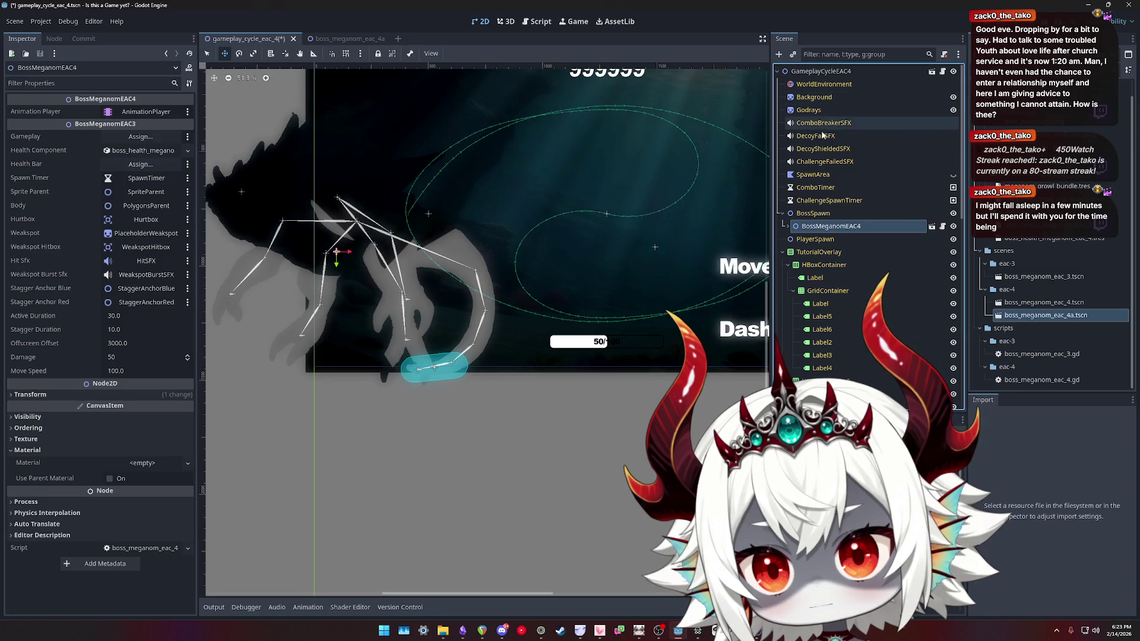
Move the boss right and down behind the health bar, leaving Background hidden
{"action": "left_click_drag", "start_coordinate": [251, 269], "coordinate": [532, 315]}
{"action": "scroll", "coordinate": [633, 197], "scroll_direction": "down", "scroll_amount": 2}
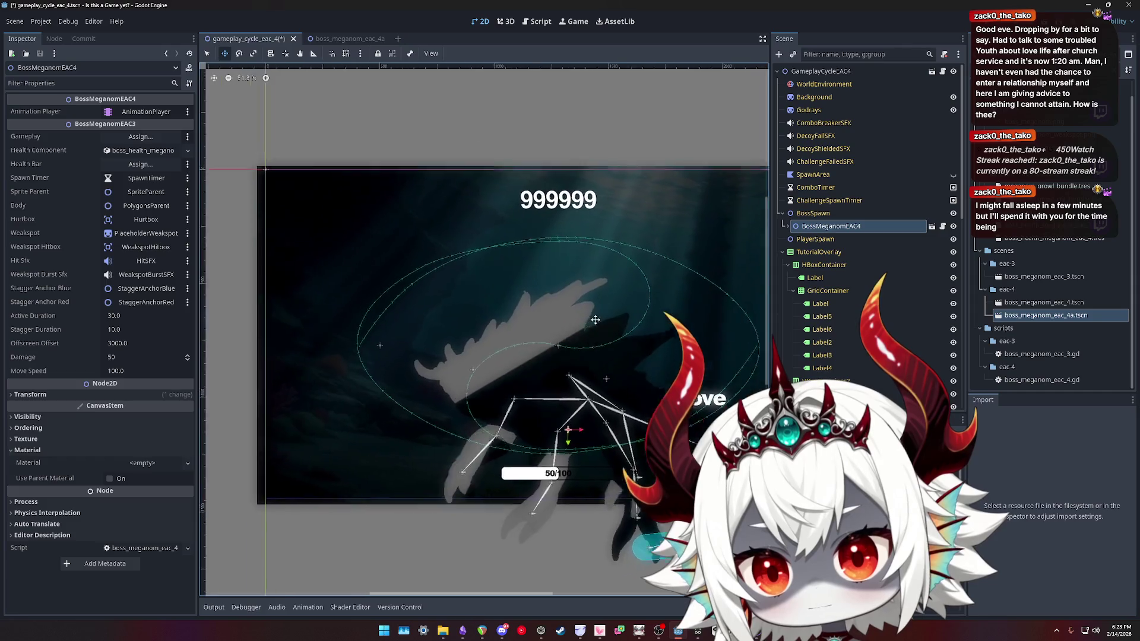
{"action": "left_click", "coordinate": [954, 98]}
{"action": "left_click", "coordinate": [953, 98]}
{"action": "left_click", "coordinate": [954, 98]}
{"action": "left_click", "coordinate": [954, 98]}
{"action": "left_click", "coordinate": [953, 98]}
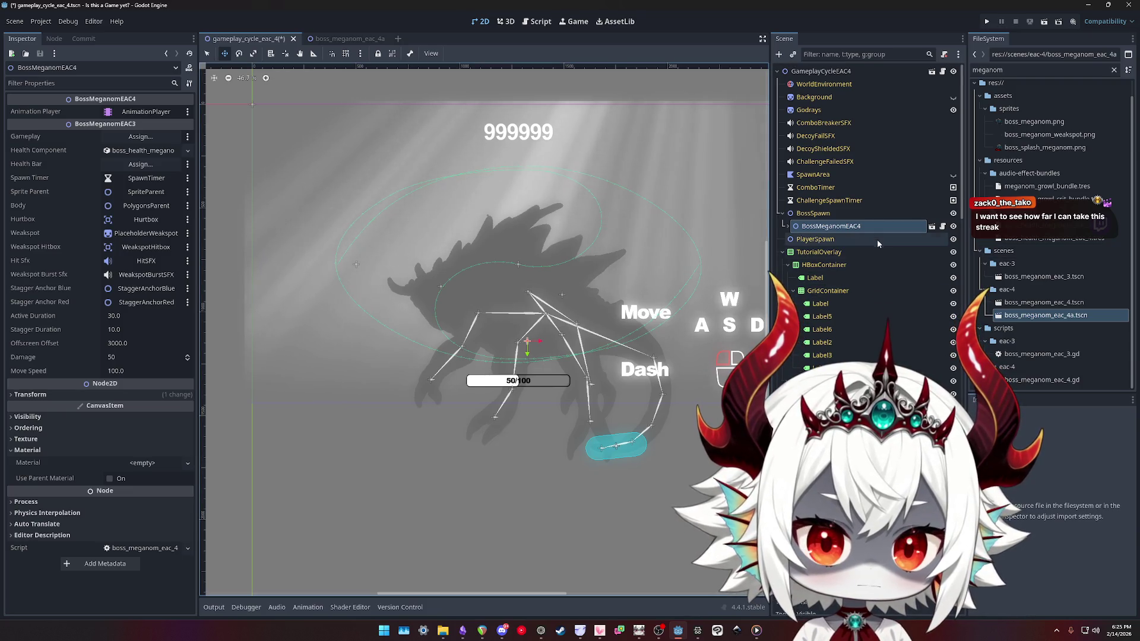
Show Background again and move the boss instance to the top of the scene tree
{"action": "left_click", "coordinate": [829, 98]}
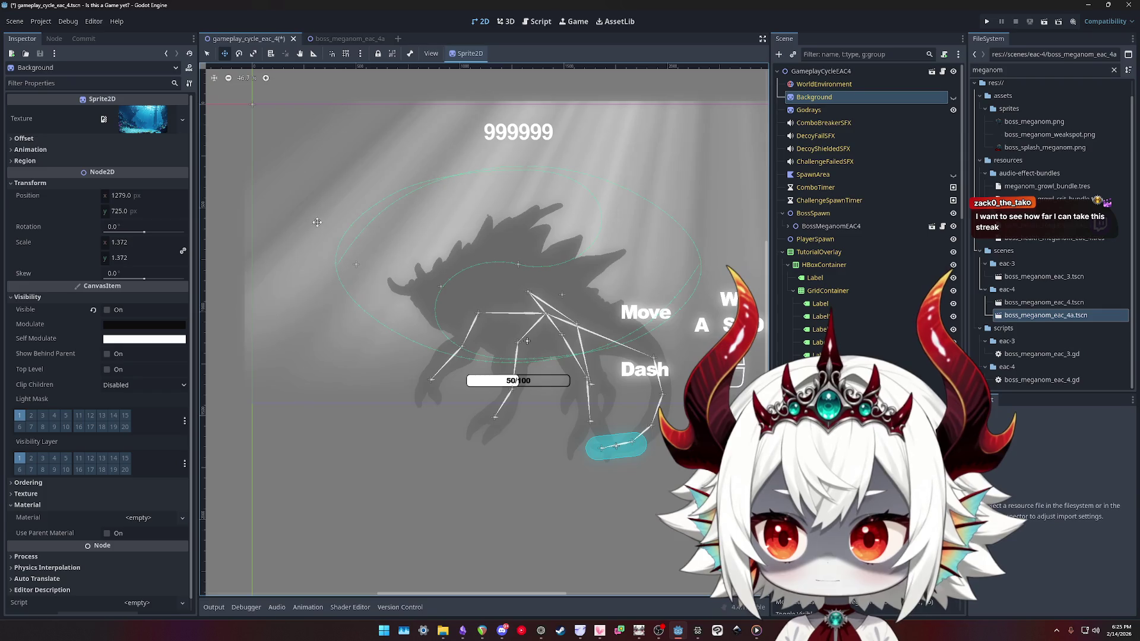
{"action": "left_click", "coordinate": [953, 97]}
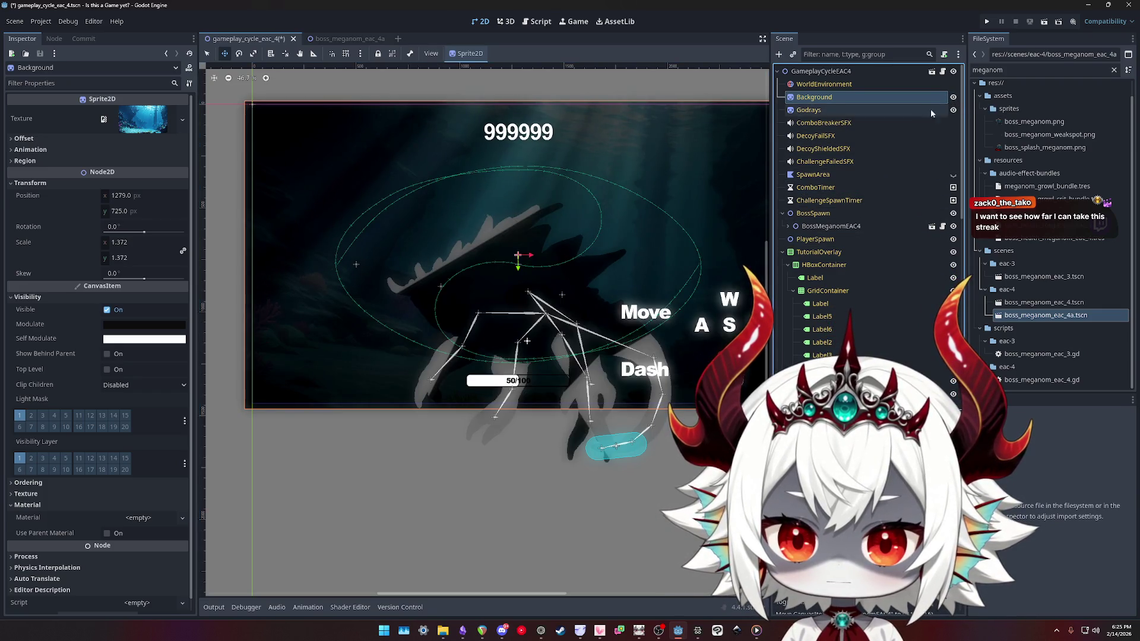
{"action": "left_click", "coordinate": [822, 226]}
{"action": "left_click_drag", "start_coordinate": [821, 226], "coordinate": [825, 83]}
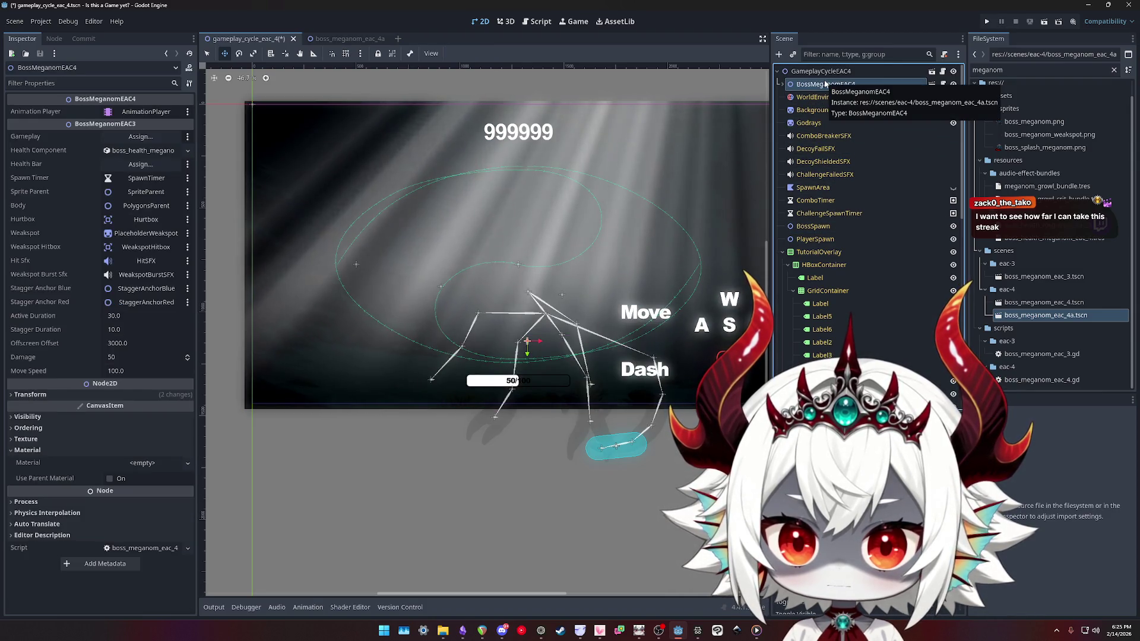
Hide the Background image and the Godrays light beams
{"action": "left_click", "coordinate": [953, 110]}
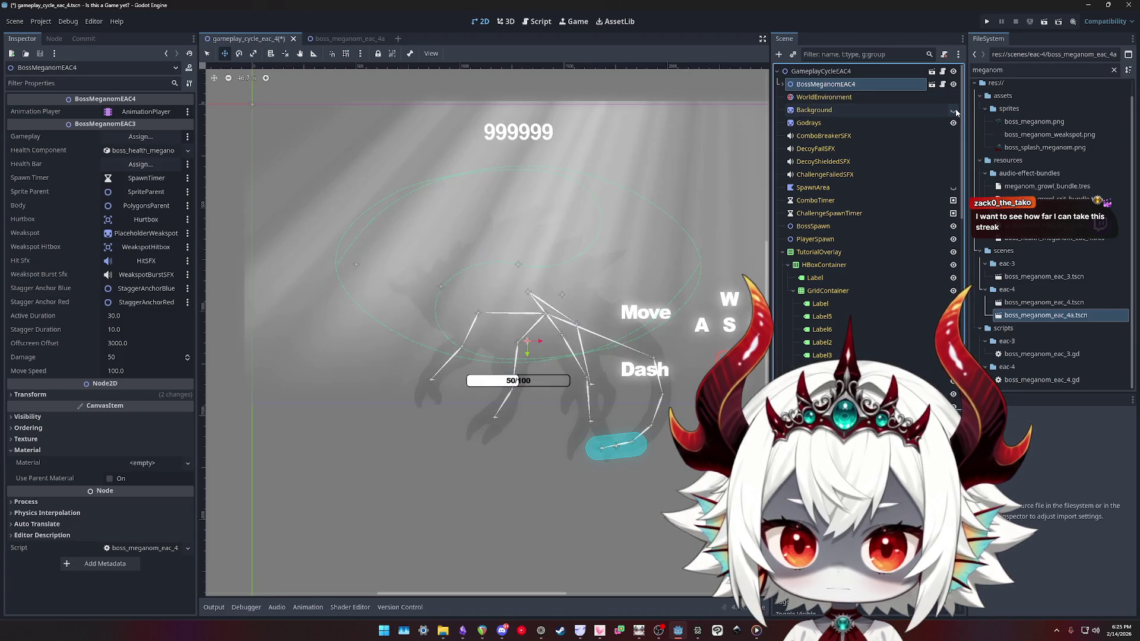
{"action": "left_click", "coordinate": [953, 124]}
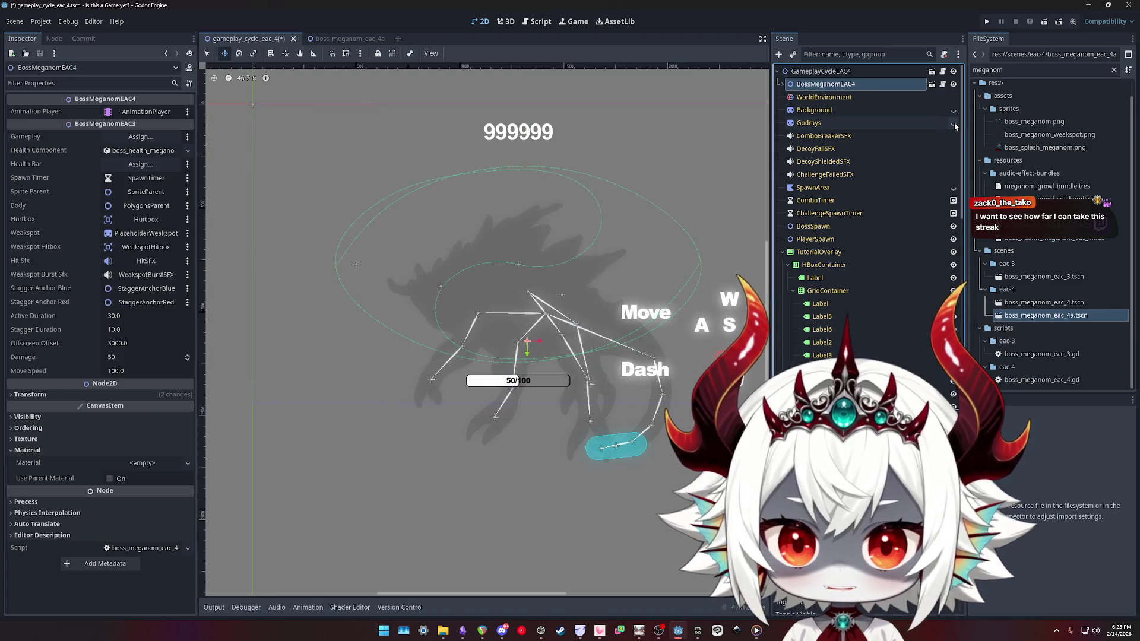
{"action": "left_click", "coordinate": [954, 125]}
{"action": "left_click", "coordinate": [954, 125]}
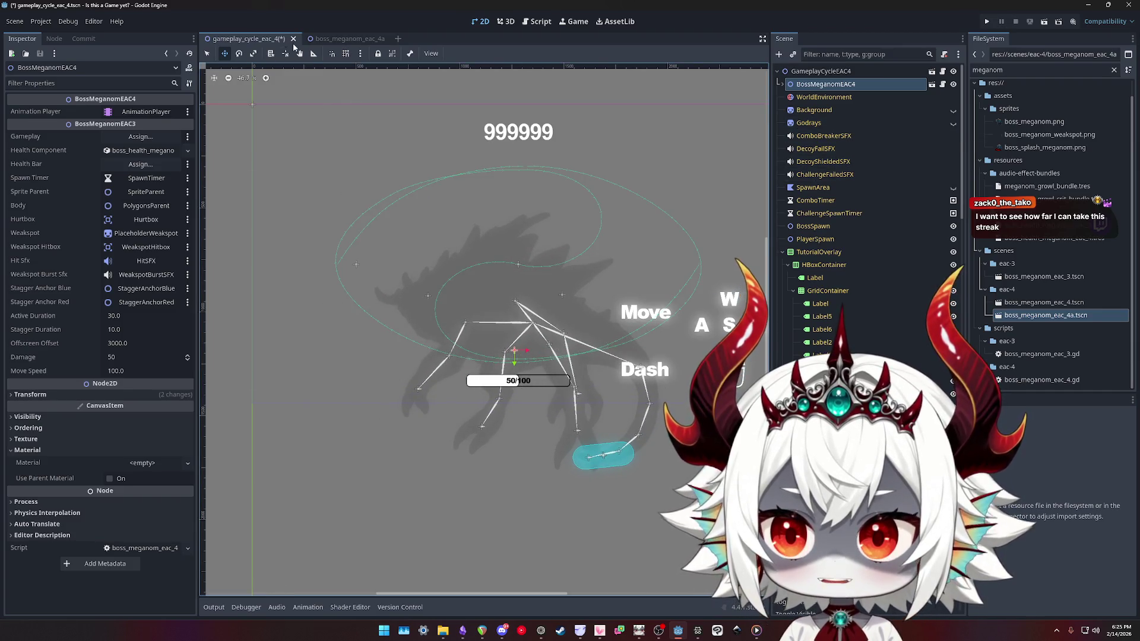
{"action": "key", "text": "ctrl+Tab"}
Lower the boss polygons' Alpha 255 value to 55
{"action": "left_click", "coordinate": [96, 535]}
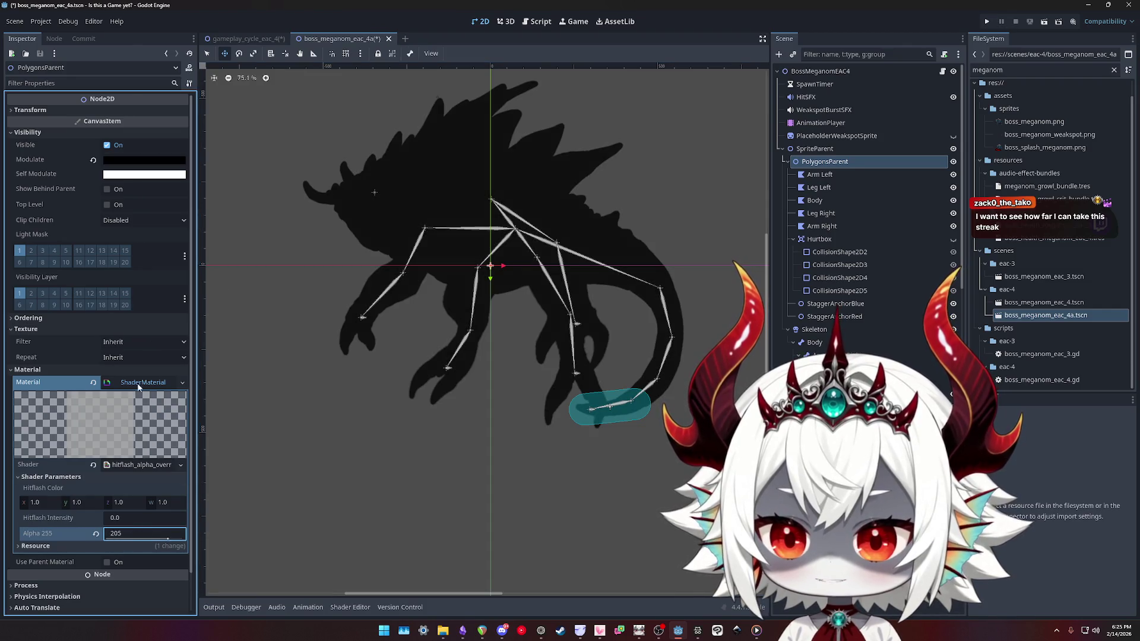
{"action": "left_click", "coordinate": [246, 40]}
{"action": "left_click", "coordinate": [350, 39]}
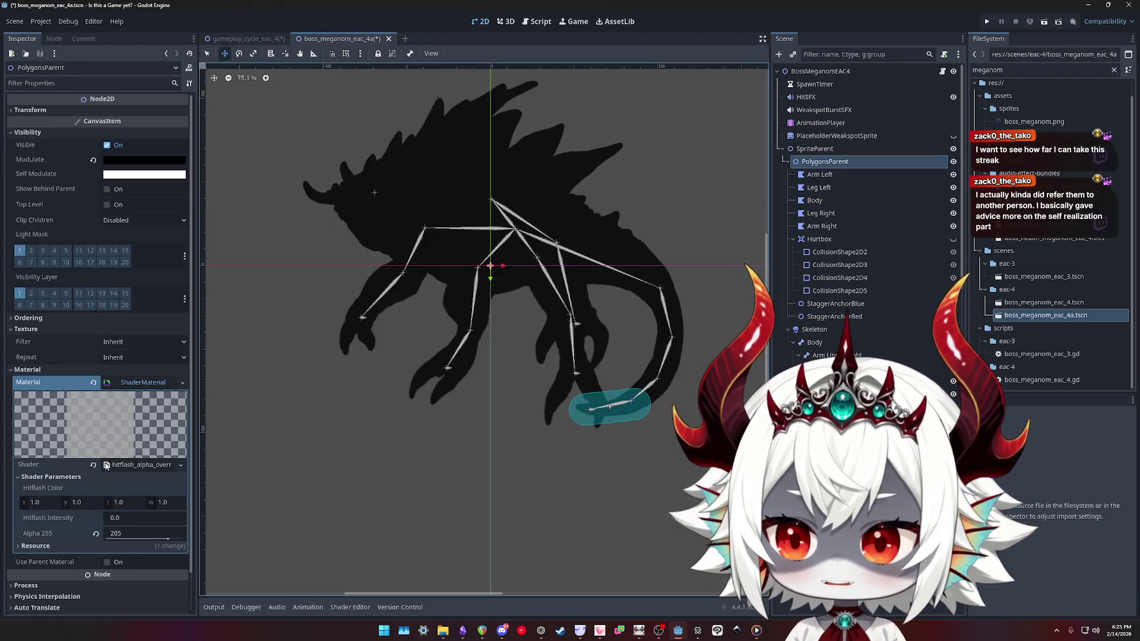
{"action": "mouse_move", "coordinate": [145, 541]}
{"action": "left_mouse_down"}
{"action": "mouse_move", "coordinate": [116, 541]}
{"action": "mouse_move", "coordinate": [143, 469]}
{"action": "left_mouse_up"}
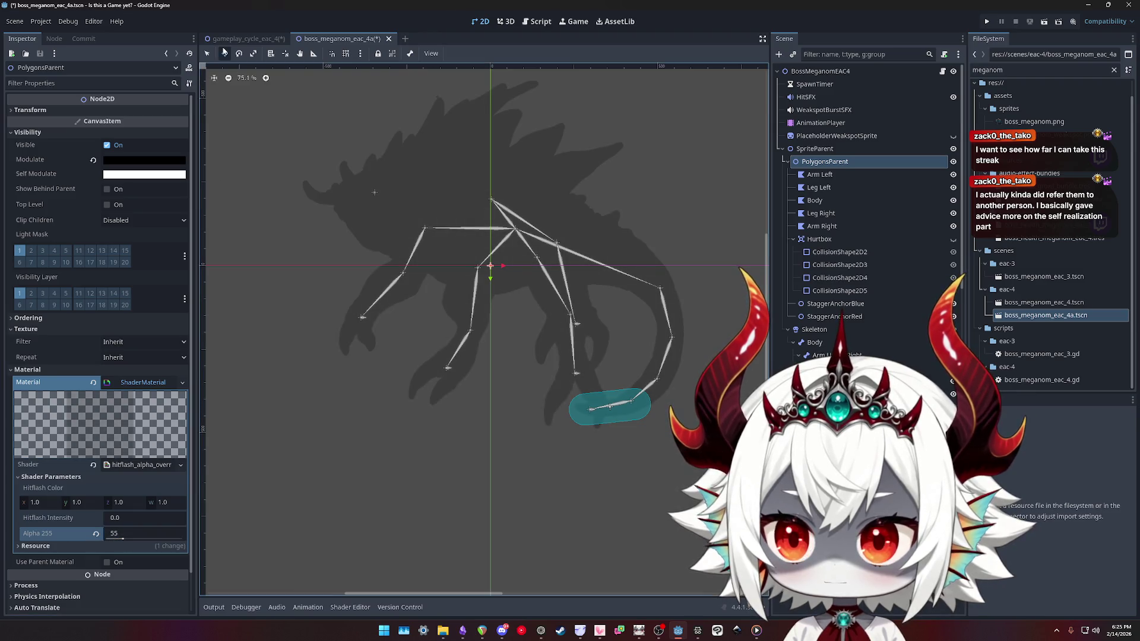
In gameplay_cycle_eac_4, show Background and Godrays and move the boss below them in draw order
{"action": "left_click", "coordinate": [240, 39]}
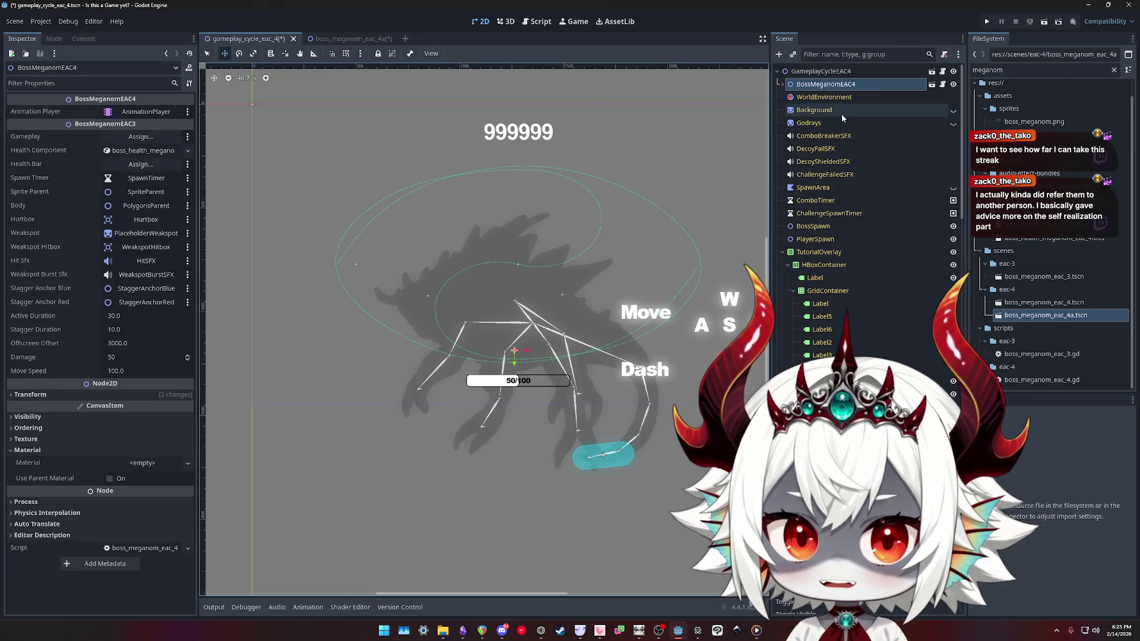
{"action": "left_click", "coordinate": [953, 111]}
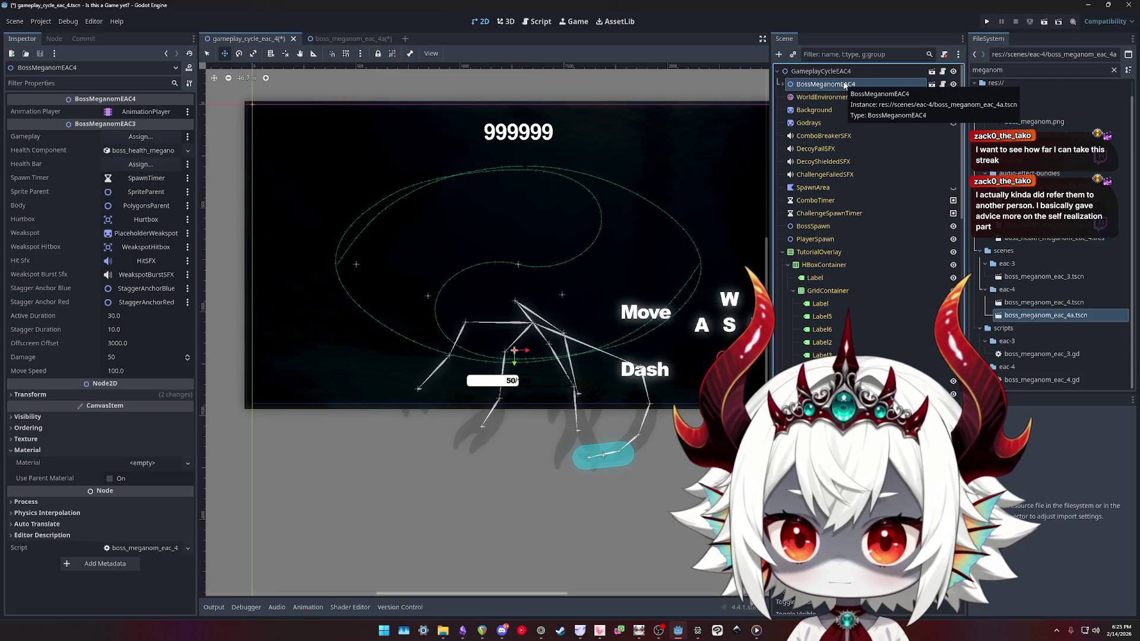
{"action": "left_click", "coordinate": [952, 124]}
{"action": "left_click", "coordinate": [952, 124]}
{"action": "left_click_drag", "start_coordinate": [826, 85], "coordinate": [827, 112]}
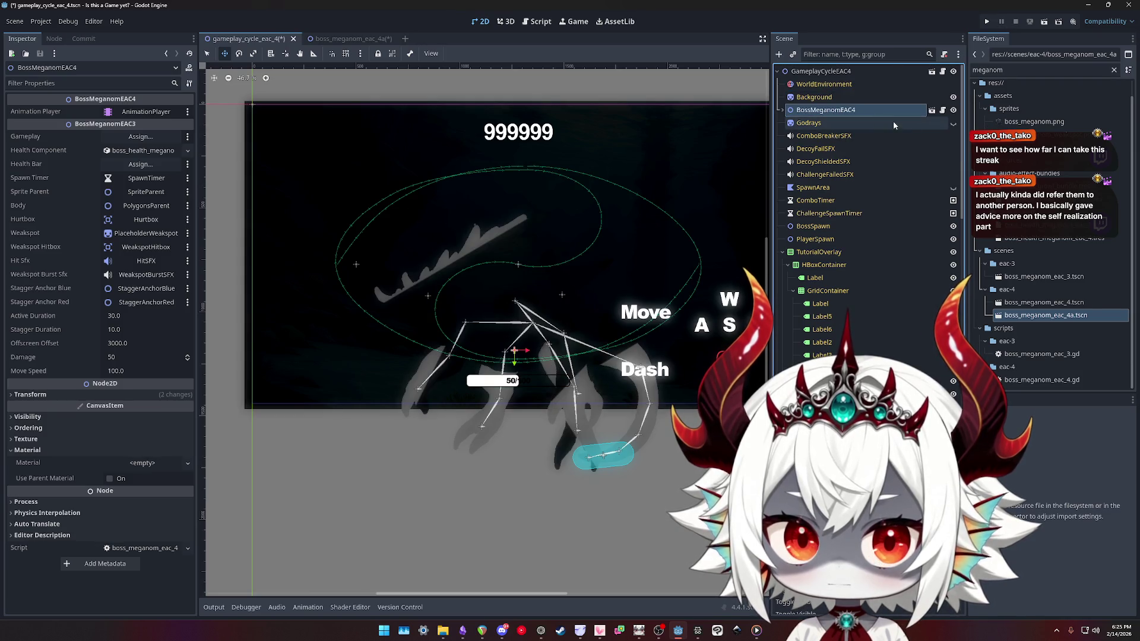
{"action": "left_click", "coordinate": [953, 125]}
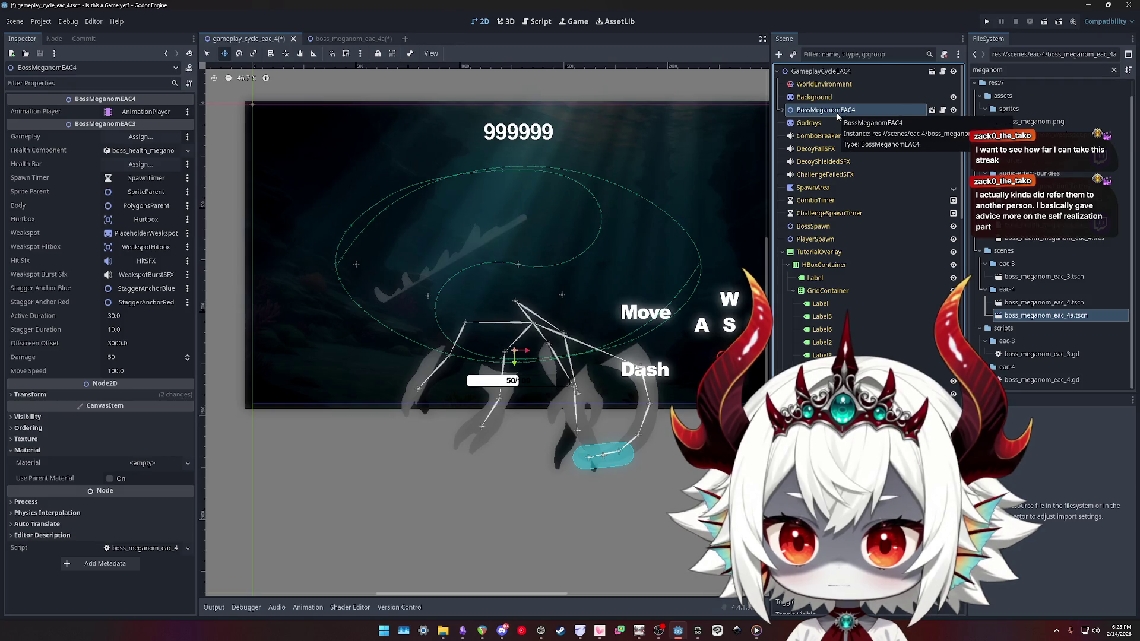
{"action": "left_click_drag", "start_coordinate": [836, 113], "coordinate": [834, 127]}
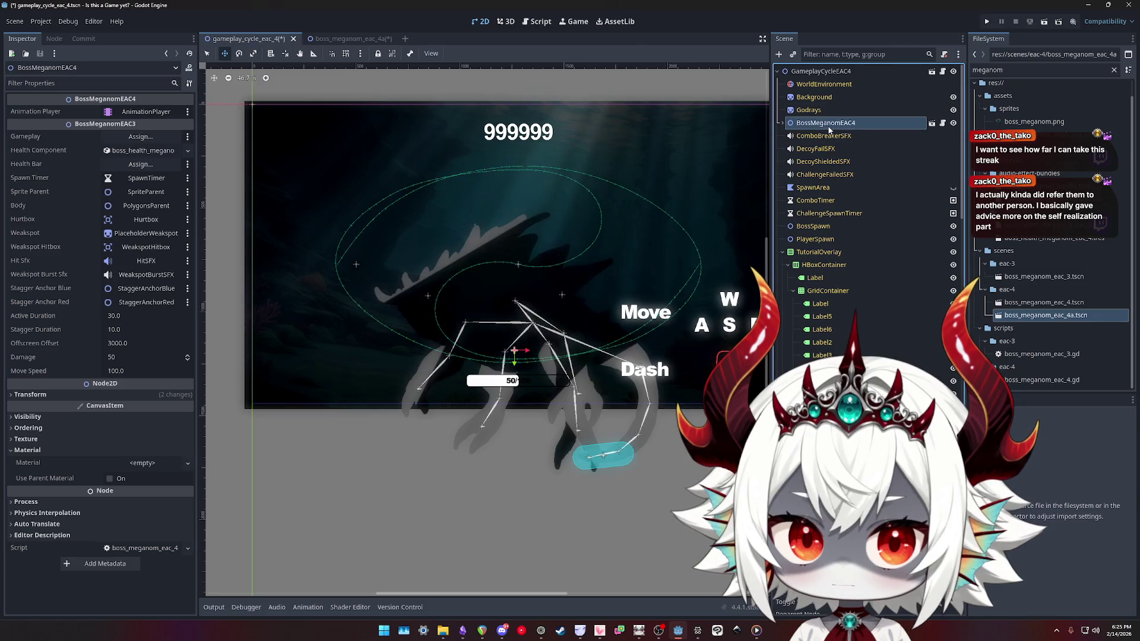
Toggle Background and Godrays visibility to compare how the boss looks against them
{"action": "left_click", "coordinate": [953, 109]}
{"action": "left_click", "coordinate": [953, 110]}
{"action": "left_click", "coordinate": [953, 110]}
{"action": "left_click", "coordinate": [953, 110]}
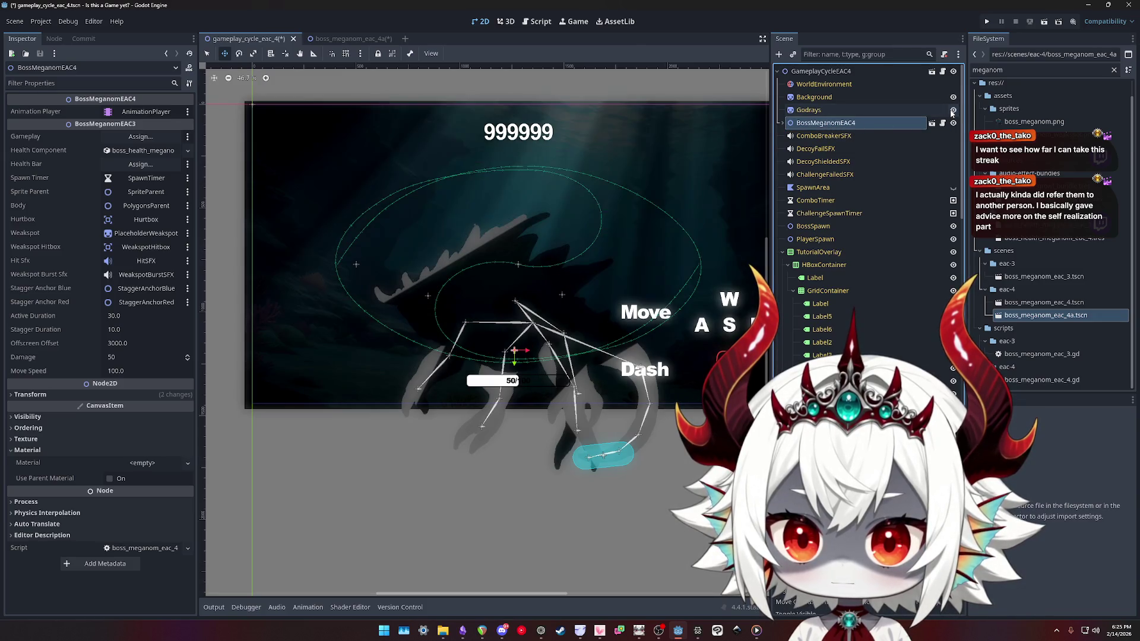
{"action": "left_click", "coordinate": [953, 97]}
{"action": "left_click", "coordinate": [953, 97]}
{"action": "left_click", "coordinate": [953, 110]}
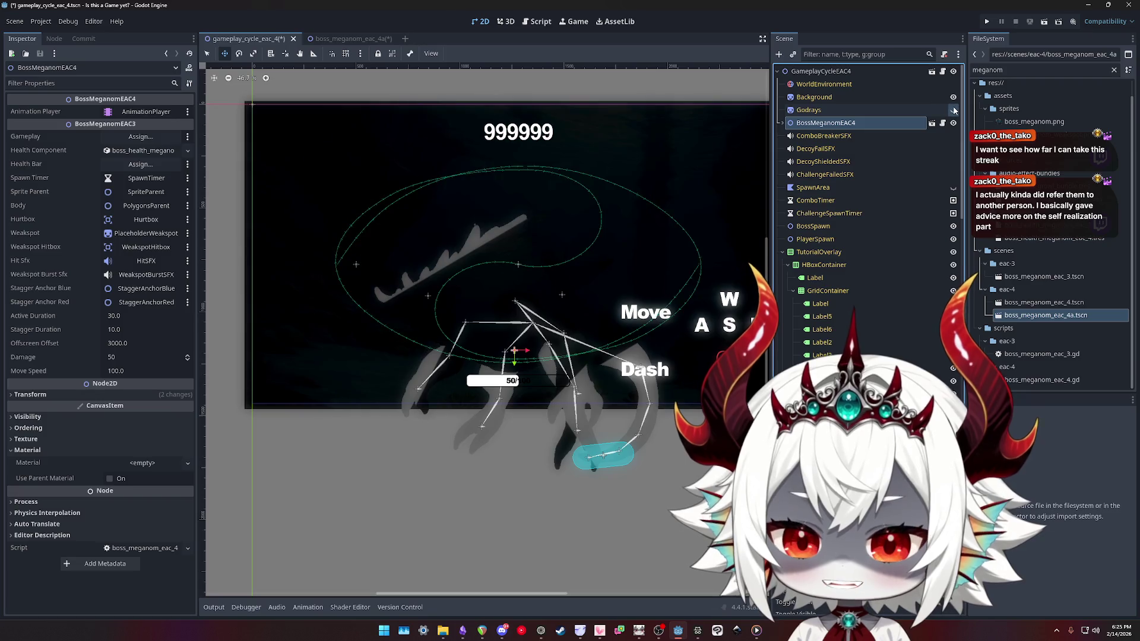
{"action": "left_click", "coordinate": [953, 110]}
{"action": "left_click", "coordinate": [953, 110]}
{"action": "left_click", "coordinate": [953, 109]}
{"action": "left_click", "coordinate": [953, 97]}
{"action": "left_click", "coordinate": [953, 97]}
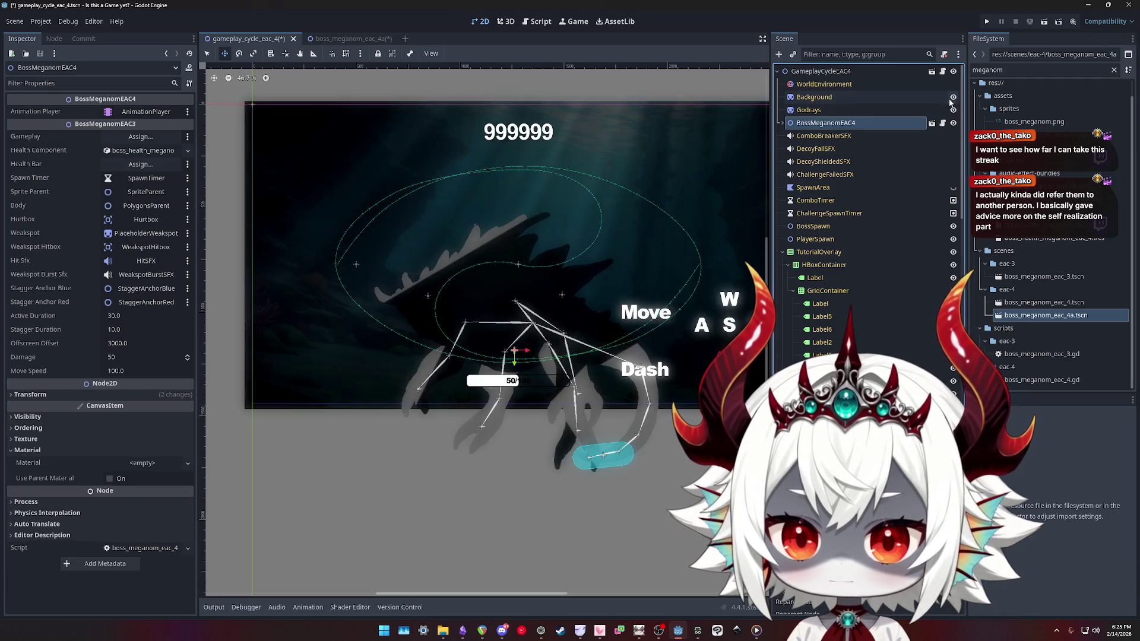
Make the boss instance a child of BossSpawn, keeping Background and Godrays visible, and select it
{"action": "mouse_move", "coordinate": [818, 125]}
{"action": "left_mouse_down"}
{"action": "mouse_move", "coordinate": [837, 189]}
{"action": "mouse_move", "coordinate": [816, 228]}
{"action": "left_mouse_up"}
{"action": "left_click", "coordinate": [952, 97]}
{"action": "left_click", "coordinate": [953, 110]}
{"action": "left_click", "coordinate": [953, 110]}
{"action": "left_click", "coordinate": [953, 97]}
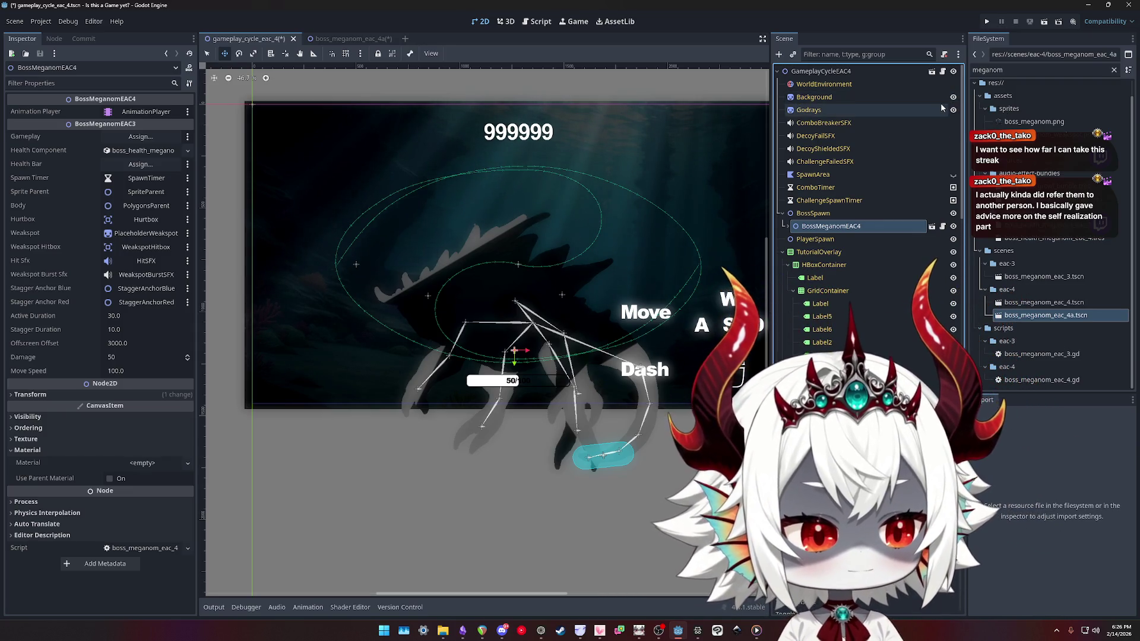
{"action": "left_click", "coordinate": [953, 110]}
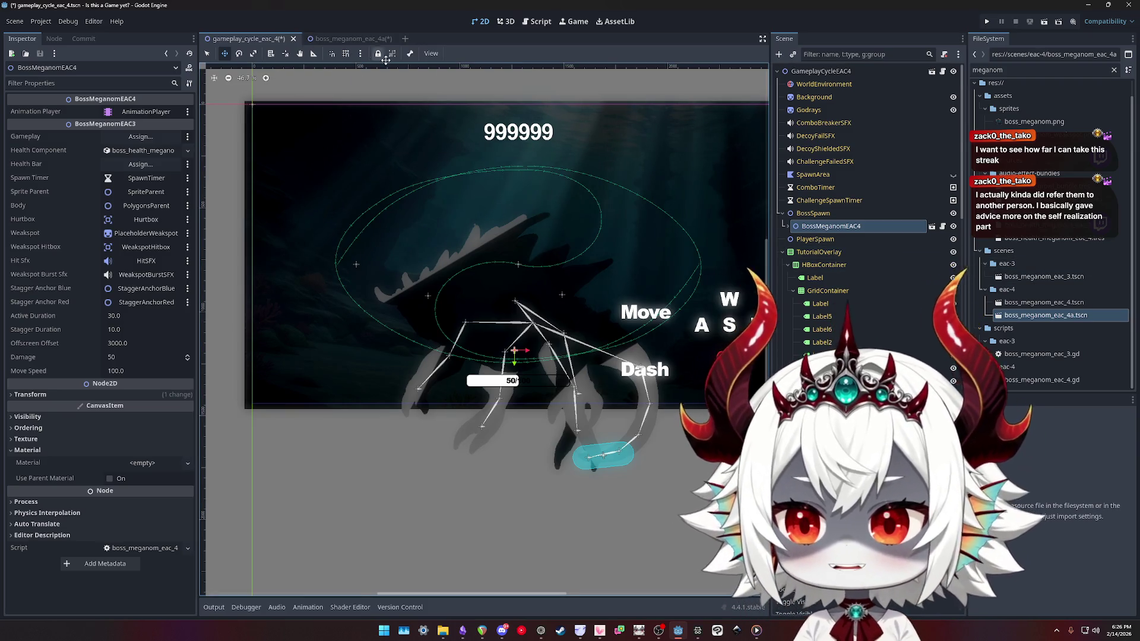
{"action": "left_click", "coordinate": [821, 217]}
Delete the boss instance, then set boss_meganom_eac_4a's polygon Alpha 255 to 10 and save
{"action": "key", "text": "Delete"}
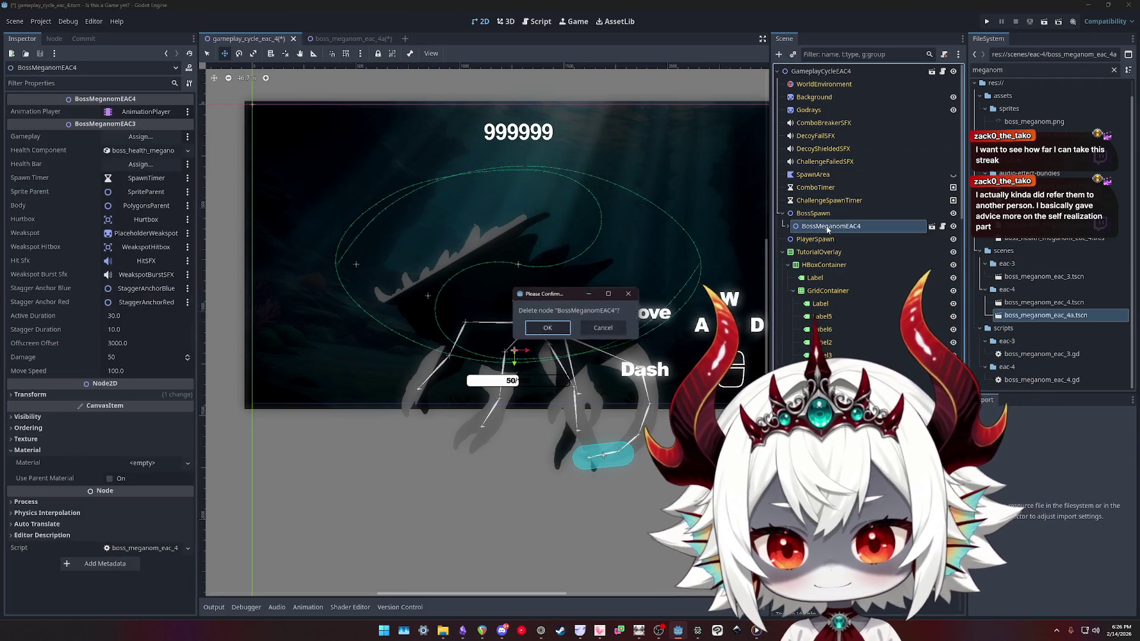
{"action": "key", "text": "Return"}
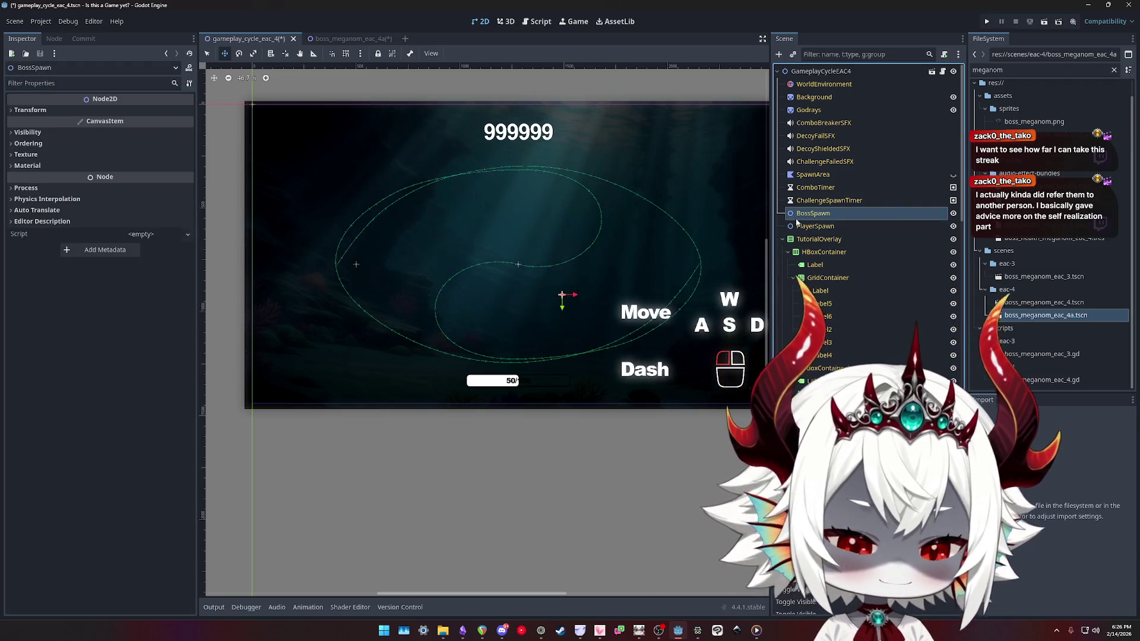
{"action": "left_click", "coordinate": [348, 41]}
{"action": "scroll", "coordinate": [592, 254], "scroll_direction": "up", "scroll_amount": 1}
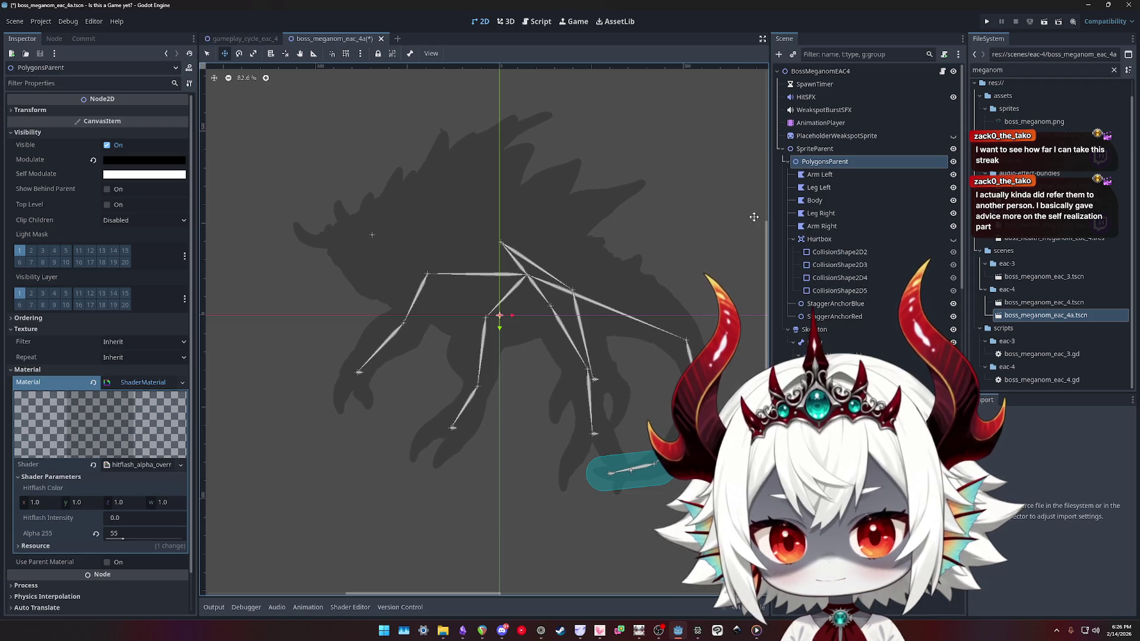
{"action": "left_click", "coordinate": [113, 536]}
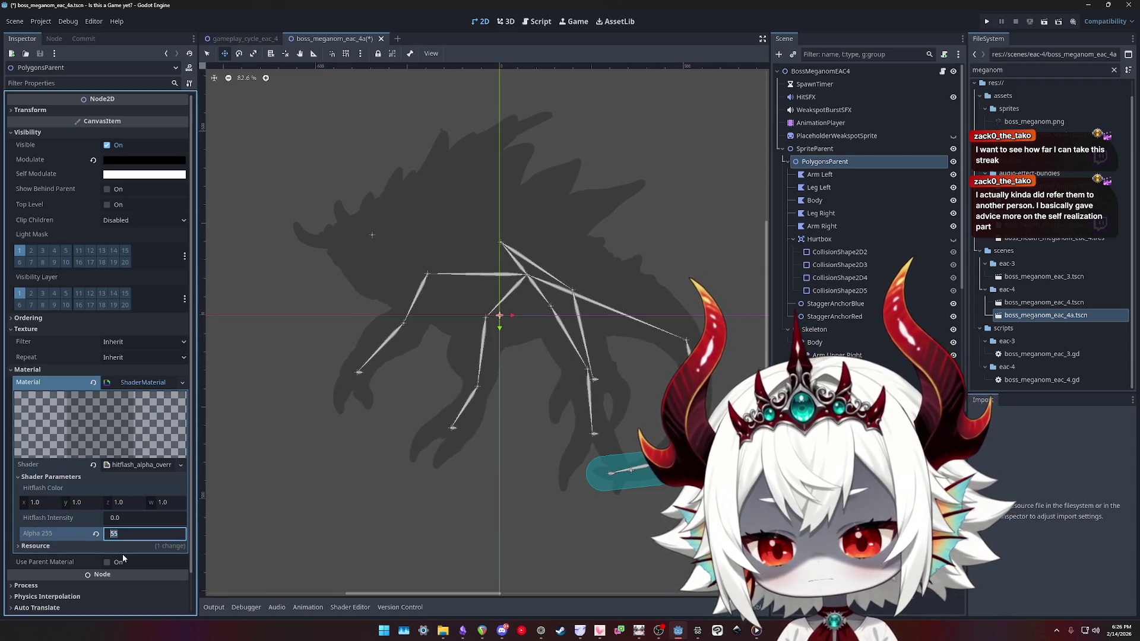
{"action": "type", "text": "10"}
{"action": "key", "text": "Return"}
{"action": "key", "text": "ctrl+s"}
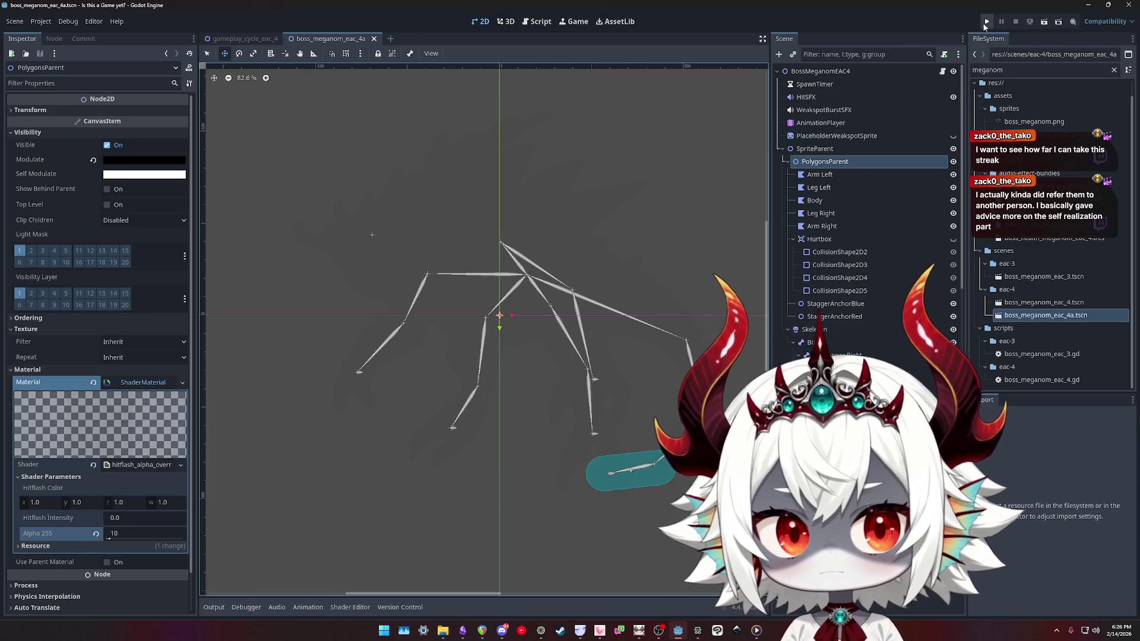
{"action": "left_click", "coordinate": [986, 23]}
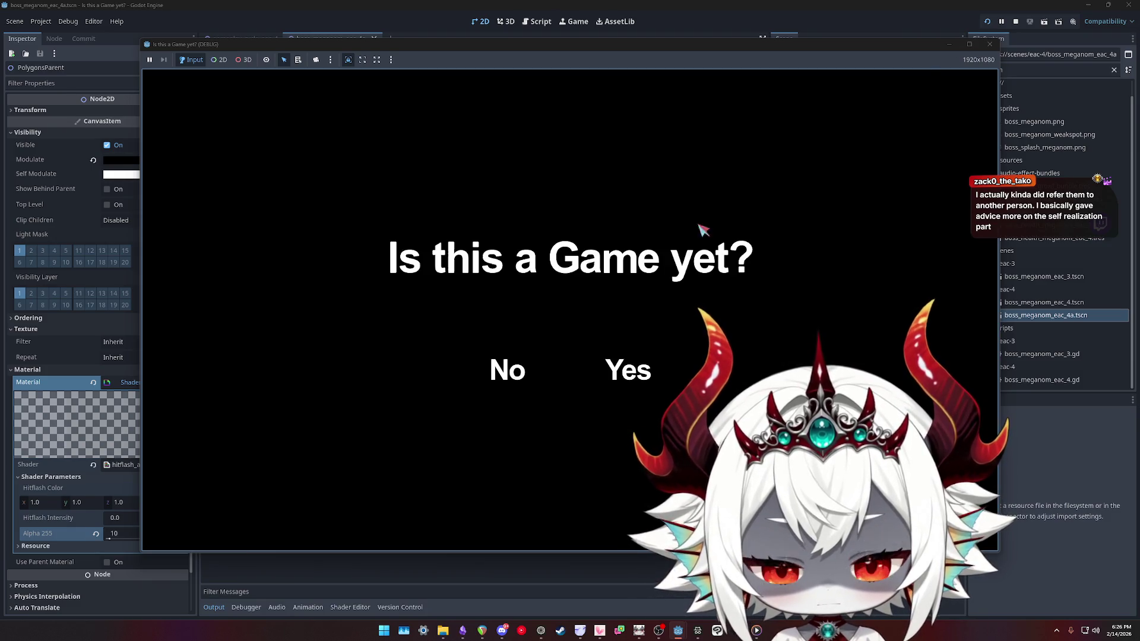
Answer the title question, dismiss the Welcome message, choose Play and move the ship
{"action": "left_click", "coordinate": [501, 379]}
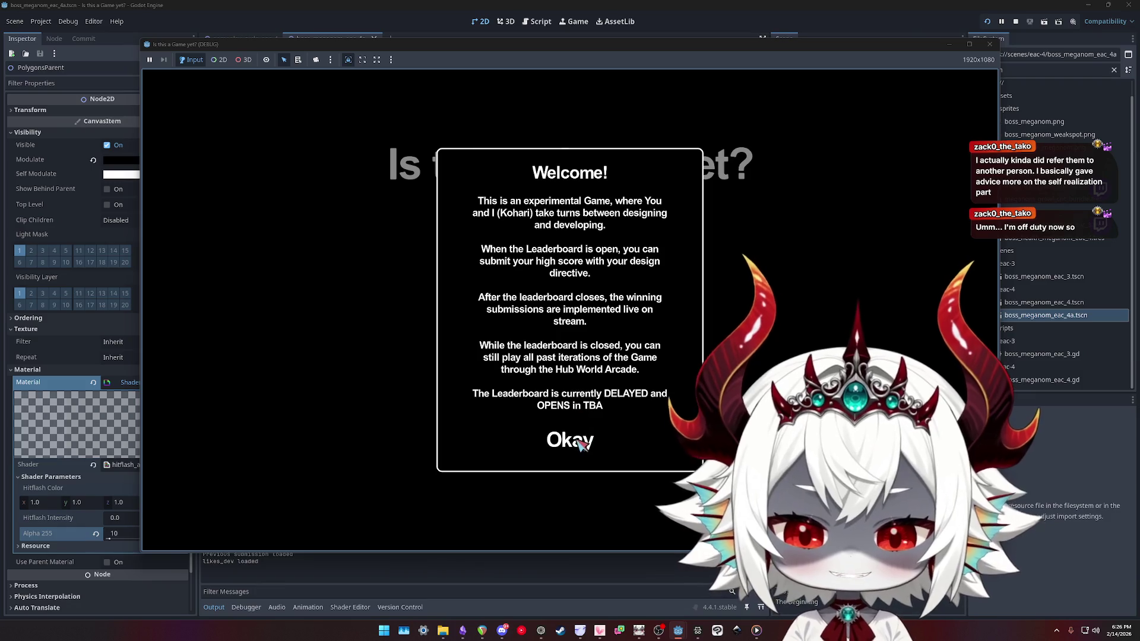
{"action": "left_click", "coordinate": [572, 442]}
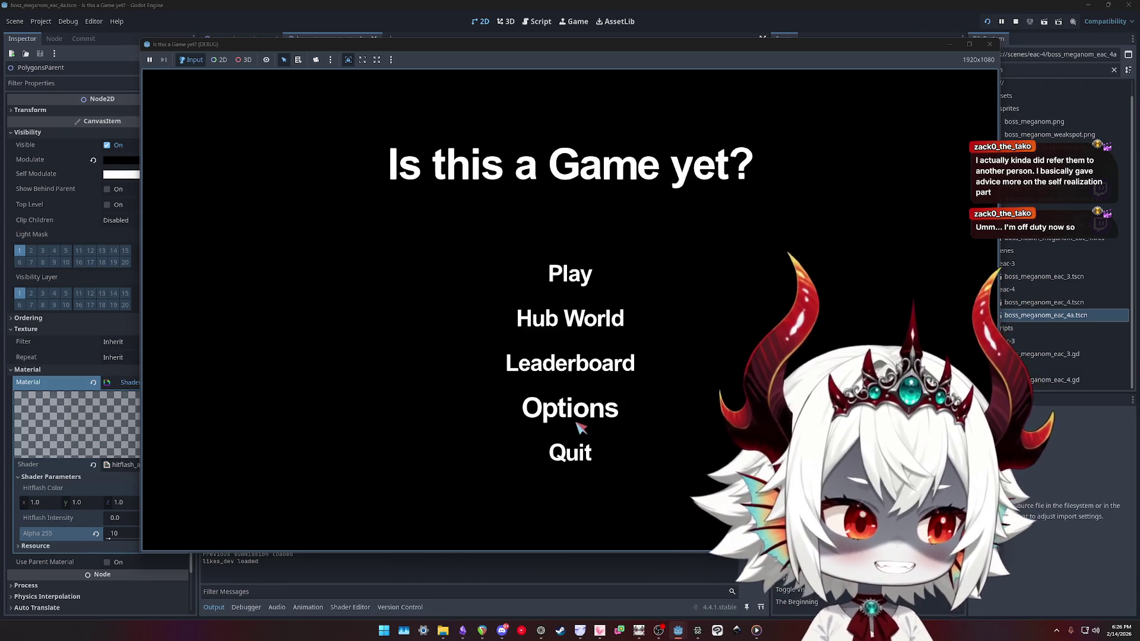
{"action": "left_click", "coordinate": [574, 282]}
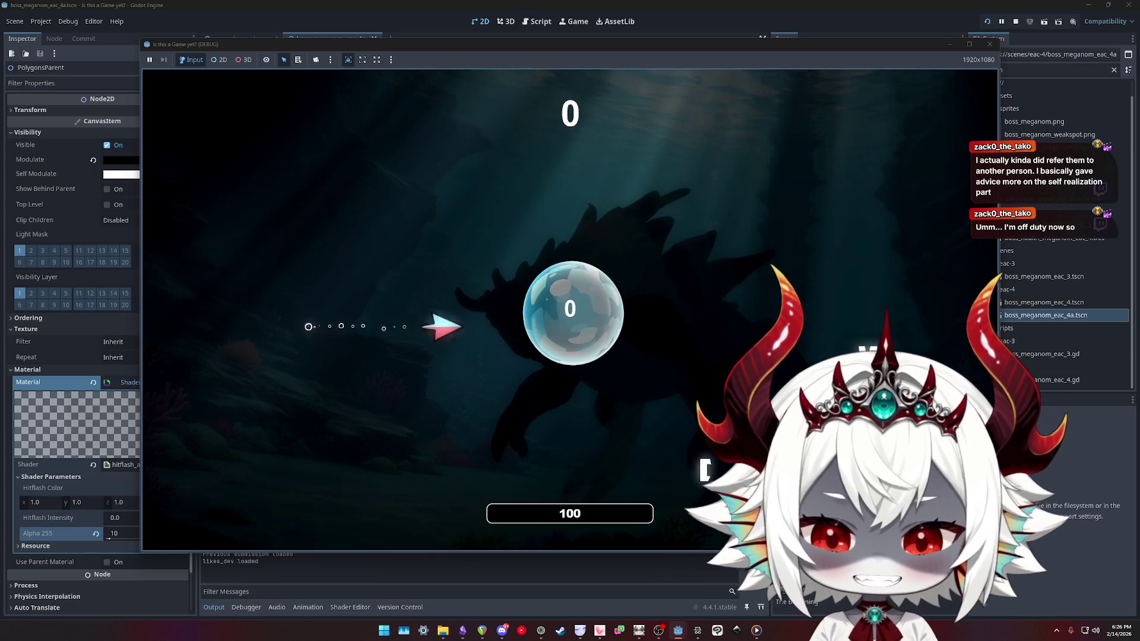
{"action": "key", "text": "space"}
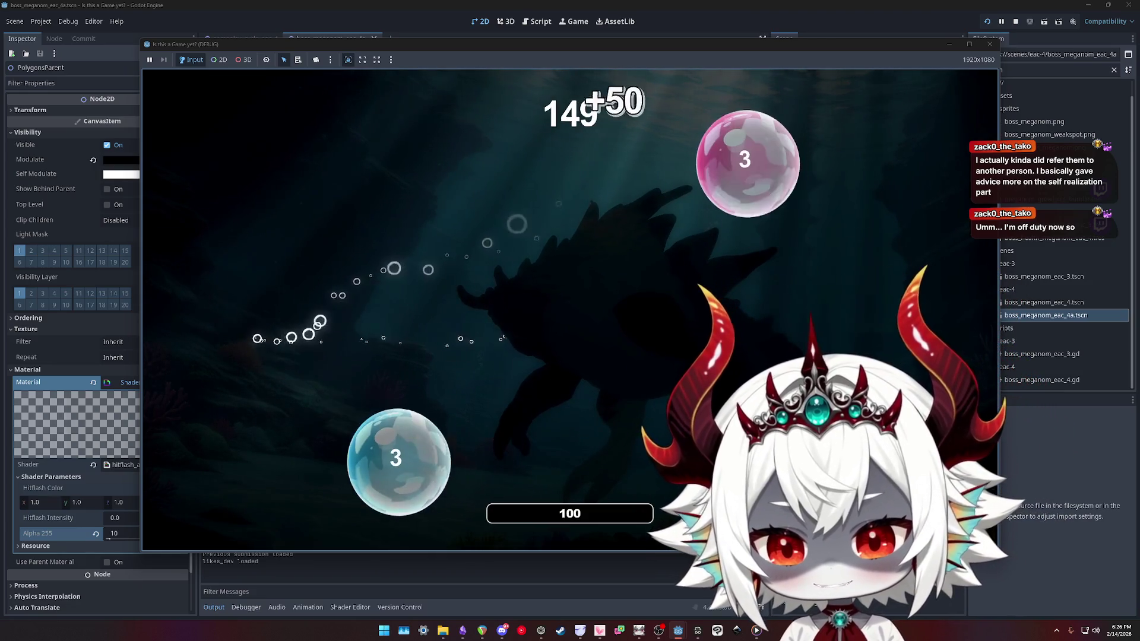
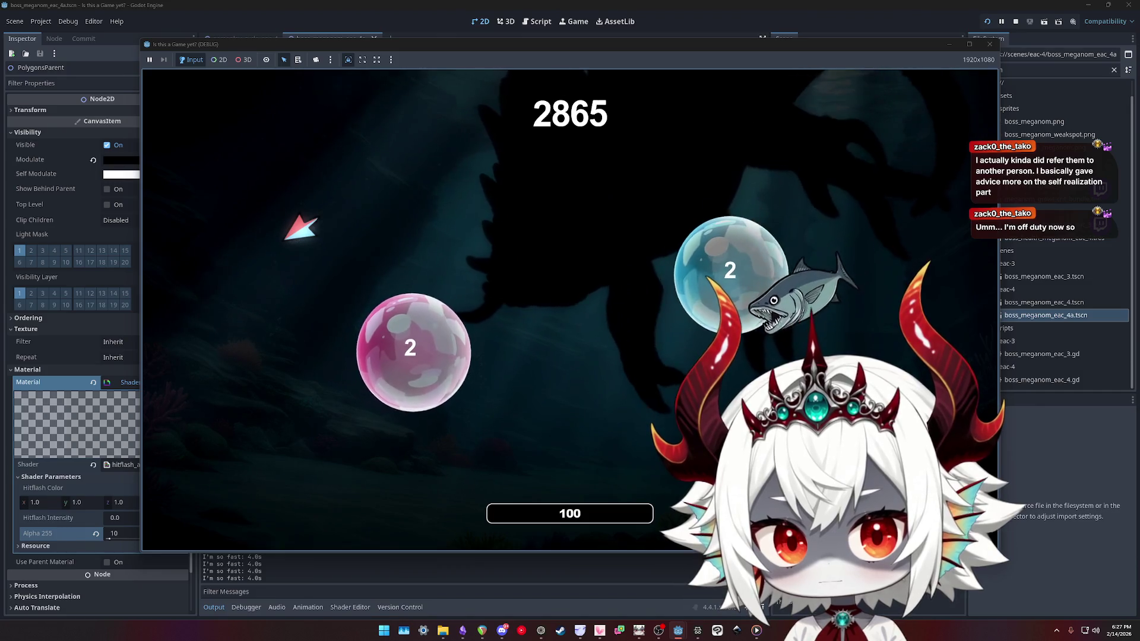
Stop the game, filter FileSystem by 'shader' and open hitflash_alpha_override.gdshader in the Shader Editor
{"action": "left_click", "coordinate": [989, 46]}
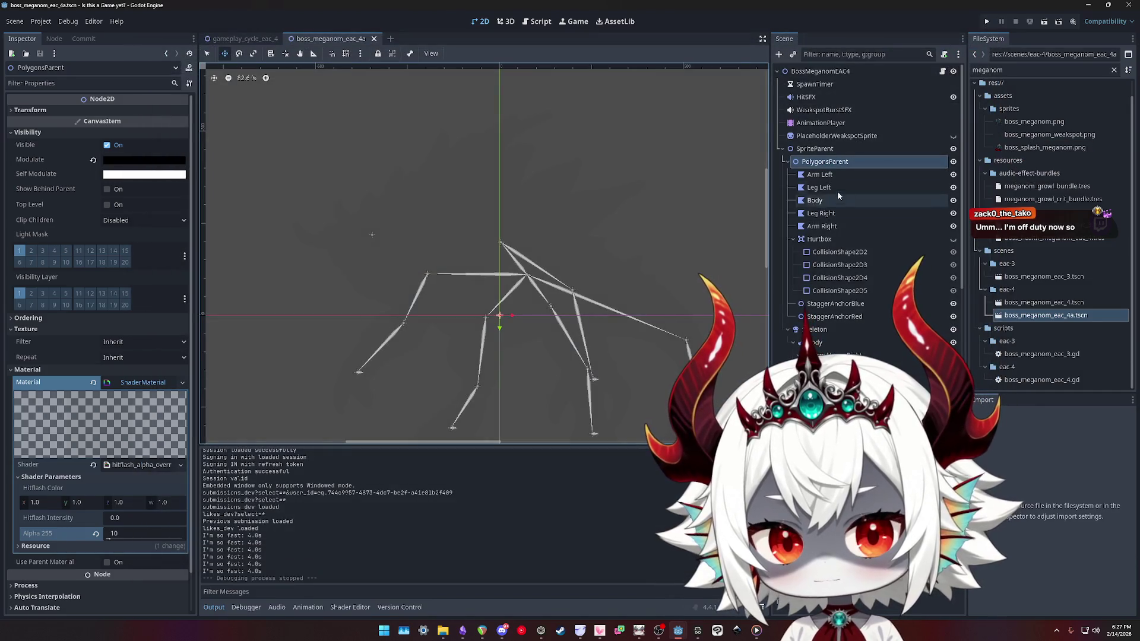
{"action": "left_click", "coordinate": [1022, 71]}
{"action": "key", "text": "ctrl+a"}
{"action": "type", "text": "shader"}
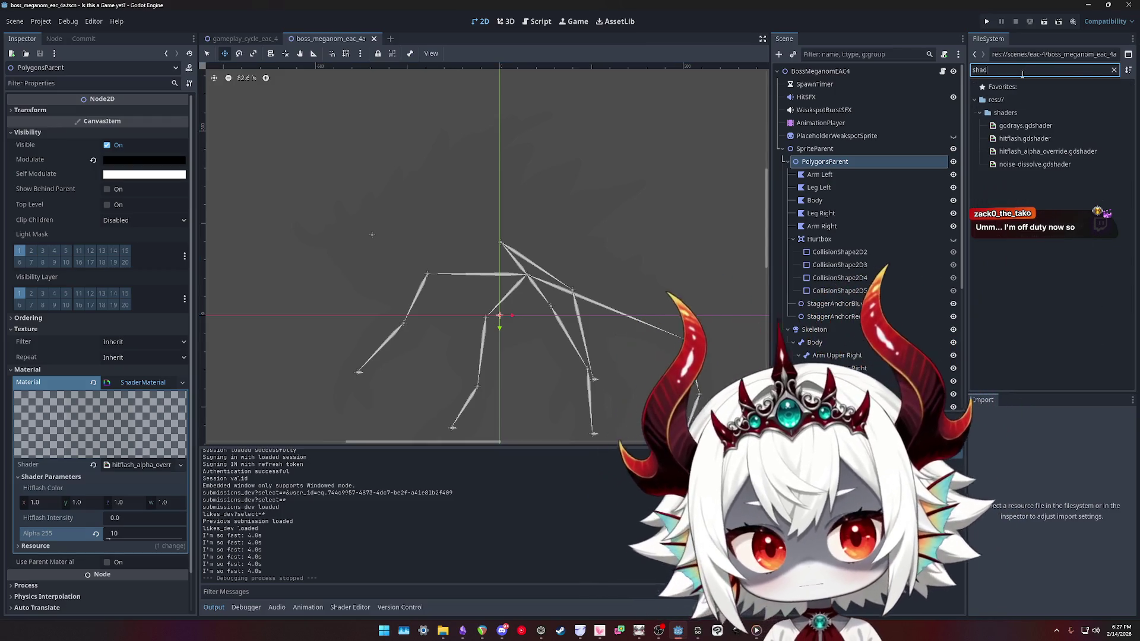
{"action": "left_click", "coordinate": [1029, 152]}
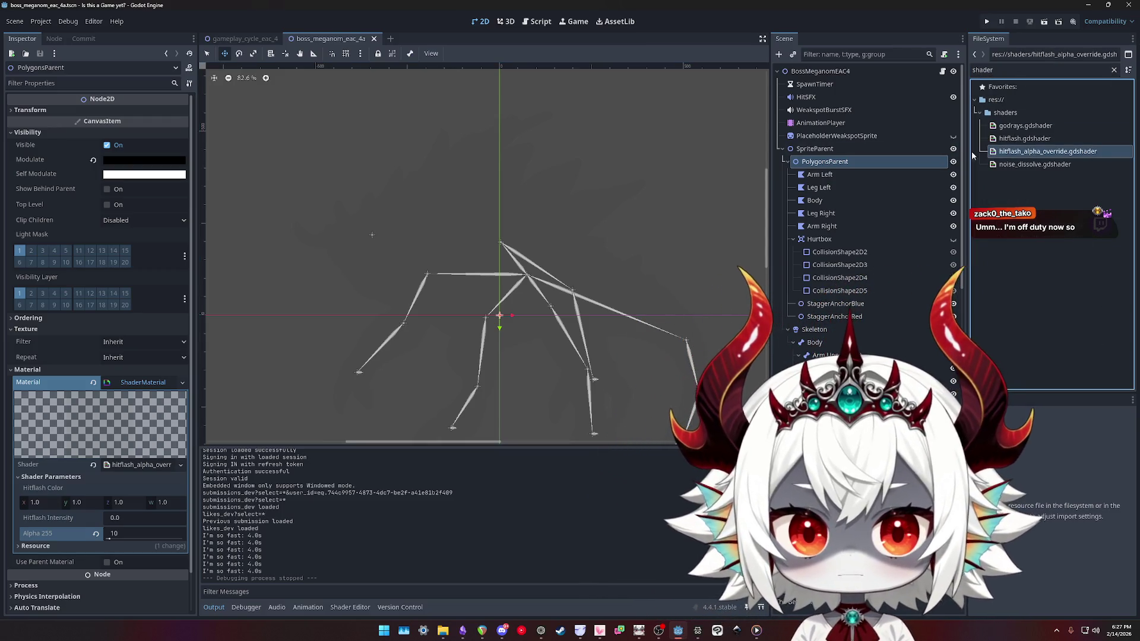
{"action": "left_click", "coordinate": [821, 137]}
{"action": "left_click", "coordinate": [821, 163]}
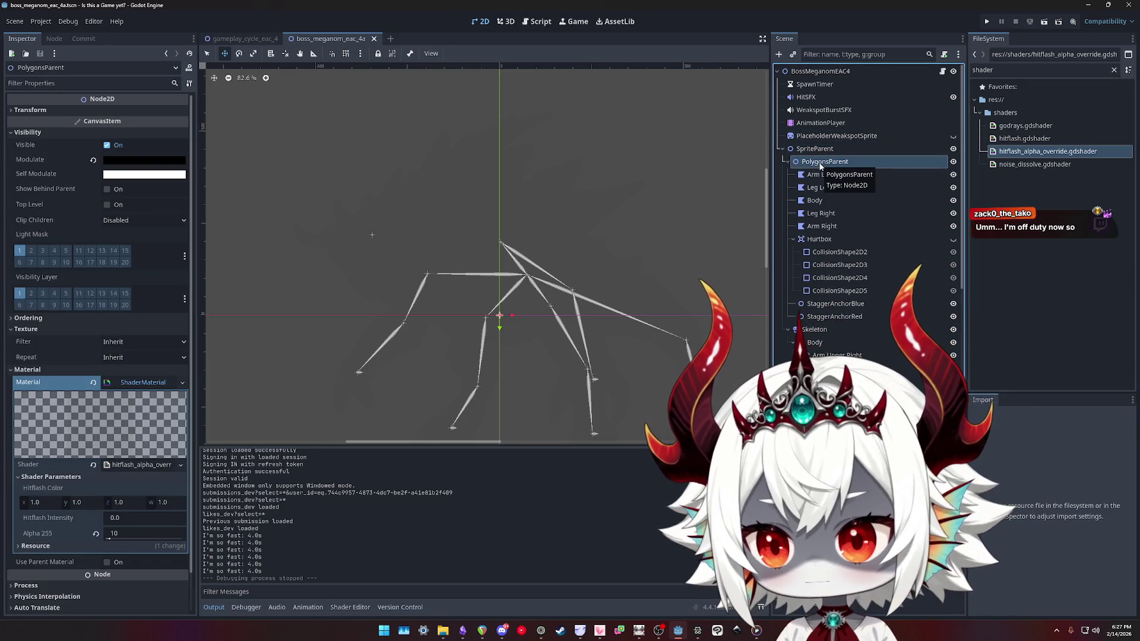
{"action": "double_click", "coordinate": [1018, 152]}
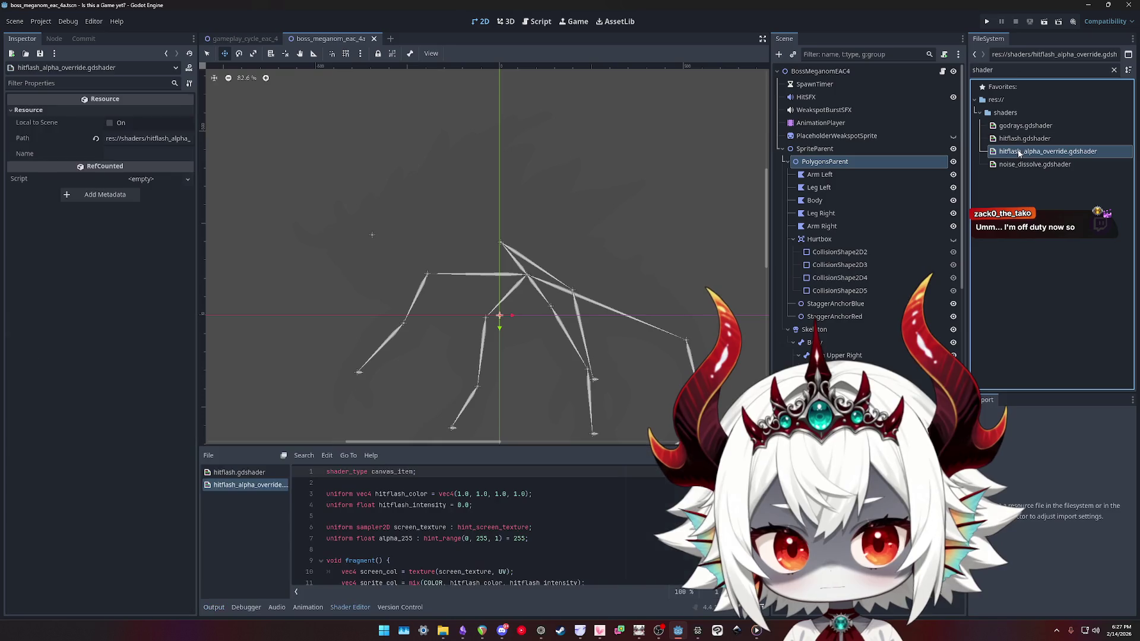
{"action": "scroll", "coordinate": [492, 517], "scroll_direction": "down", "scroll_amount": 3}
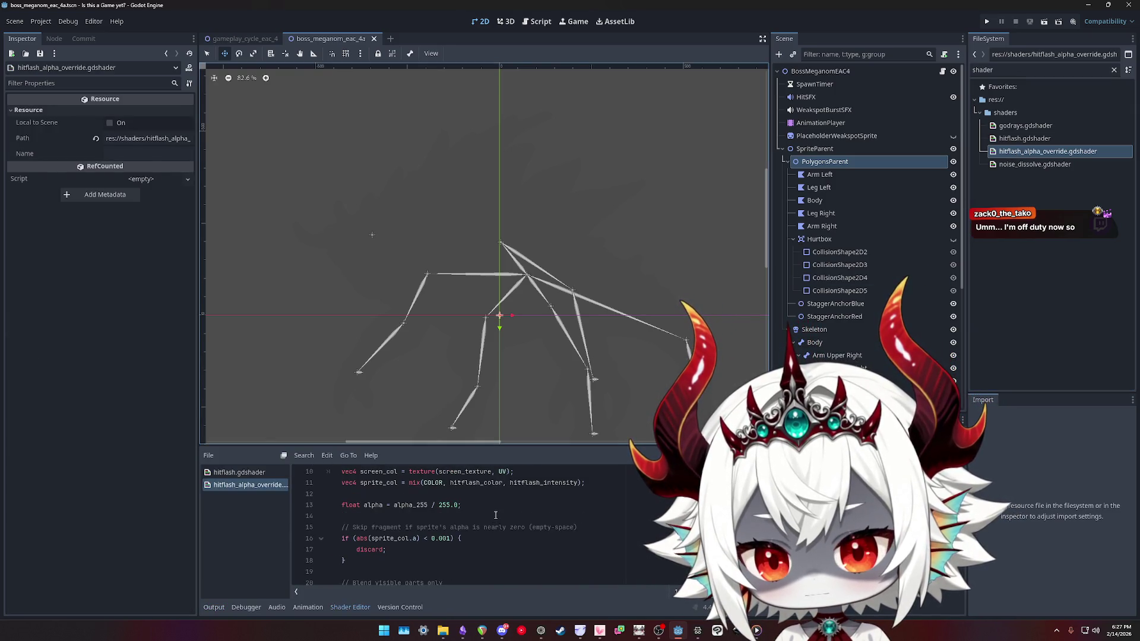
{"action": "scroll", "coordinate": [495, 516], "scroll_direction": "down", "scroll_amount": 1}
{"action": "left_click", "coordinate": [408, 561]}
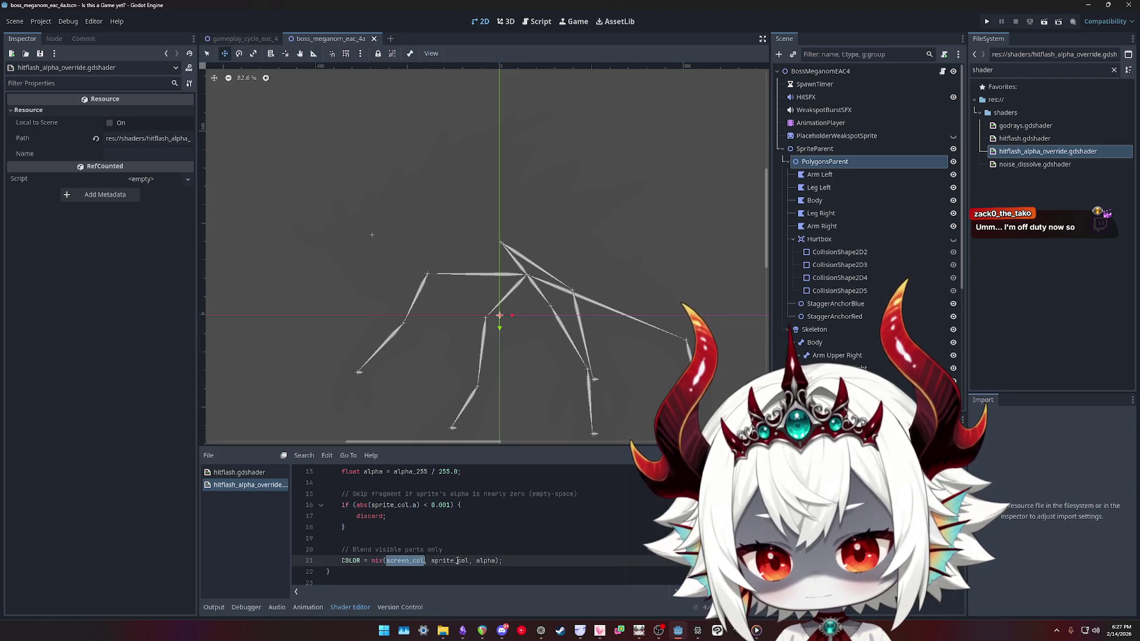
{"action": "scroll", "coordinate": [473, 541], "scroll_direction": "up", "scroll_amount": 2}
{"action": "double_click", "coordinate": [388, 517]}
{"action": "double_click", "coordinate": [475, 516]}
{"action": "left_click", "coordinate": [538, 516]}
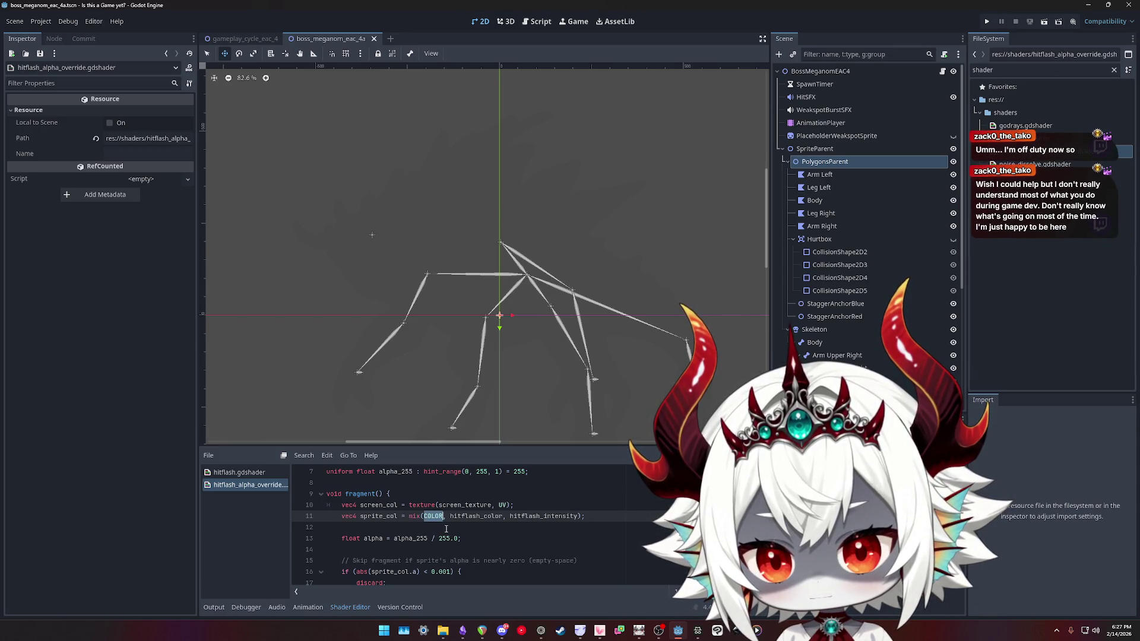
{"action": "double_click", "coordinate": [380, 517]}
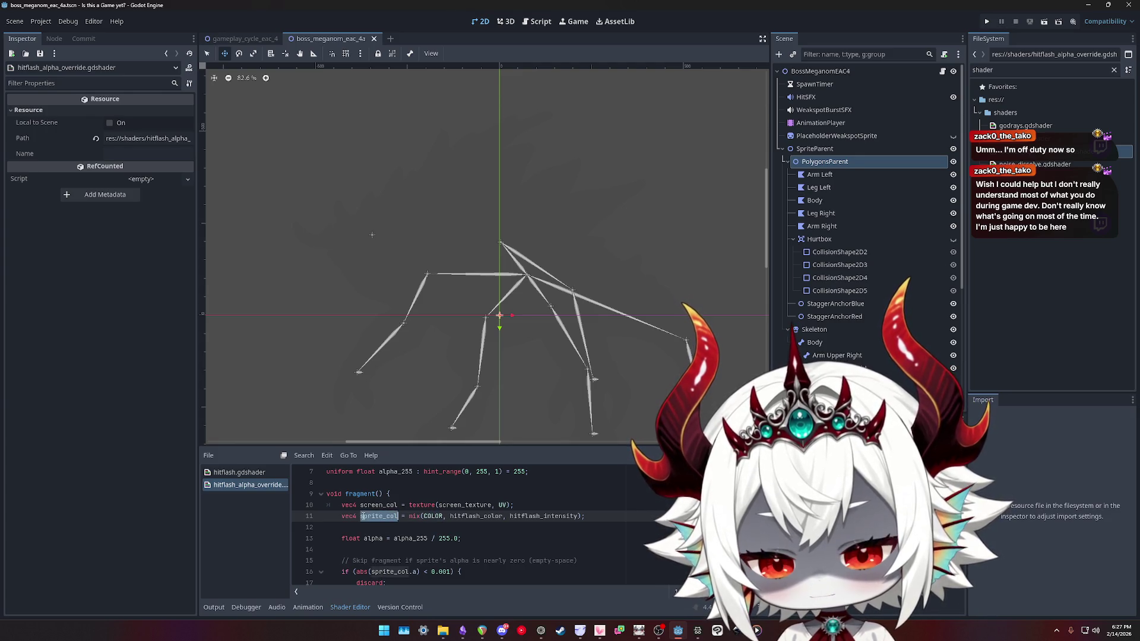
{"action": "double_click", "coordinate": [434, 516]}
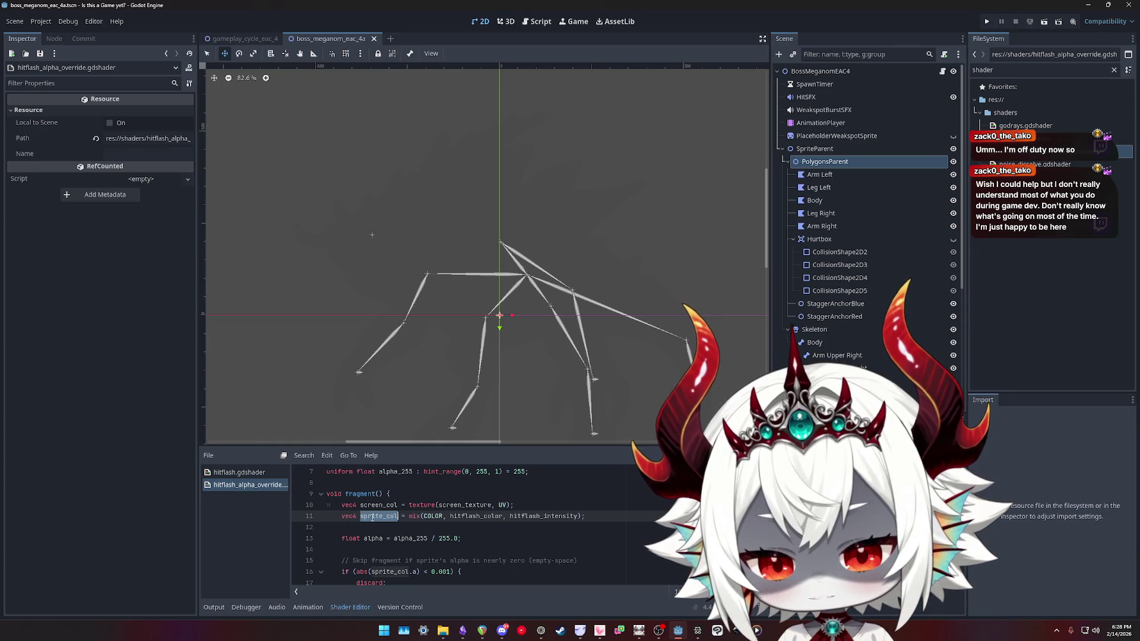
{"action": "double_click", "coordinate": [434, 516]}
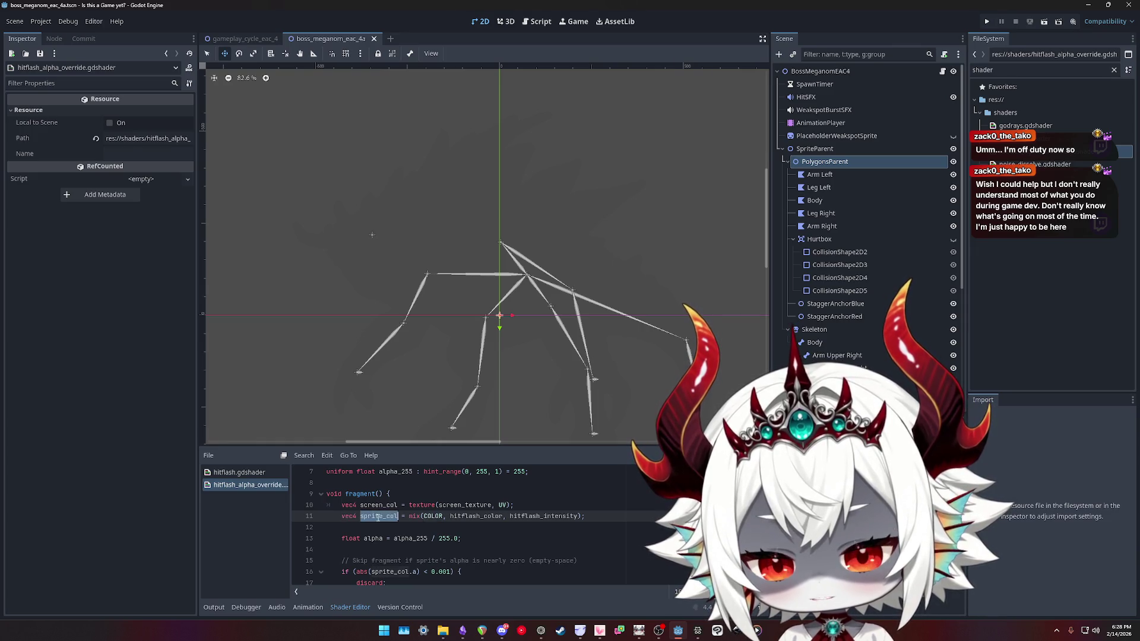
{"action": "double_click", "coordinate": [349, 516]}
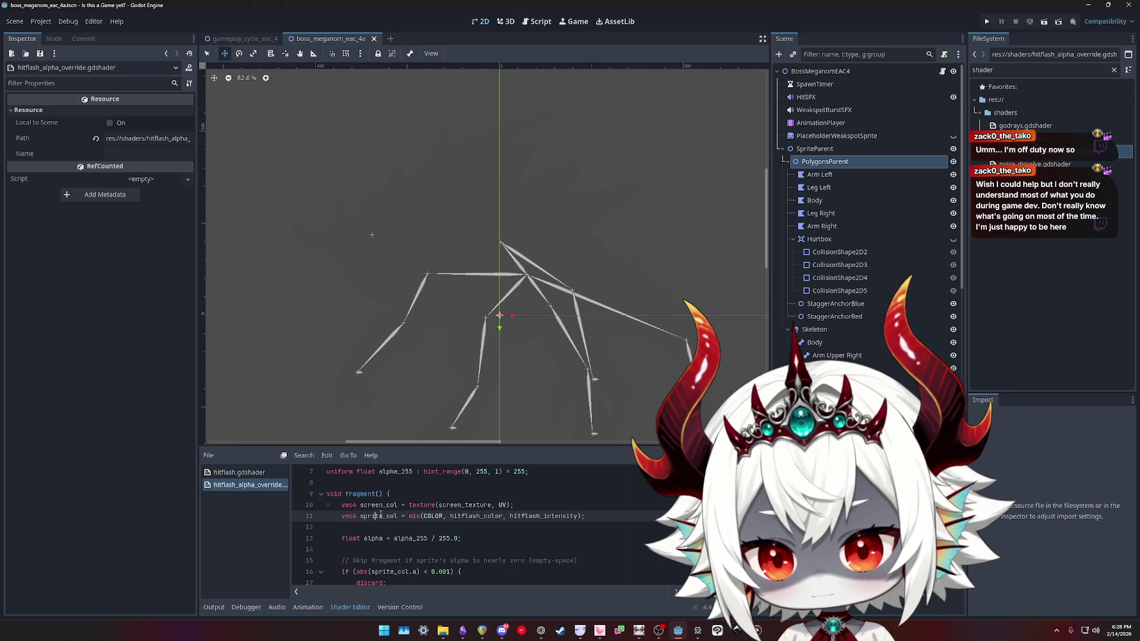
{"action": "double_click", "coordinate": [386, 516]}
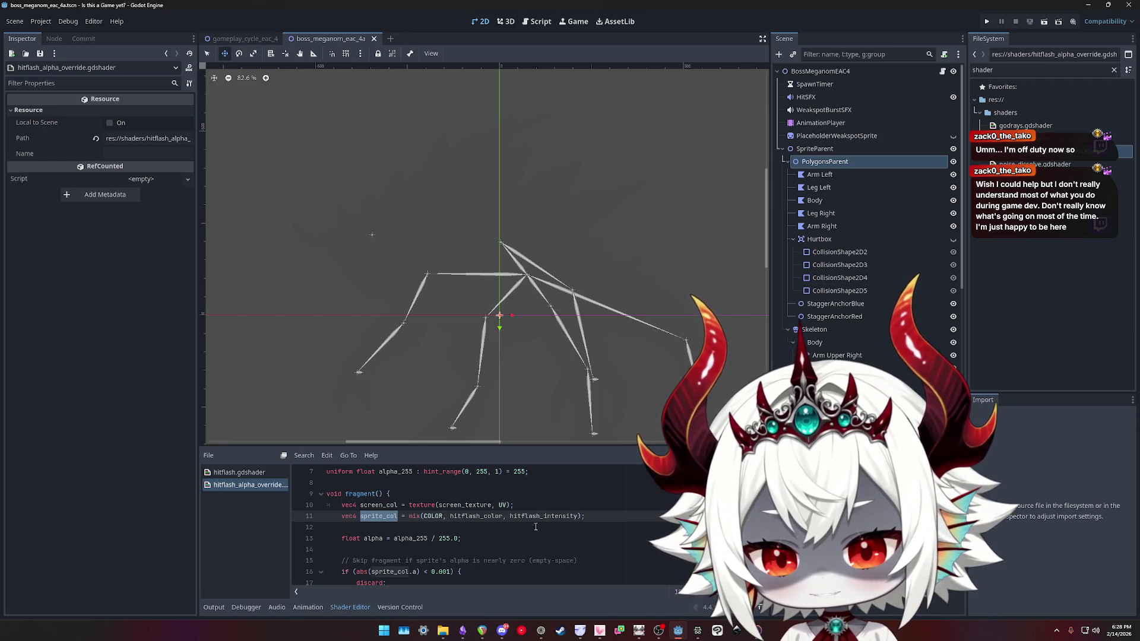
{"action": "scroll", "coordinate": [529, 525], "scroll_direction": "down", "scroll_amount": 1}
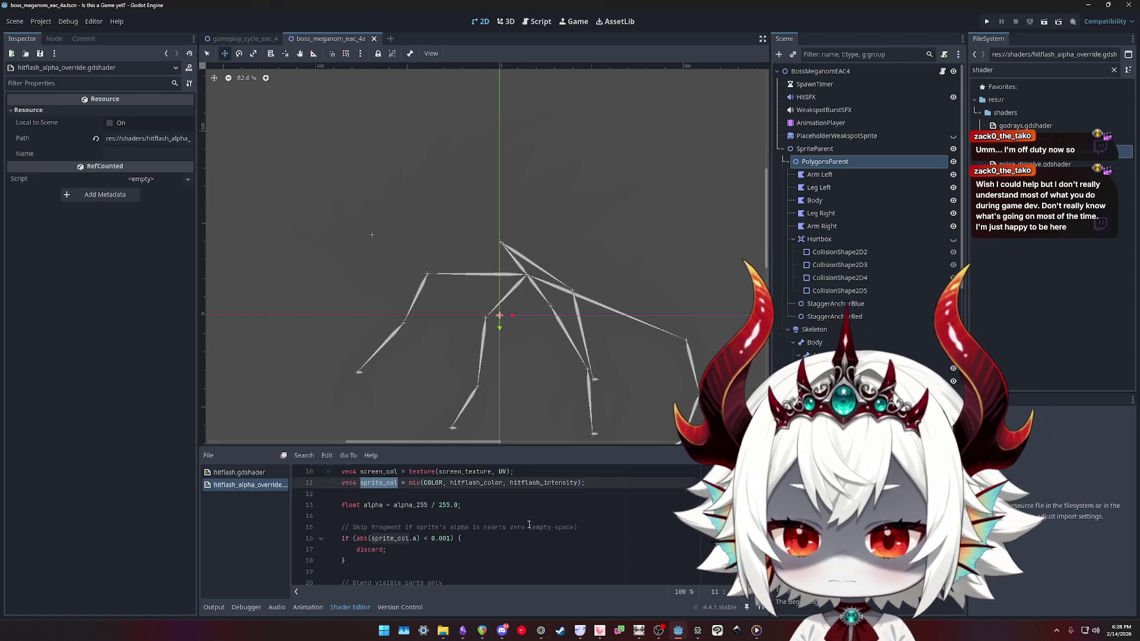
{"action": "scroll", "coordinate": [528, 525], "scroll_direction": "up", "scroll_amount": 1}
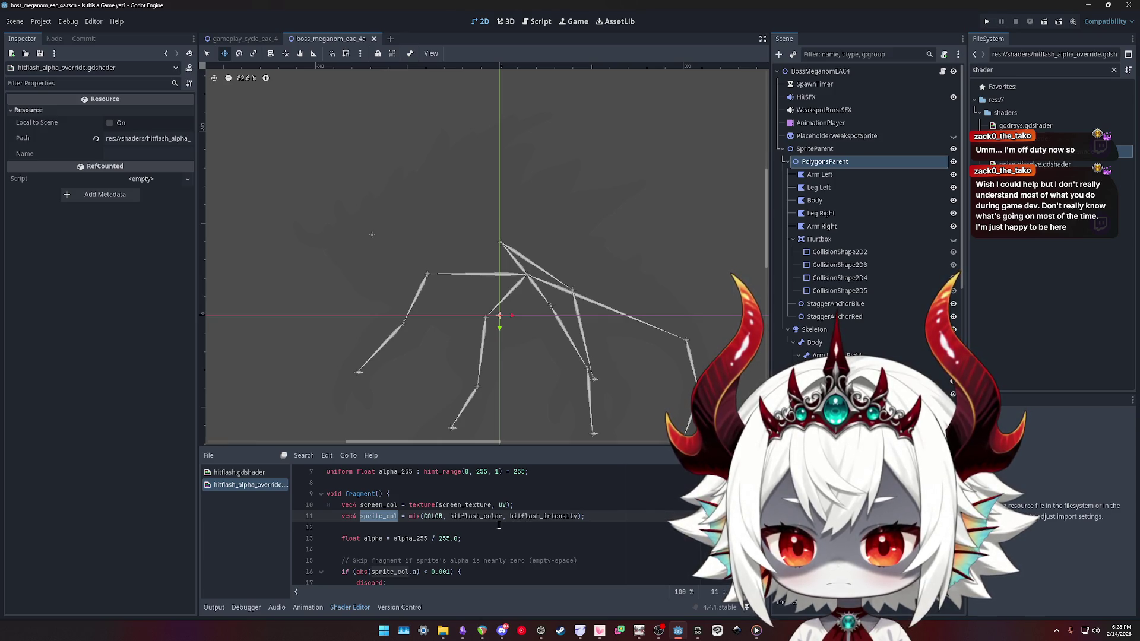
{"action": "left_click", "coordinate": [443, 516]}
{"action": "type", "text": ".rgb"}
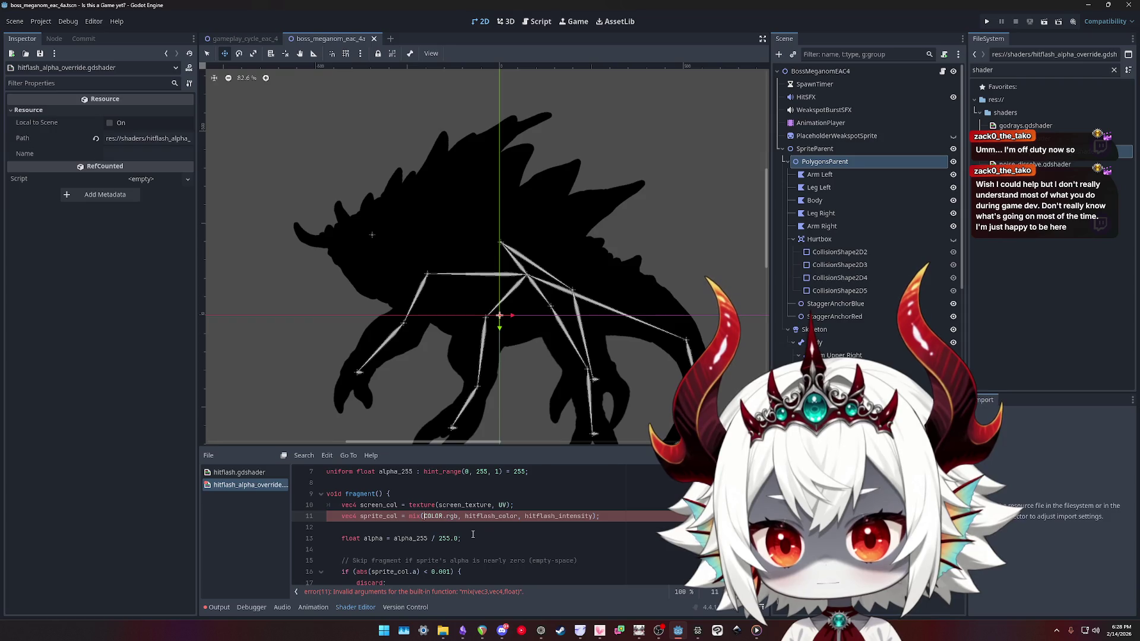
Wrap line 11's mix call in vec4(), then undo the wrapping
{"action": "type", "text": "vec4"}
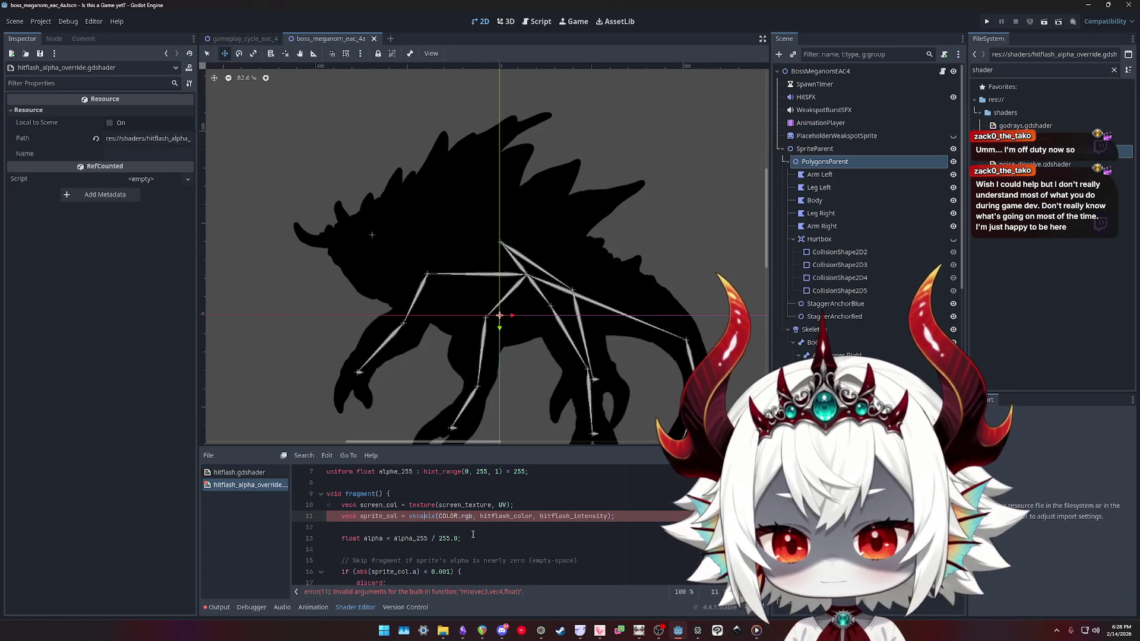
{"action": "type", "text": "("}
{"action": "key", "text": "End"}
{"action": "key", "text": "Left"}
{"action": "type", "text": ")"}
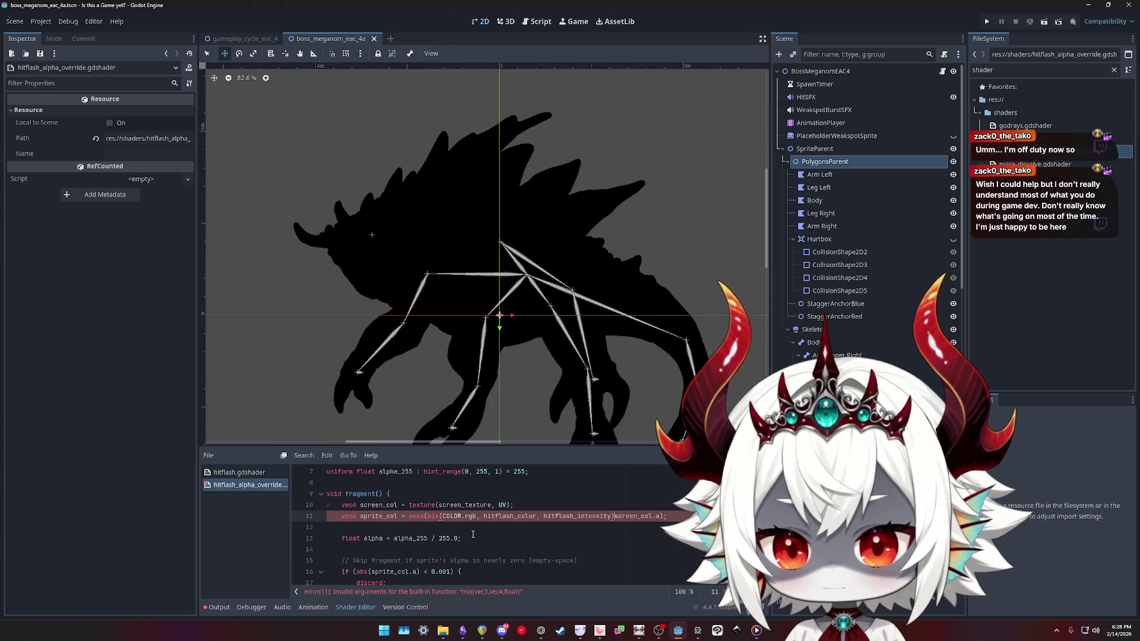
{"action": "key", "text": "ctrl+z"}
{"action": "key", "text": "ctrl+z"}
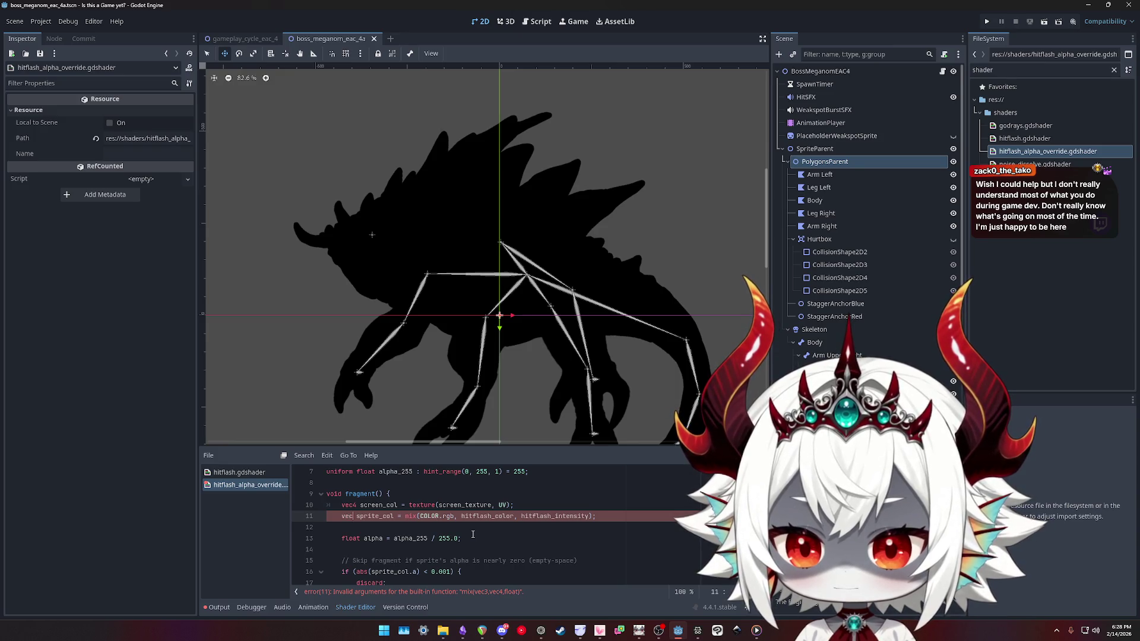
Change sprite_col from vec3 to vec4, select screen_col in the blend line, and return to the forum thread
{"action": "key", "text": "BackSpace"}
{"action": "type", "text": "4"}
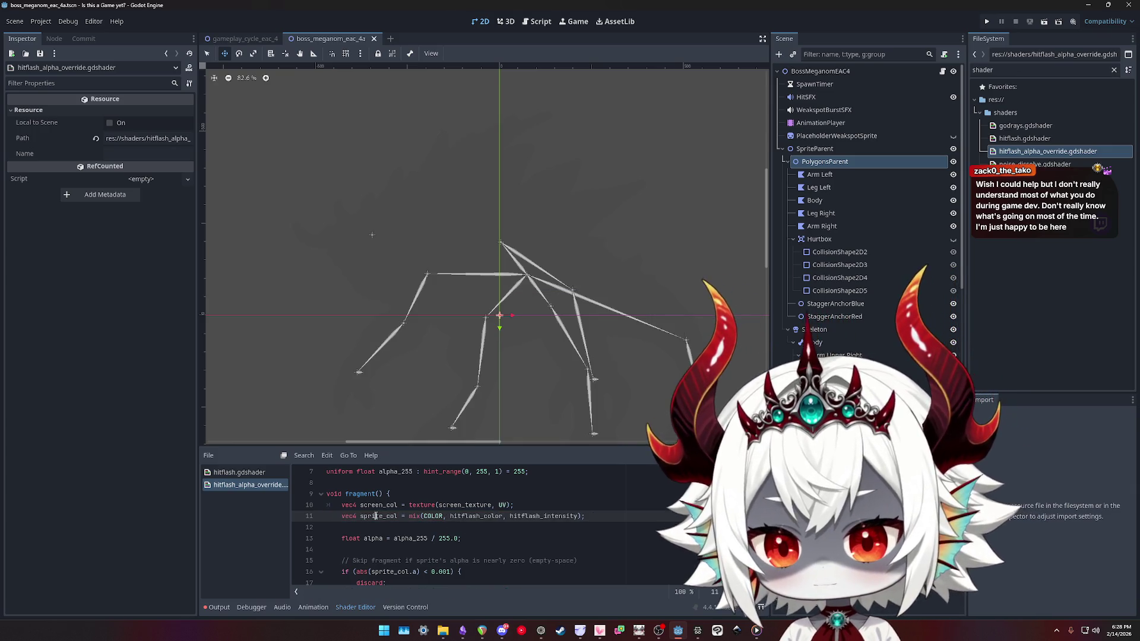
{"action": "scroll", "coordinate": [380, 516], "scroll_direction": "down", "scroll_amount": 3}
{"action": "double_click", "coordinate": [401, 552]}
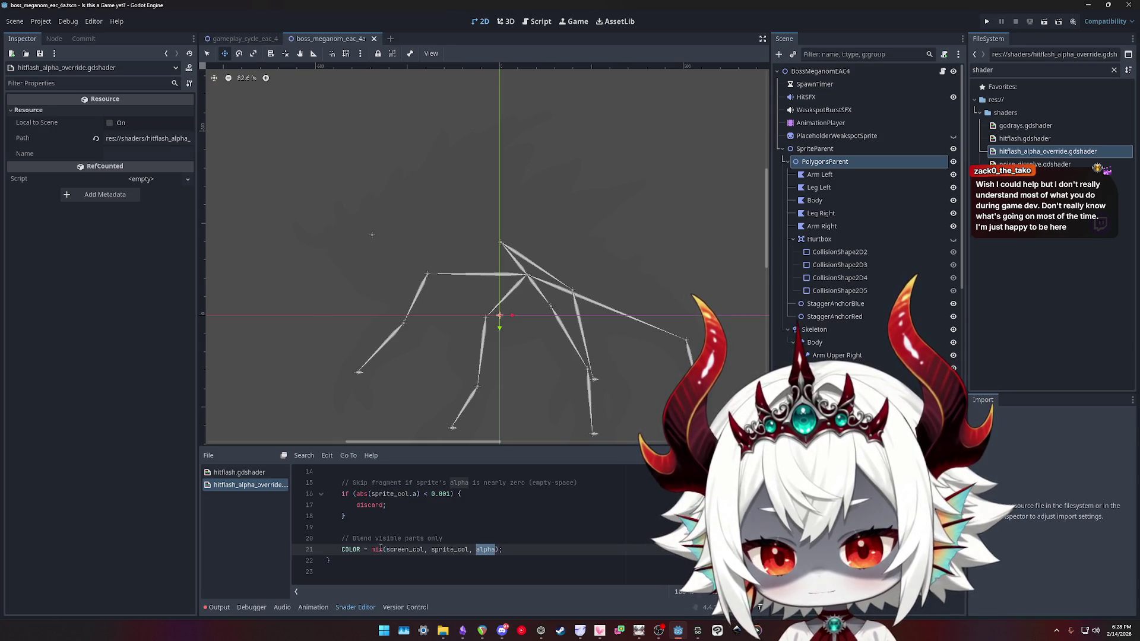
{"action": "left_click", "coordinate": [679, 631]}
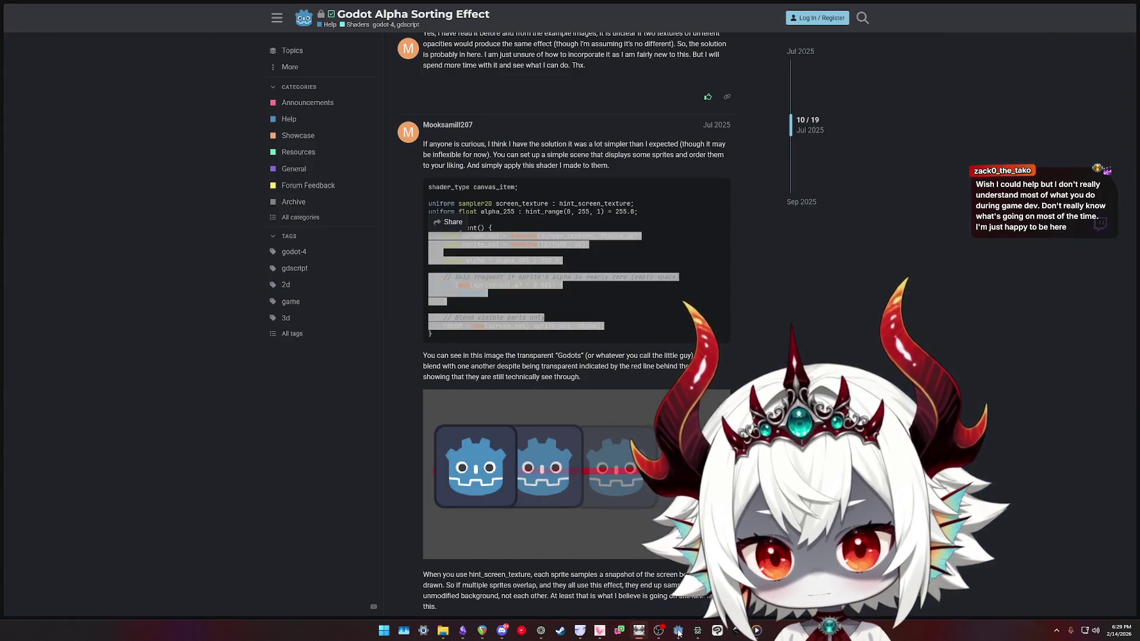
Search Google for 'mix fragment shader godot' from the address bar
{"action": "left_click", "coordinate": [223, 385]}
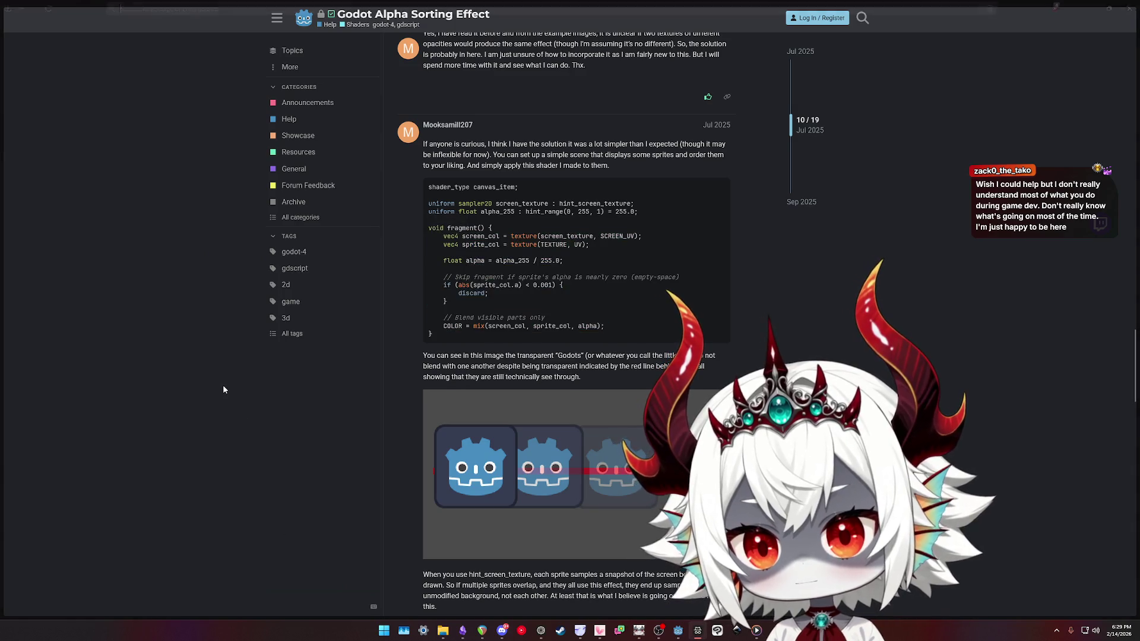
{"action": "key", "text": "ctrl+l"}
{"action": "type", "text": "mix"}
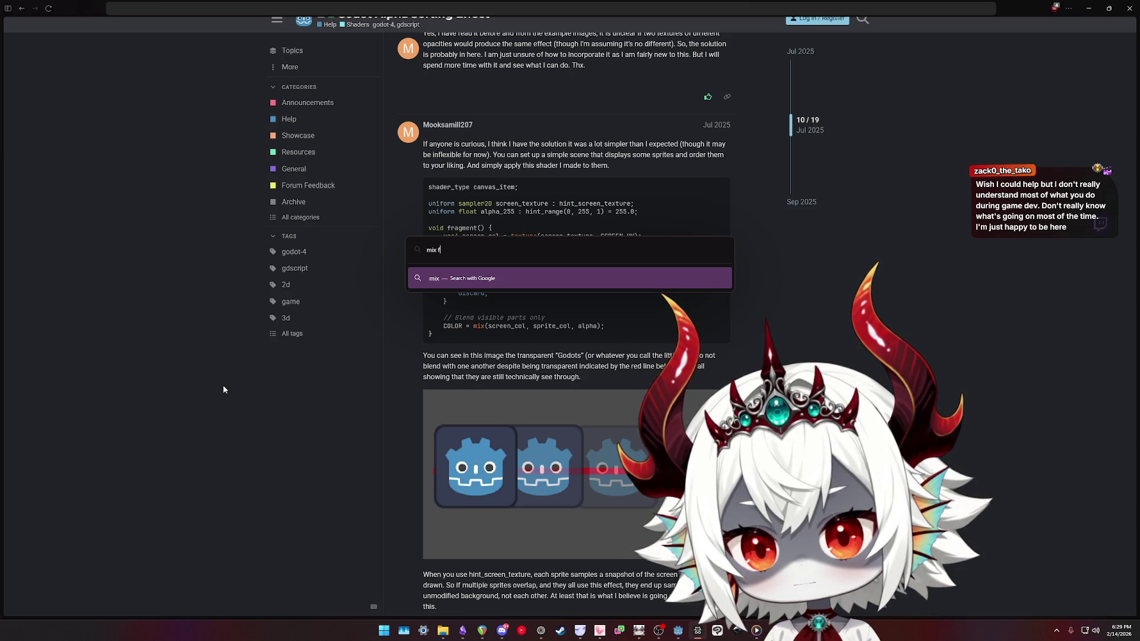
{"action": "type", "text": "fragment shader "}
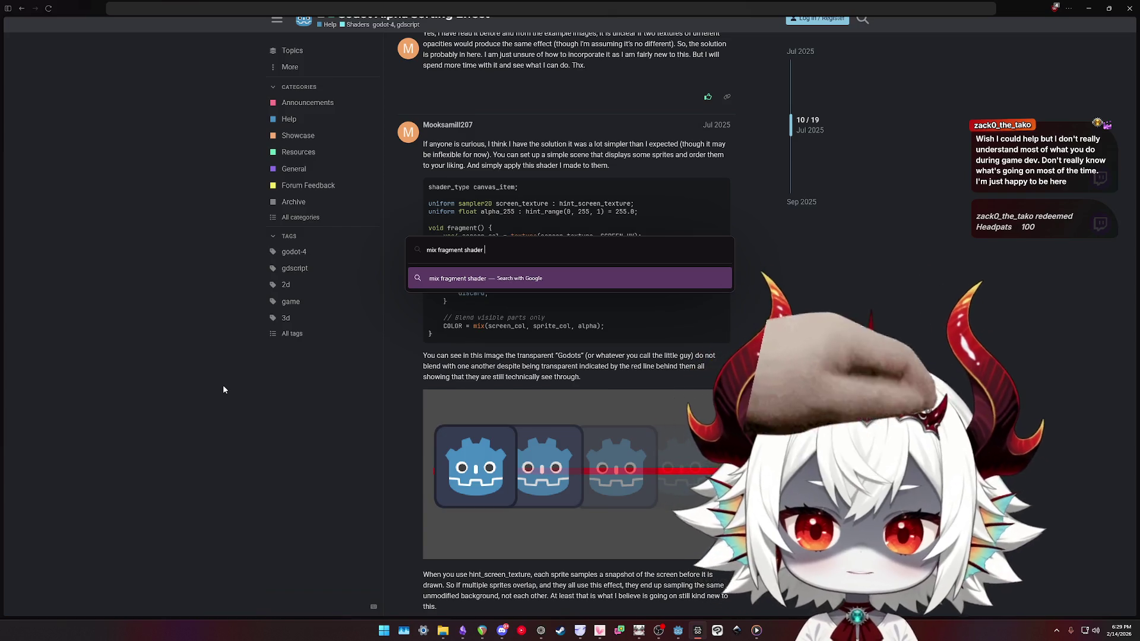
{"action": "type", "text": "godot"}
{"action": "key", "text": "Return"}
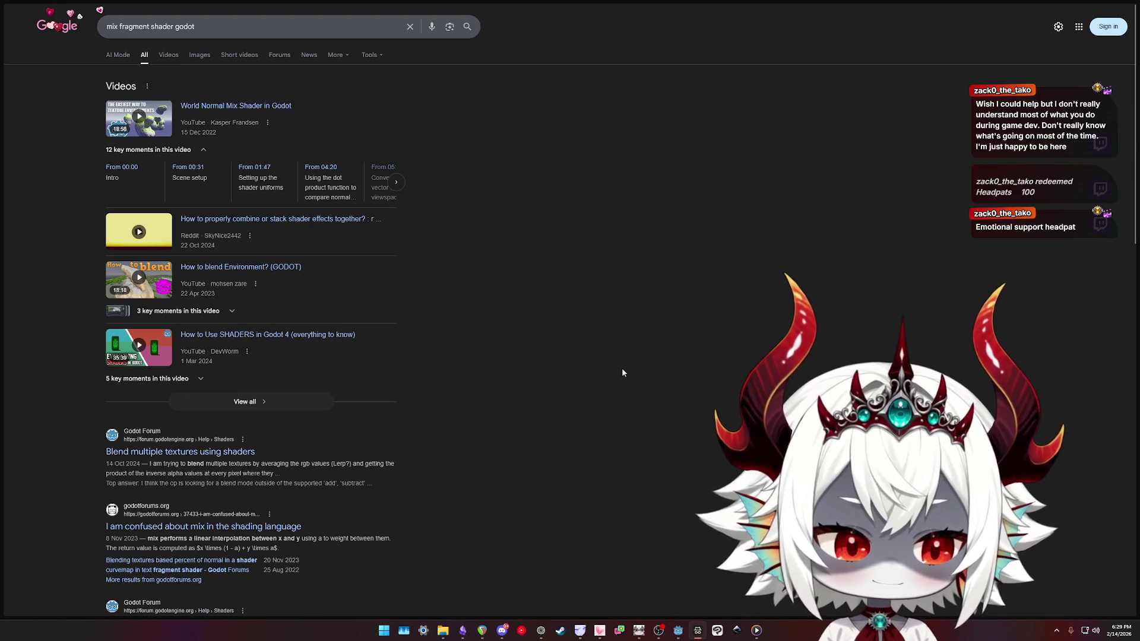
Skim the 'Blend multiple textures using shaders' result, then go back to the Google results
{"action": "left_click", "coordinate": [218, 30]}
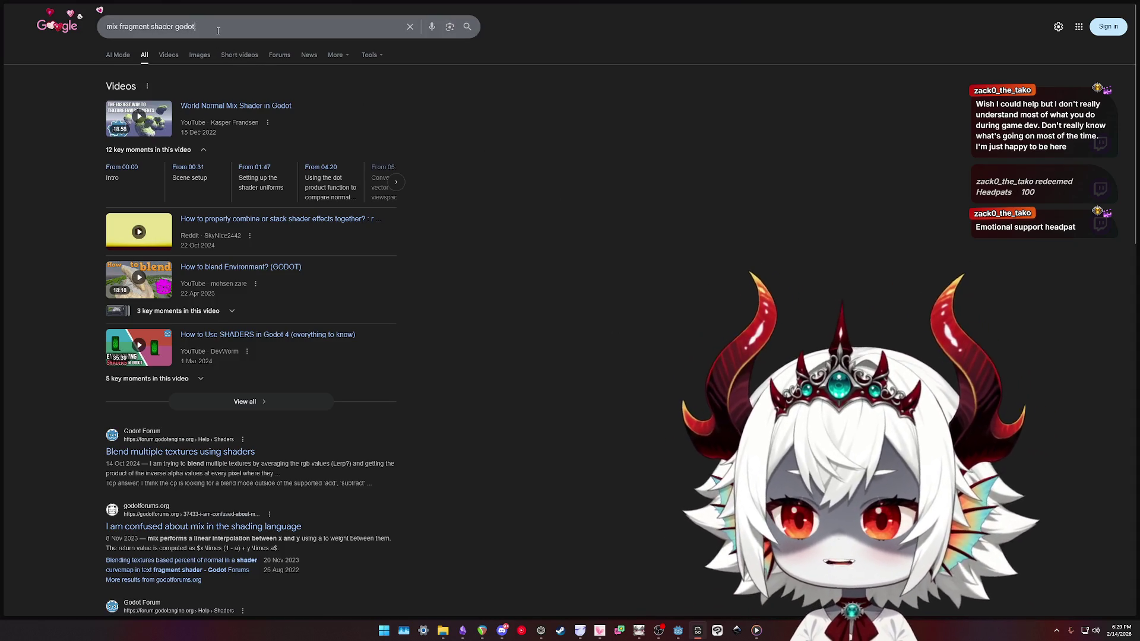
{"action": "triple_click", "coordinate": [219, 31]}
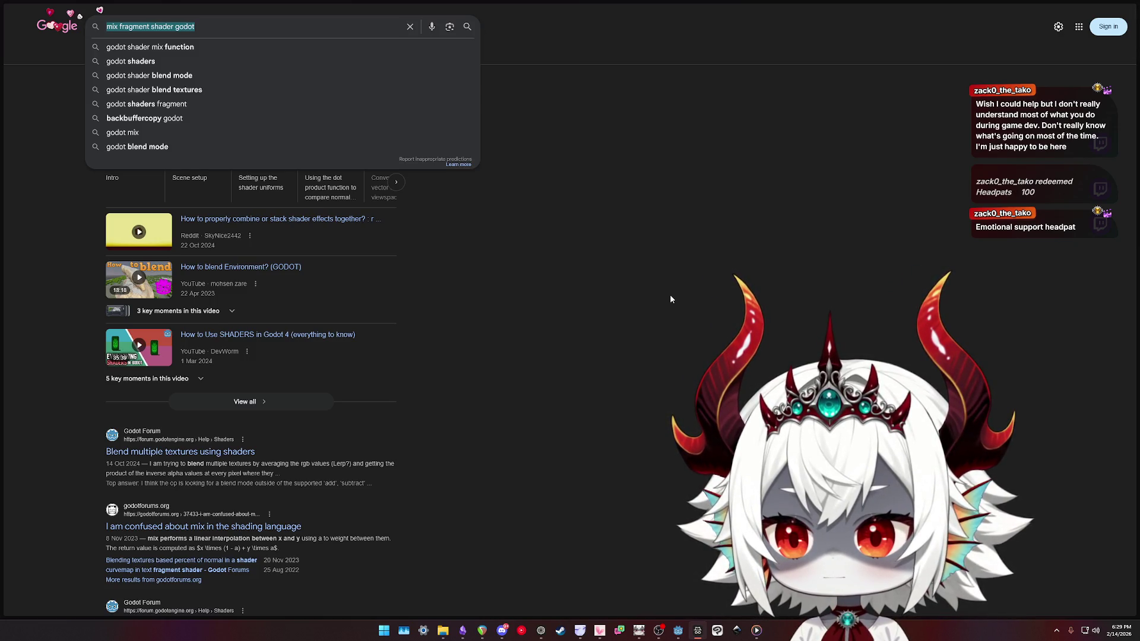
{"action": "left_click", "coordinate": [202, 452]}
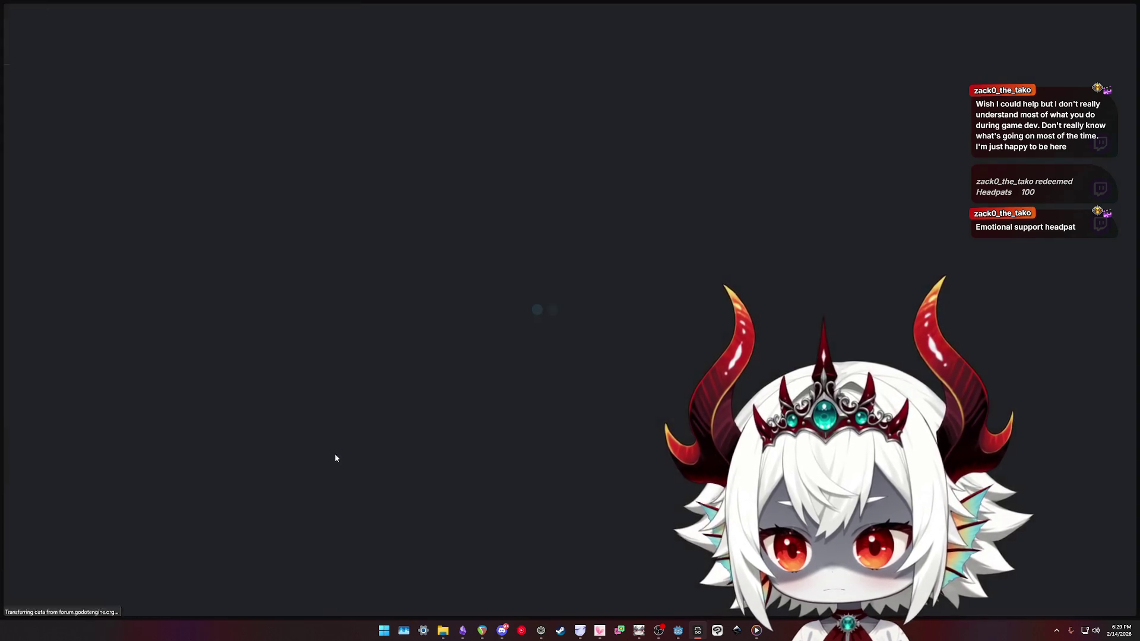
{"action": "scroll", "coordinate": [588, 415], "scroll_direction": "down", "scroll_amount": 3}
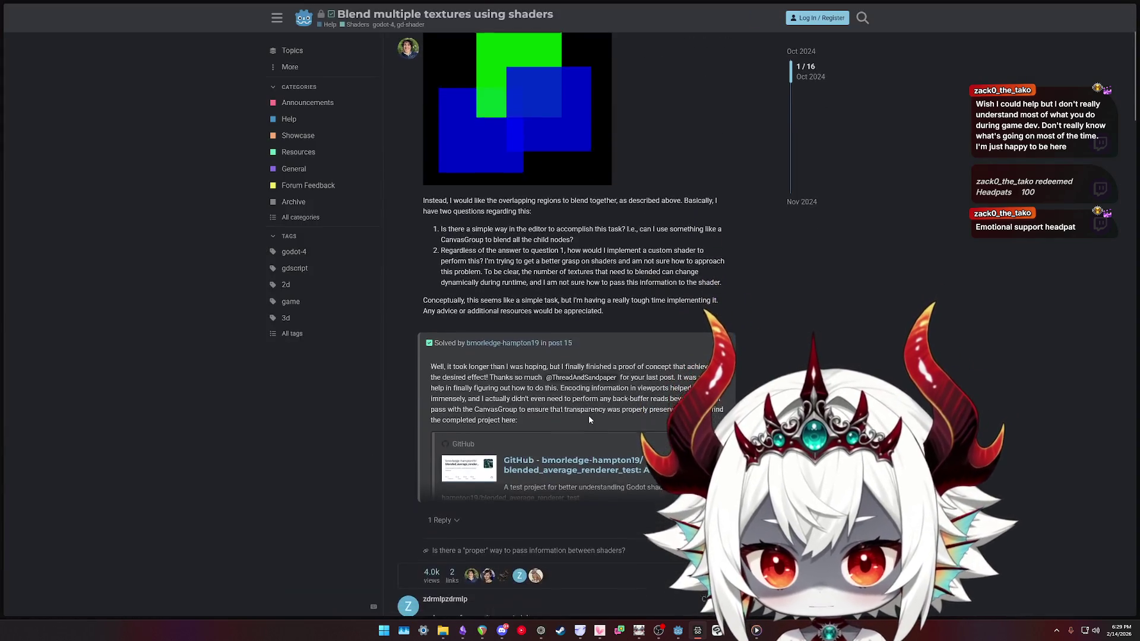
{"action": "scroll", "coordinate": [589, 415], "scroll_direction": "down", "scroll_amount": 2}
{"action": "key", "text": "alt+Left"}
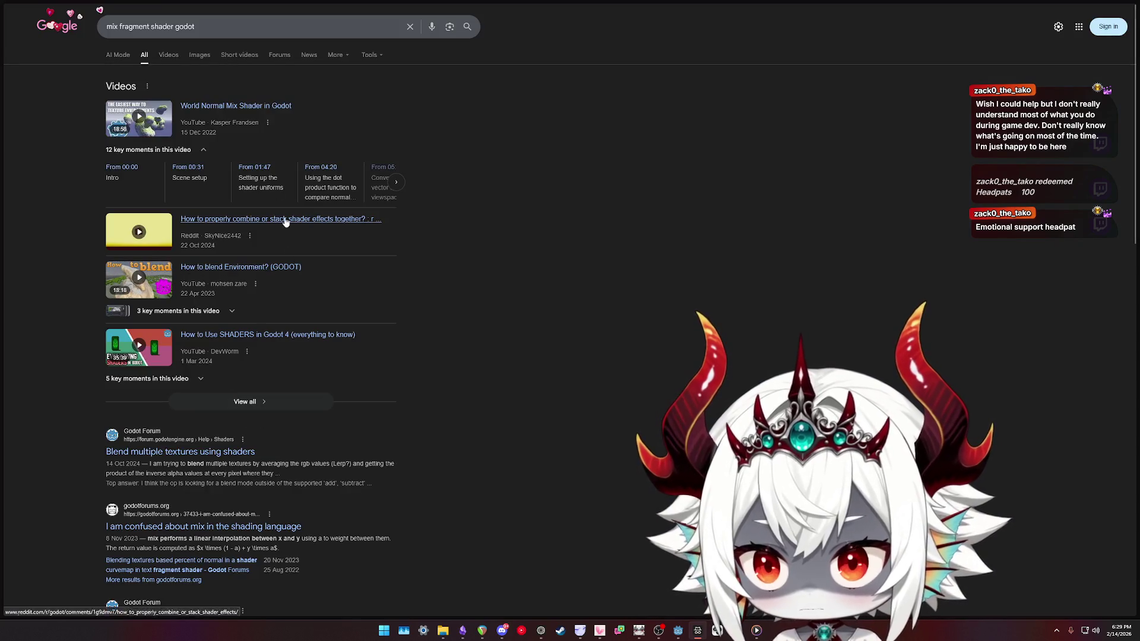
Close the three extra tabs in the tab sidebar, keeping only Godot Docs
{"action": "mouse_move", "coordinate": [63, 94]}
{"action": "left_click", "coordinate": [94, 79]}
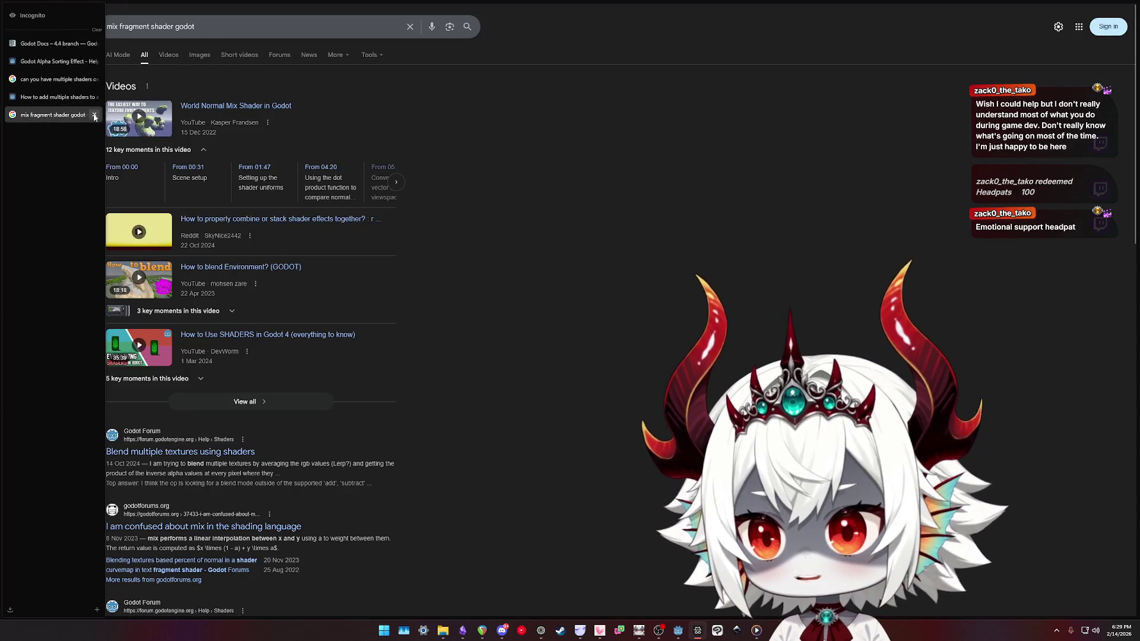
{"action": "left_click", "coordinate": [94, 79]}
{"action": "left_click", "coordinate": [94, 79]}
{"action": "left_click", "coordinate": [94, 61]}
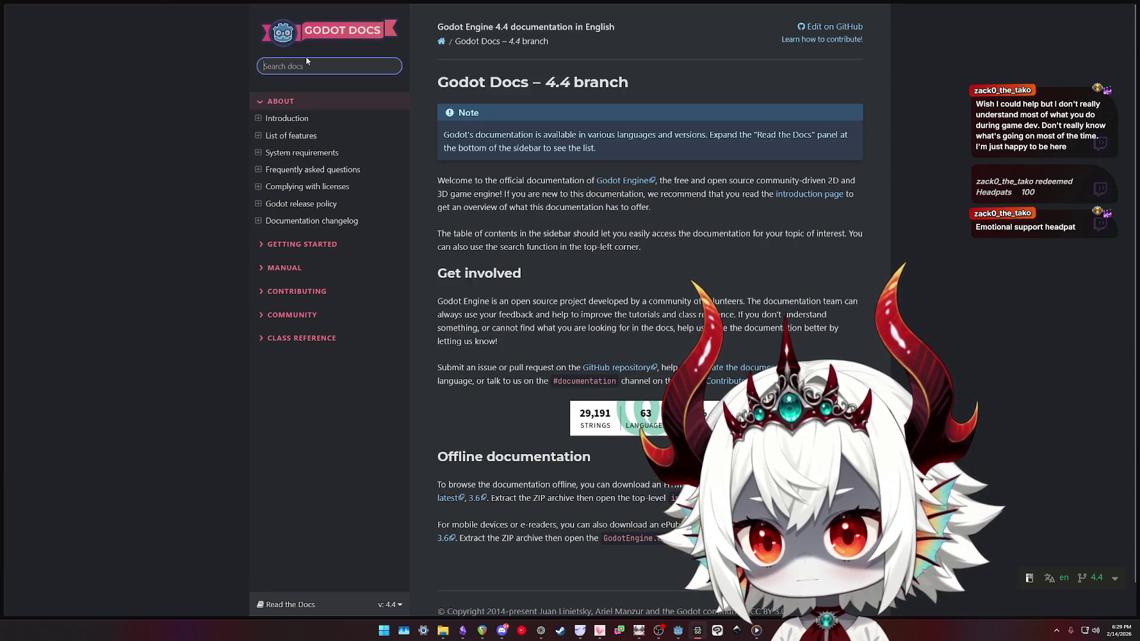
Search the Godot Docs for 'shader' and open the Shader class reference
{"action": "left_click", "coordinate": [303, 59]}
{"action": "type", "text": "shader"}
{"action": "key", "text": "Return"}
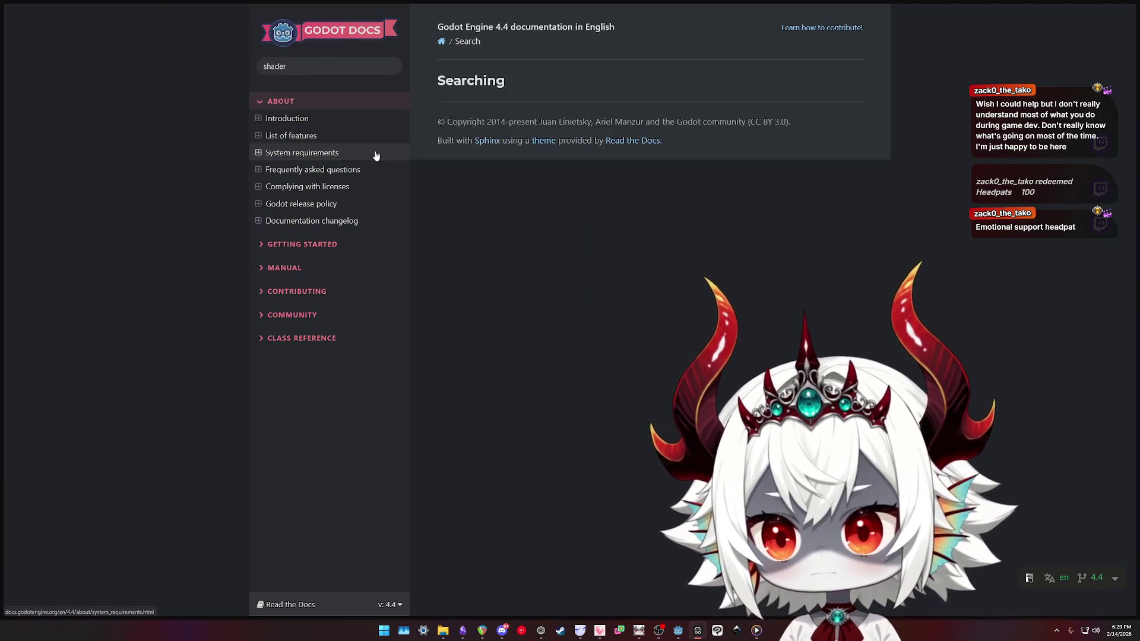
{"action": "left_click", "coordinate": [496, 136]}
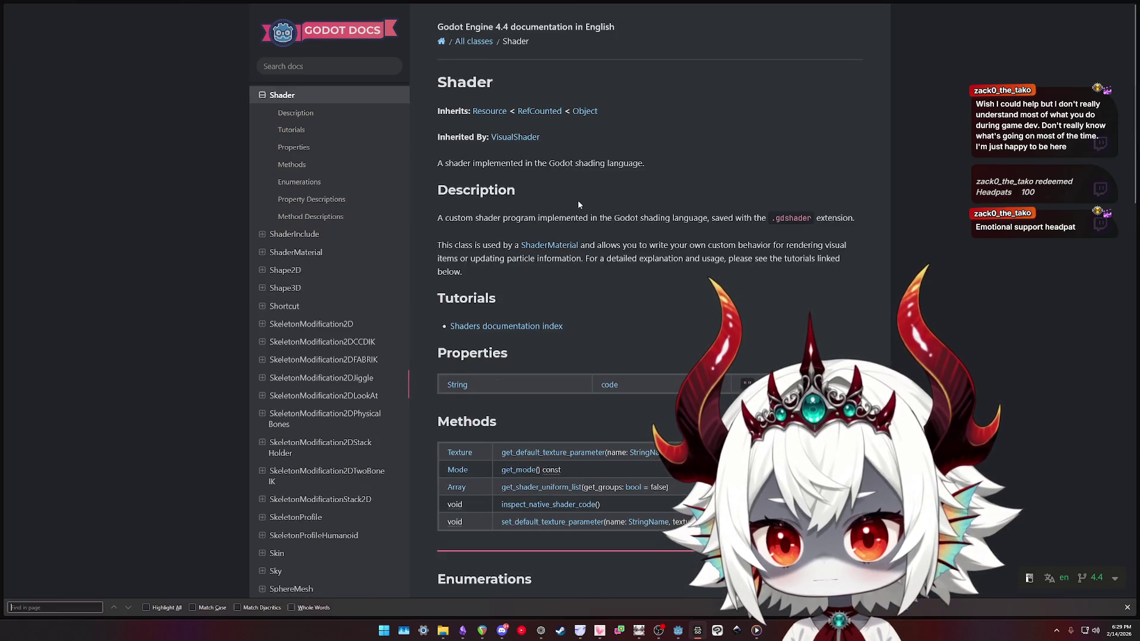
Find 'mix' on the page, open VisualShaderNodeMix, and highlight weight in mix(a, b, weight)
{"action": "key", "text": "ctrl+f"}
{"action": "type", "text": "mix"}
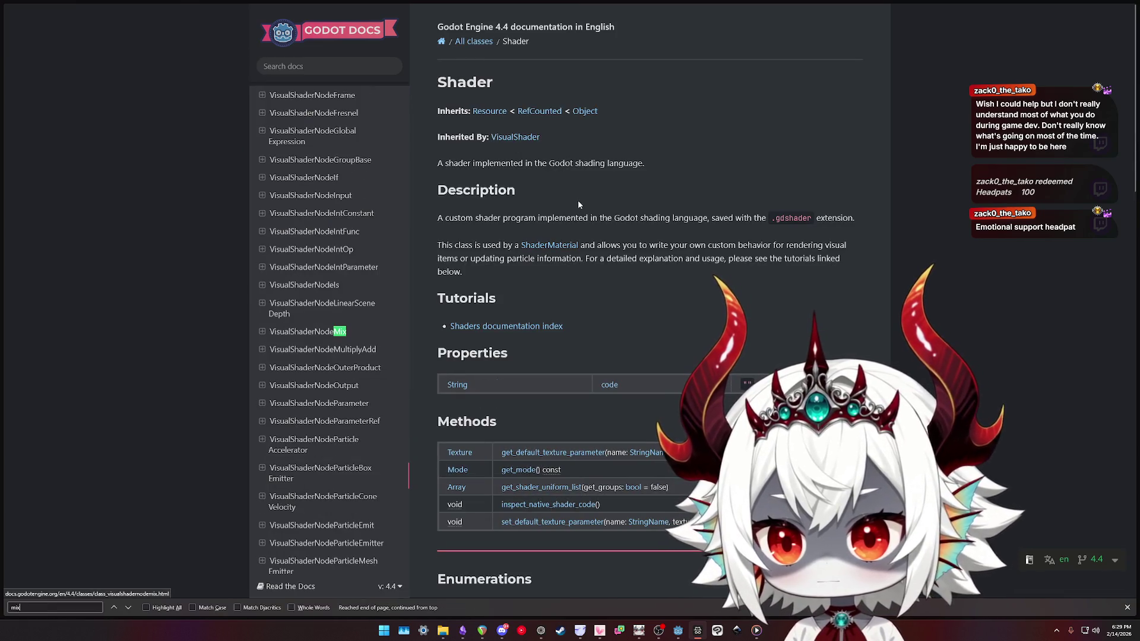
{"action": "left_click", "coordinate": [306, 331]}
{"action": "key", "text": "Return"}
{"action": "key", "text": "Return"}
{"action": "key", "text": "Return"}
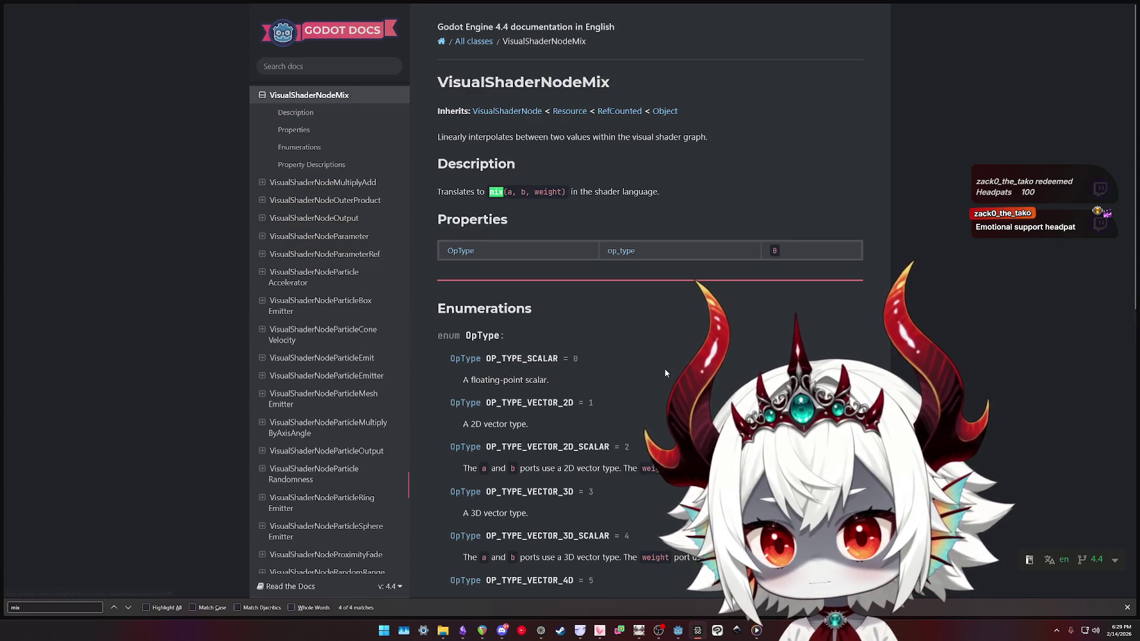
{"action": "double_click", "coordinate": [547, 191]}
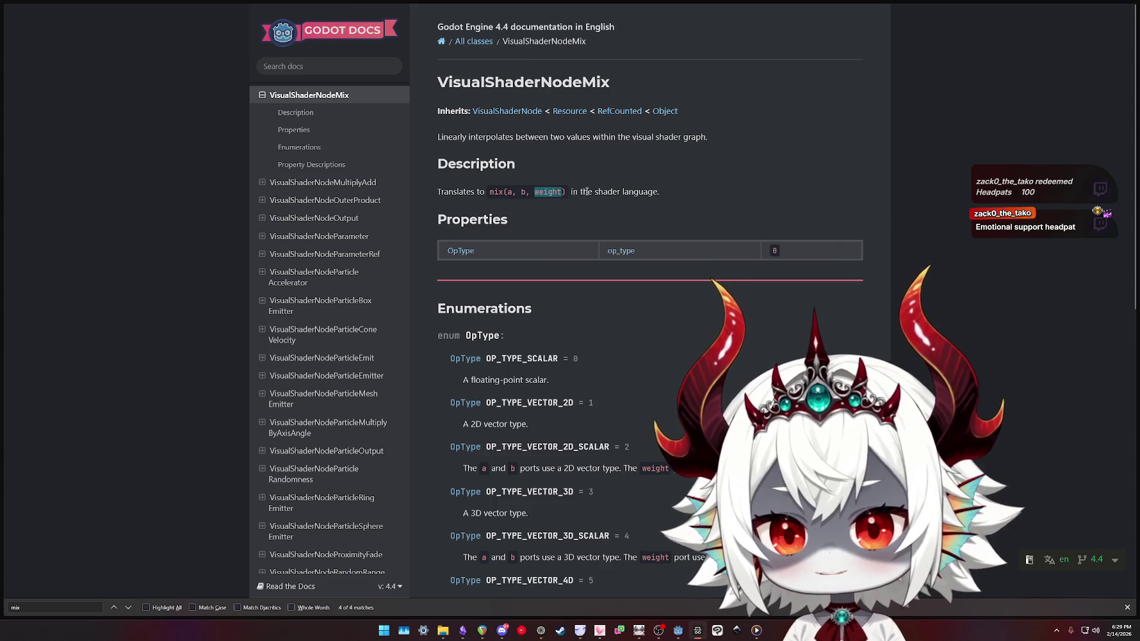
{"action": "double_click", "coordinate": [455, 191]}
{"action": "double_click", "coordinate": [547, 192]}
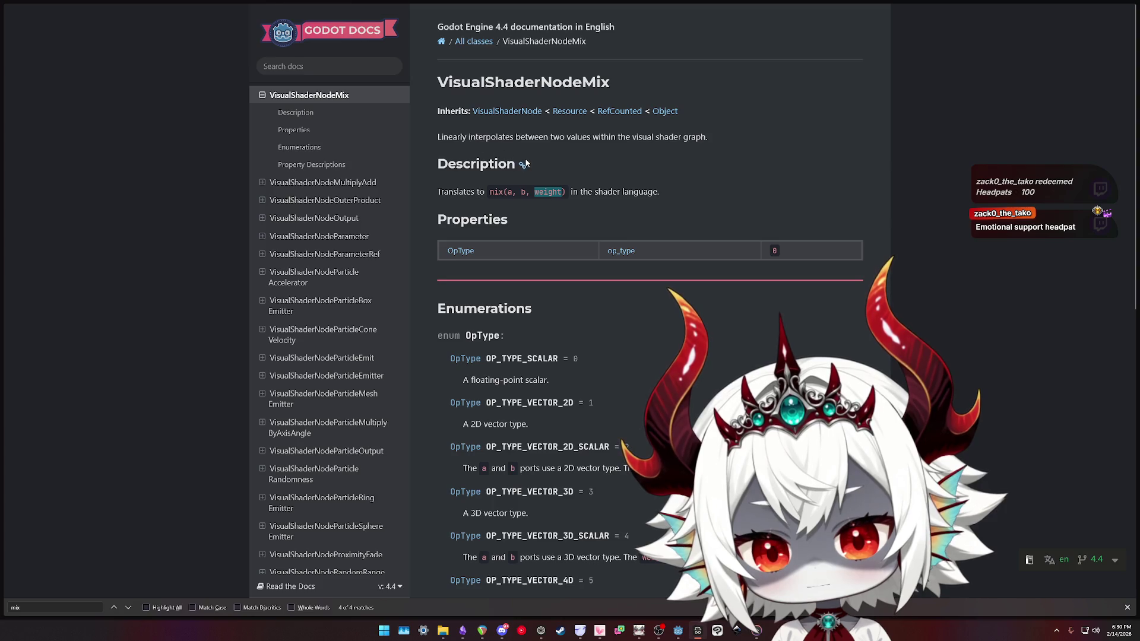
Look up the other occurrences of weight on the page, then return to the Godot editor
{"action": "scroll", "coordinate": [717, 305], "scroll_direction": "down", "scroll_amount": 3}
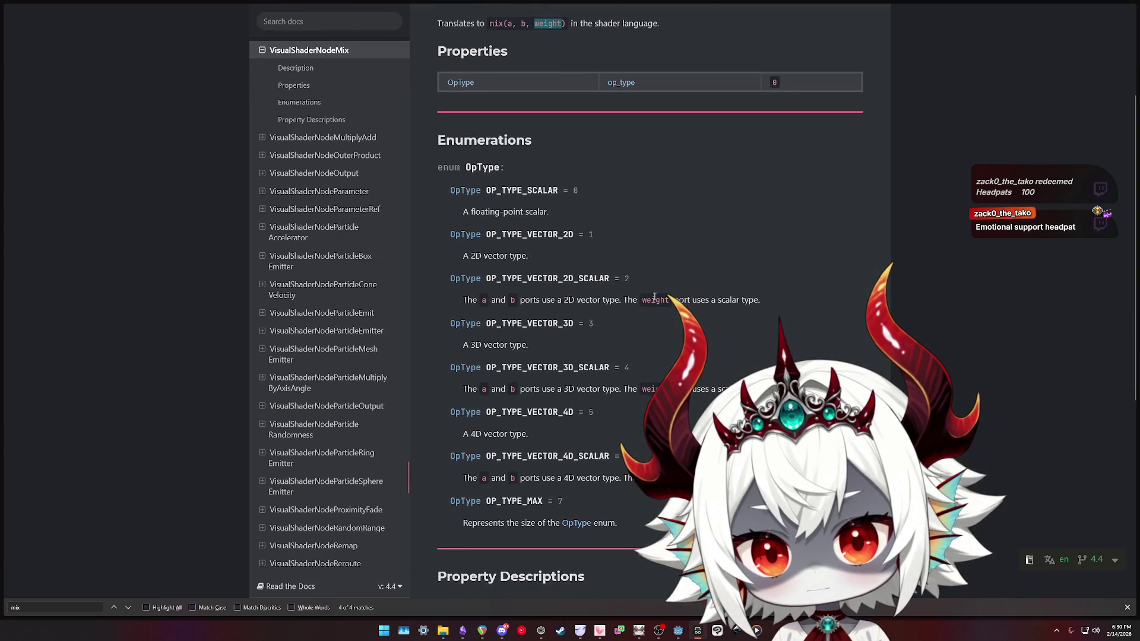
{"action": "double_click", "coordinate": [655, 300]}
{"action": "key", "text": "ctrl+f"}
{"action": "key", "text": "Return"}
{"action": "key", "text": "Return"}
{"action": "key", "text": "Return"}
{"action": "key", "text": "Return"}
{"action": "key", "text": "Return"}
{"action": "key", "text": "Return"}
{"action": "scroll", "coordinate": [800, 277], "scroll_direction": "up", "scroll_amount": 3}
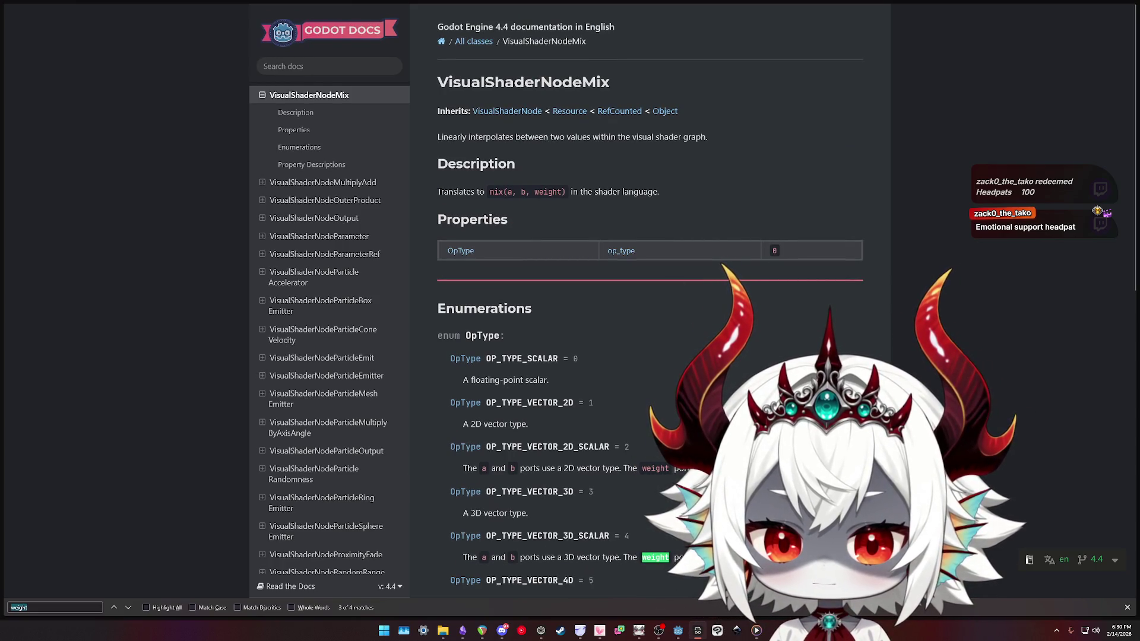
{"action": "left_click", "coordinate": [683, 630]}
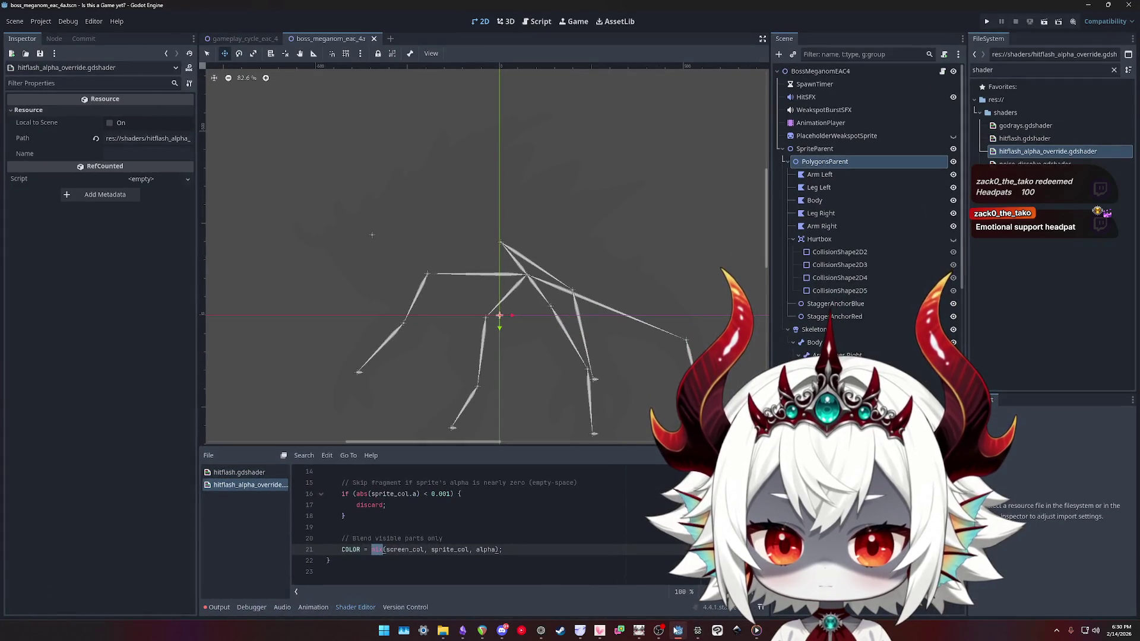
{"action": "left_click", "coordinate": [484, 549]}
{"action": "double_click", "coordinate": [403, 550]}
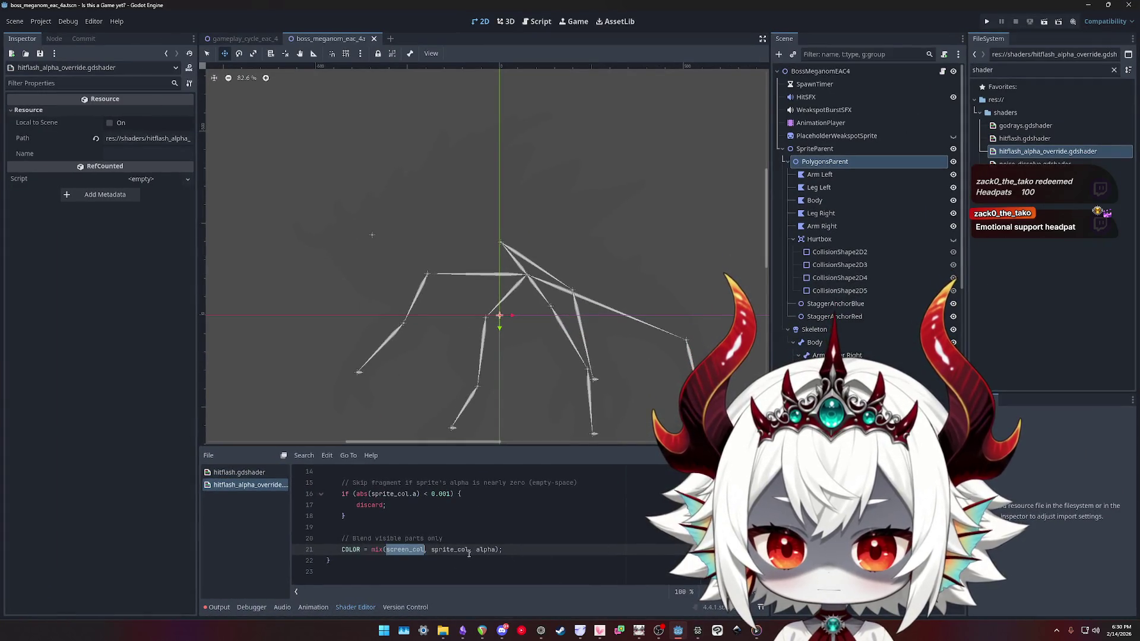
{"action": "scroll", "coordinate": [392, 543], "scroll_direction": "up", "scroll_amount": 3}
{"action": "left_click", "coordinate": [374, 528]}
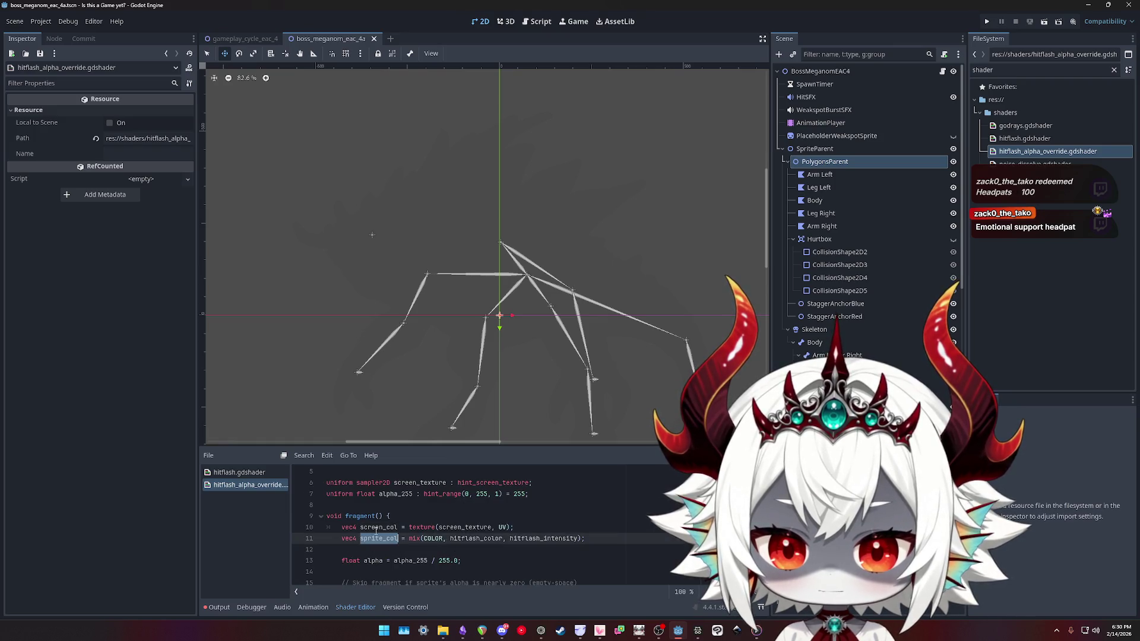
{"action": "double_click", "coordinate": [376, 528]}
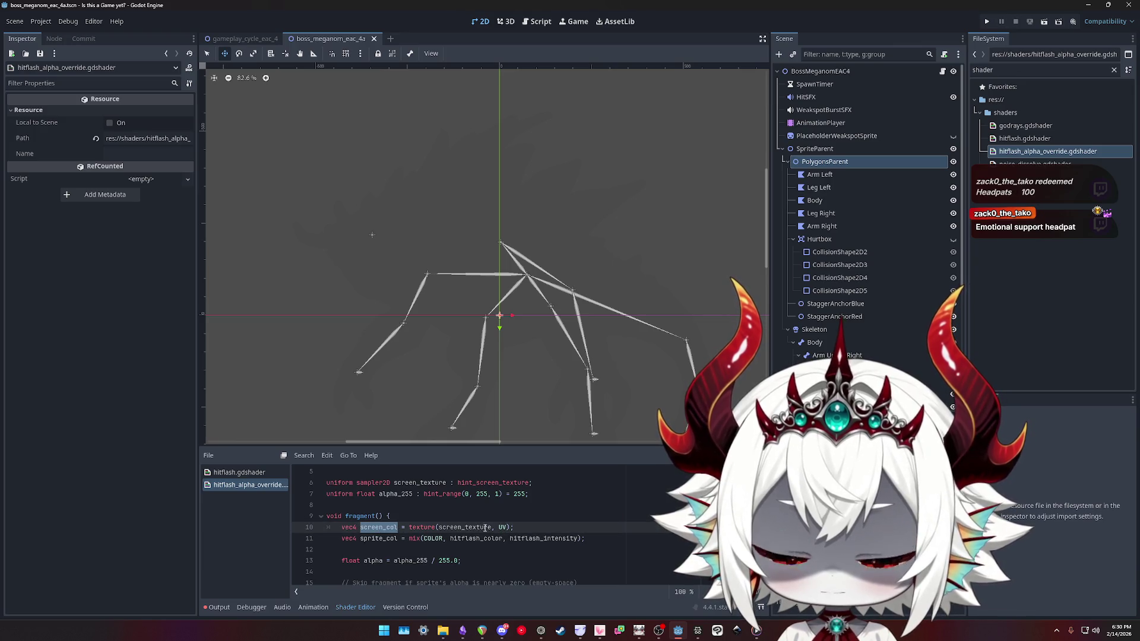
{"action": "scroll", "coordinate": [504, 527], "scroll_direction": "down", "scroll_amount": 2}
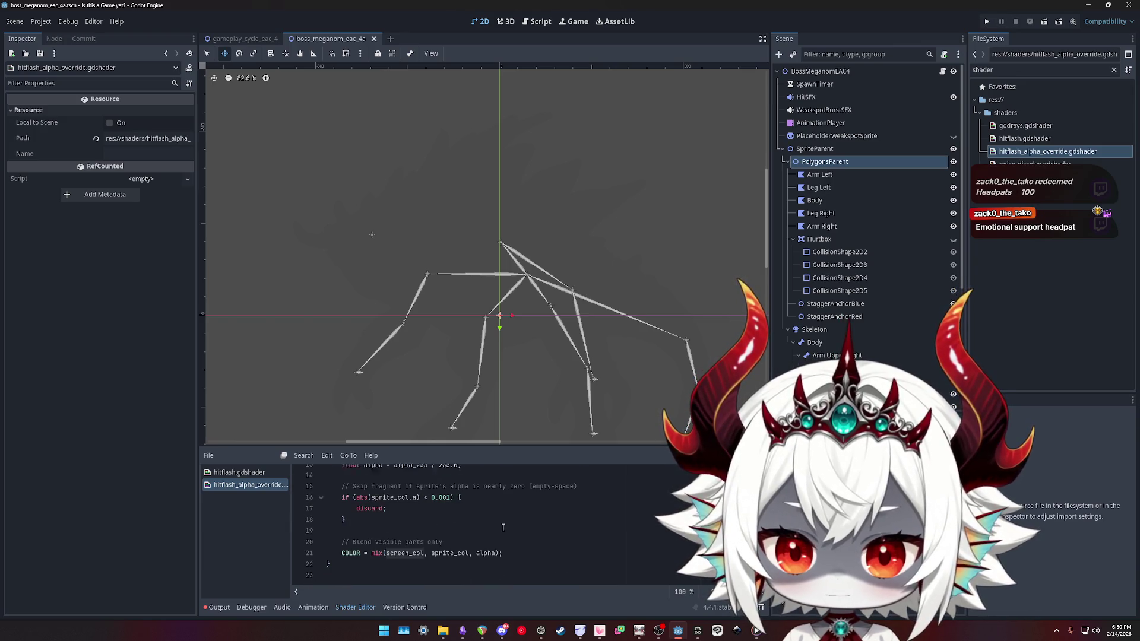
{"action": "scroll", "coordinate": [369, 528], "scroll_direction": "up", "scroll_amount": 1}
{"action": "left_click", "coordinate": [462, 527]}
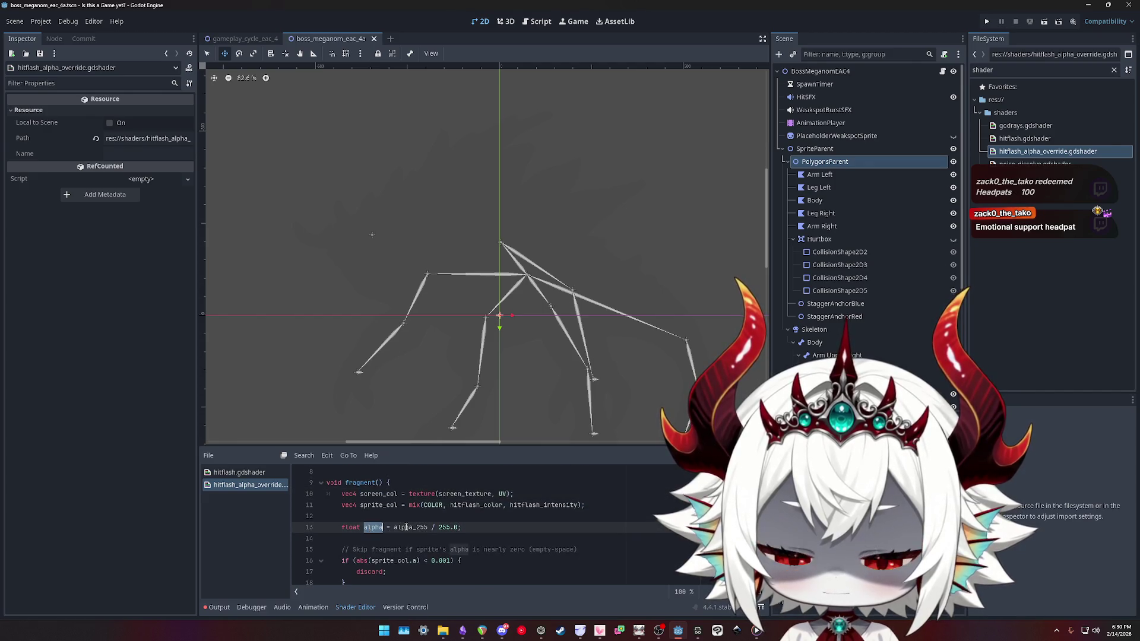
{"action": "left_click_drag", "start_coordinate": [461, 527], "coordinate": [394, 528]}
{"action": "left_click", "coordinate": [364, 527]}
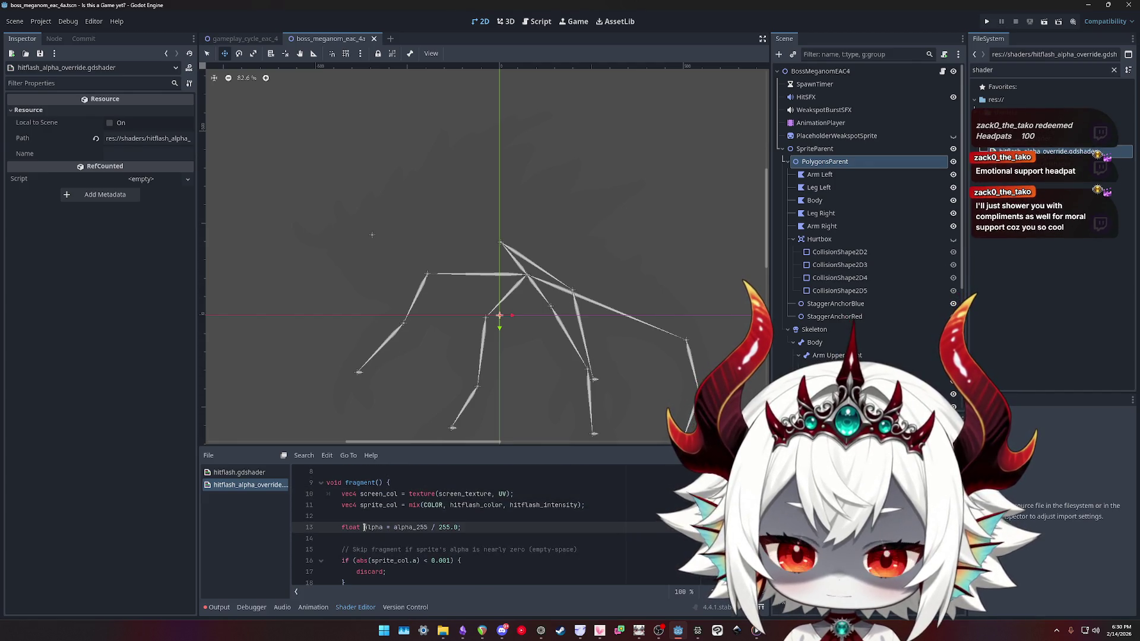
{"action": "left_click", "coordinate": [383, 495]}
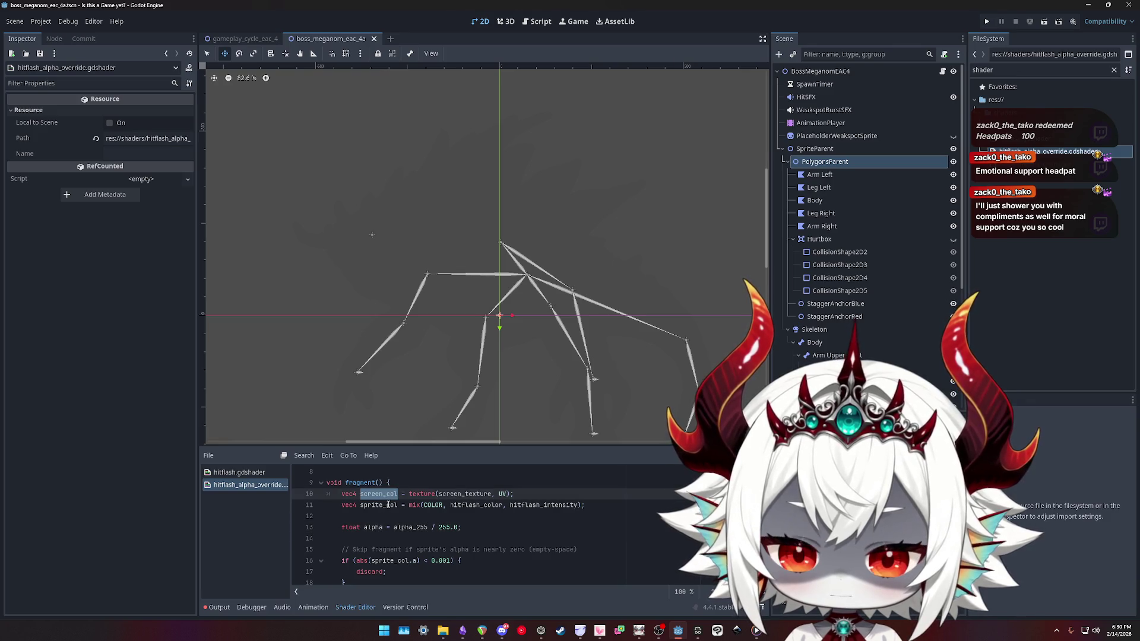
{"action": "left_click", "coordinate": [381, 506]}
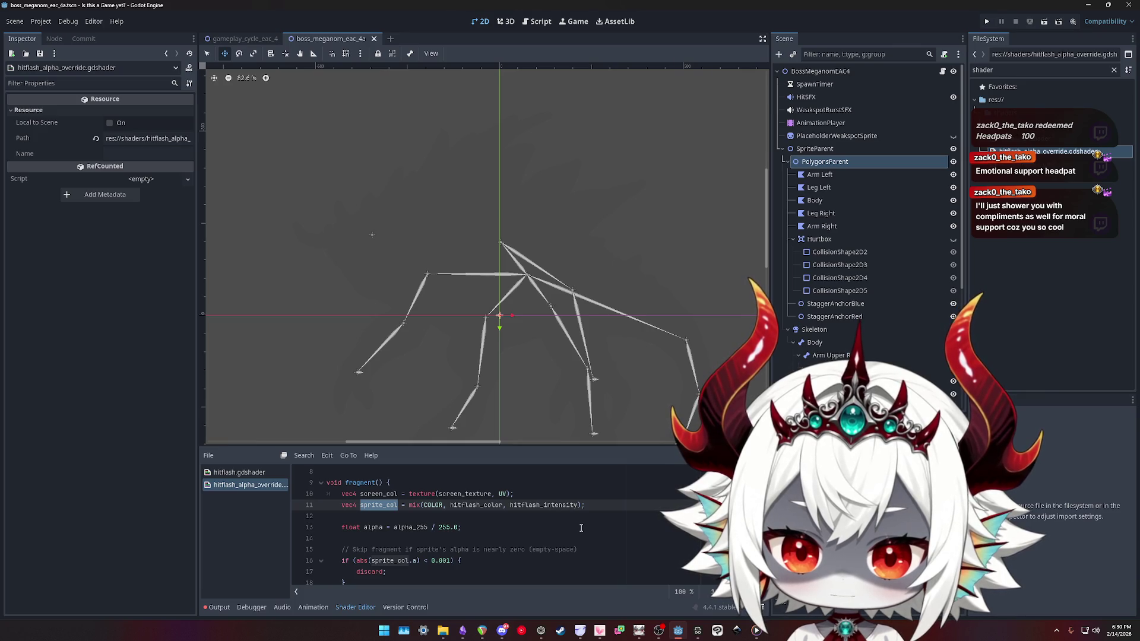
{"action": "scroll", "coordinate": [581, 529], "scroll_direction": "down", "scroll_amount": 1}
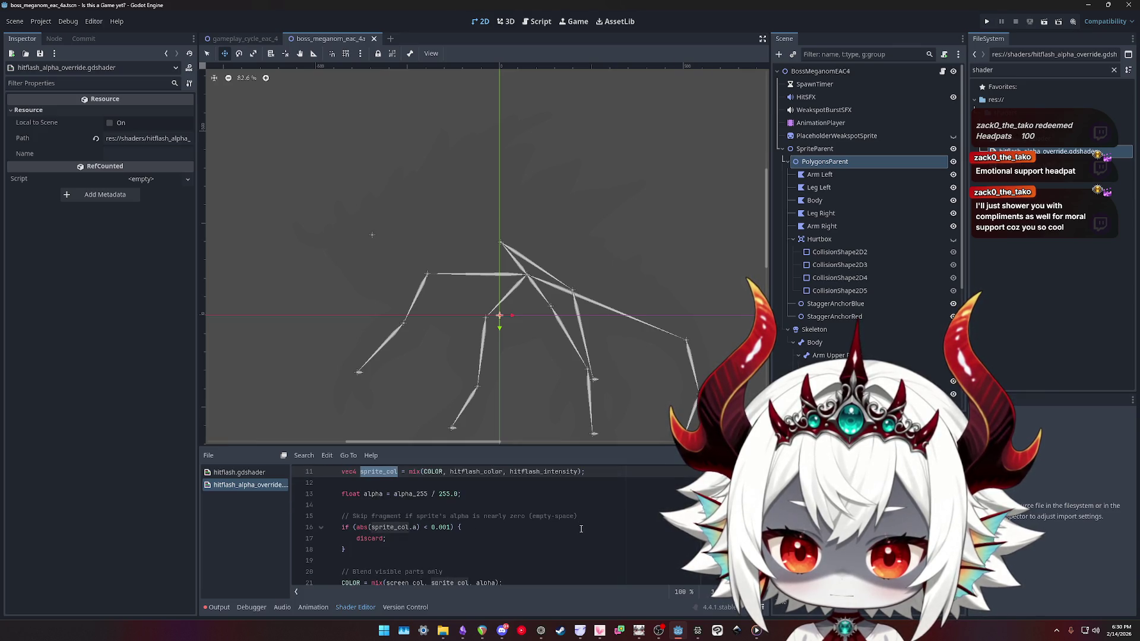
{"action": "scroll", "coordinate": [581, 529], "scroll_direction": "down", "scroll_amount": 1}
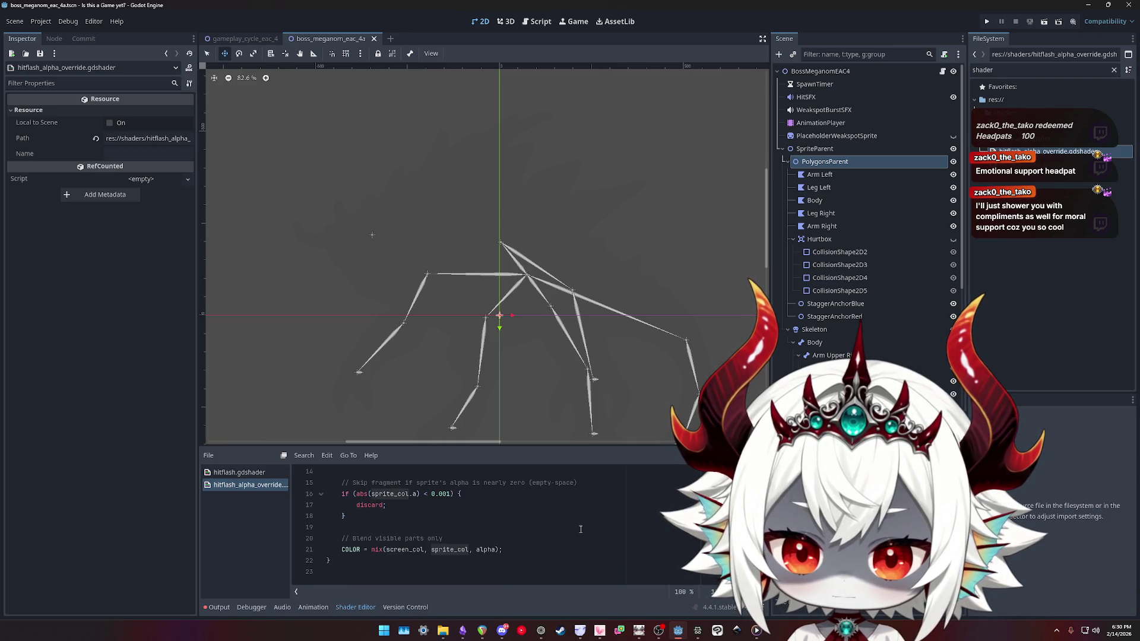
{"action": "scroll", "coordinate": [580, 530], "scroll_direction": "up", "scroll_amount": 2}
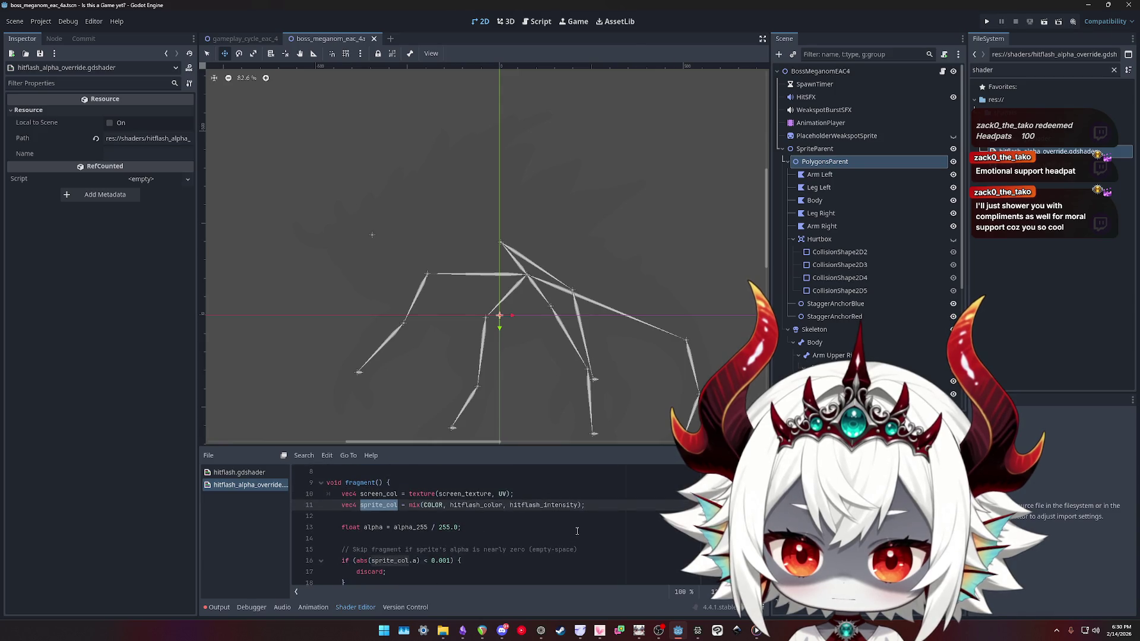
{"action": "left_click", "coordinate": [379, 525]}
{"action": "scroll", "coordinate": [554, 547], "scroll_direction": "down", "scroll_amount": 2}
{"action": "scroll", "coordinate": [487, 546], "scroll_direction": "up", "scroll_amount": 1}
{"action": "scroll", "coordinate": [487, 547], "scroll_direction": "down", "scroll_amount": 1}
{"action": "left_click", "coordinate": [485, 550]}
{"action": "scroll", "coordinate": [484, 550], "scroll_direction": "up", "scroll_amount": 2}
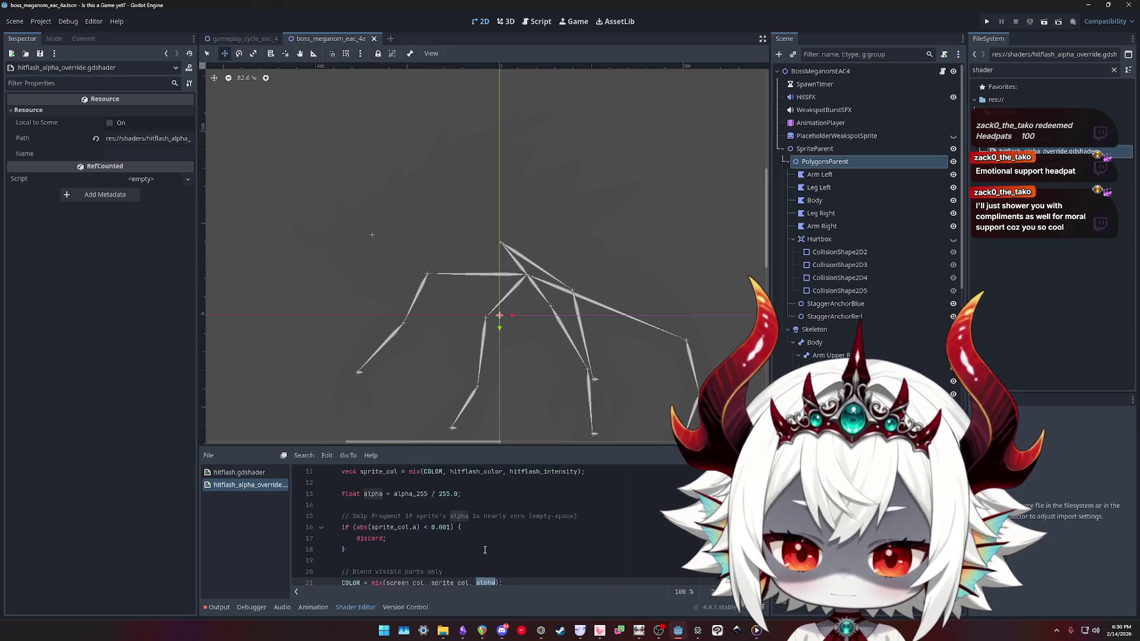
{"action": "double_click", "coordinate": [373, 528]}
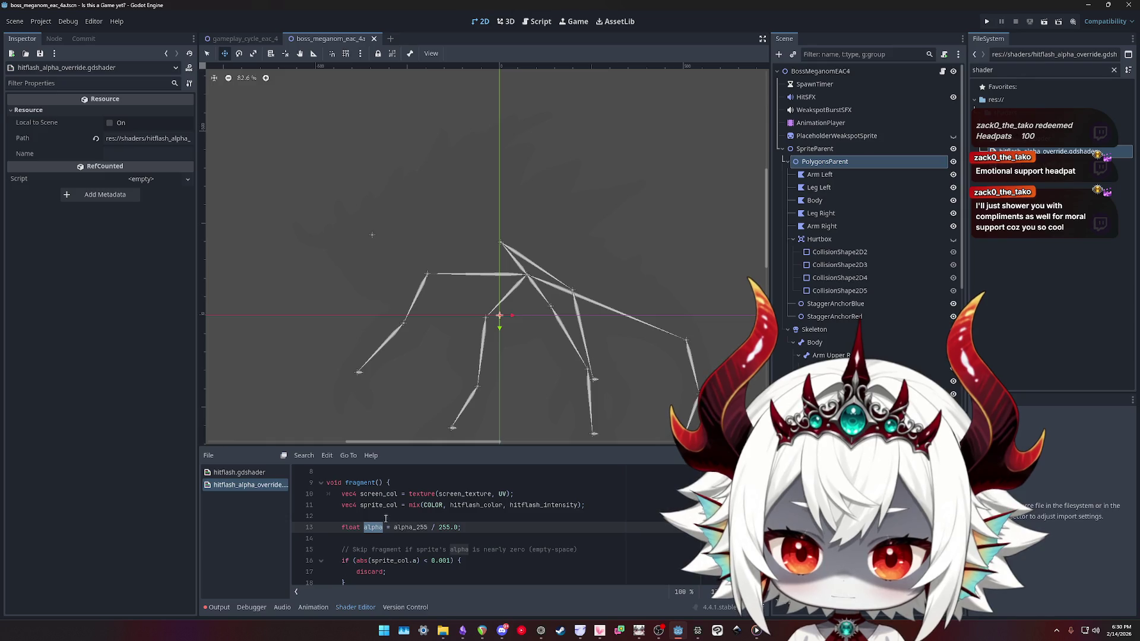
{"action": "scroll", "coordinate": [385, 519], "scroll_direction": "up", "scroll_amount": 2}
{"action": "scroll", "coordinate": [398, 523], "scroll_direction": "down", "scroll_amount": 2}
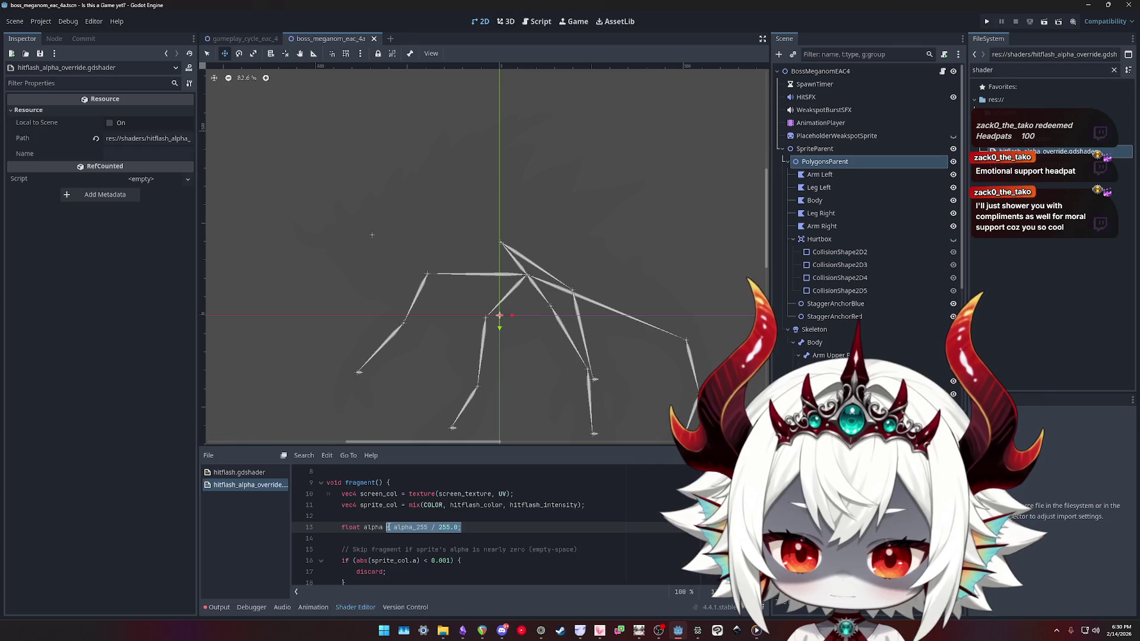
{"action": "left_click", "coordinate": [368, 528]}
{"action": "scroll", "coordinate": [505, 545], "scroll_direction": "down", "scroll_amount": 2}
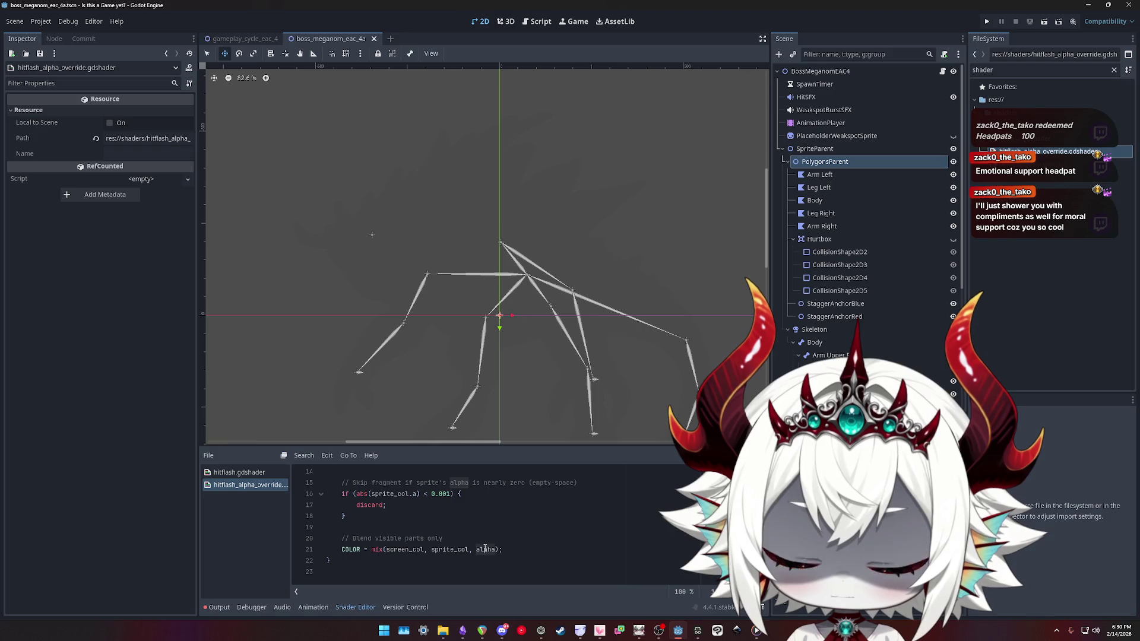
{"action": "double_click", "coordinate": [409, 551]}
{"action": "double_click", "coordinate": [489, 551]}
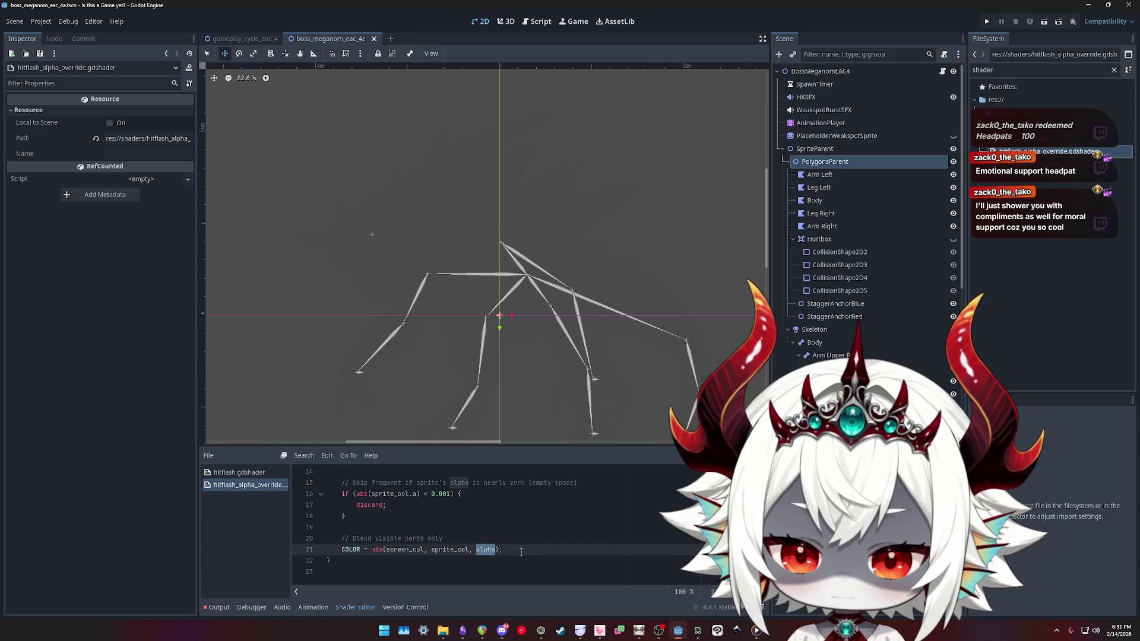
{"action": "scroll", "coordinate": [521, 552], "scroll_direction": "up", "scroll_amount": 3}
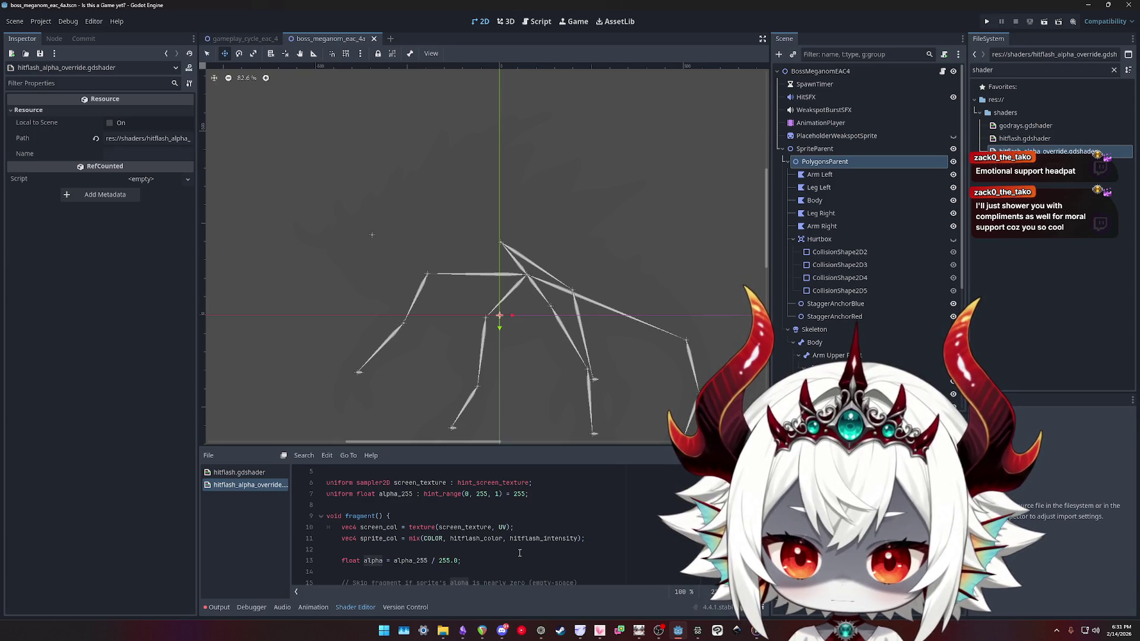
{"action": "scroll", "coordinate": [519, 553], "scroll_direction": "down", "scroll_amount": 1}
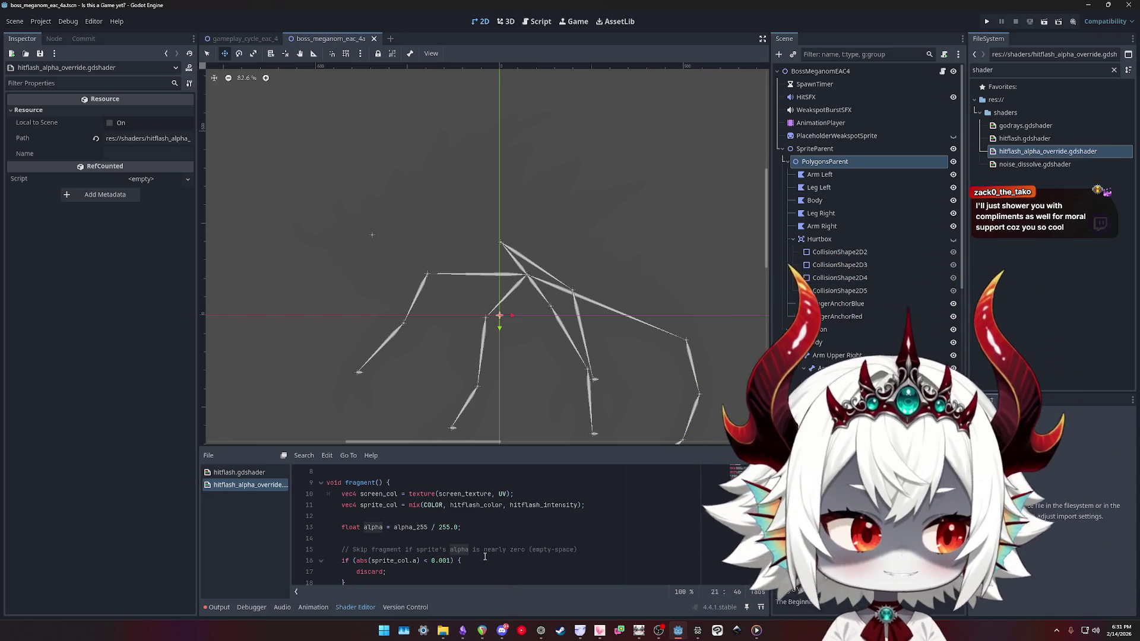
{"action": "scroll", "coordinate": [555, 580], "scroll_direction": "down", "scroll_amount": 1}
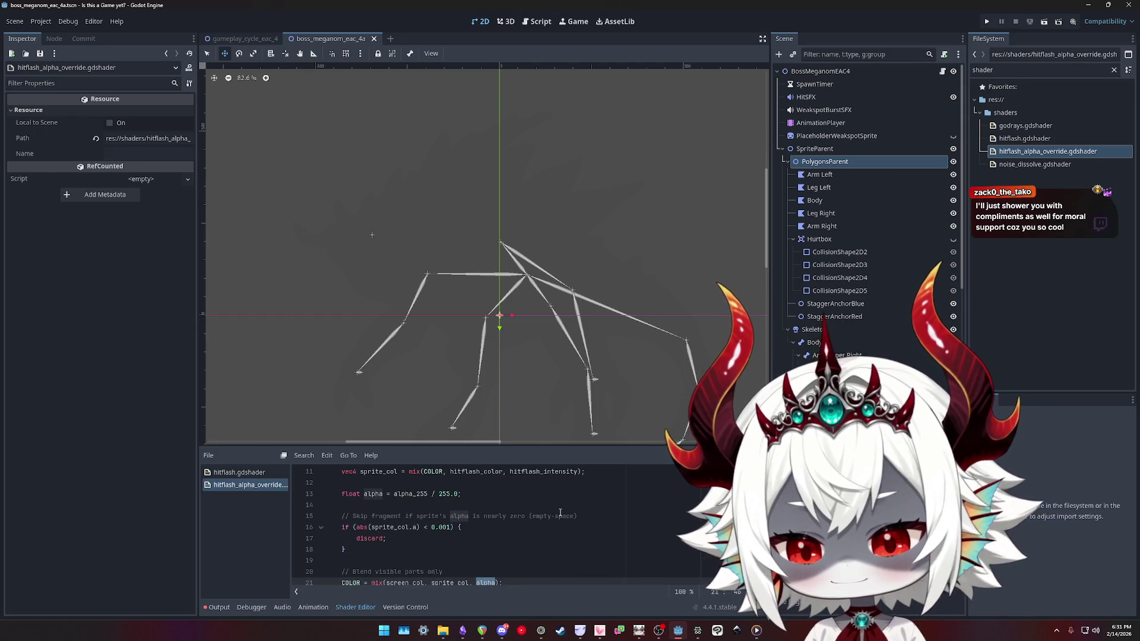
{"action": "scroll", "coordinate": [559, 512], "scroll_direction": "down", "scroll_amount": 1}
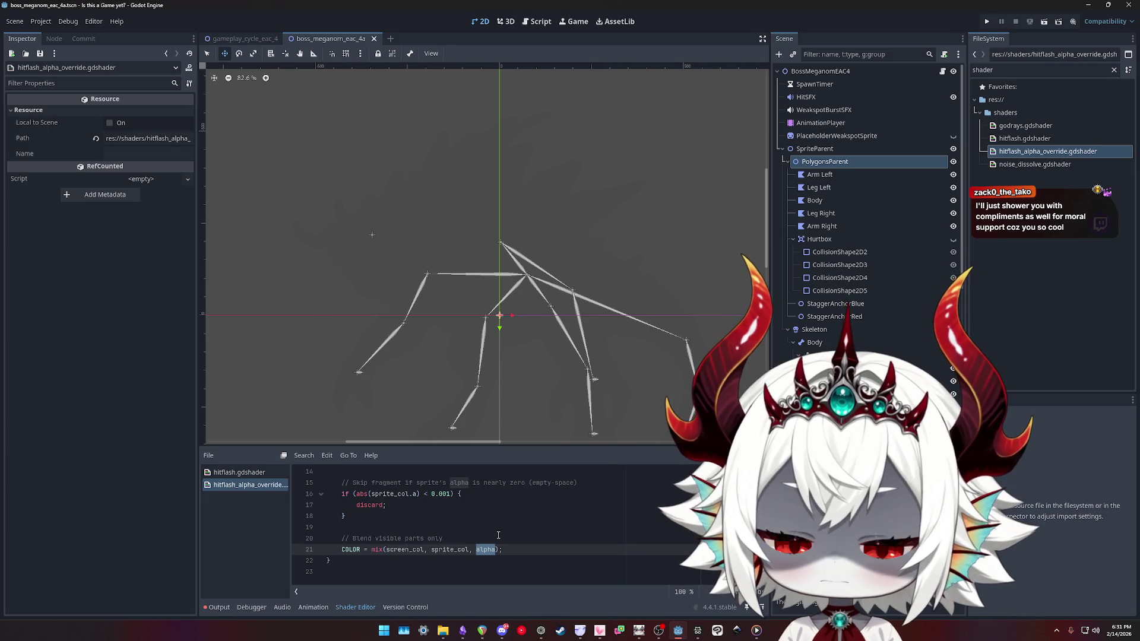
{"action": "double_click", "coordinate": [442, 550]}
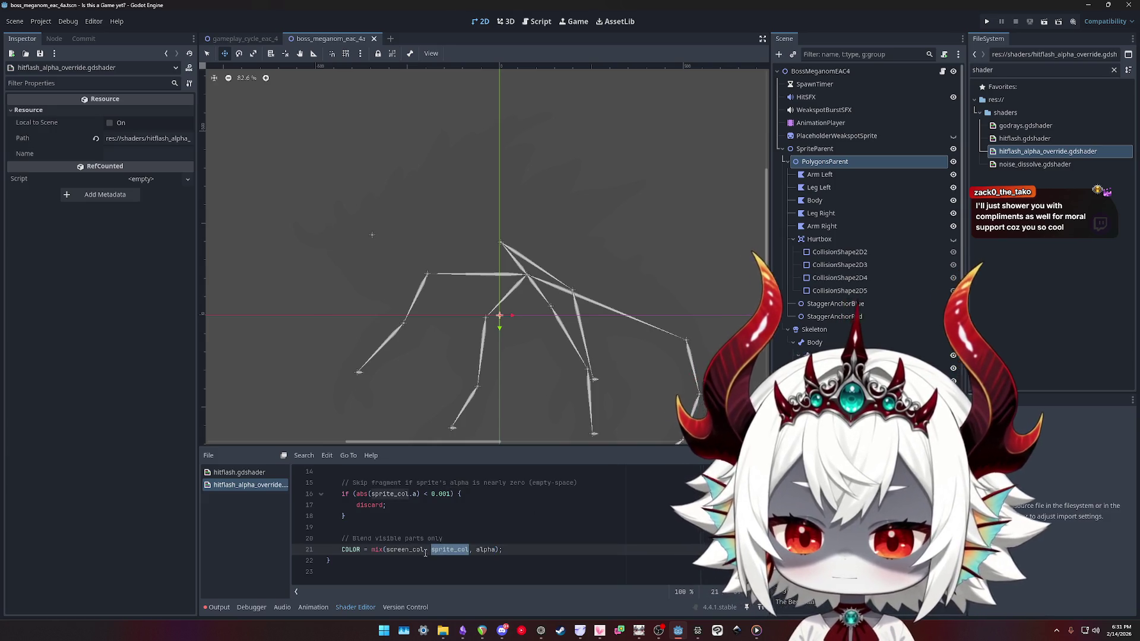
Swap the mix arguments to sprite_col, screen_col on line 21, then undo the swap
{"action": "left_click", "coordinate": [385, 550]}
{"action": "type", "text": "sprite_col"}
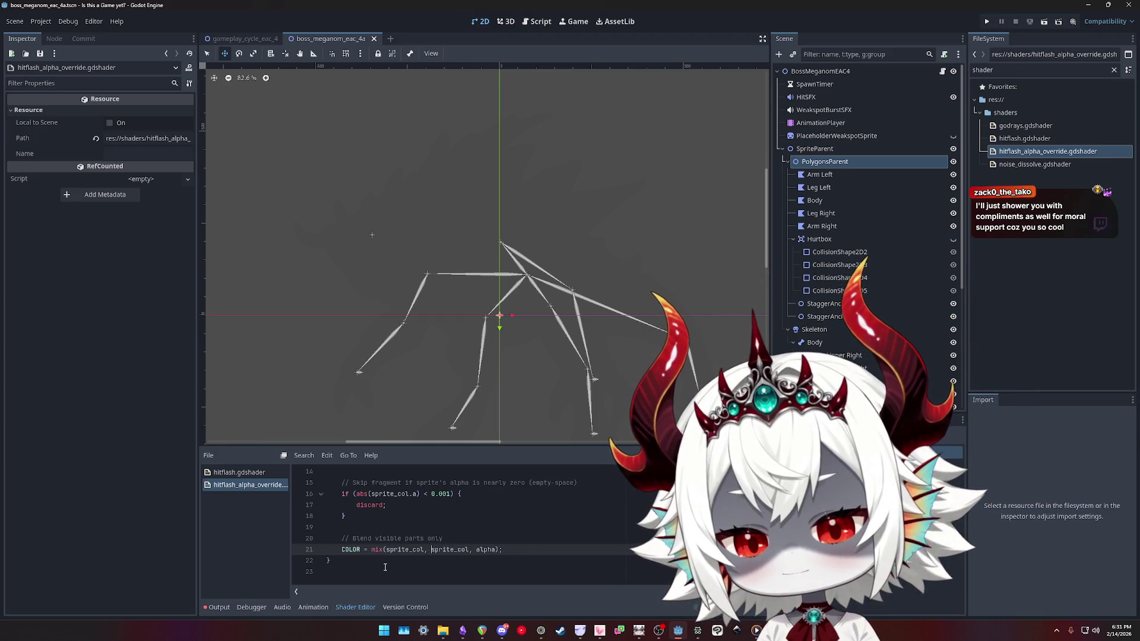
{"action": "key", "text": "ctrl+Delete"}
{"action": "type", "text": "screen_col"}
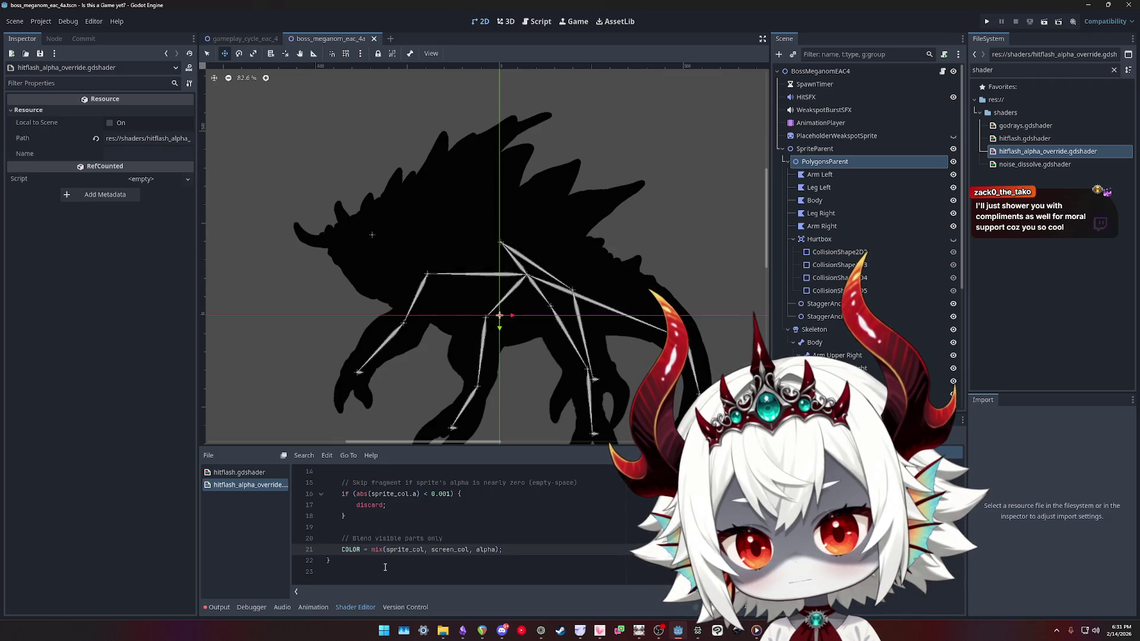
{"action": "key", "text": "ctrl+z"}
{"action": "key", "text": "ctrl+z"}
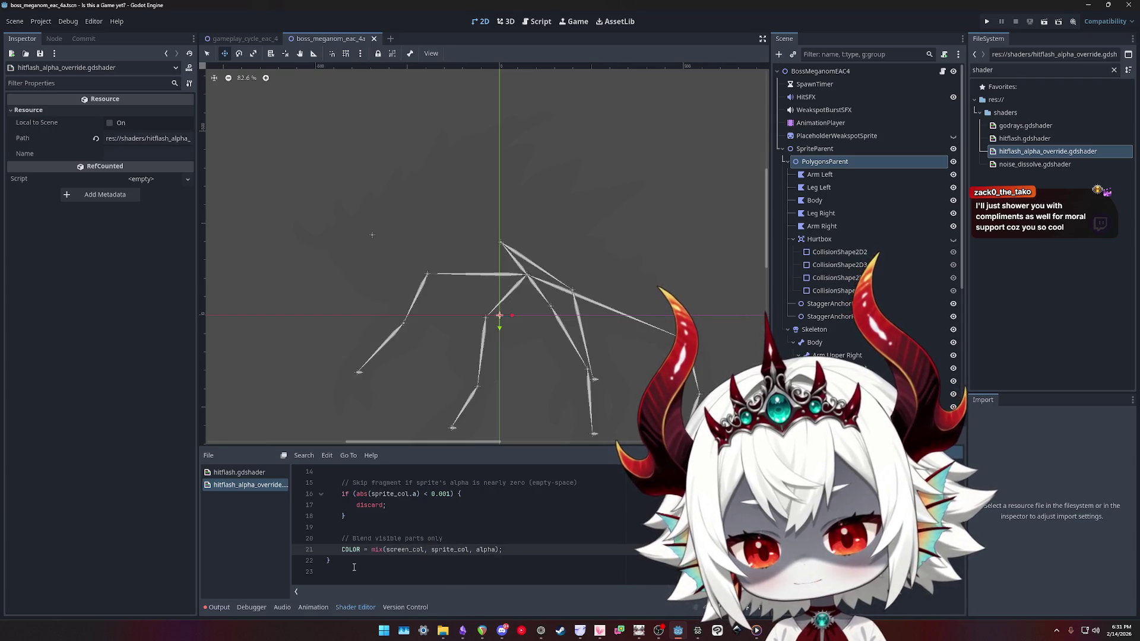
Start replacing the mix call on line 11 with a texture call
{"action": "key", "text": "Up"}
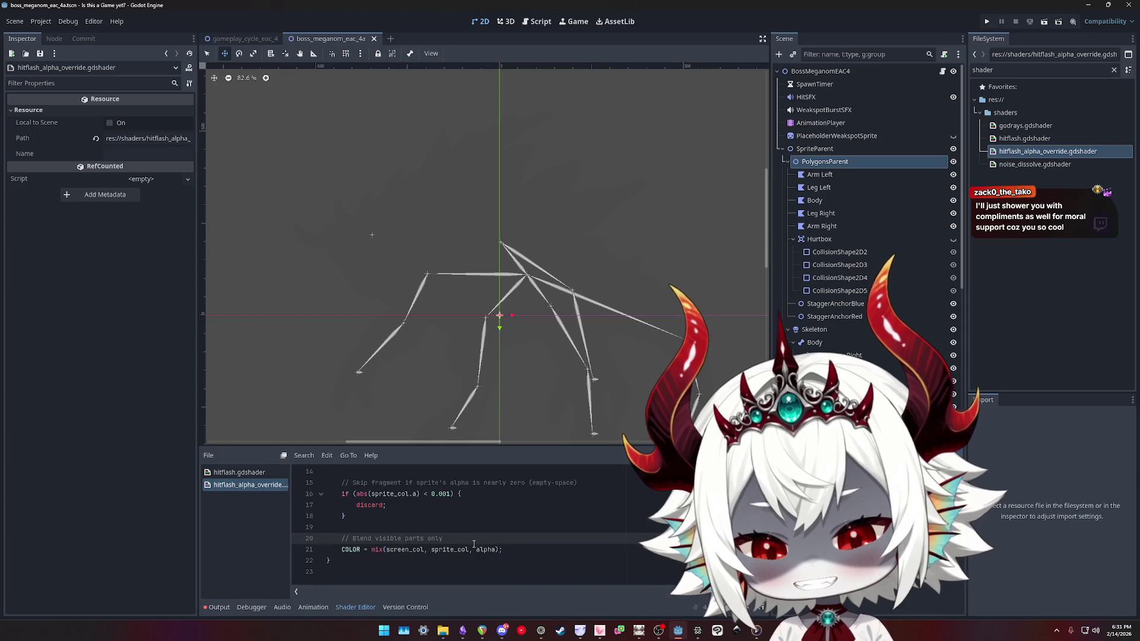
{"action": "scroll", "coordinate": [471, 535], "scroll_direction": "up", "scroll_amount": 3}
{"action": "left_click", "coordinate": [448, 531]}
{"action": "left_click", "coordinate": [368, 538]}
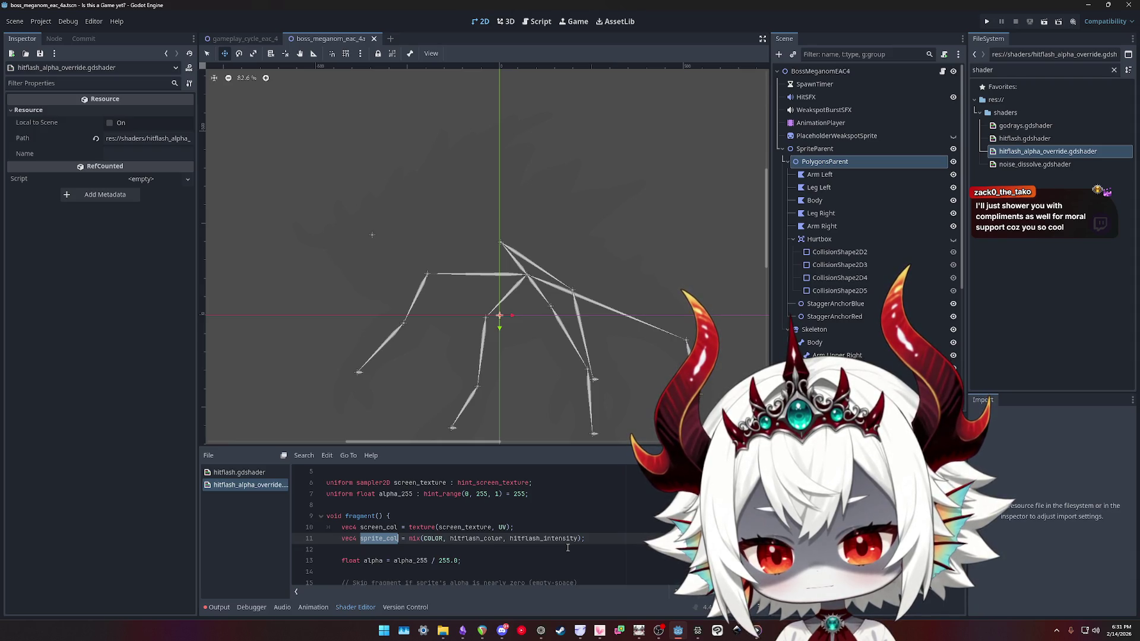
{"action": "type", "text": "texture"}
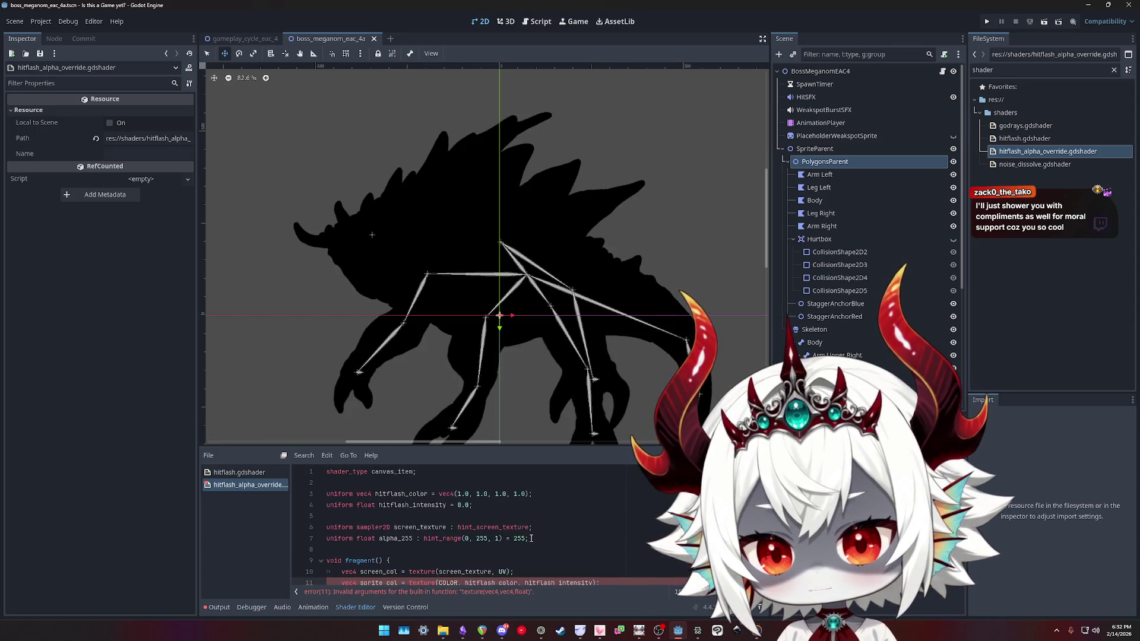
{"action": "scroll", "coordinate": [484, 532], "scroll_direction": "down", "scroll_amount": 1}
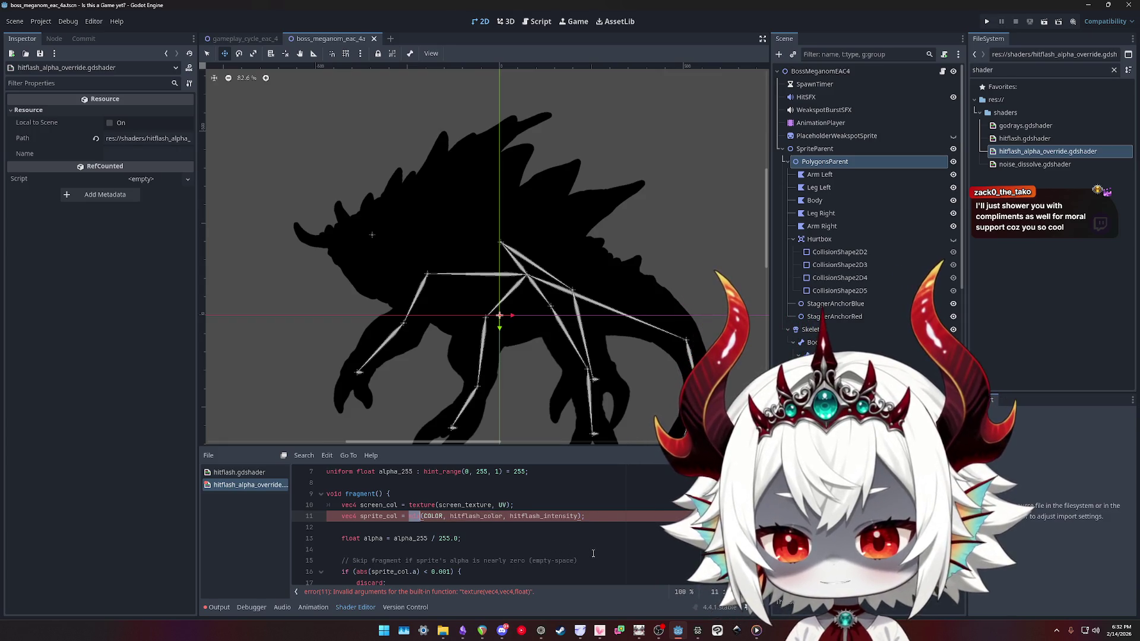
{"action": "left_click", "coordinate": [698, 631]}
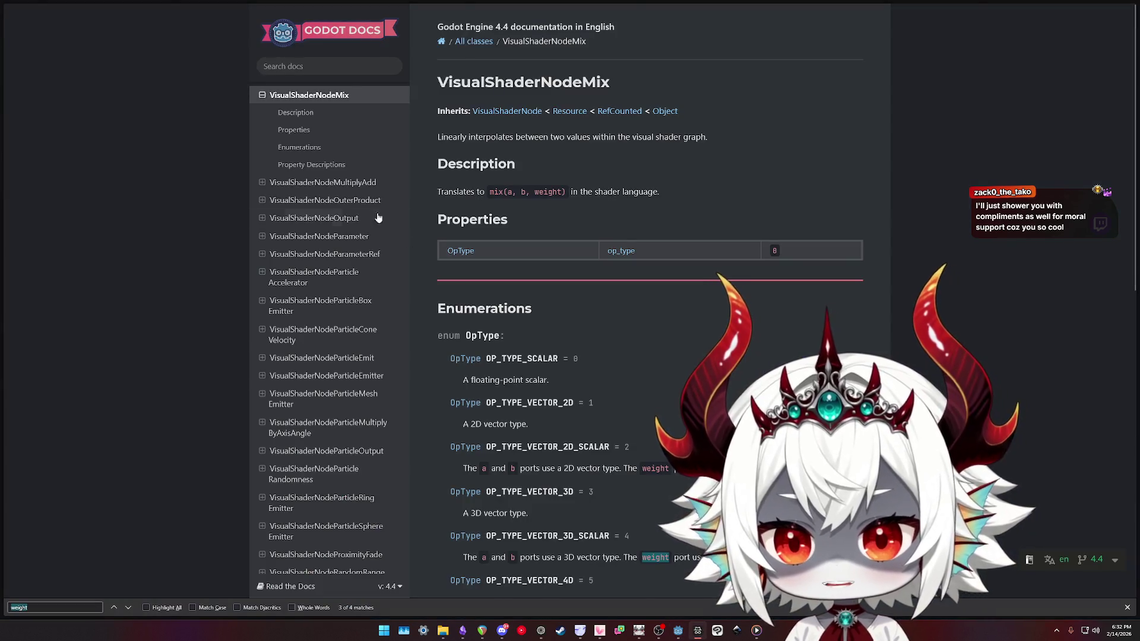
Check the shader code in the Godot Alpha Sorting Effect forum thread, then return to Godot
{"action": "mouse_move", "coordinate": [56, 95]}
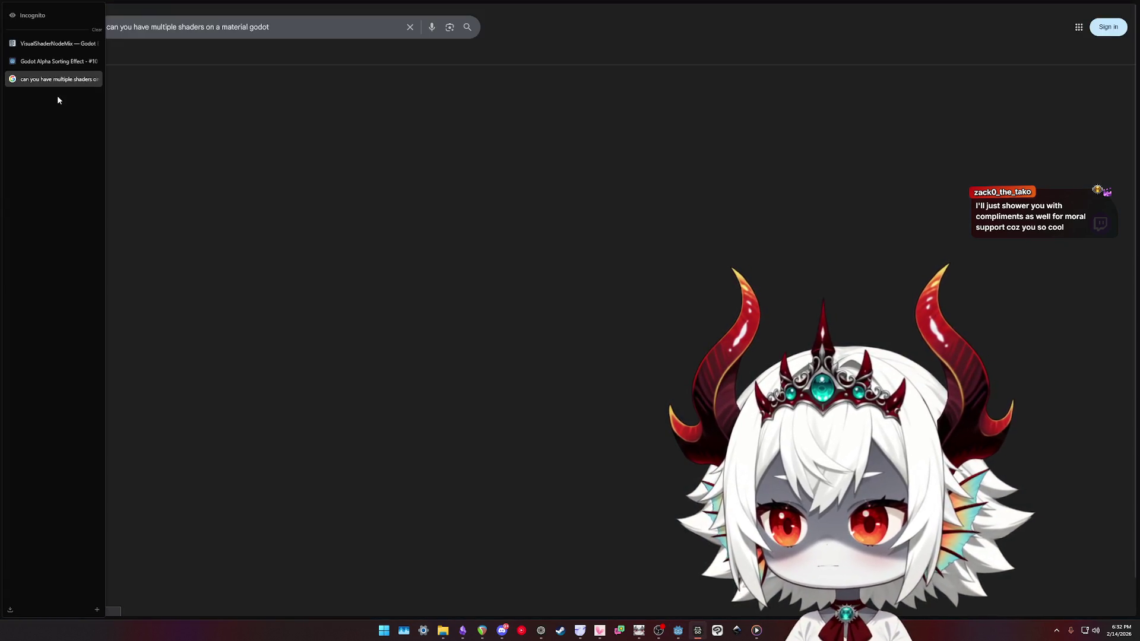
{"action": "left_click", "coordinate": [86, 68]}
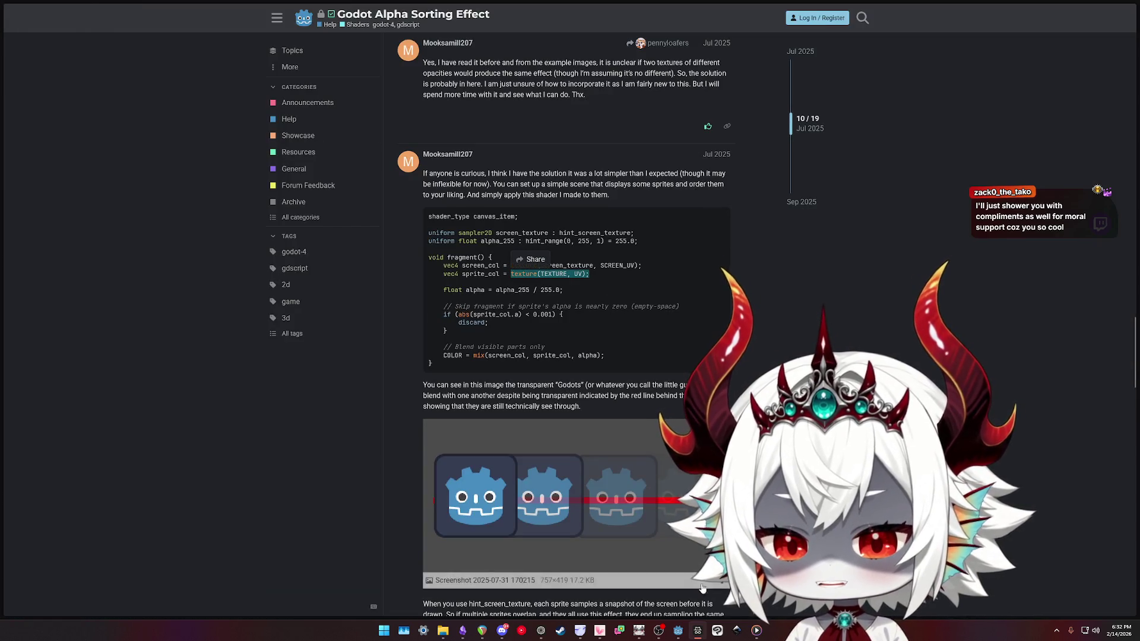
{"action": "left_click", "coordinate": [678, 630]}
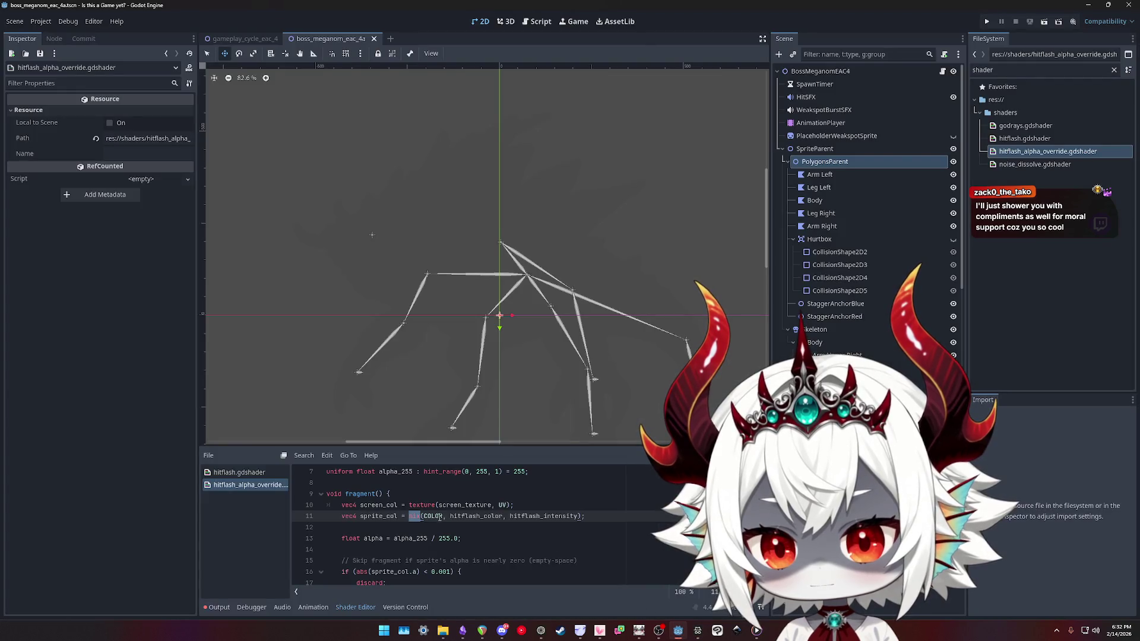
Set line 11 to vec4 sprite_col = texture(TEXTURE, UV); and run the project with F5
{"action": "type", "text": "texture"}
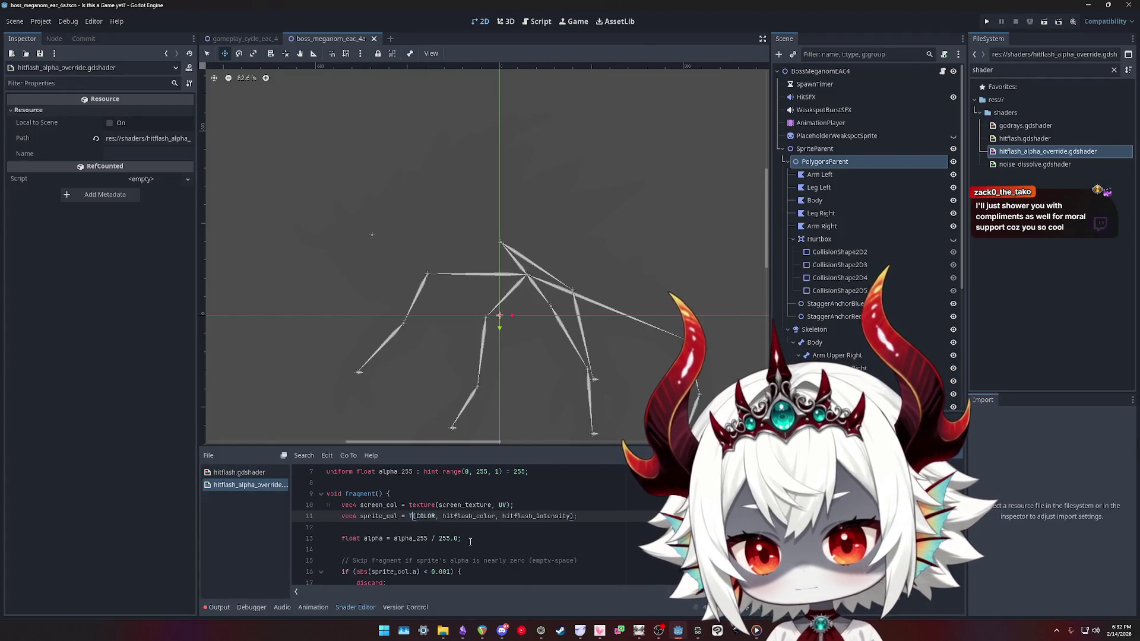
{"action": "key", "text": "shift+End"}
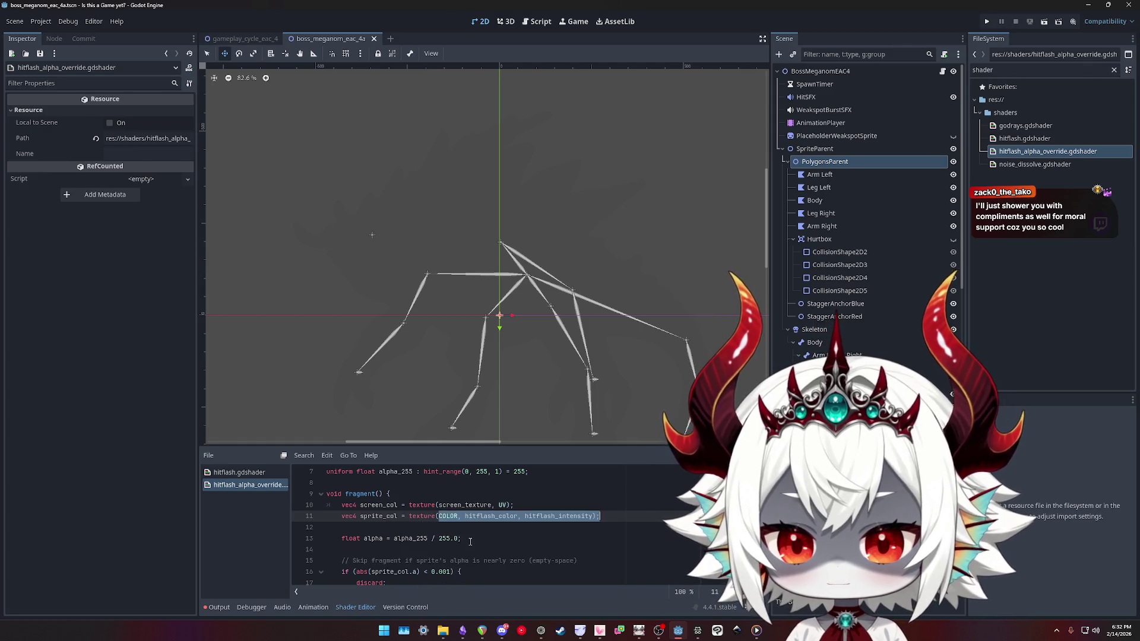
{"action": "type", "text": "TEXTURE"}
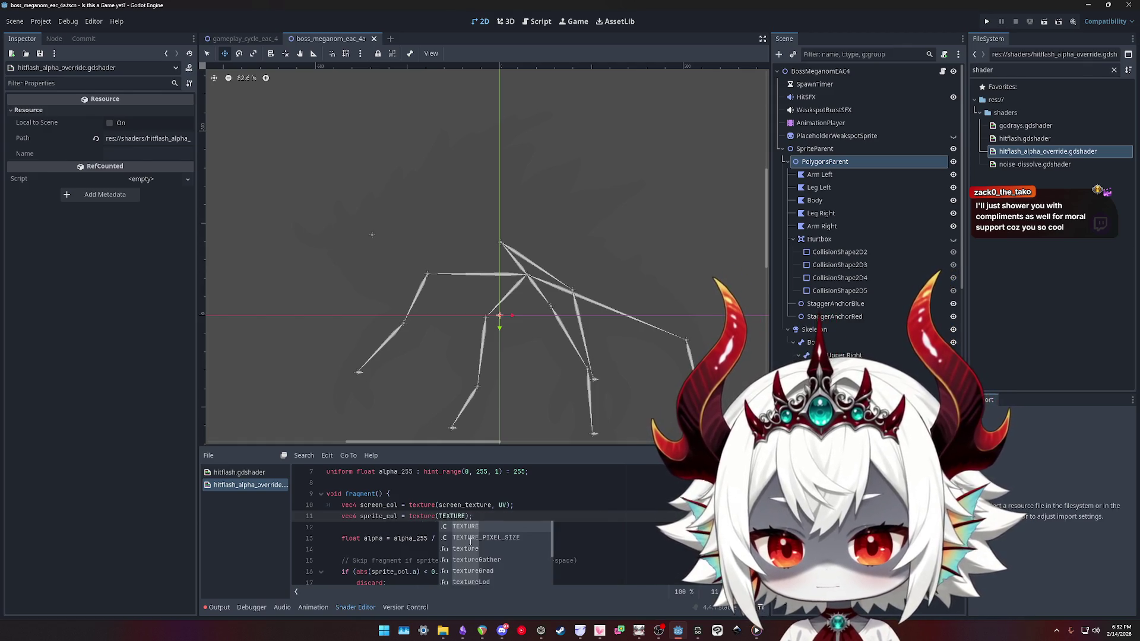
{"action": "type", "text": ", UV"}
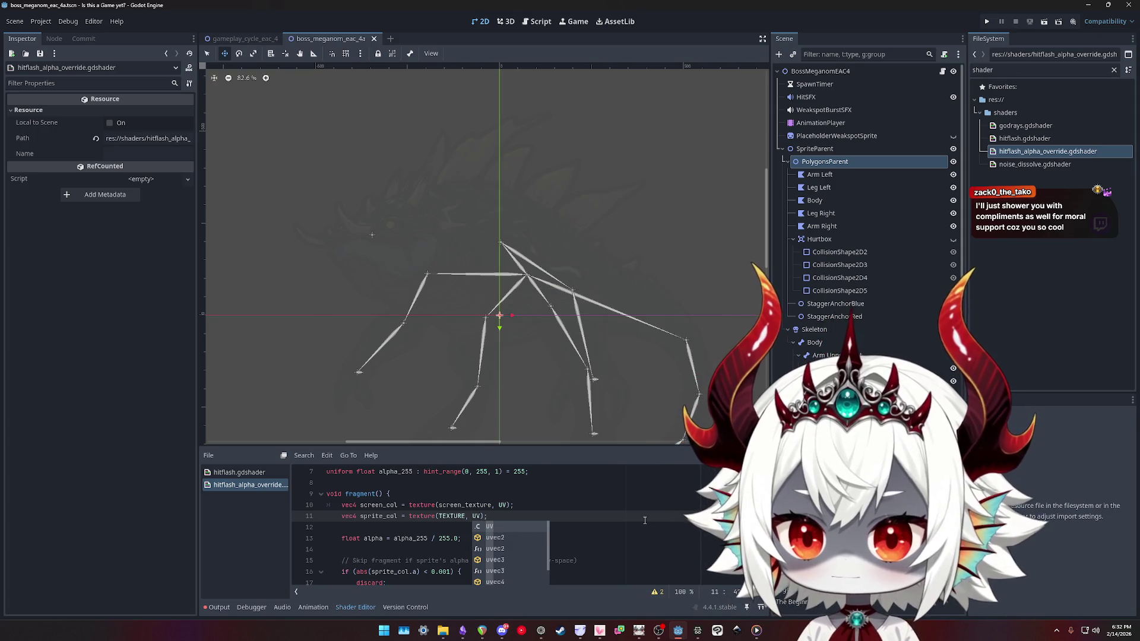
{"action": "key", "text": "F5"}
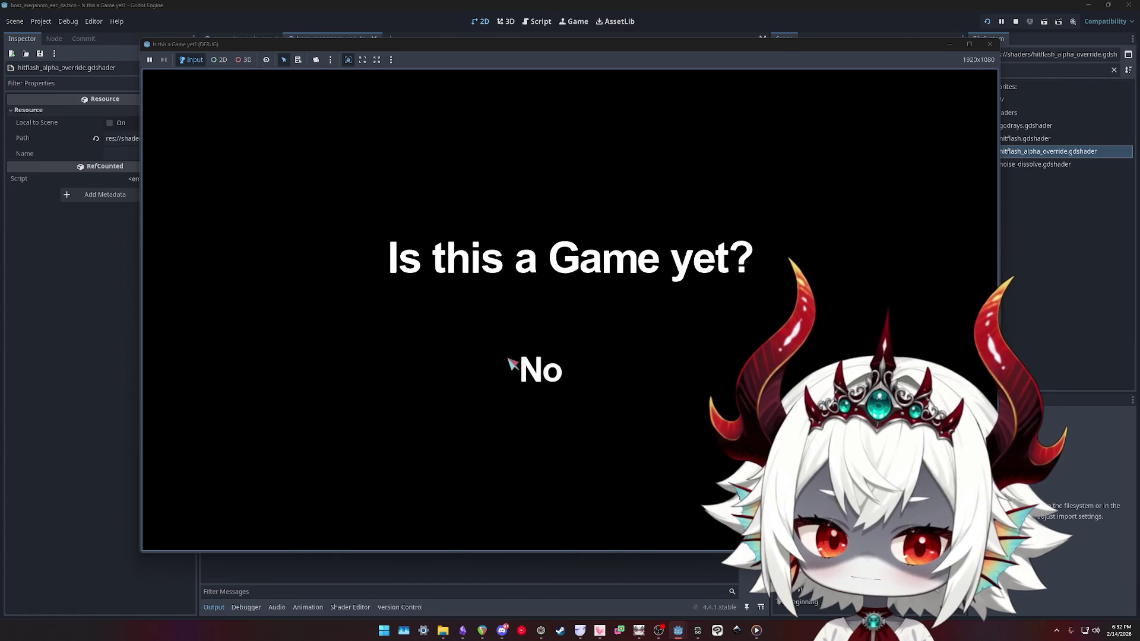
Dismiss the opening prompt and welcome dialog, start the game, and pop the first bubbles
{"action": "left_click", "coordinate": [509, 362]}
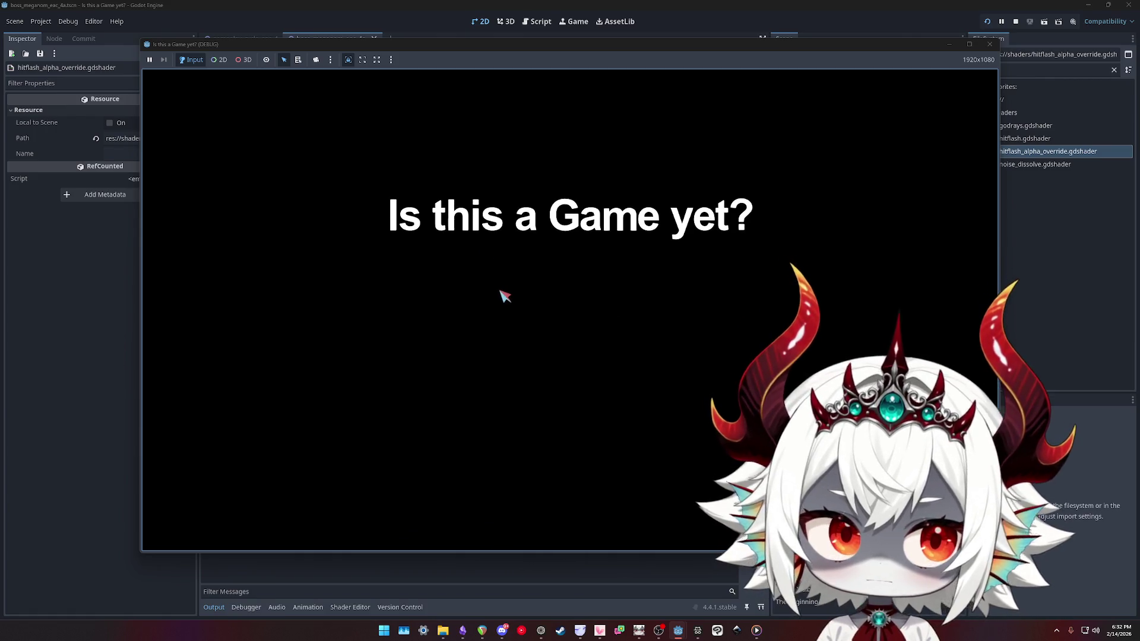
{"action": "left_click", "coordinate": [567, 450]}
{"action": "left_click", "coordinate": [554, 277]}
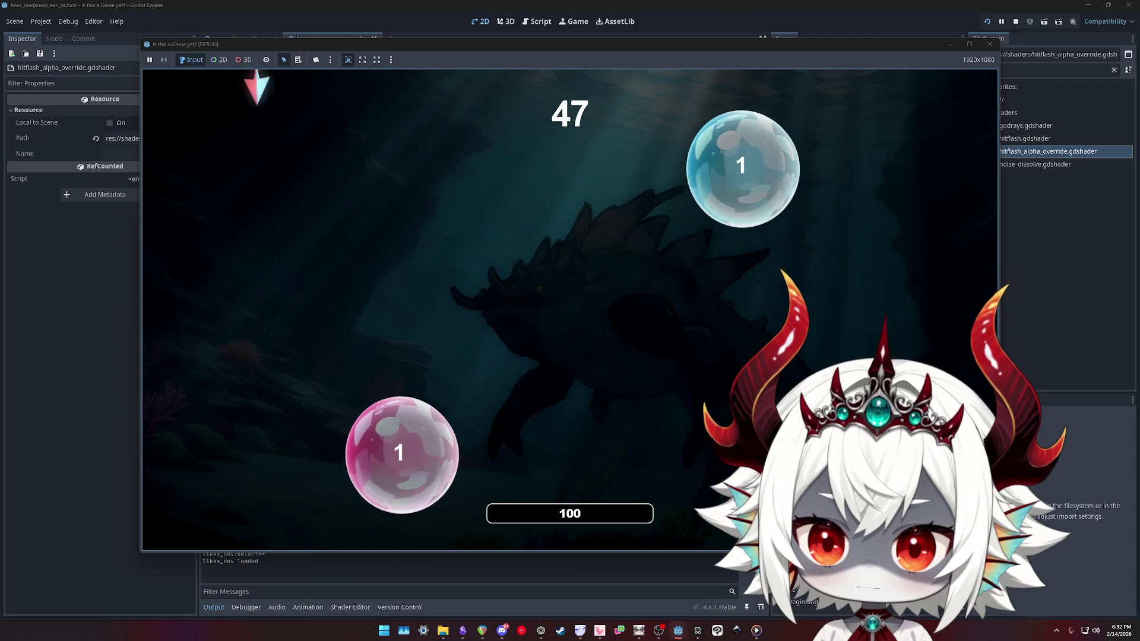
{"action": "left_click", "coordinate": [380, 416]}
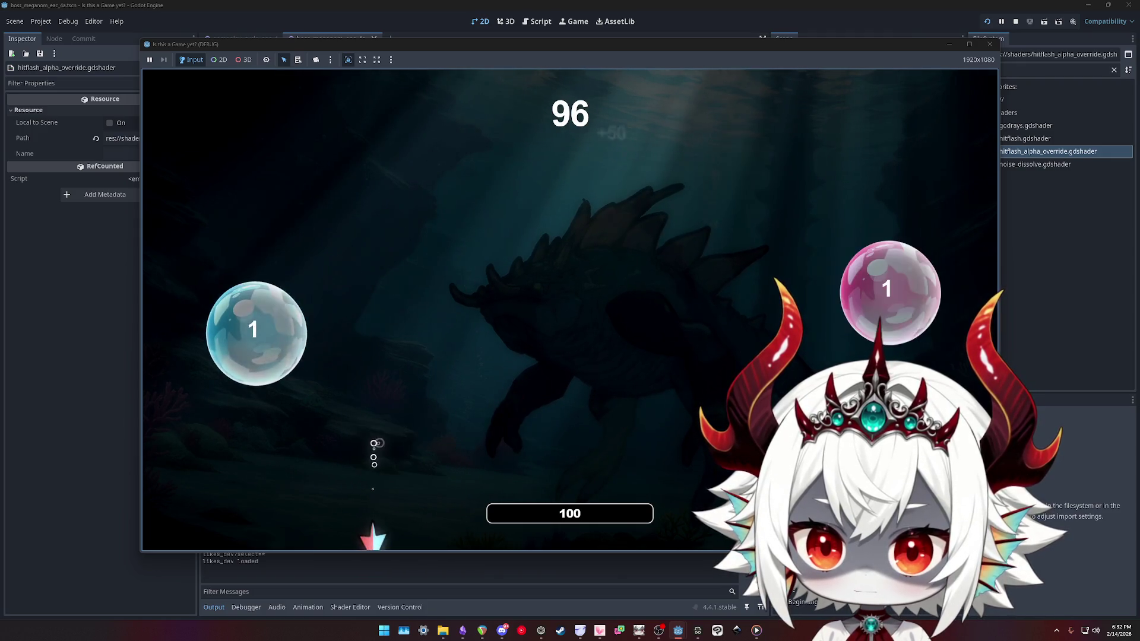
{"action": "left_click", "coordinate": [262, 356]}
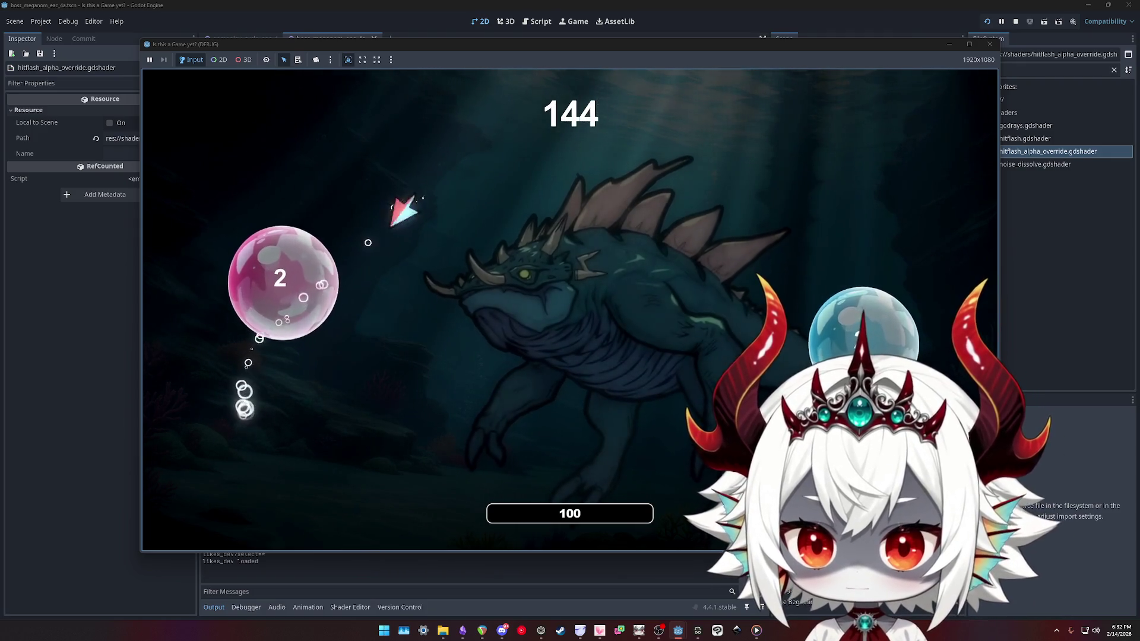
{"action": "left_click", "coordinate": [279, 333]}
{"action": "left_click", "coordinate": [349, 221]}
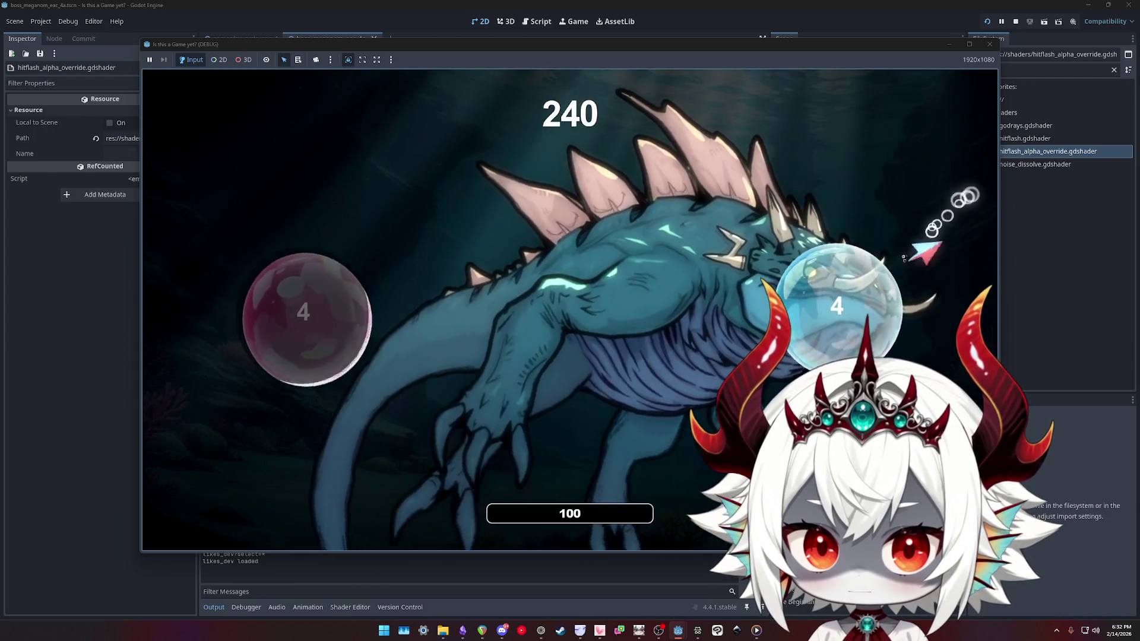
Pop bubble pairs to build a score multiplier while the boss swims past
{"action": "left_click", "coordinate": [300, 312]}
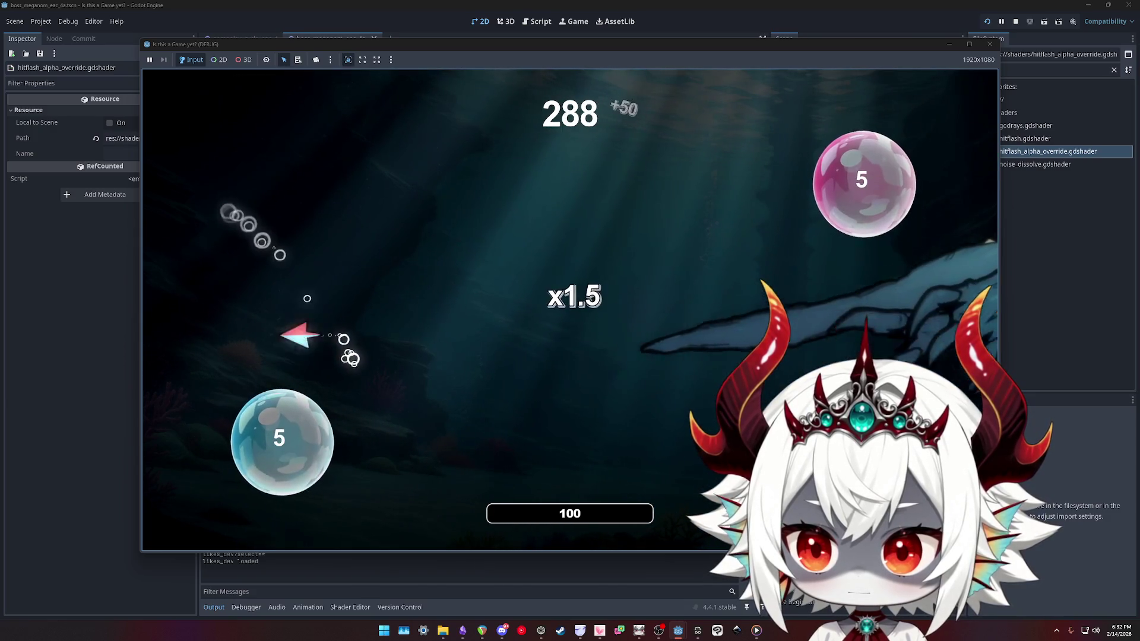
{"action": "left_click", "coordinate": [279, 442]}
{"action": "left_click", "coordinate": [359, 350]}
{"action": "left_click", "coordinate": [309, 398]}
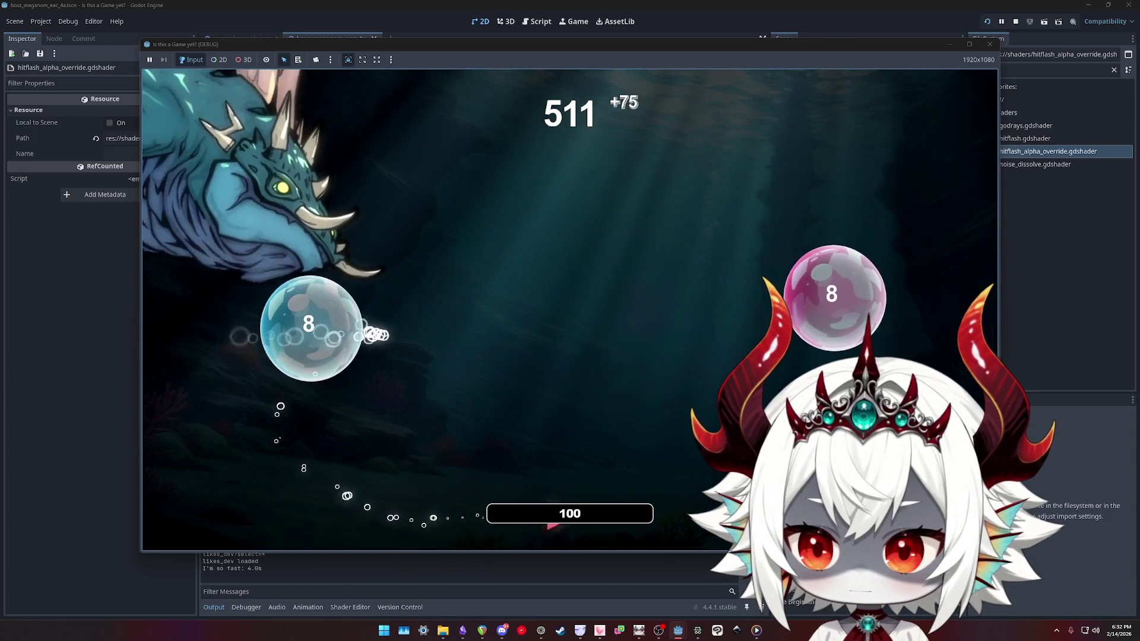
{"action": "left_click", "coordinate": [315, 332]}
{"action": "left_click", "coordinate": [353, 386]}
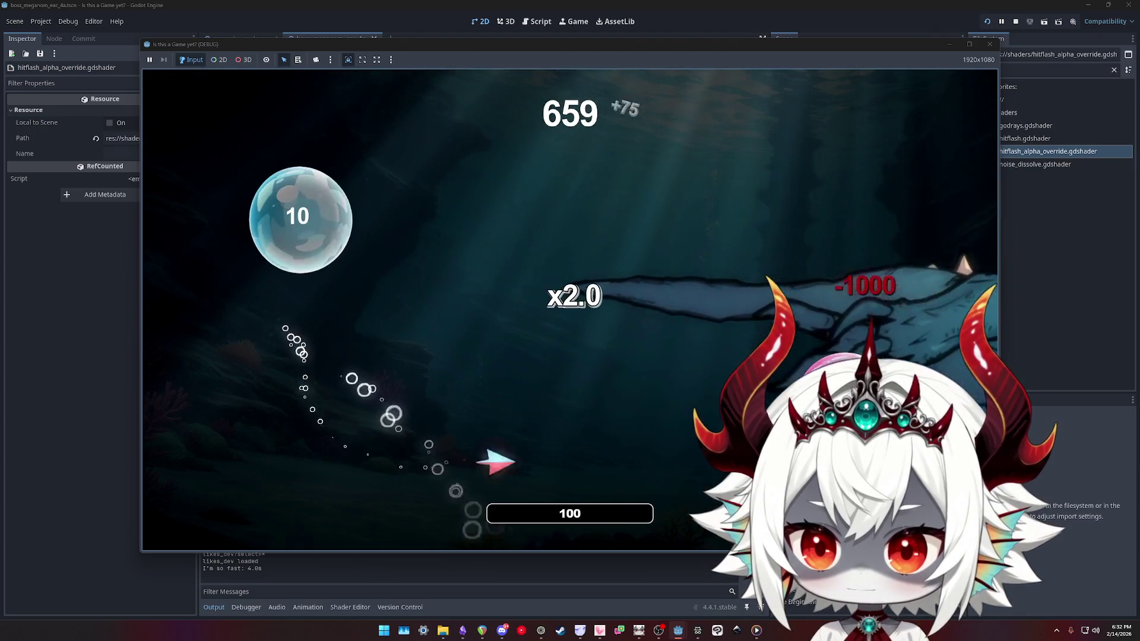
{"action": "left_click", "coordinate": [828, 356]}
{"action": "left_click", "coordinate": [871, 199]}
{"action": "left_click", "coordinate": [789, 122]}
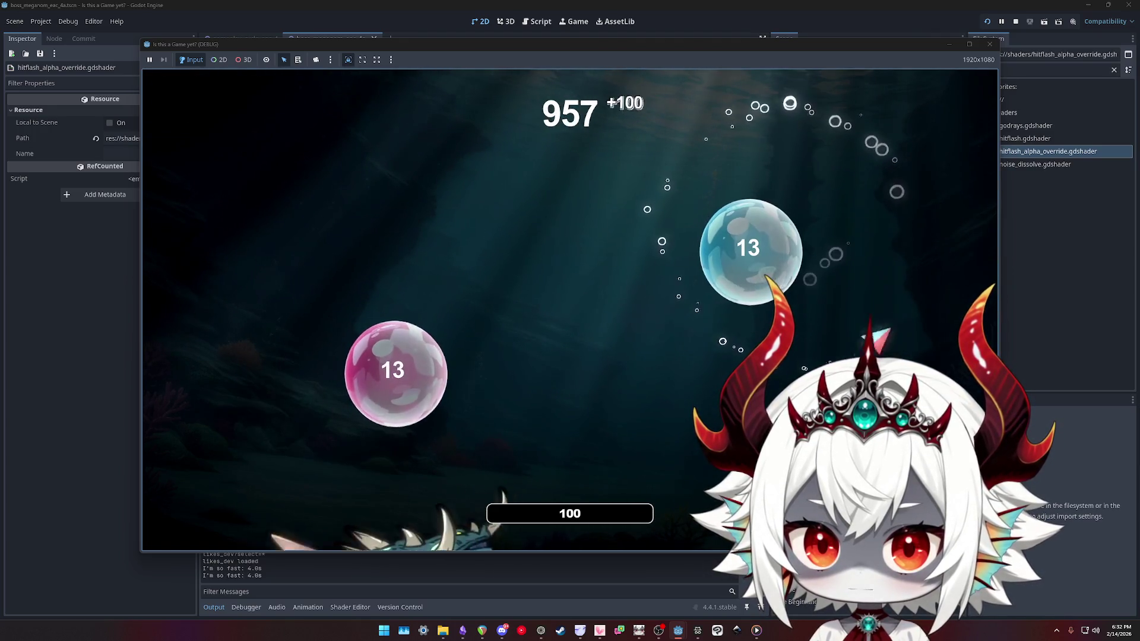
{"action": "left_click", "coordinate": [751, 250]}
{"action": "left_click", "coordinate": [279, 306]}
{"action": "left_click", "coordinate": [314, 368]}
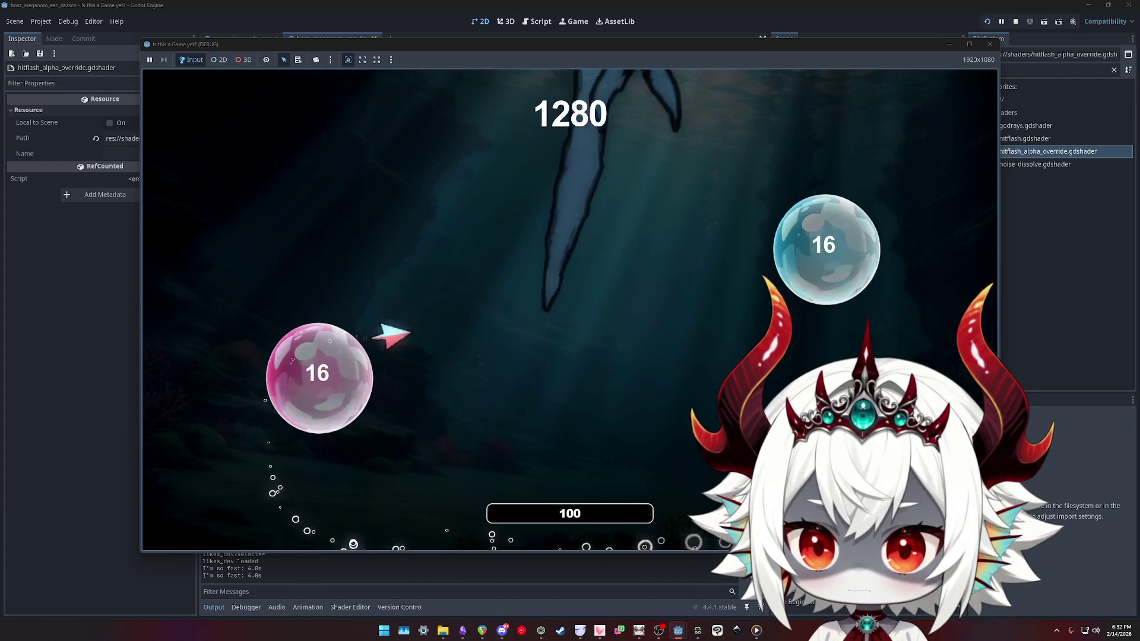
Keep popping bubbles to check the boss flash, then move the game window up and left
{"action": "left_click", "coordinate": [772, 356]}
{"action": "left_click", "coordinate": [682, 380]}
{"action": "left_click", "coordinate": [380, 386]}
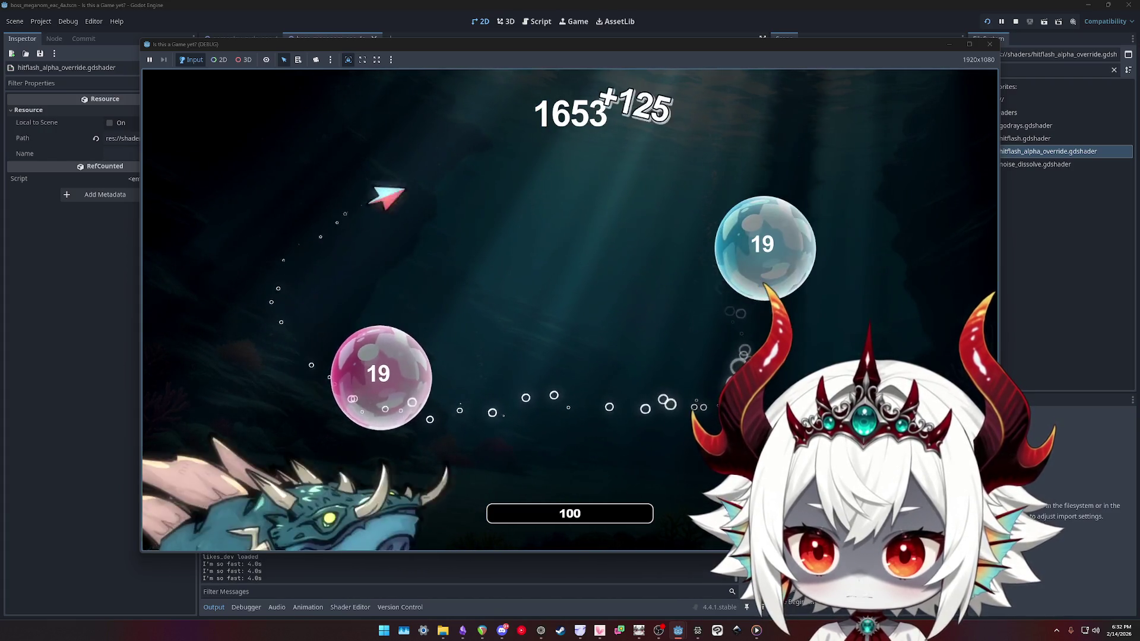
{"action": "left_click", "coordinate": [766, 247]}
{"action": "left_click", "coordinate": [249, 249]}
{"action": "left_click", "coordinate": [255, 458]}
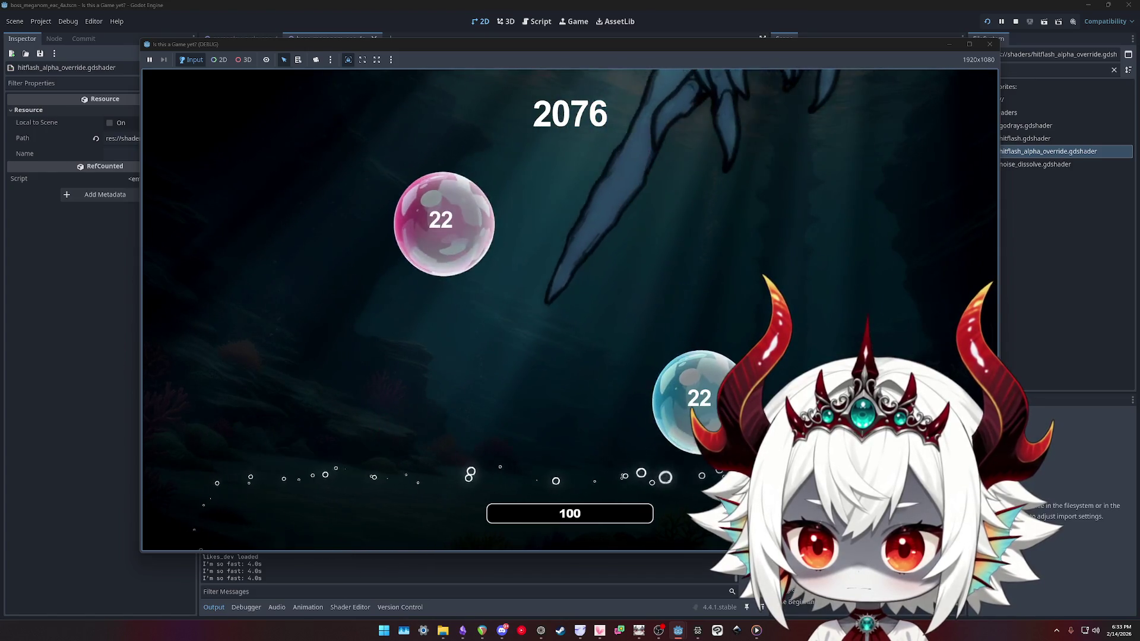
{"action": "left_click", "coordinate": [445, 225]}
{"action": "left_click", "coordinate": [695, 386]}
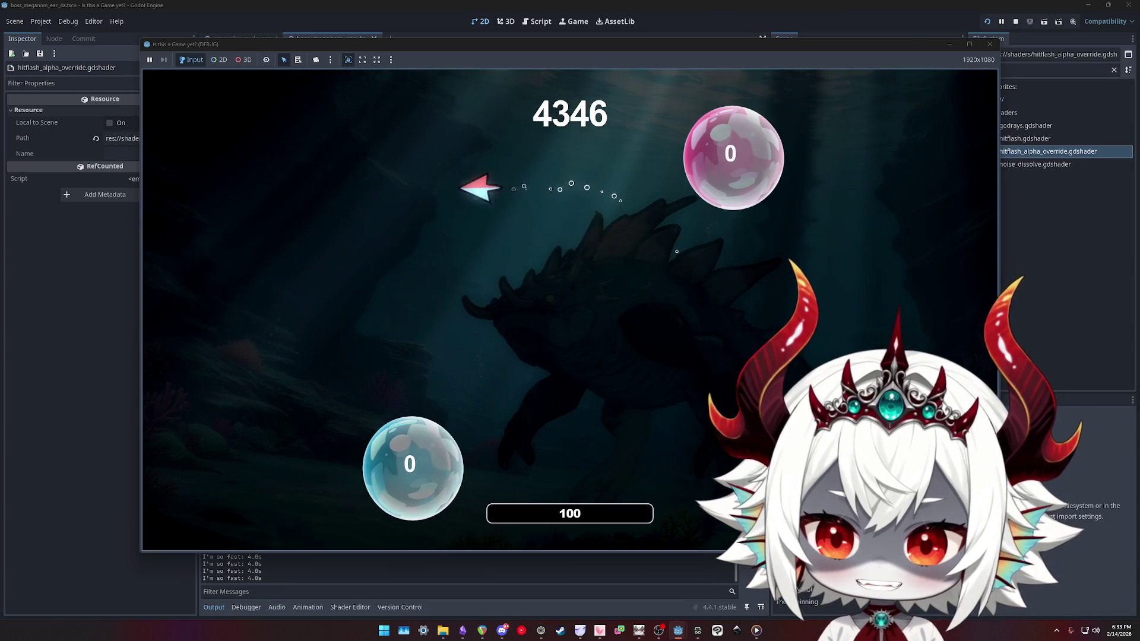
{"action": "left_click_drag", "start_coordinate": [561, 46], "coordinate": [478, 25]}
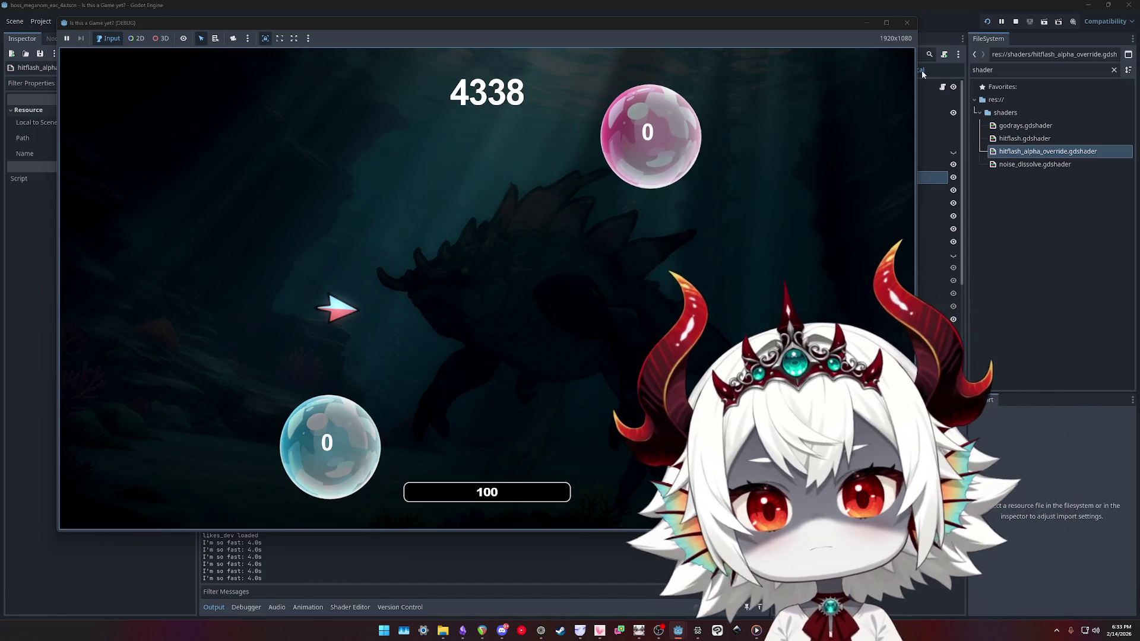
Stop the game, set PolygonsParent's Alpha 255 to 25 and Hitflash Intensity to about 0.28
{"action": "left_click", "coordinate": [908, 27]}
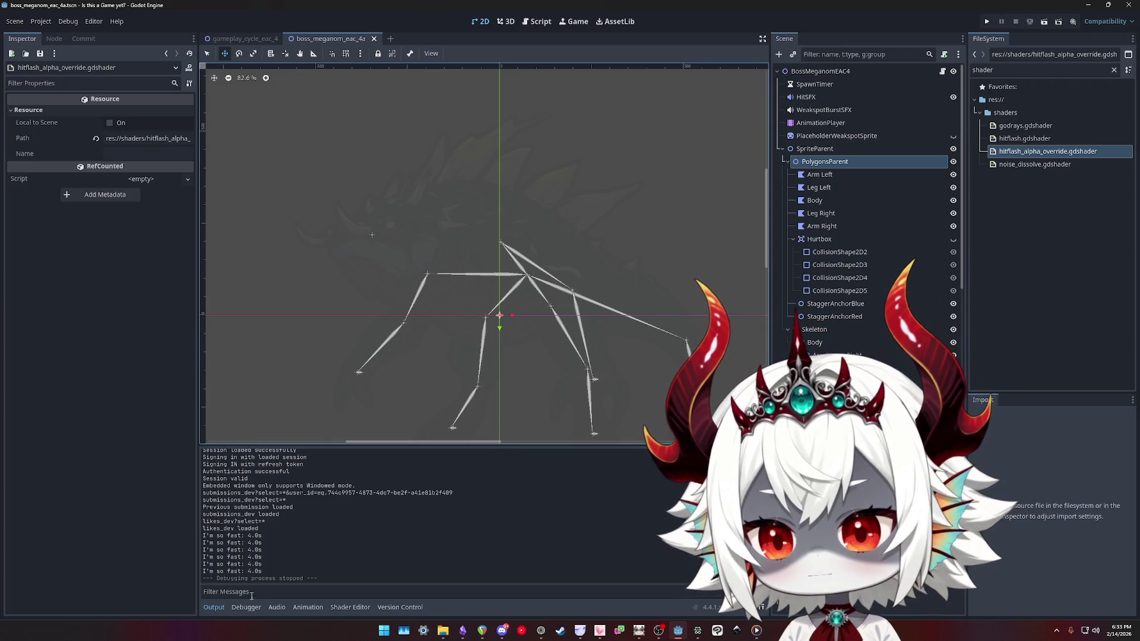
{"action": "left_click", "coordinate": [823, 160]}
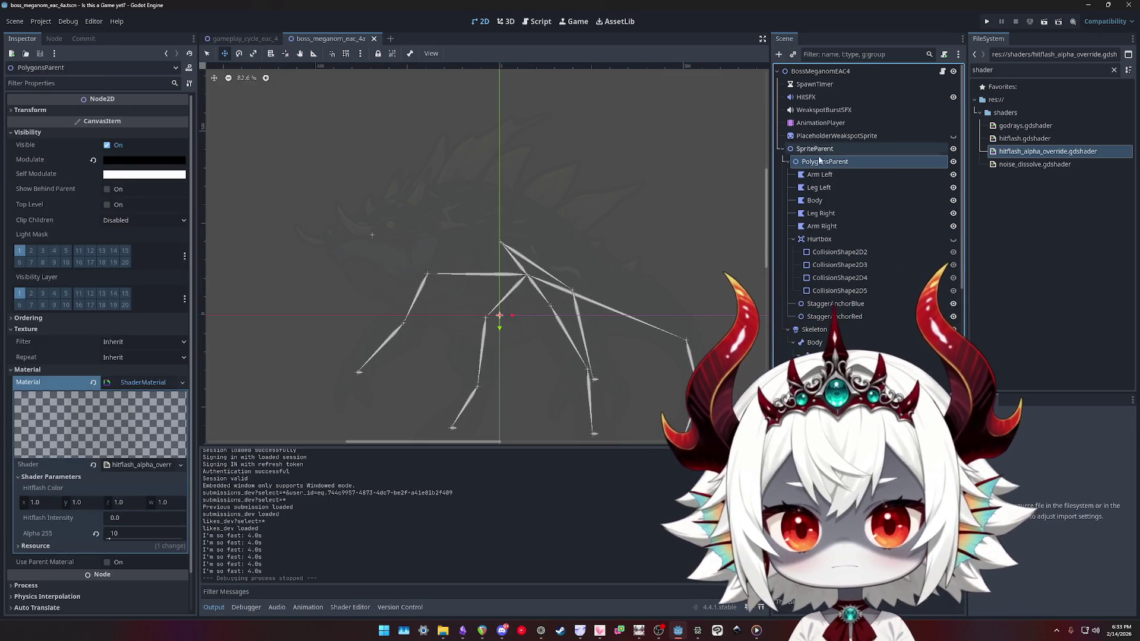
{"action": "left_click_drag", "start_coordinate": [127, 533], "coordinate": [135, 533]}
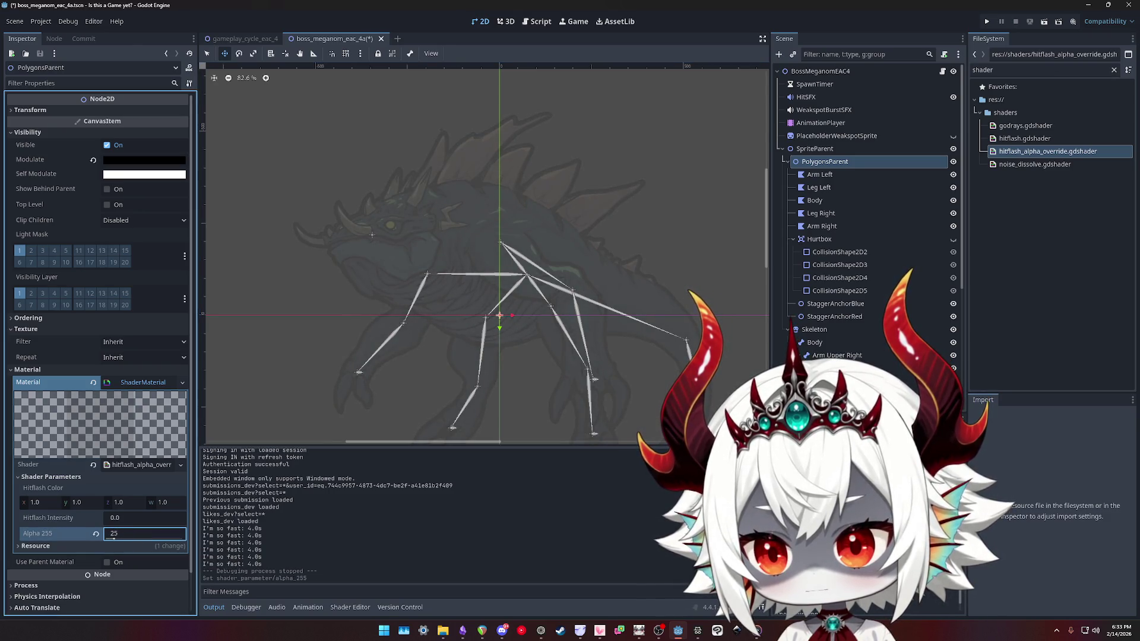
{"action": "mouse_move", "coordinate": [118, 517]}
{"action": "left_mouse_down"}
{"action": "mouse_move", "coordinate": [135, 518]}
{"action": "mouse_move", "coordinate": [116, 517]}
{"action": "left_mouse_up"}
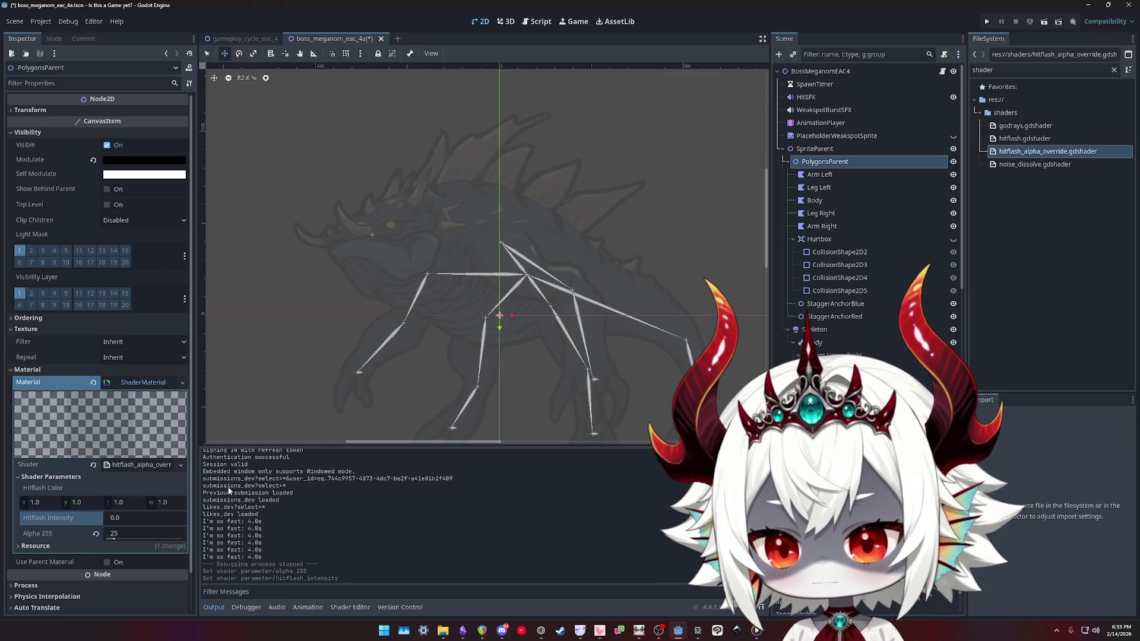
{"action": "double_click", "coordinate": [1036, 151]}
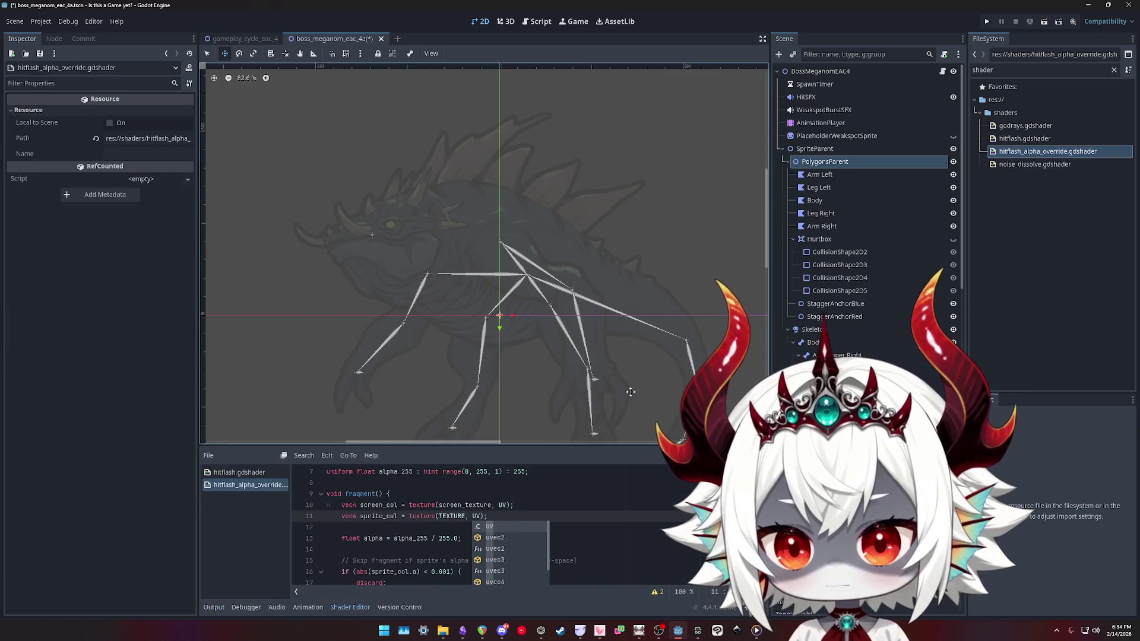
Revert line 11 so sprite_col samples texture(TEXTURE, UV) again, and save
{"action": "key", "text": "ctrl+z"}
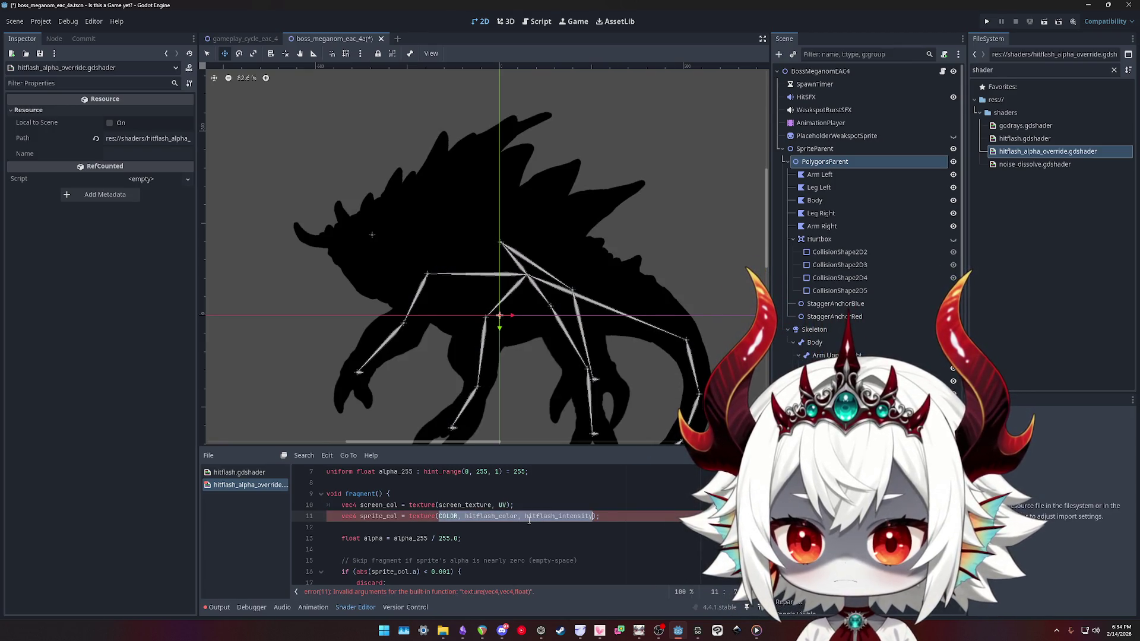
{"action": "key", "text": "ctrl+z"}
{"action": "key", "text": "ctrl+z"}
{"action": "key", "text": "ctrl+z"}
{"action": "key", "text": "ctrl+z"}
{"action": "key", "text": "ctrl+z"}
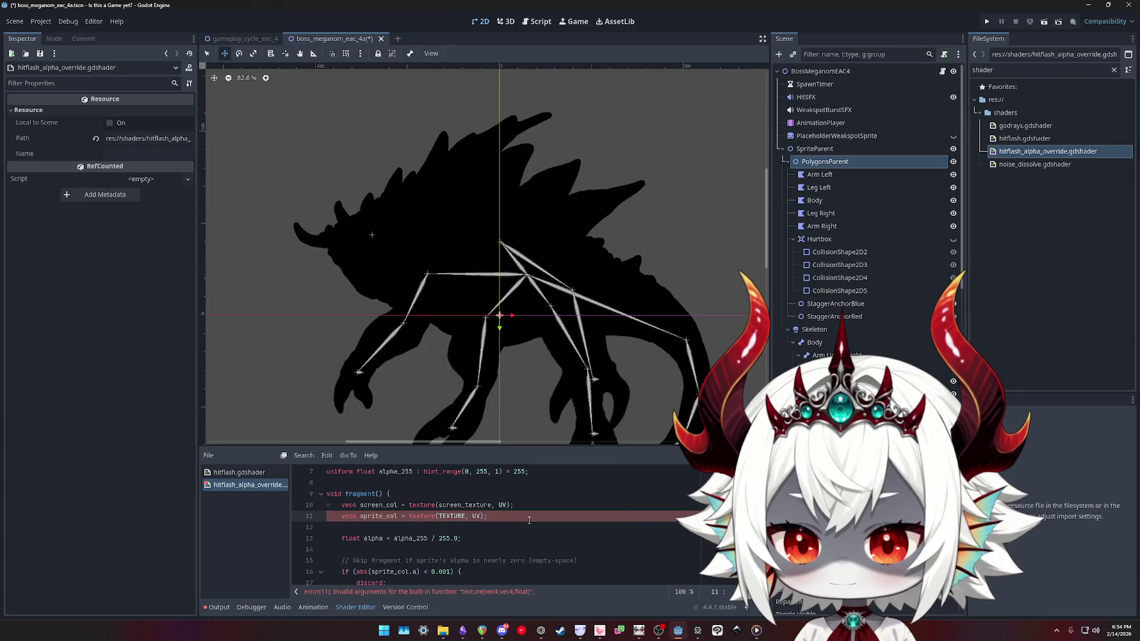
{"action": "key", "text": "ctrl+s"}
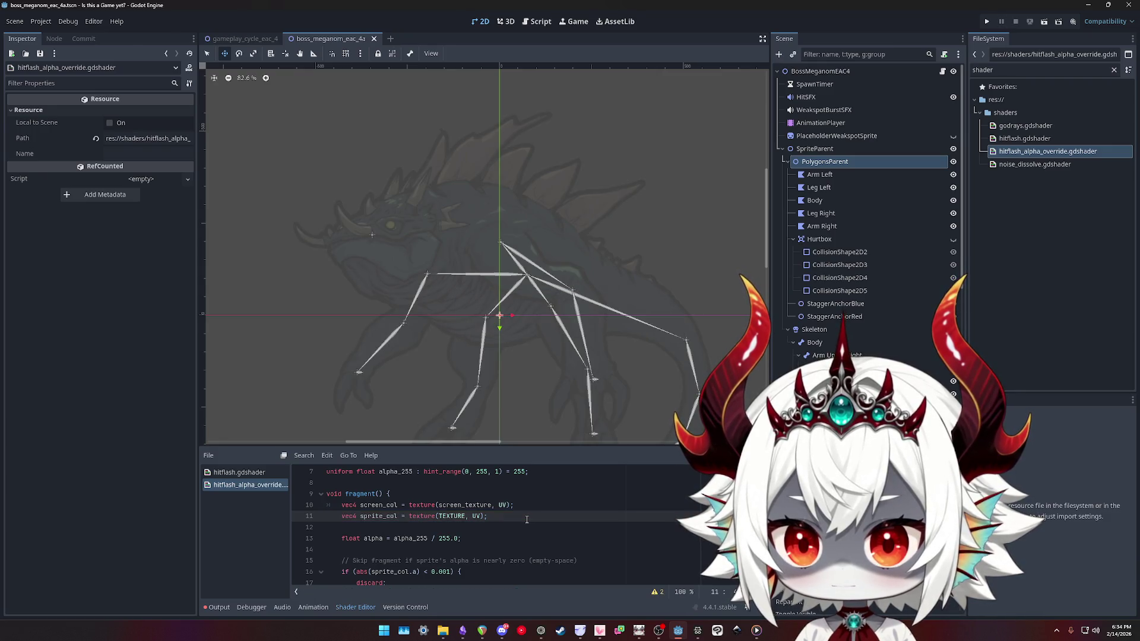
Add a 'vec true_col = mix(sprite_col, COLOR)' line and begin 'hitflash_col = vec3' above it
{"action": "key", "text": "Return"}
{"action": "key", "text": "Return"}
{"action": "type", "text": "vecv"}
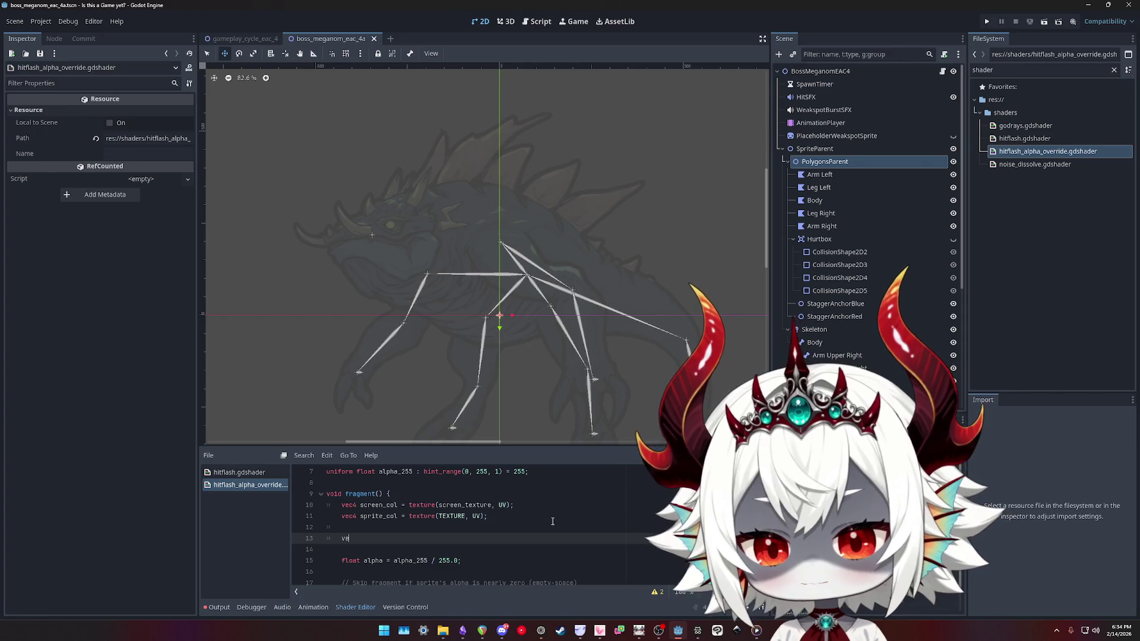
{"action": "key", "text": "BackSpace"}
{"action": "key", "text": "BackSpace"}
{"action": "type", "text": "true_co"}
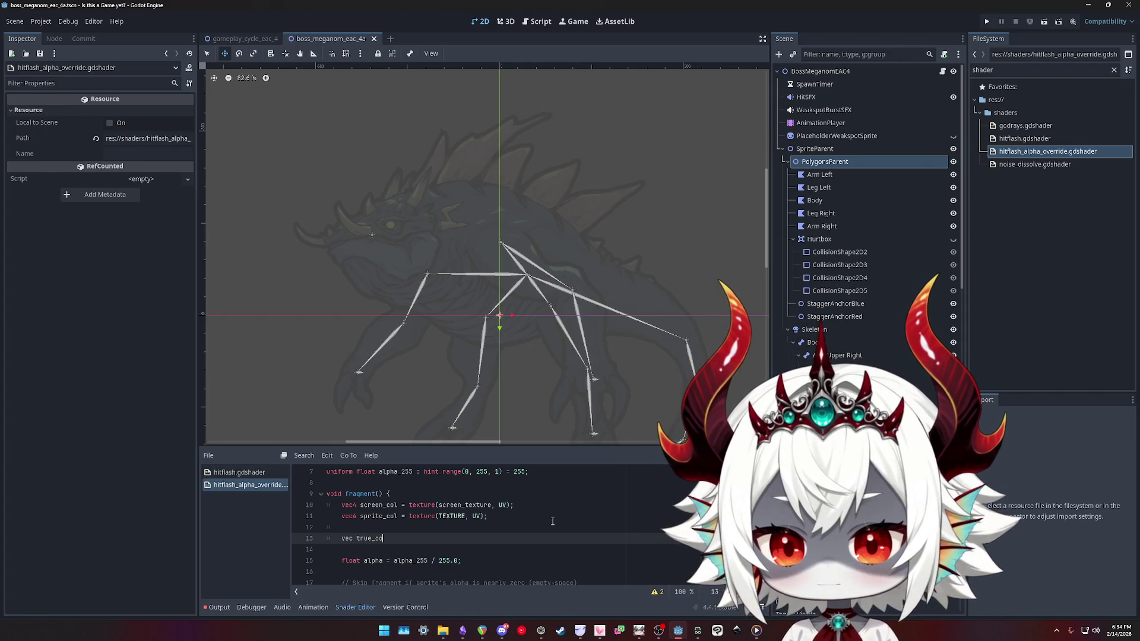
{"action": "type", "text": "l = mix(sprite_col, "}
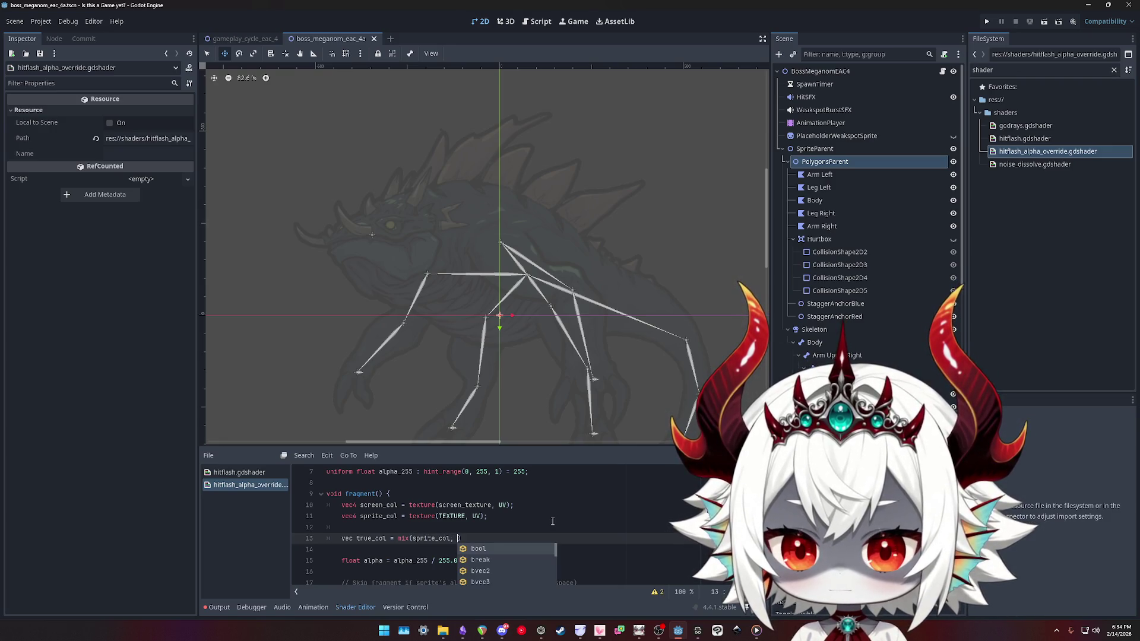
{"action": "type", "text": "COLOR"}
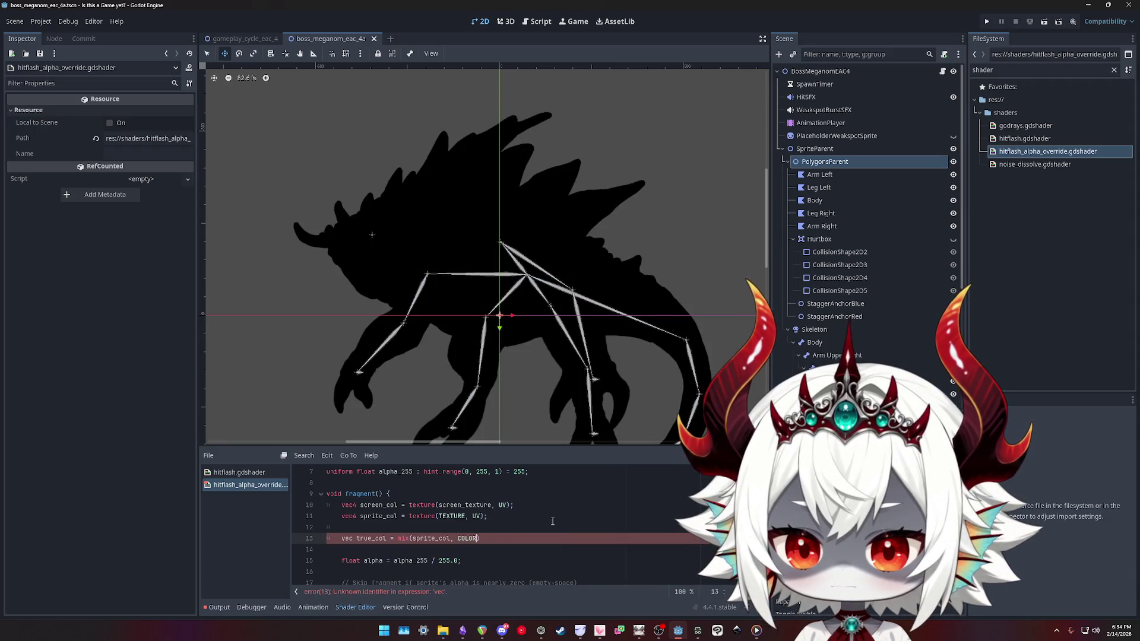
{"action": "left_click", "coordinate": [552, 521]}
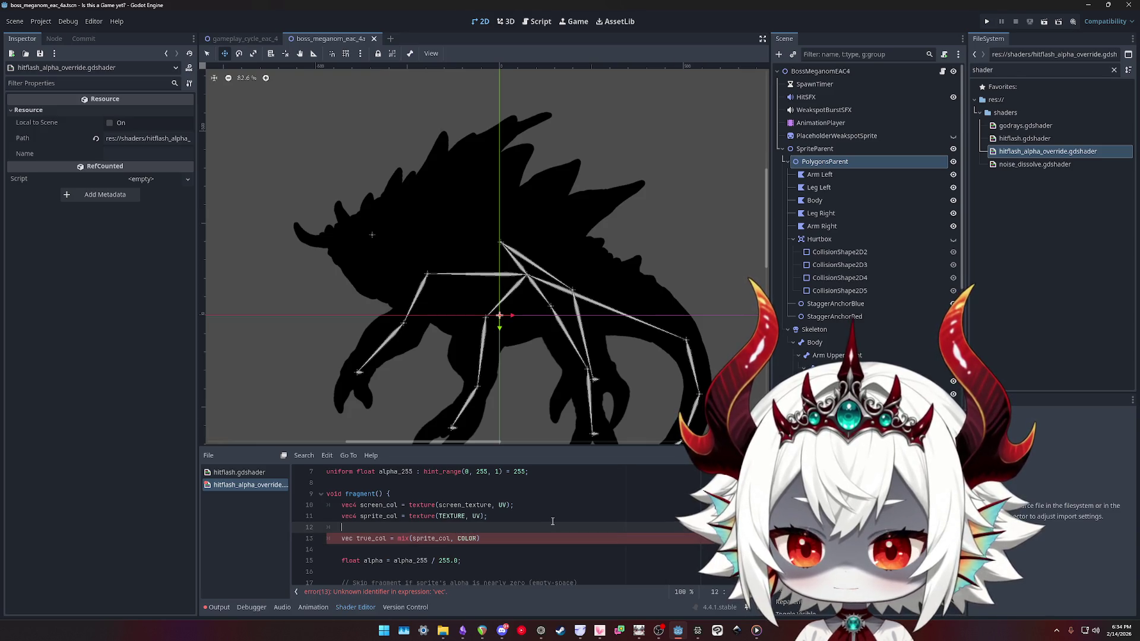
{"action": "key", "text": "Return"}
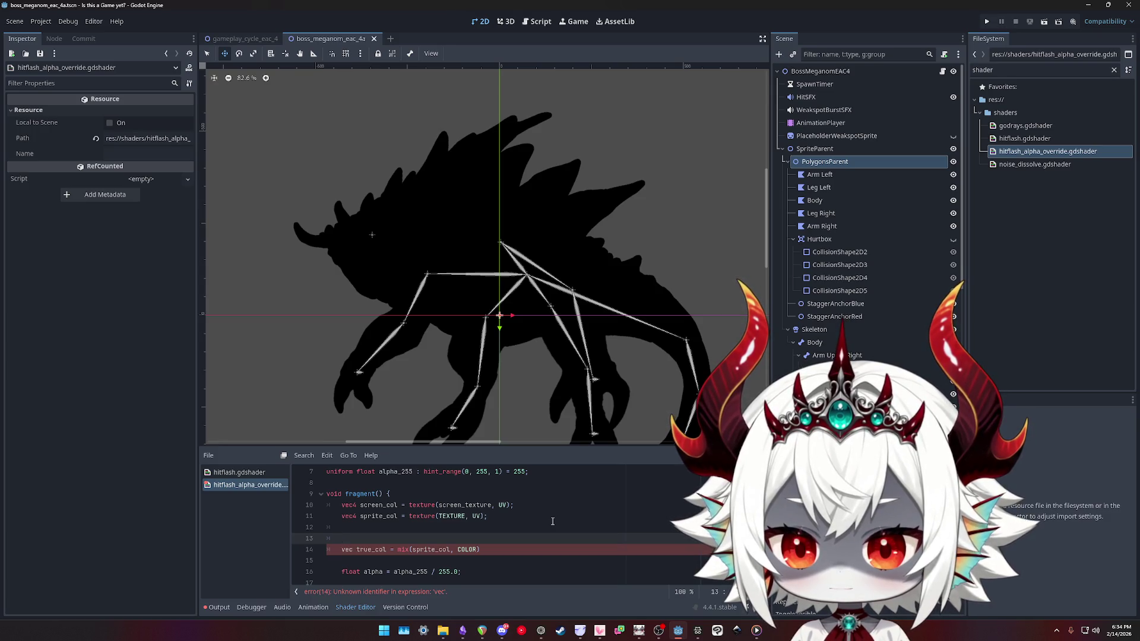
{"action": "type", "text": "hit"}
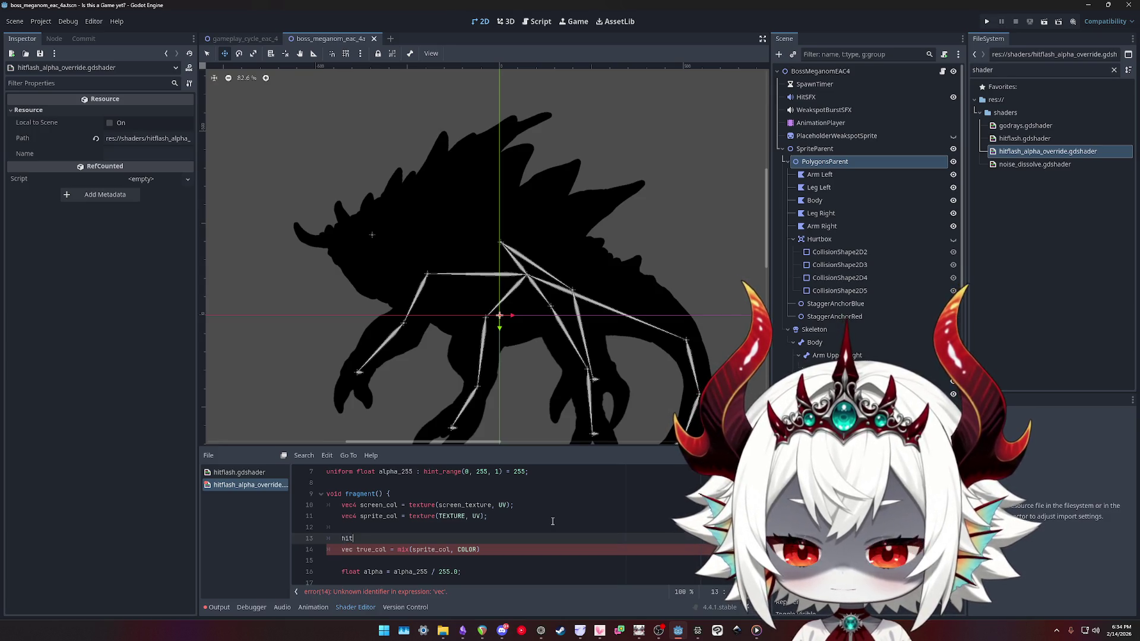
{"action": "type", "text": "flash_col = "}
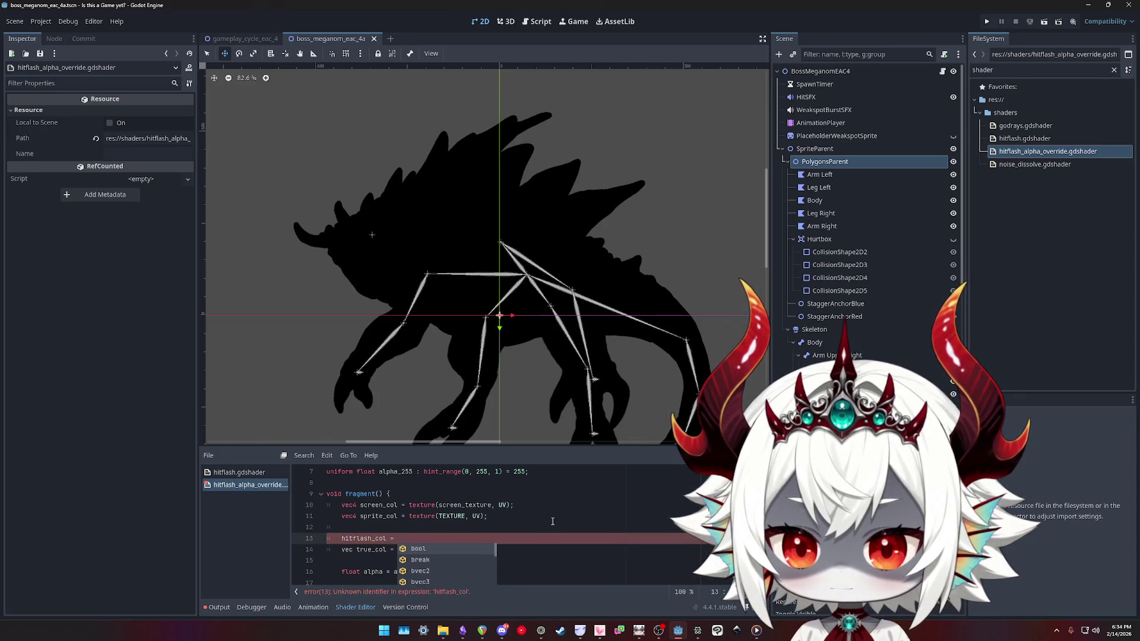
{"action": "type", "text": "vec3"}
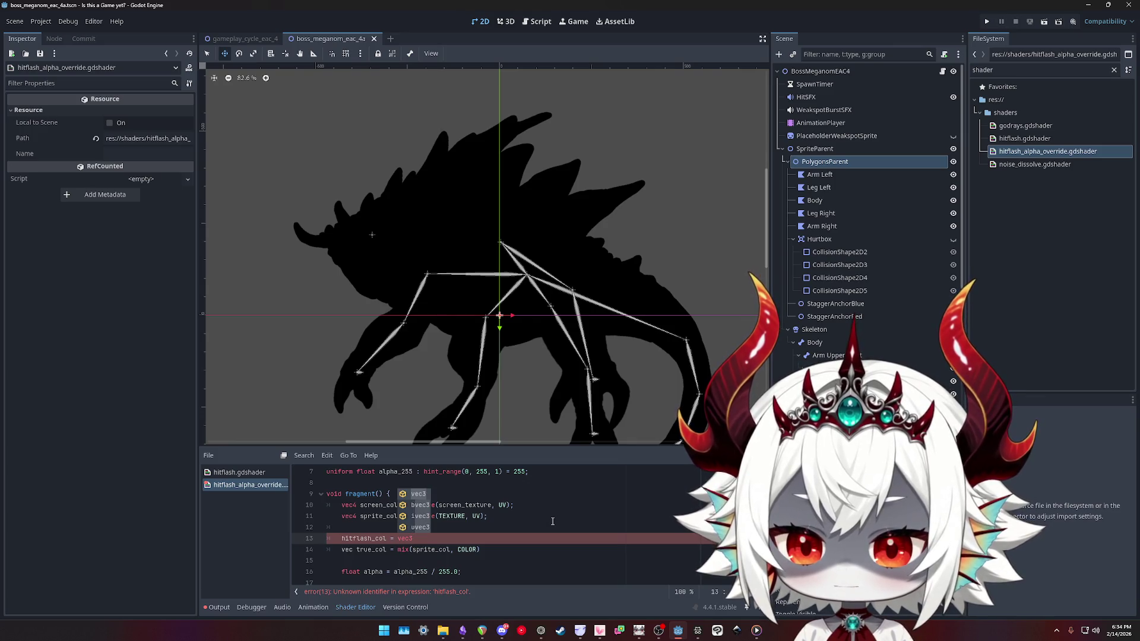
Rewrite line 13 as a vec4 hitflash_col declaration built from a mix call ending in hitflash_intensity
{"action": "key", "text": "BackSpace"}
{"action": "key", "text": "BackSpace"}
{"action": "key", "text": "BackSpace"}
{"action": "key", "text": "BackSpace"}
{"action": "type", "text": "COLOR"}
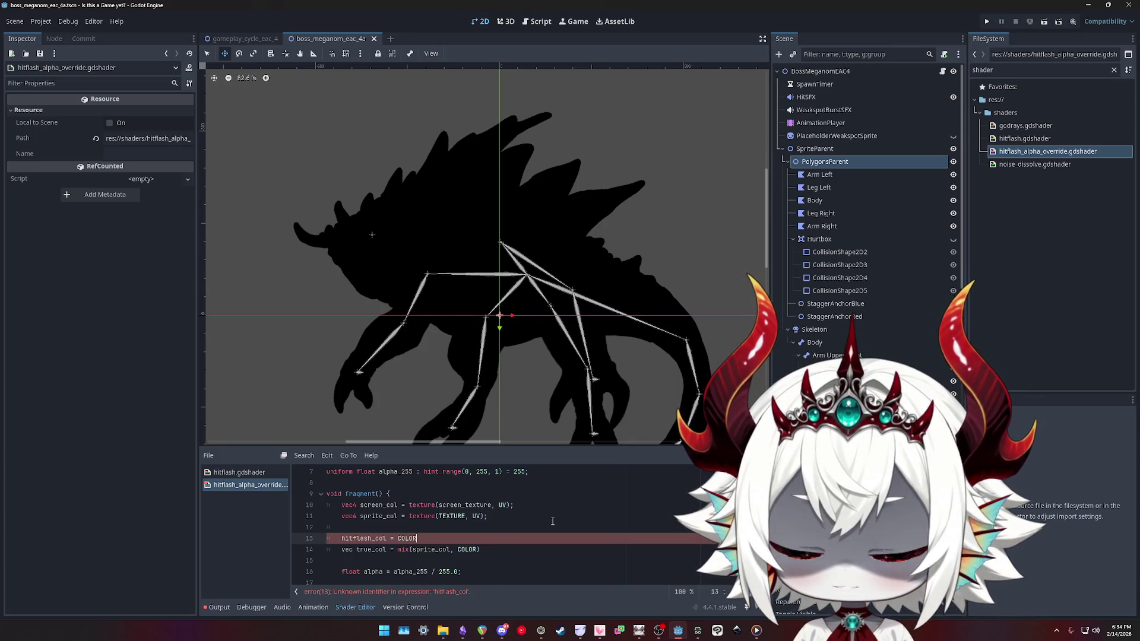
{"action": "key", "text": "ctrl+Left"}
{"action": "type", "text": "mix("}
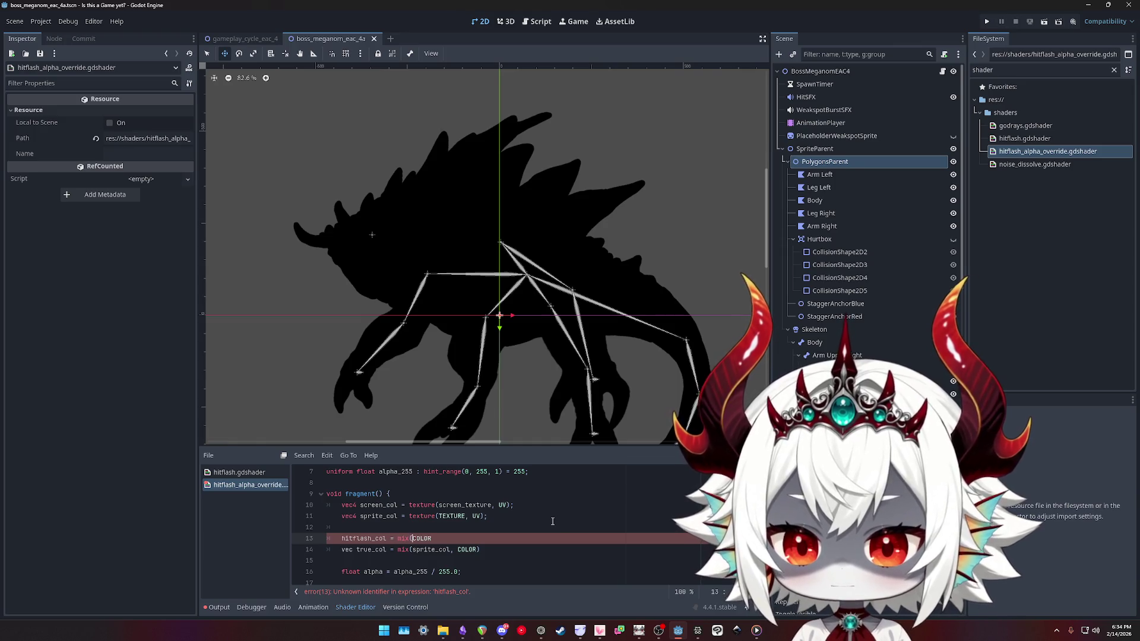
{"action": "type", "text": "hitflash_color"}
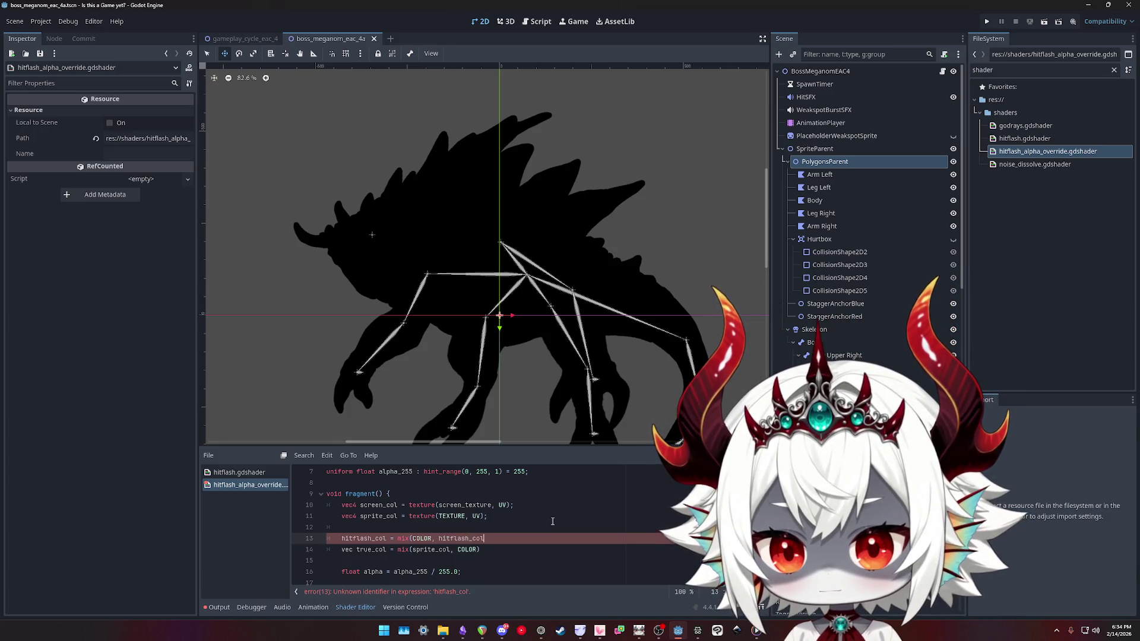
{"action": "scroll", "coordinate": [566, 532], "scroll_direction": "up", "scroll_amount": 2}
{"action": "scroll", "coordinate": [566, 534], "scroll_direction": "down", "scroll_amount": 2}
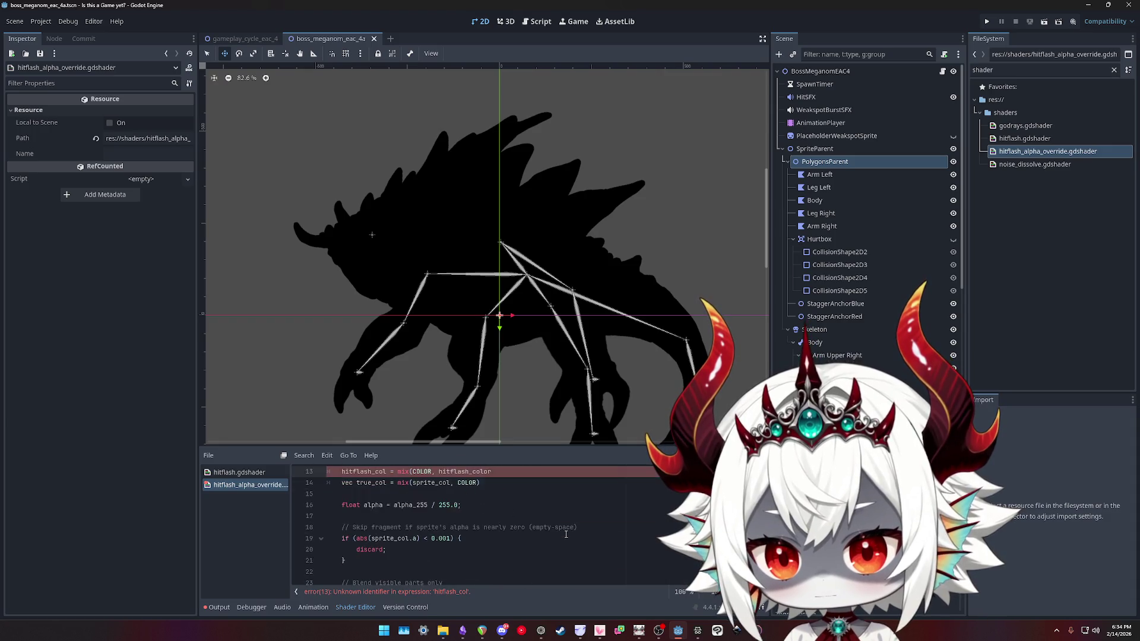
{"action": "type", "text": ","}
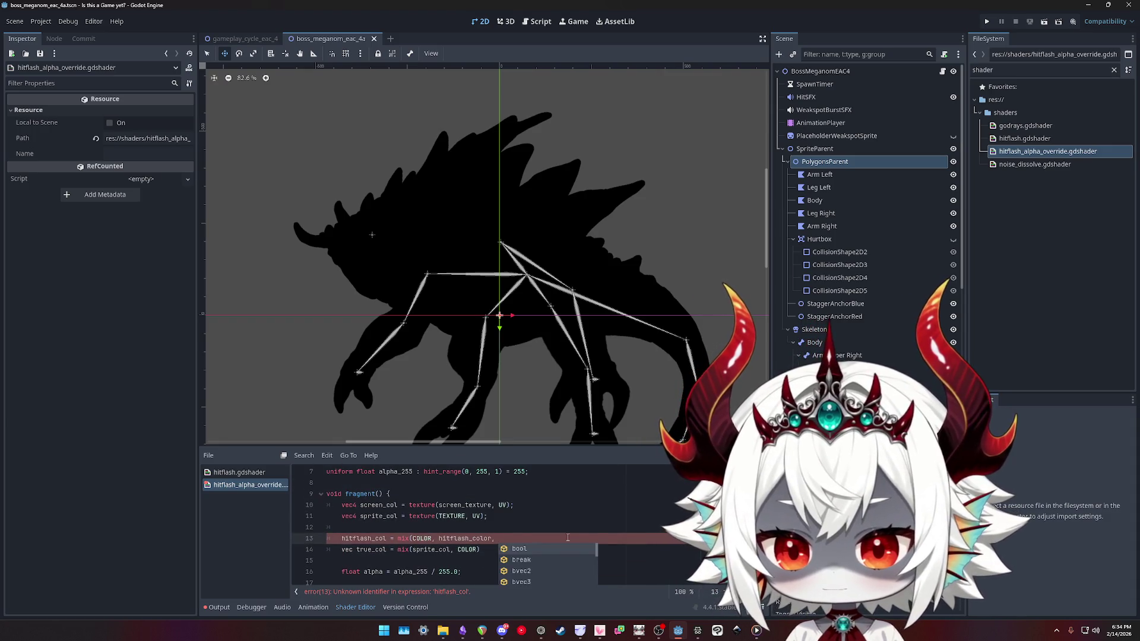
{"action": "scroll", "coordinate": [567, 538], "scroll_direction": "down", "scroll_amount": 1}
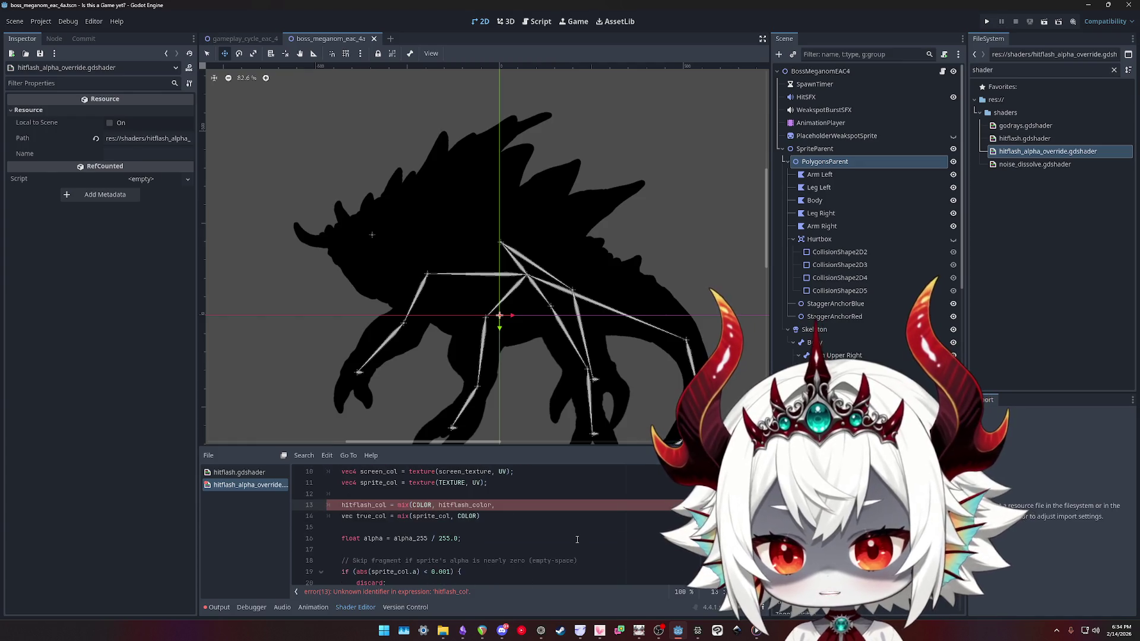
{"action": "type", "text": " hitflash_"}
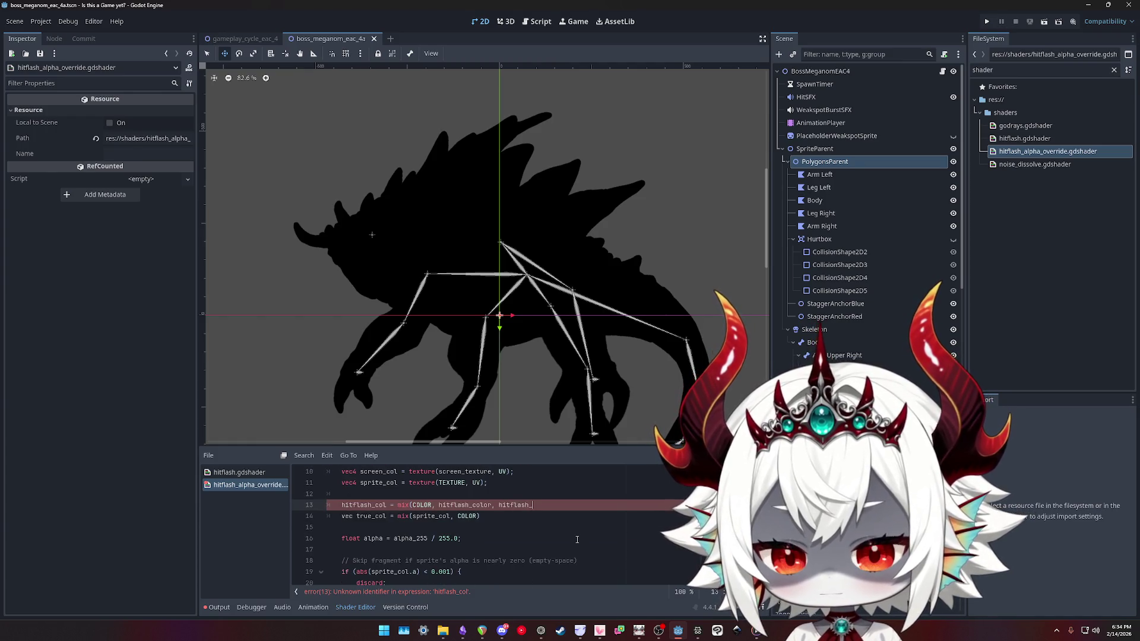
{"action": "type", "text": "intensity);"}
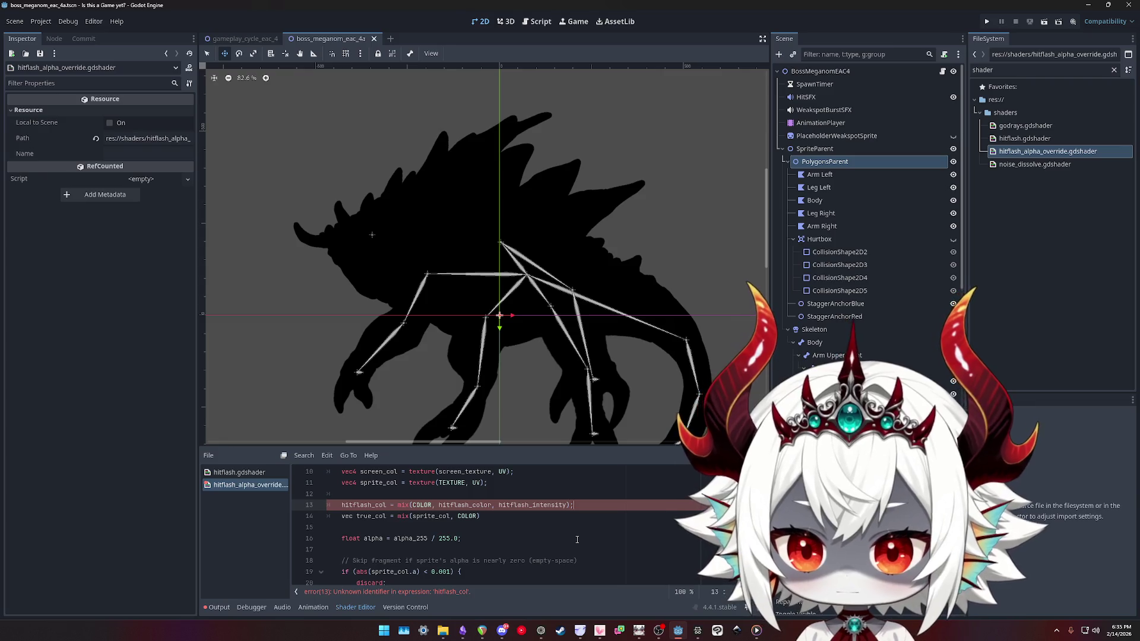
{"action": "key", "text": "Down"}
{"action": "key", "text": "Up"}
{"action": "key", "text": "Home"}
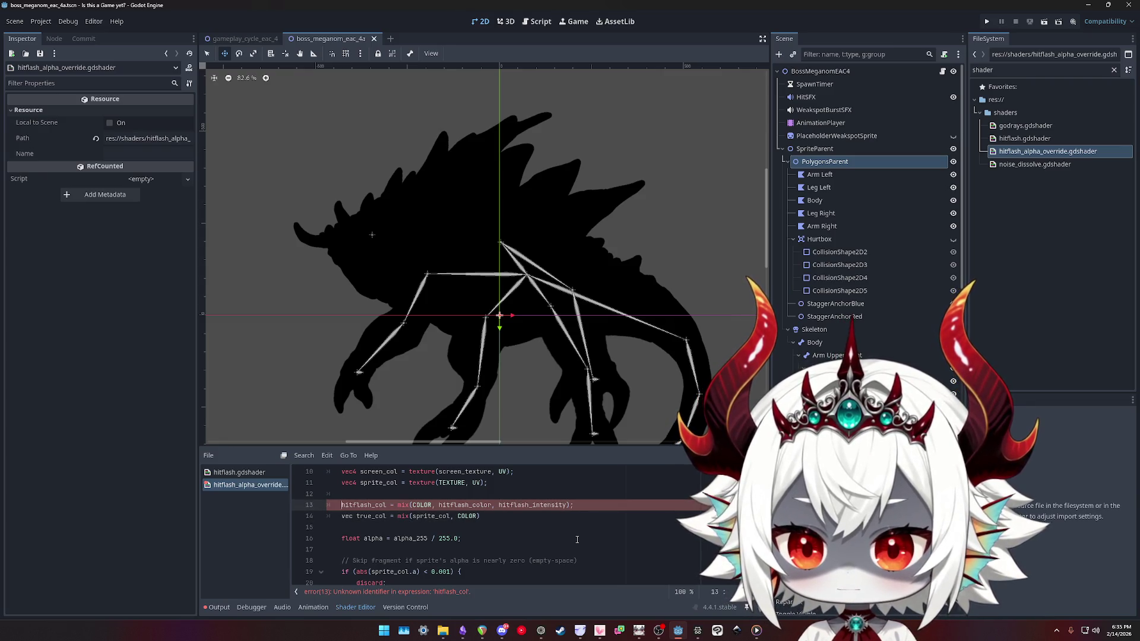
{"action": "type", "text": "vec"}
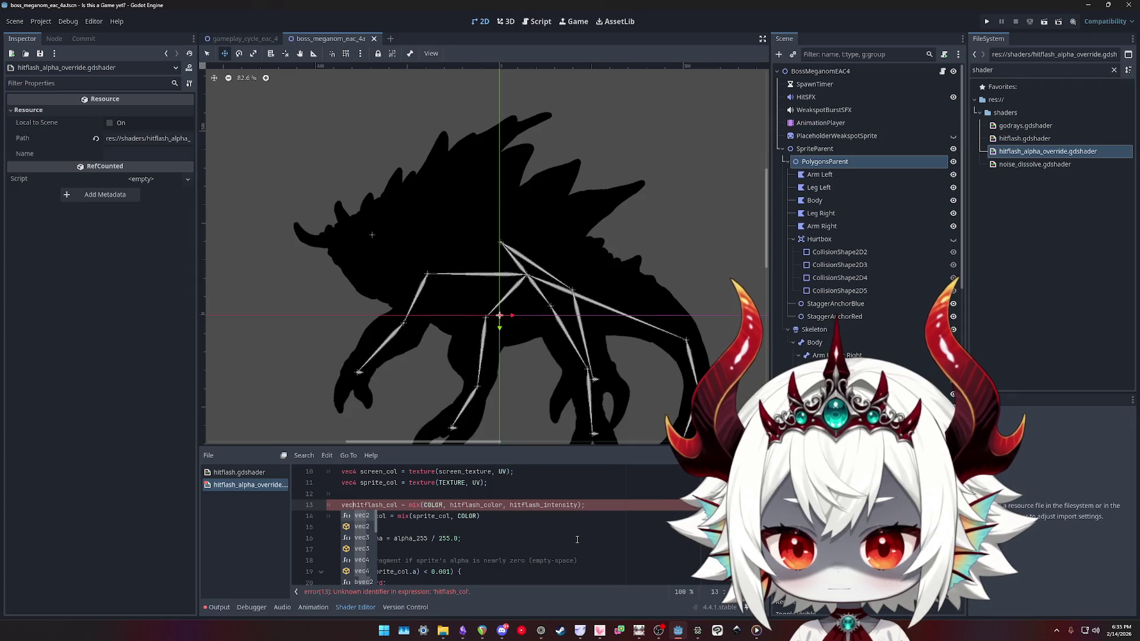
{"action": "type", "text": "4"}
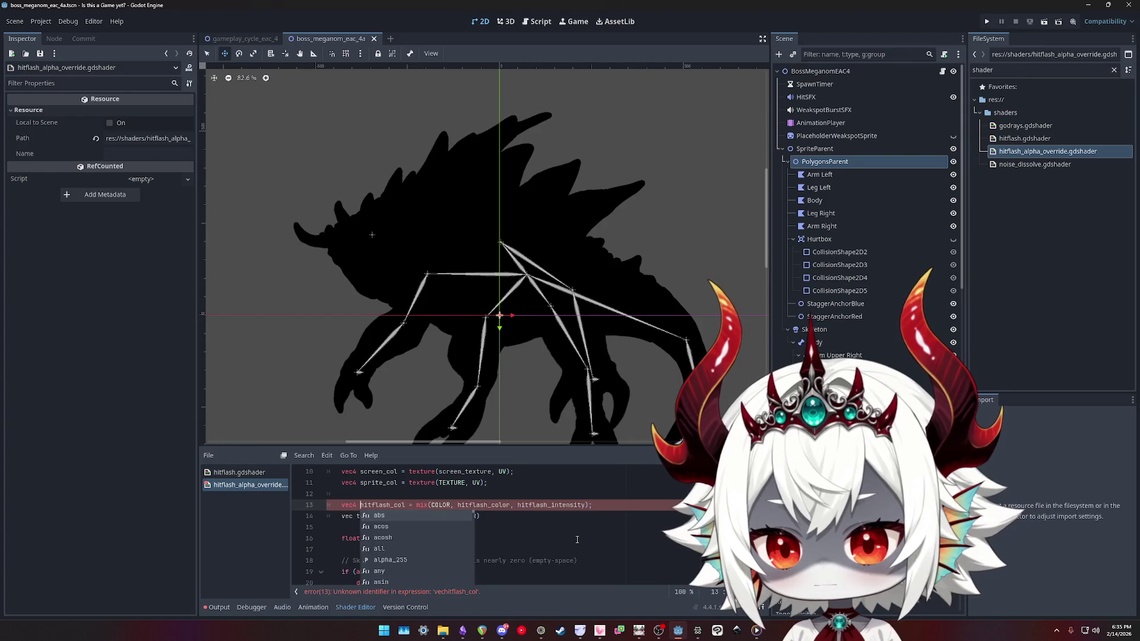
{"action": "key", "text": "End"}
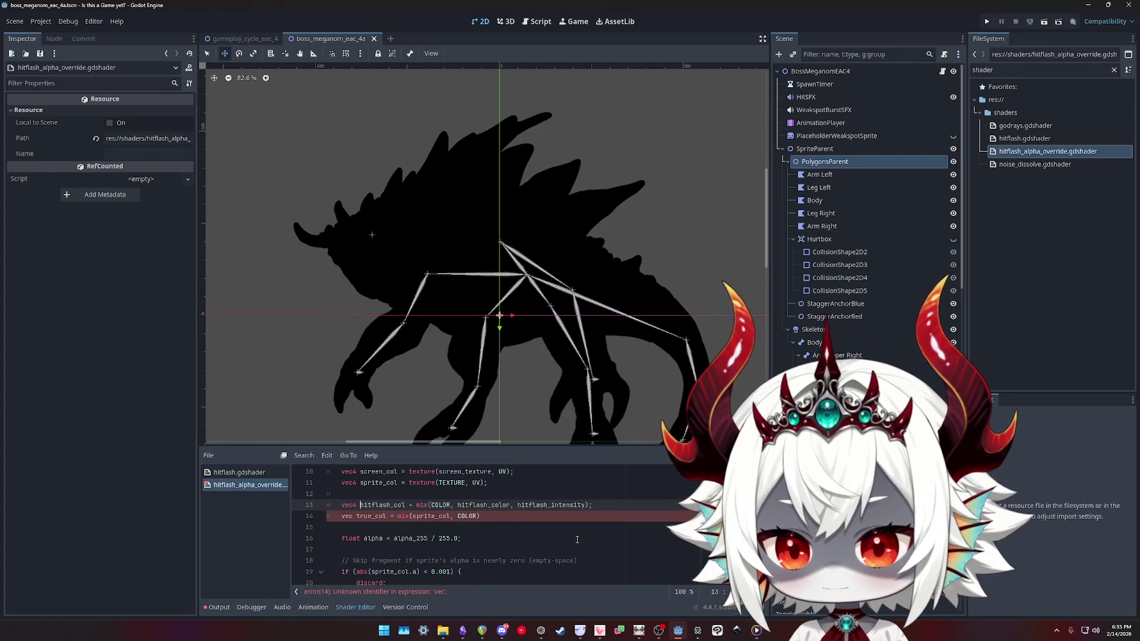
Make line 14 read vec4 true_col = mix(sprite_col, hitflash_col, hitflash_intensity);
{"action": "key", "text": "ctrl+shift+Right"}
{"action": "key", "text": "ctrl+c"}
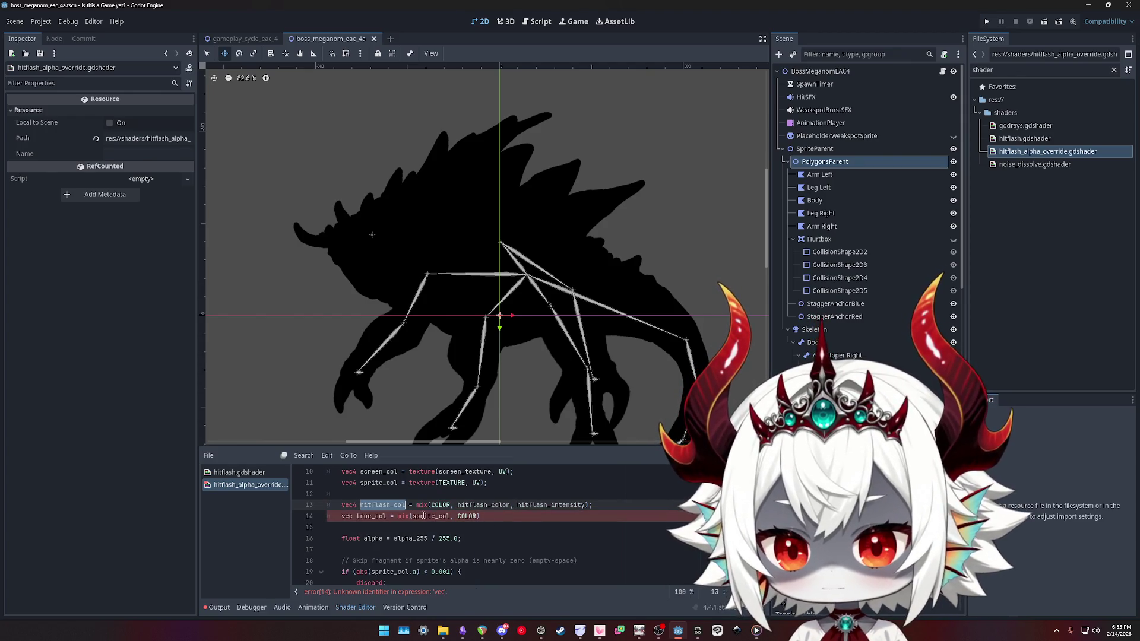
{"action": "double_click", "coordinate": [434, 515]}
{"action": "double_click", "coordinate": [468, 516]}
{"action": "key", "text": "ctrl+v"}
{"action": "key", "text": "End"}
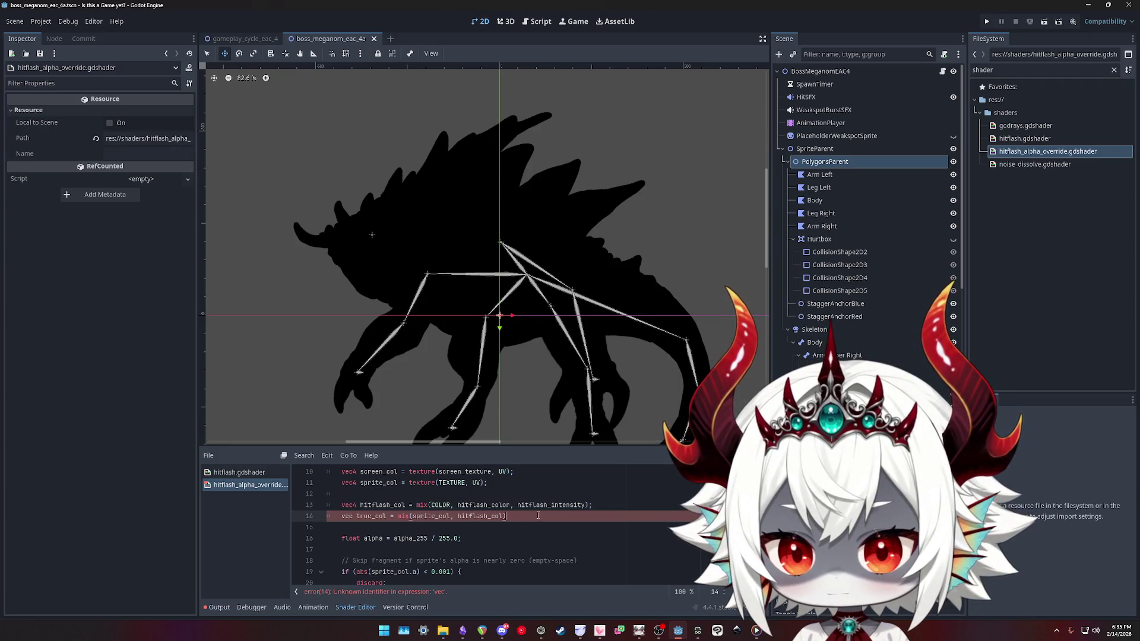
{"action": "key", "text": "Right"}
{"action": "key", "text": "Right"}
{"action": "key", "text": "Right"}
{"action": "type", "text": "4"}
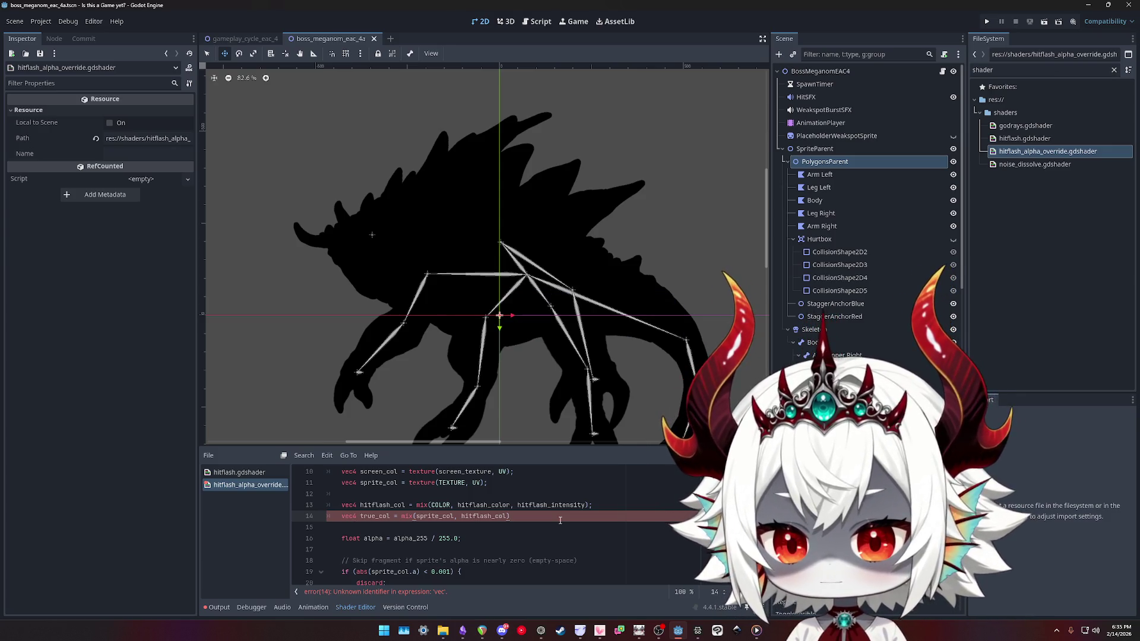
{"action": "type", "text": ";"}
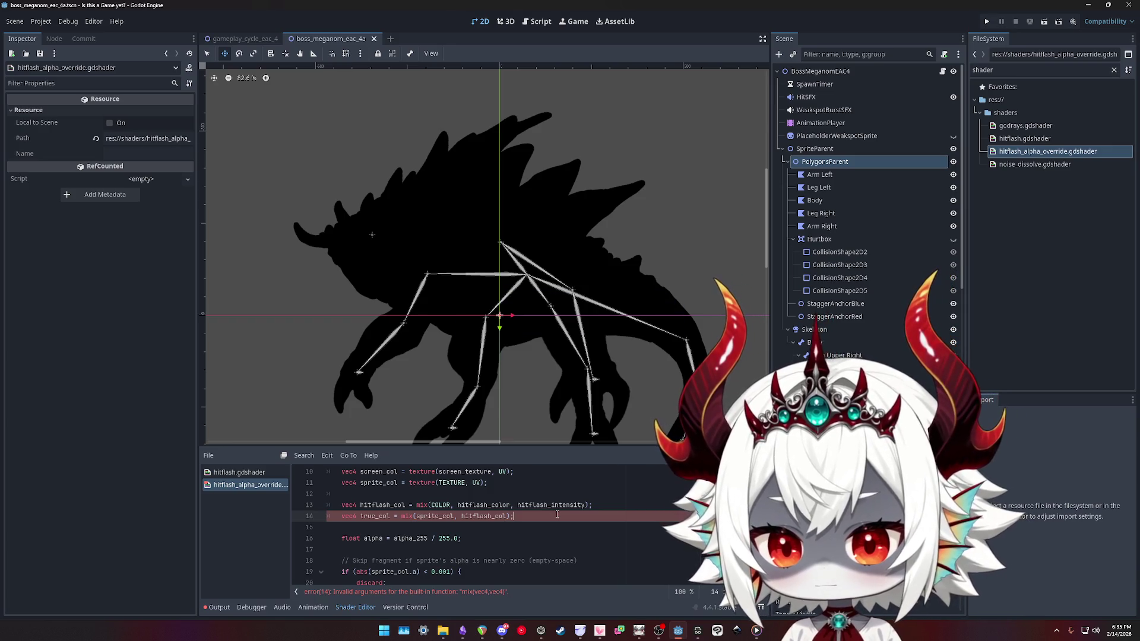
{"action": "key", "text": "Left"}
{"action": "key", "text": "Left"}
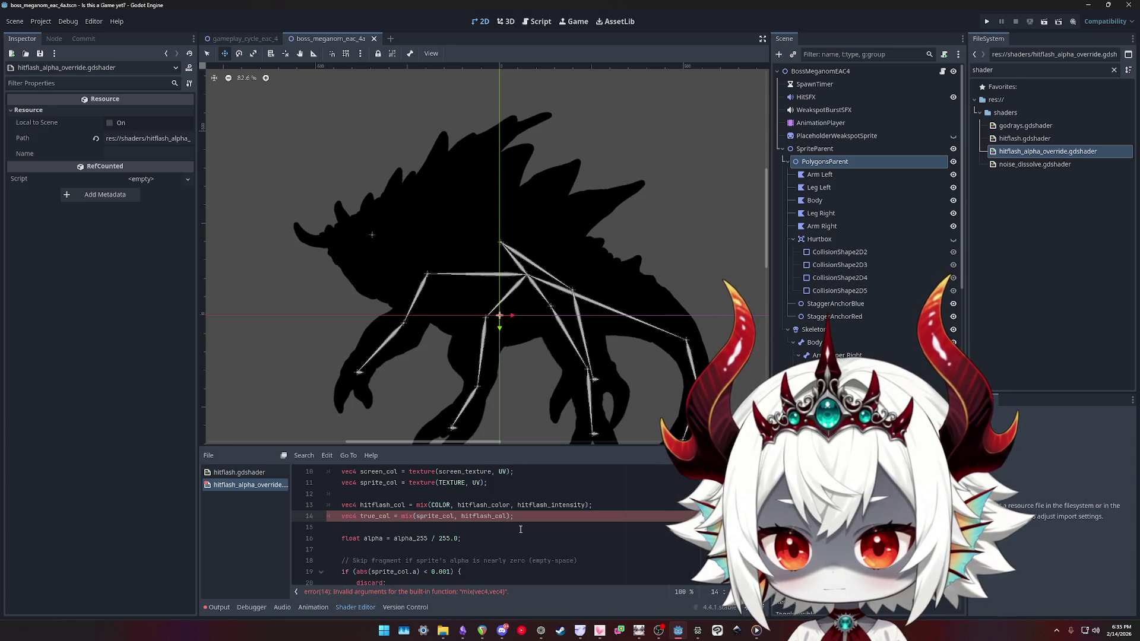
{"action": "type", "text": ", hitflash_intensity"}
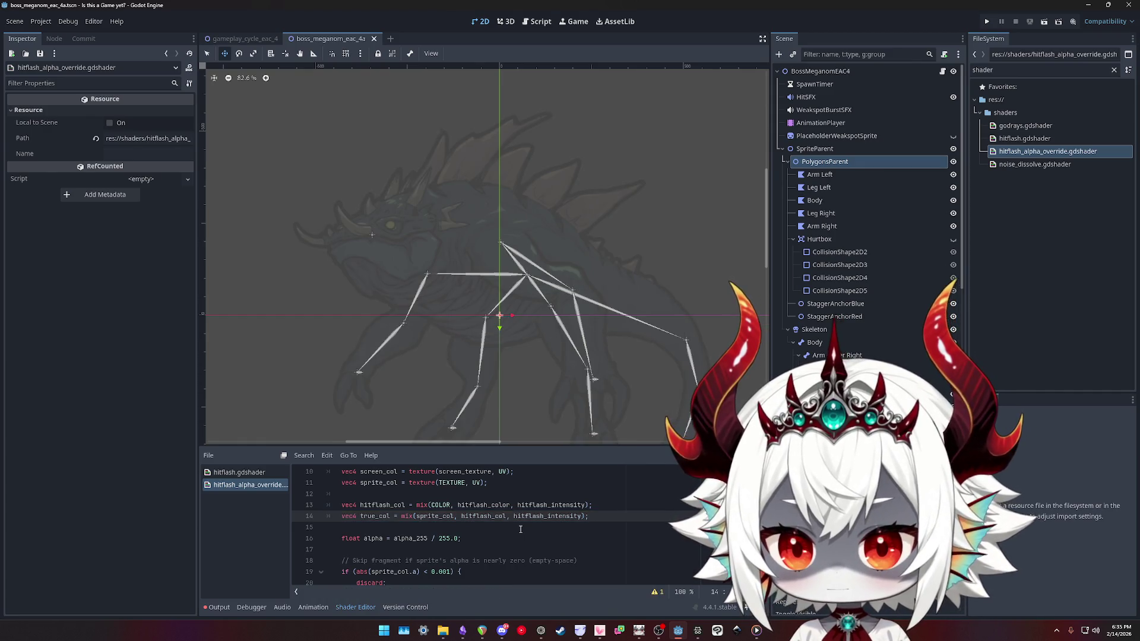
{"action": "scroll", "coordinate": [371, 512], "scroll_direction": "down", "scroll_amount": 3}
Use true_col instead of sprite_col in the final blend on line 24 and add its semicolon
{"action": "left_click", "coordinate": [453, 551]}
{"action": "double_click", "coordinate": [451, 549]}
{"action": "type", "text": "true_col"}
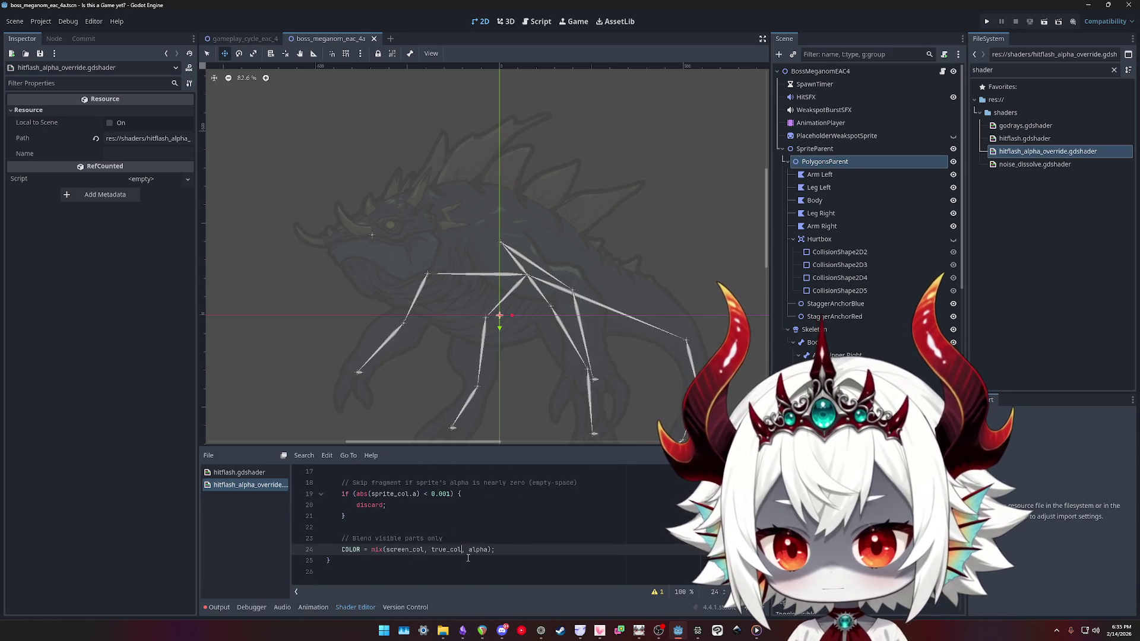
{"action": "left_click", "coordinate": [493, 549]}
{"action": "type", "text": ";"}
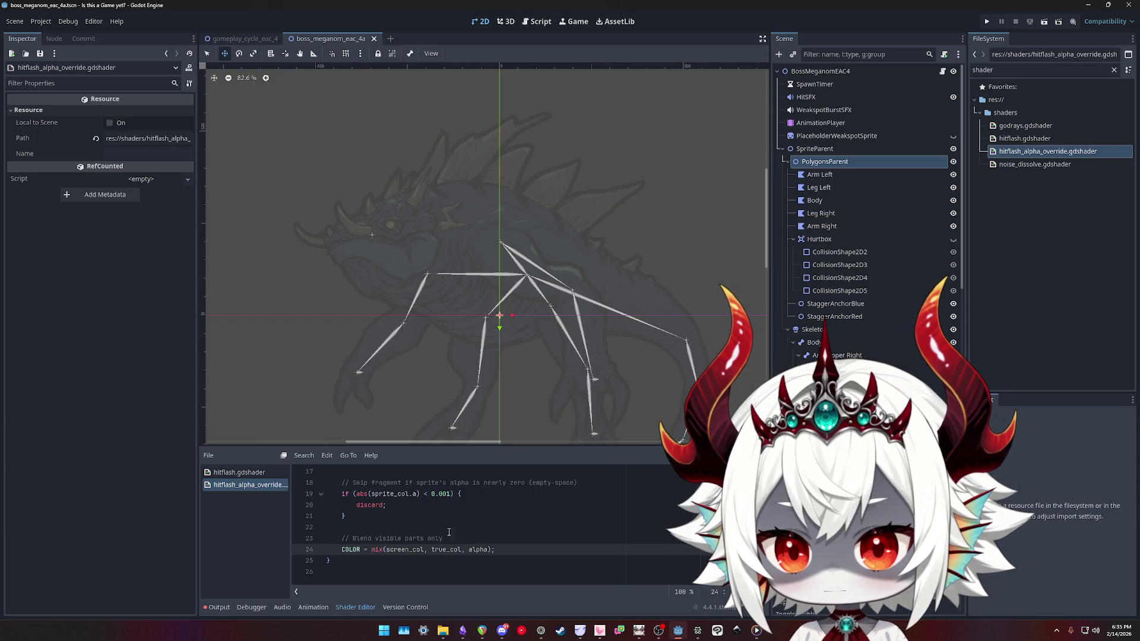
Rename hitflash_col to hitflash_color in line 14's true_col mix
{"action": "double_click", "coordinate": [385, 494]}
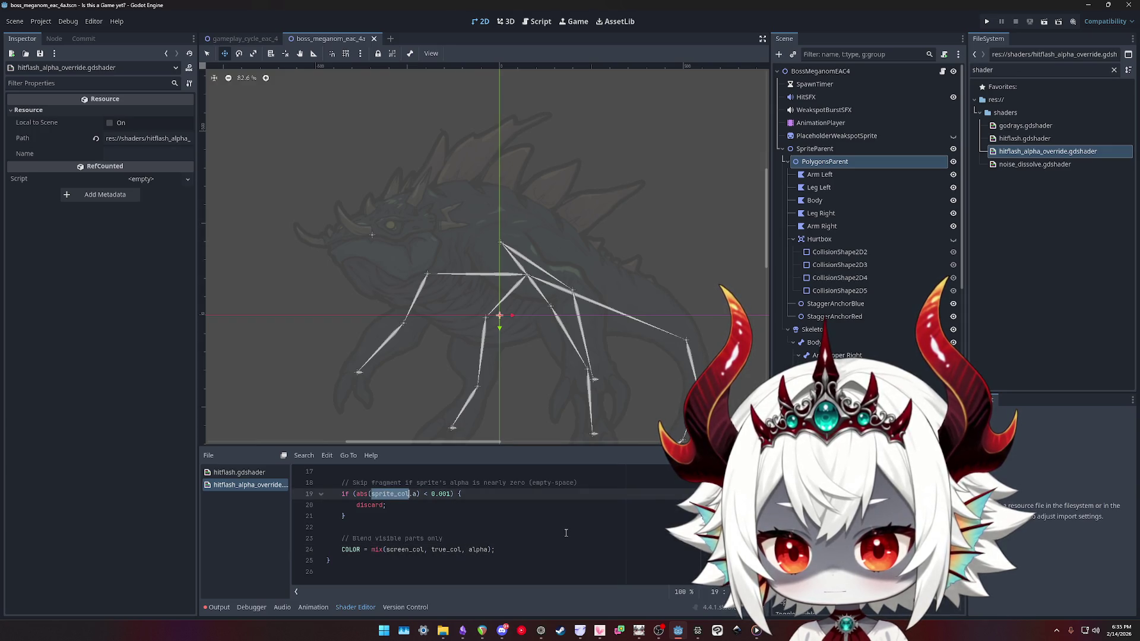
{"action": "scroll", "coordinate": [565, 532], "scroll_direction": "up", "scroll_amount": 3}
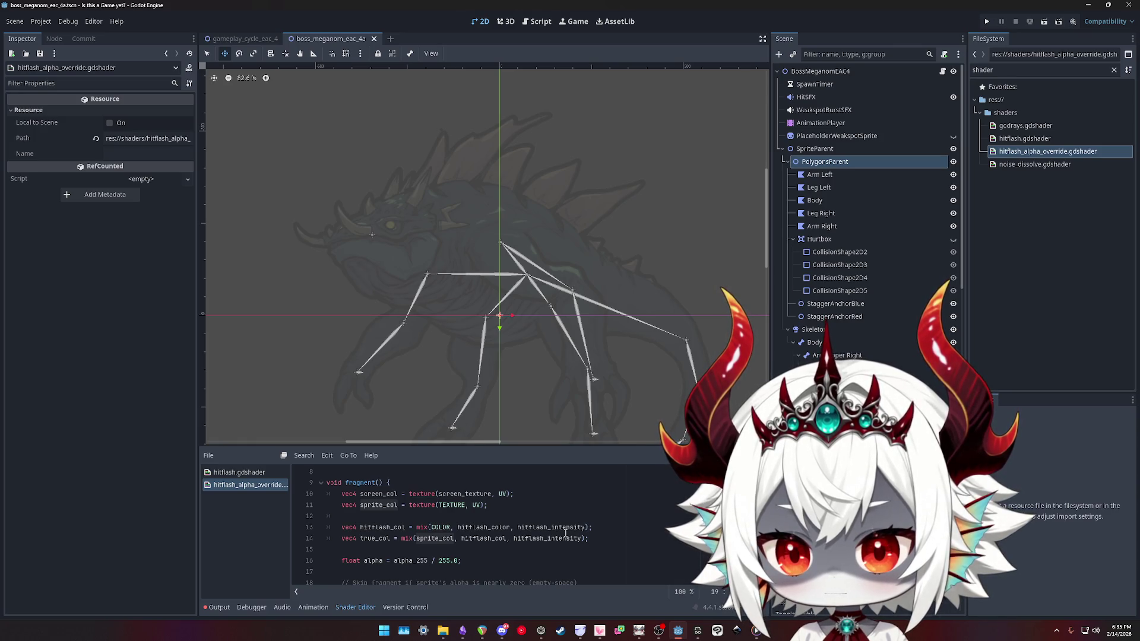
{"action": "double_click", "coordinate": [476, 541]}
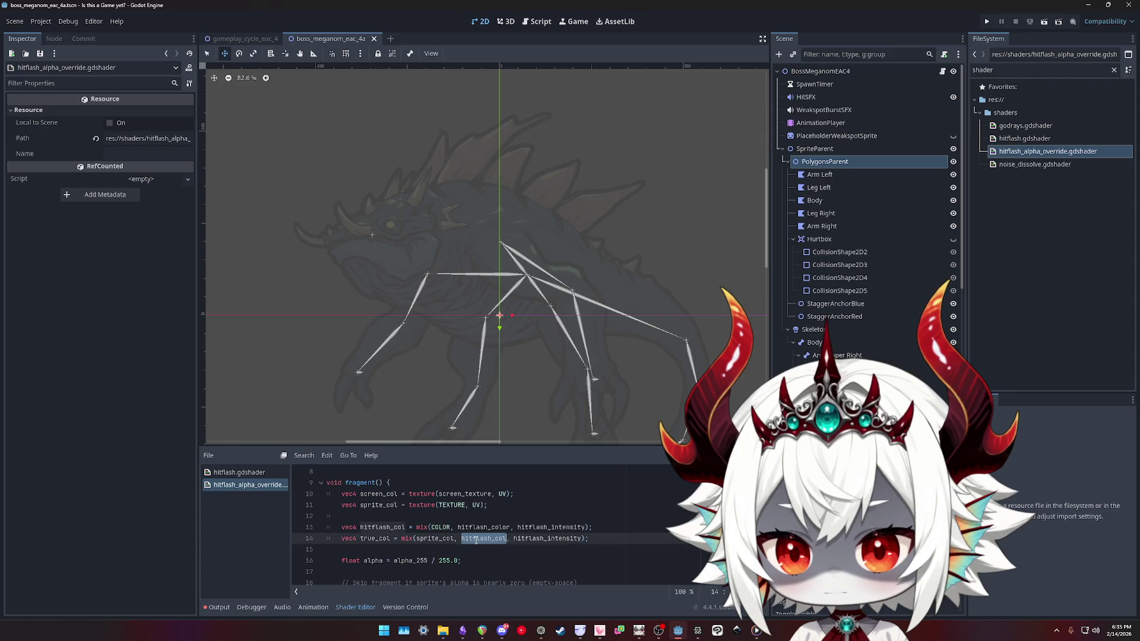
{"action": "double_click", "coordinate": [436, 539]}
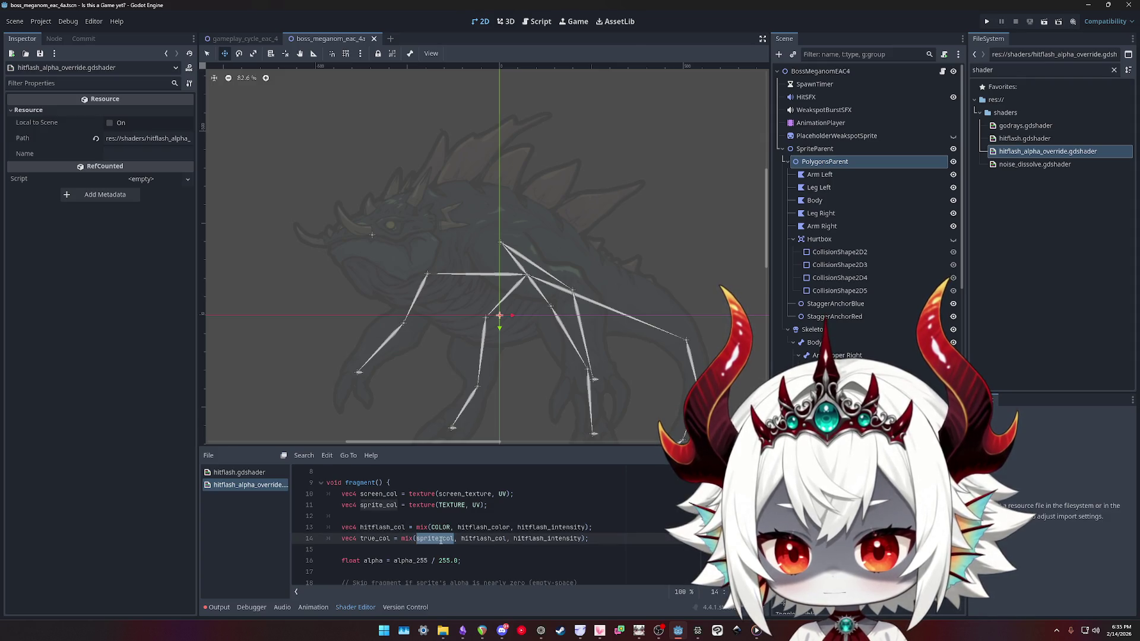
{"action": "left_click", "coordinate": [484, 539]}
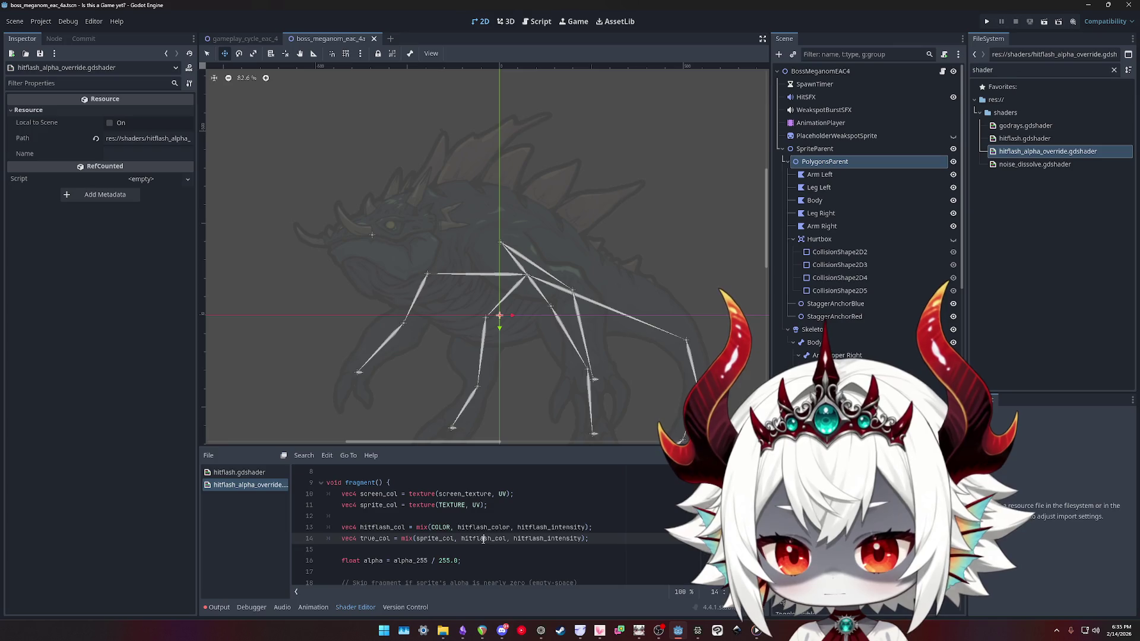
{"action": "scroll", "coordinate": [483, 540], "scroll_direction": "down", "scroll_amount": 1}
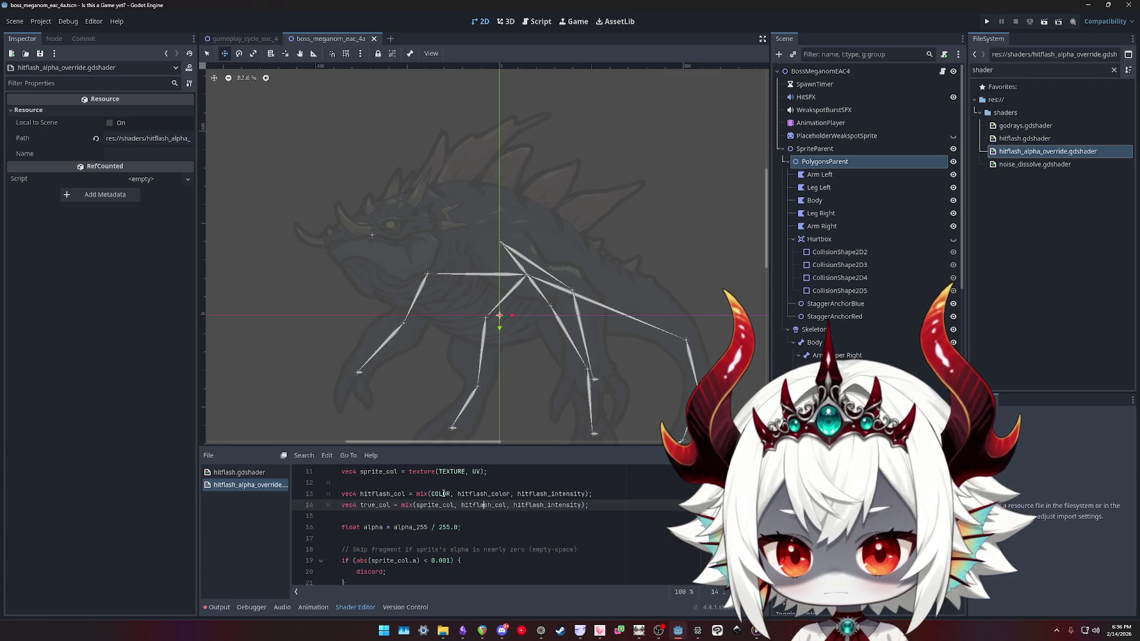
{"action": "type", "text": "or"}
{"action": "scroll", "coordinate": [488, 502], "scroll_direction": "down", "scroll_amount": 2}
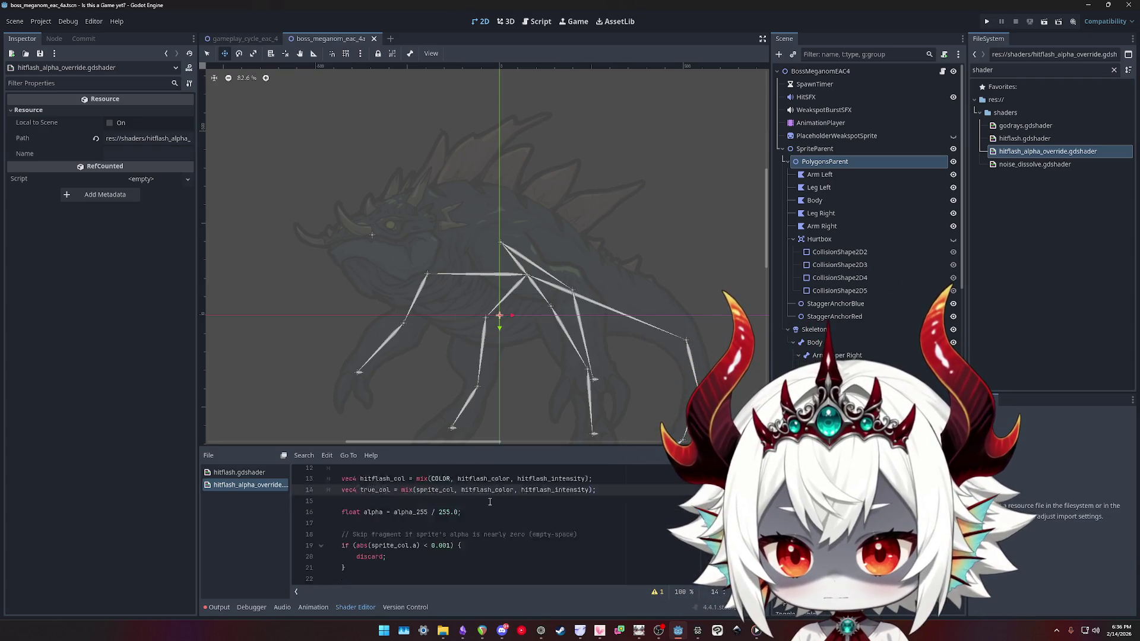
{"action": "scroll", "coordinate": [488, 502], "scroll_direction": "up", "scroll_amount": 2}
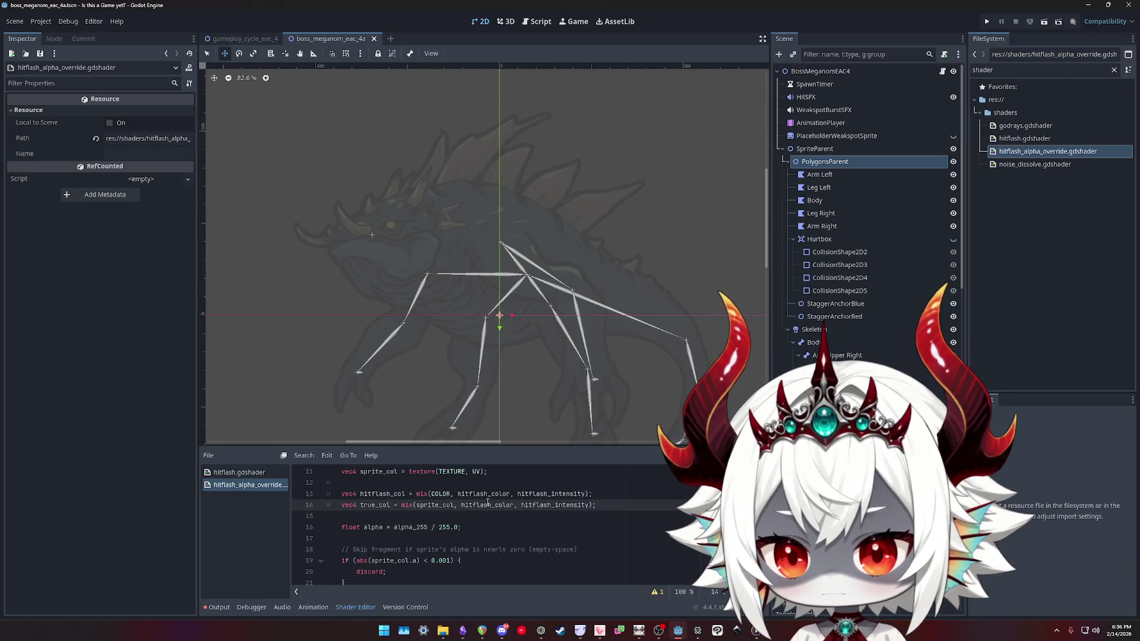
{"action": "scroll", "coordinate": [491, 511], "scroll_direction": "down", "scroll_amount": 2}
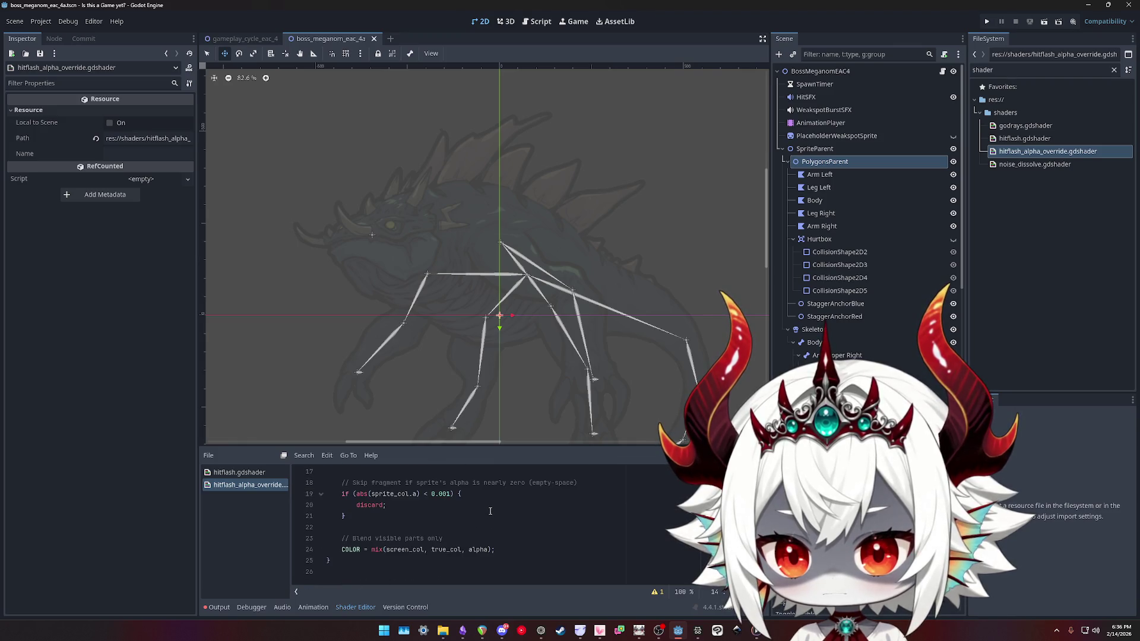
{"action": "scroll", "coordinate": [490, 511], "scroll_direction": "up", "scroll_amount": 2}
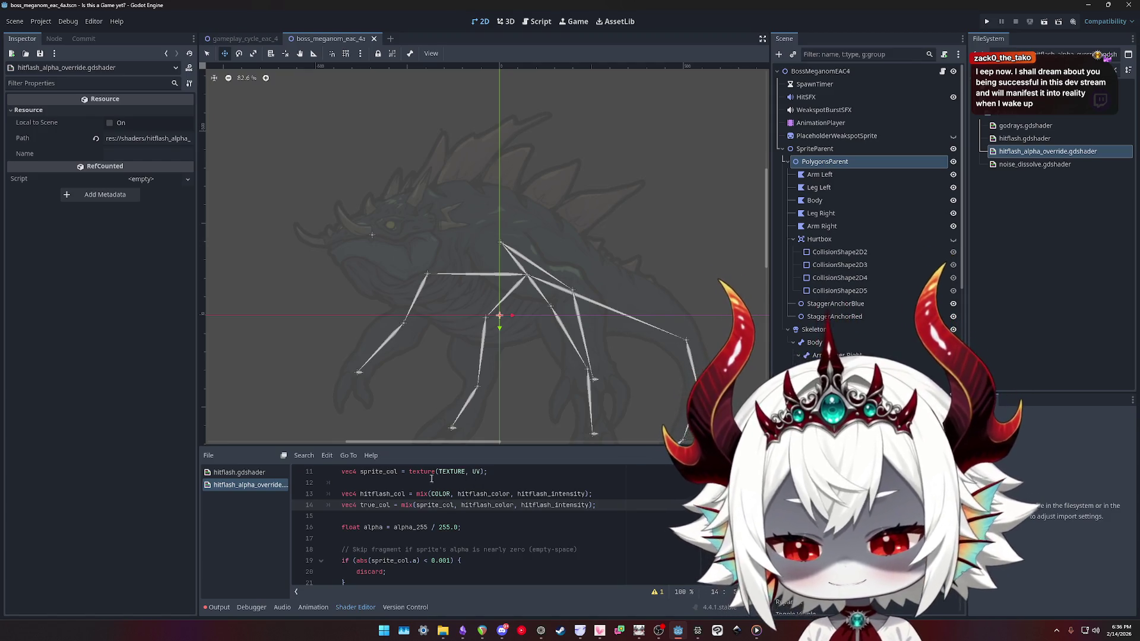
Check where true_col is used throughout the shader
{"action": "left_click", "coordinate": [457, 515]}
{"action": "scroll", "coordinate": [483, 512], "scroll_direction": "down", "scroll_amount": 2}
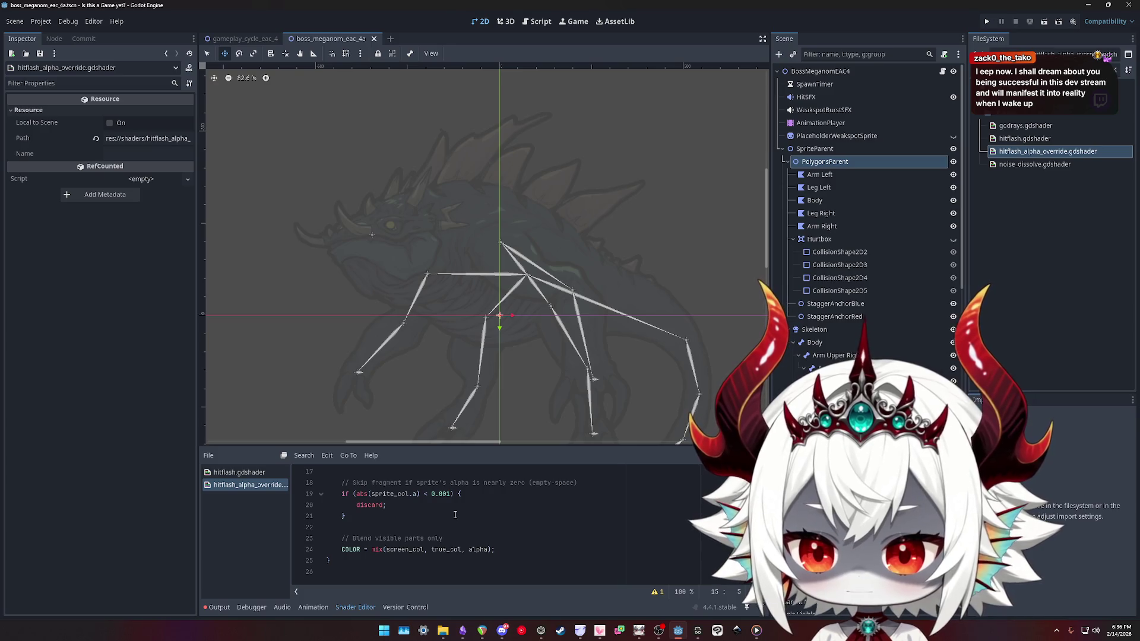
{"action": "double_click", "coordinate": [405, 549]}
{"action": "double_click", "coordinate": [447, 549]}
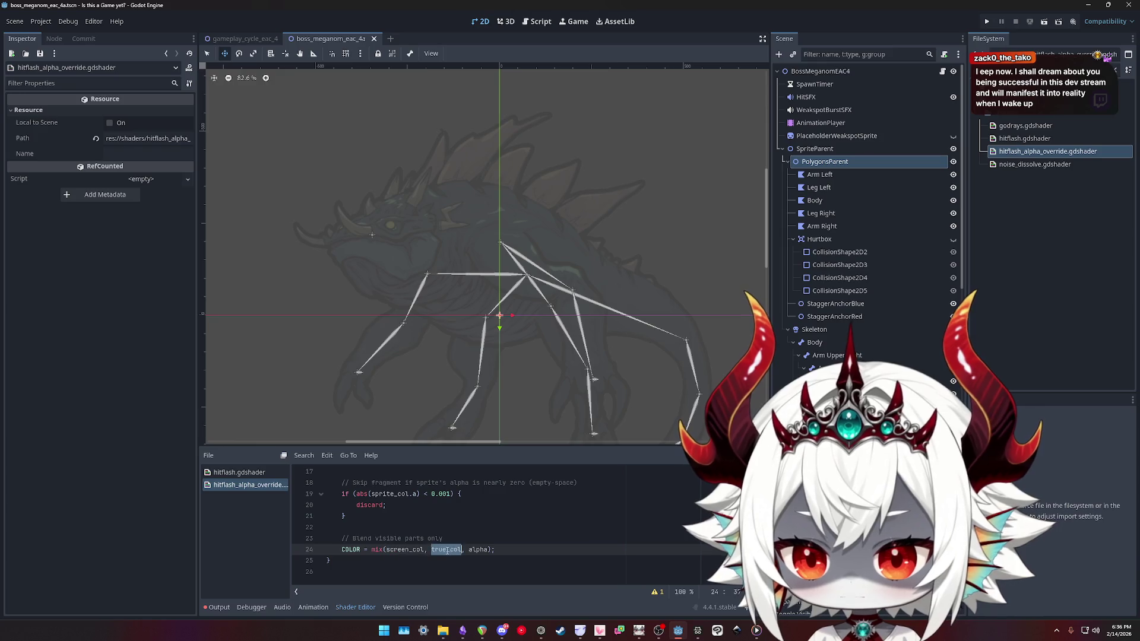
{"action": "scroll", "coordinate": [459, 551], "scroll_direction": "up", "scroll_amount": 2}
{"action": "scroll", "coordinate": [460, 551], "scroll_direction": "up", "scroll_amount": 2}
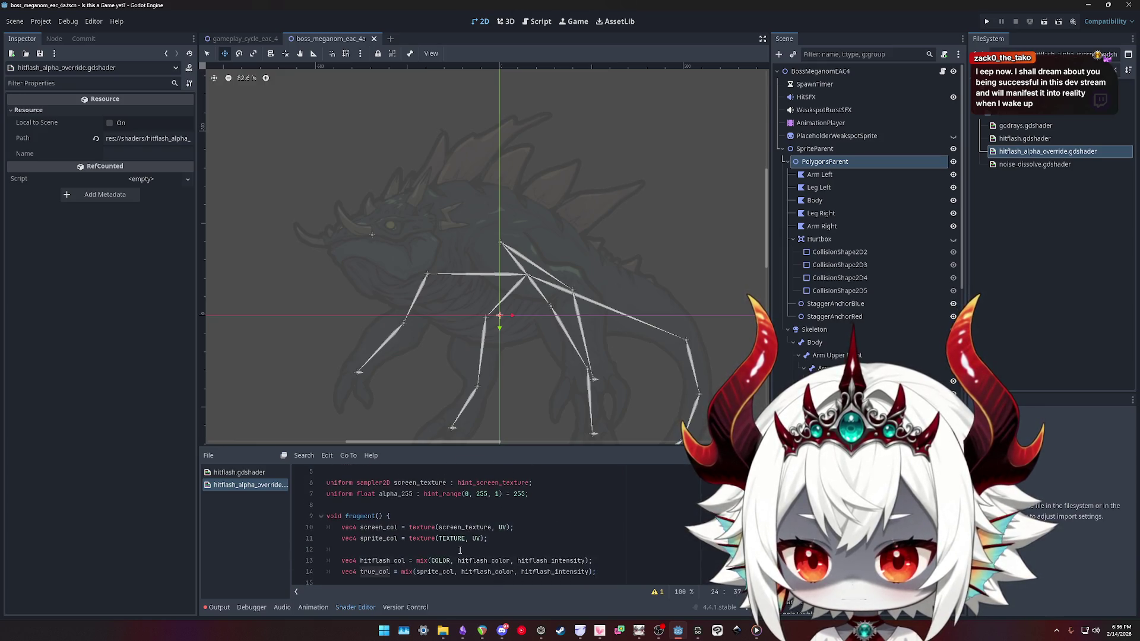
{"action": "scroll", "coordinate": [459, 550], "scroll_direction": "down", "scroll_amount": 2}
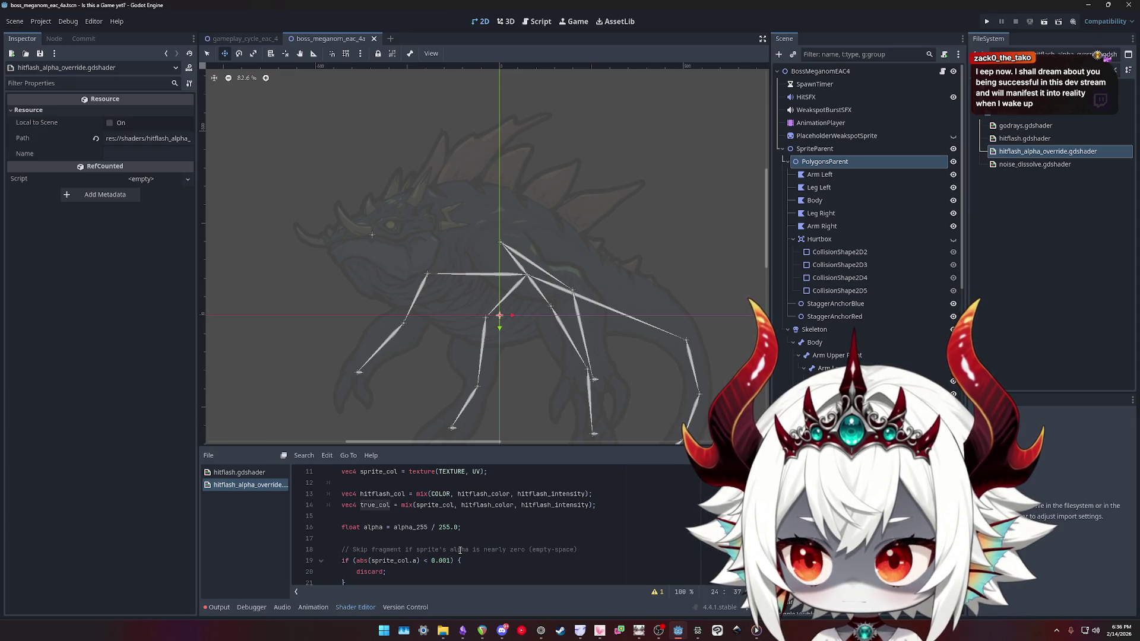
Select PolygonsParent and highlight sprite_col and hitflash_color on shader line 14
{"action": "left_click", "coordinate": [856, 166]}
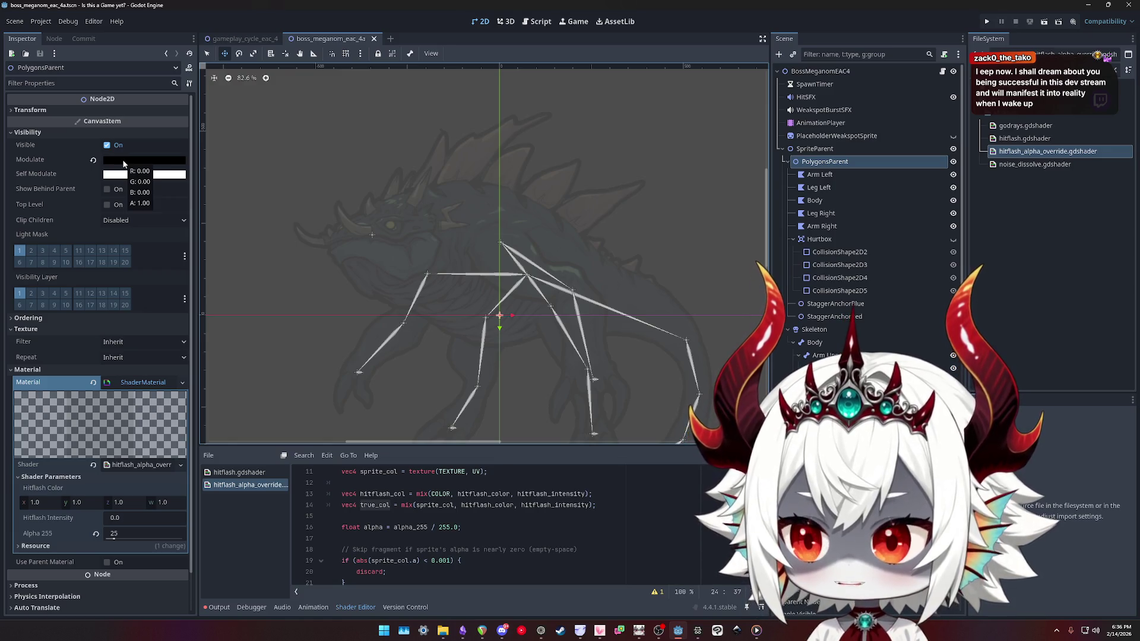
{"action": "double_click", "coordinate": [432, 506]}
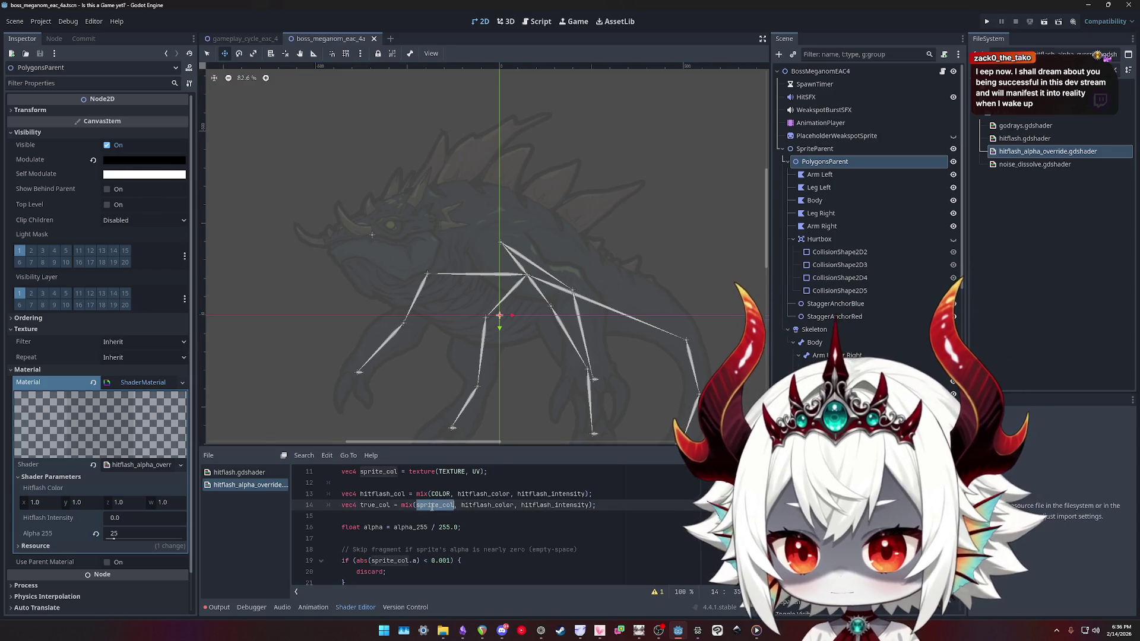
{"action": "double_click", "coordinate": [484, 504]}
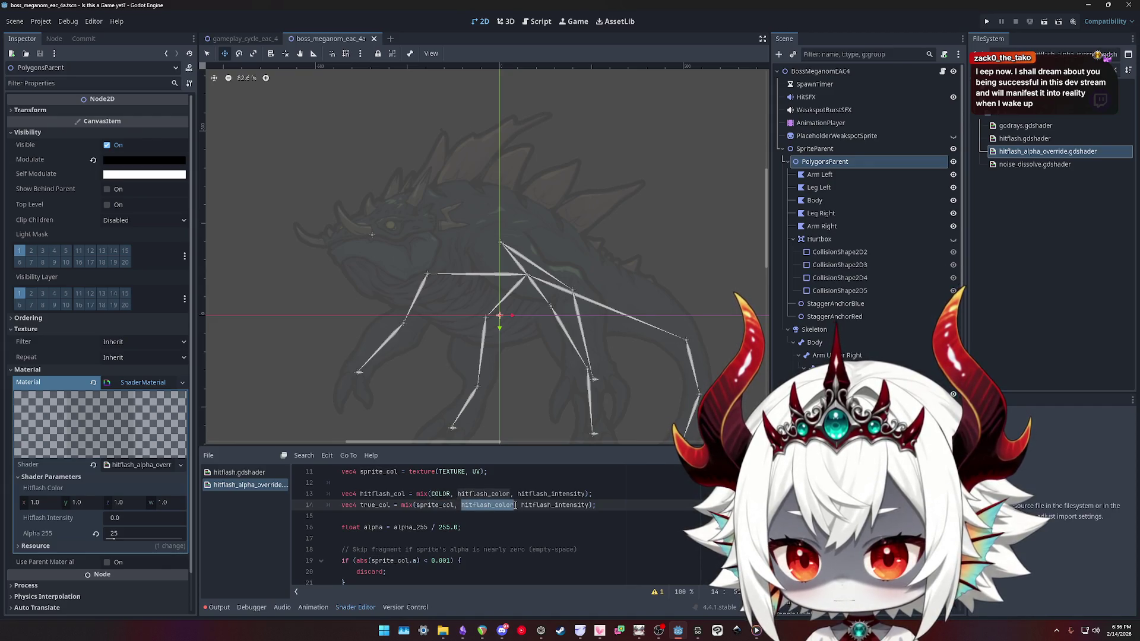
Try Hitflash Intensity at 0.73, then settle on 0.025
{"action": "left_click", "coordinate": [113, 520]}
{"action": "type", "text": "0.73"}
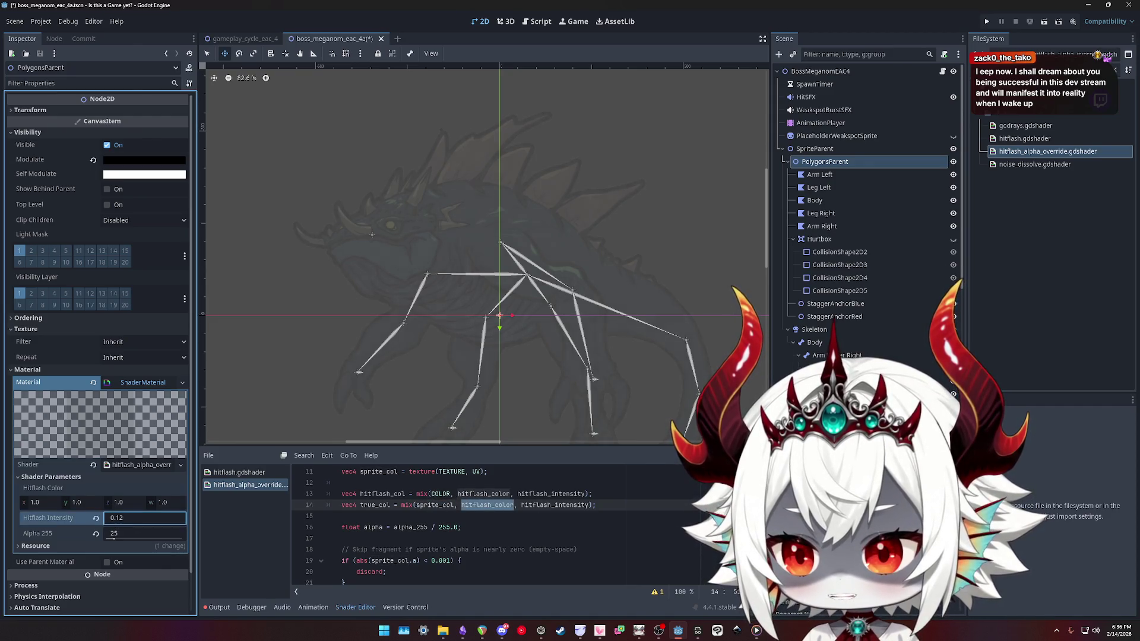
{"action": "mouse_move", "coordinate": [119, 518]}
{"action": "left_mouse_down"}
{"action": "mouse_move", "coordinate": [214, 518]}
{"action": "mouse_move", "coordinate": [131, 518]}
{"action": "left_mouse_up"}
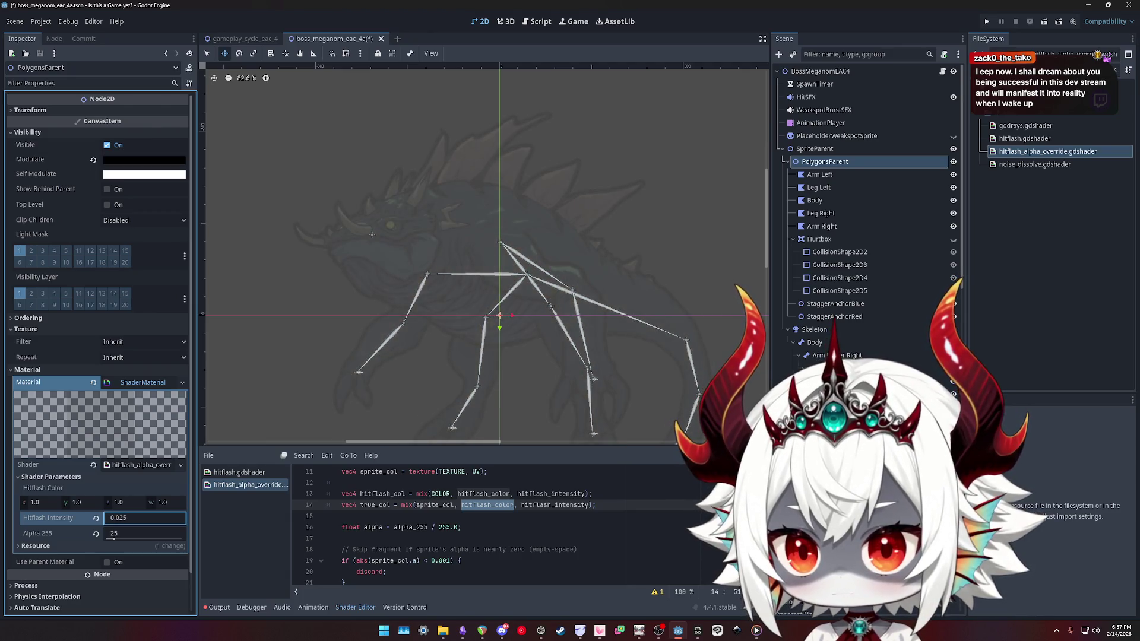
{"action": "left_click", "coordinate": [126, 516]}
{"action": "key", "text": "BackSpace"}
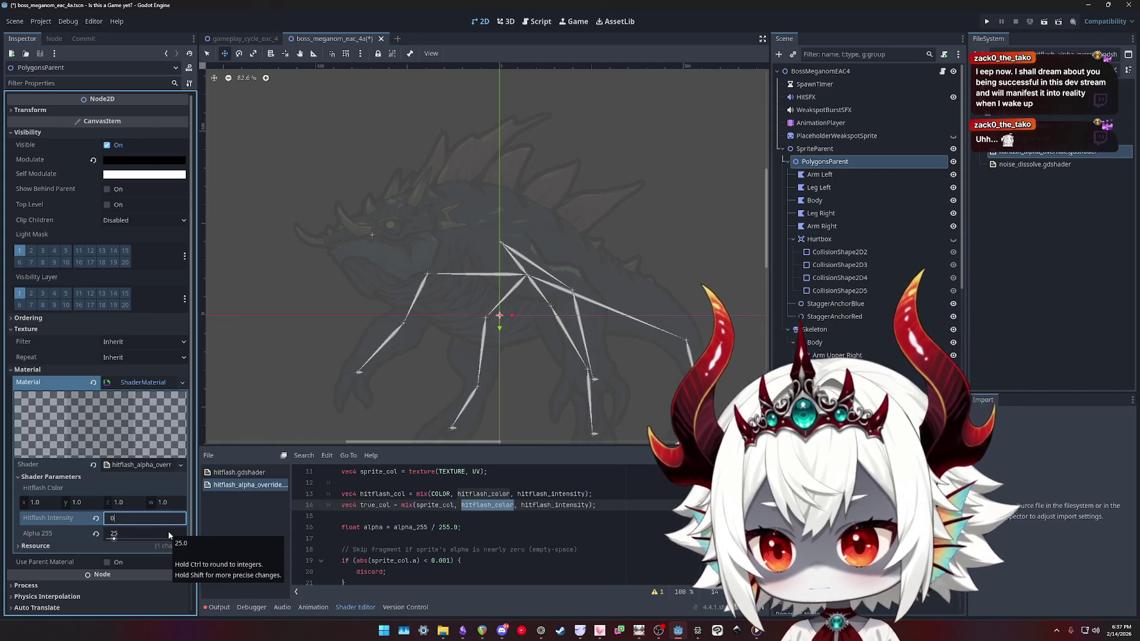
{"action": "type", "text": "0.025"}
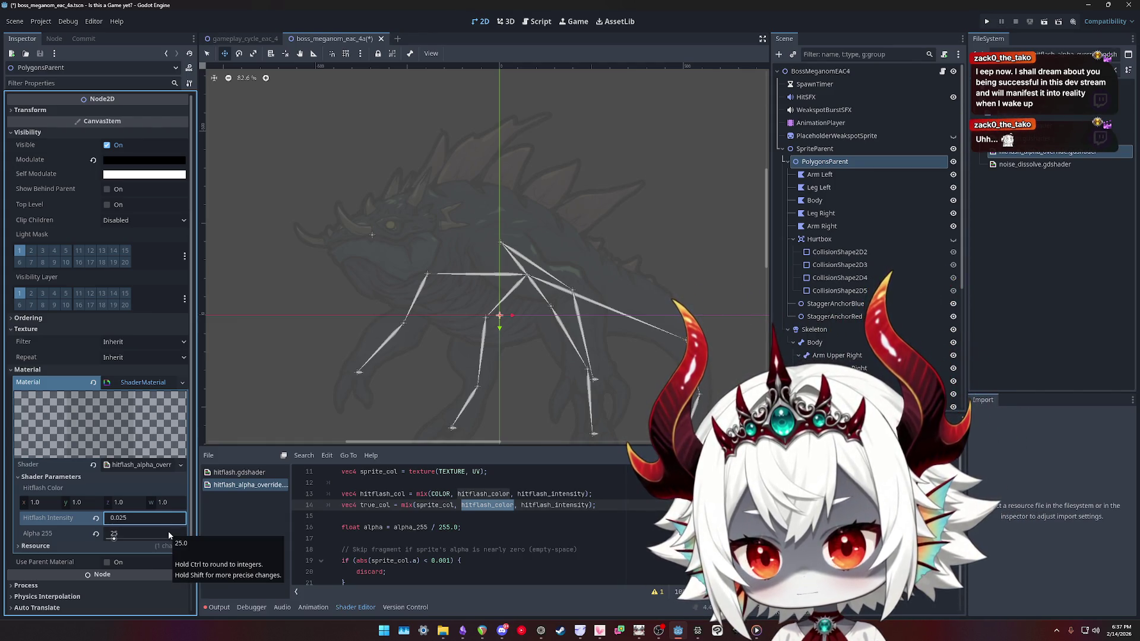
{"action": "key", "text": "Return"}
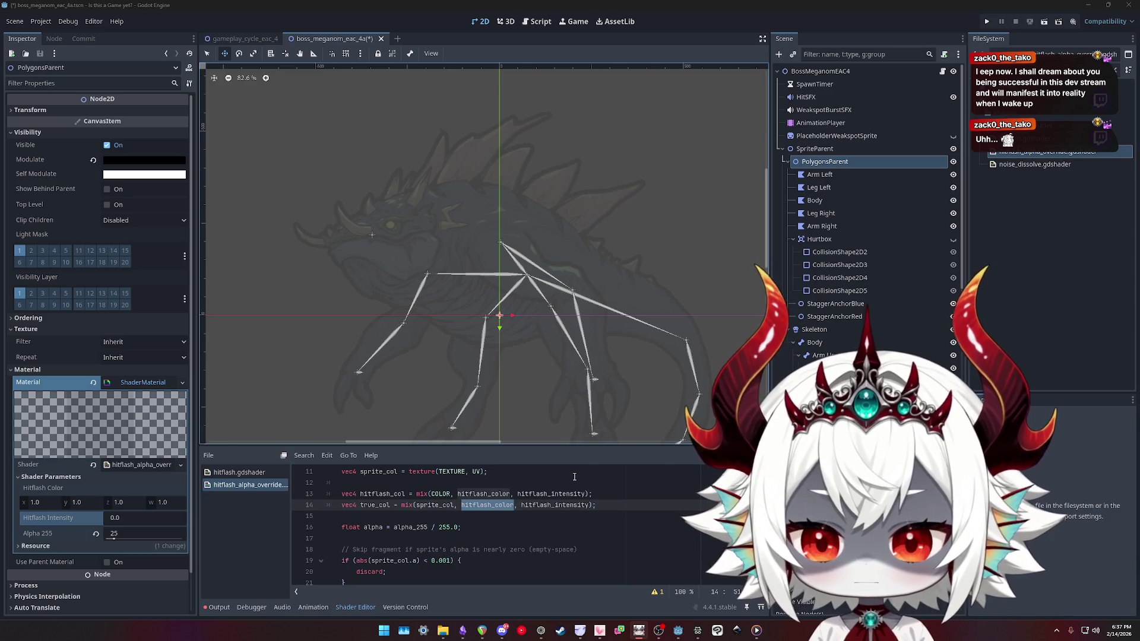
{"action": "double_click", "coordinate": [555, 505]}
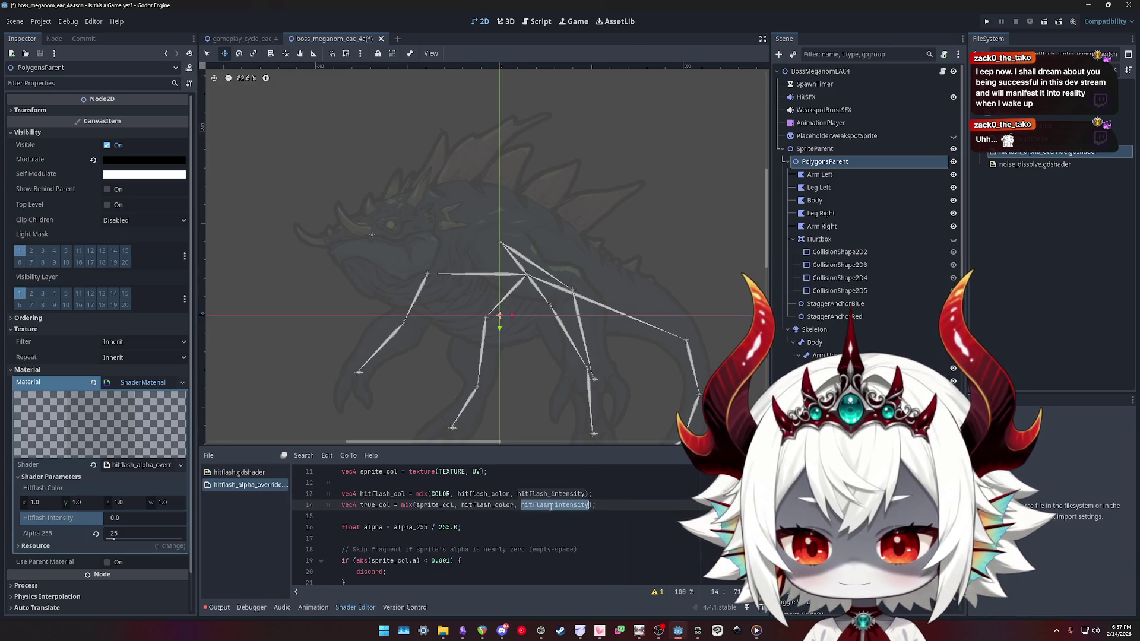
{"action": "double_click", "coordinate": [482, 505]}
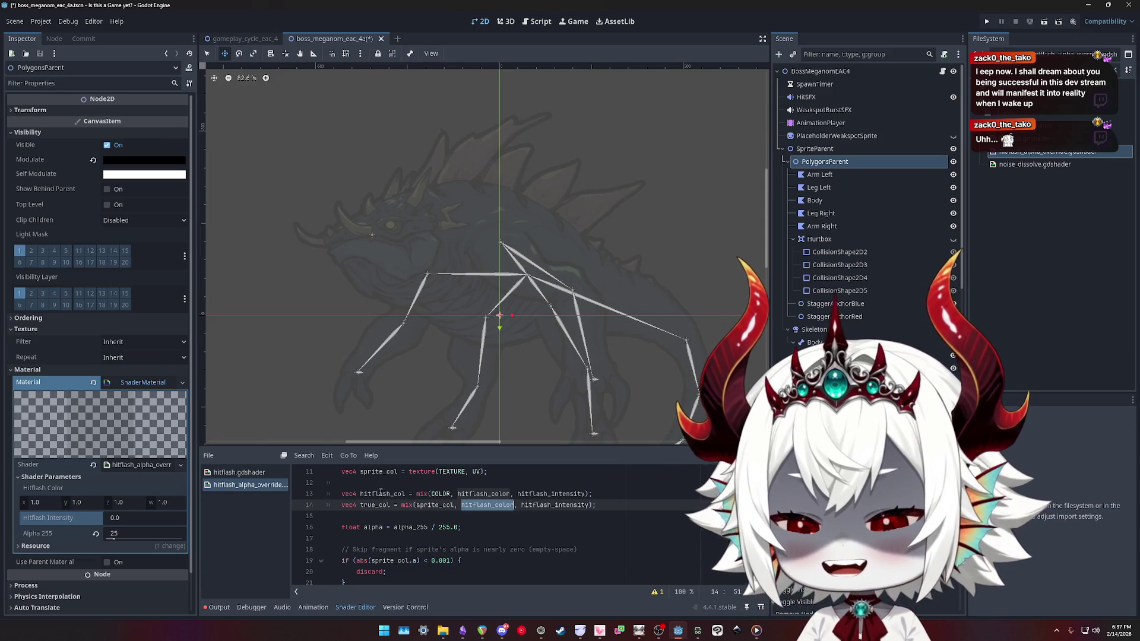
{"action": "left_click", "coordinate": [380, 493]}
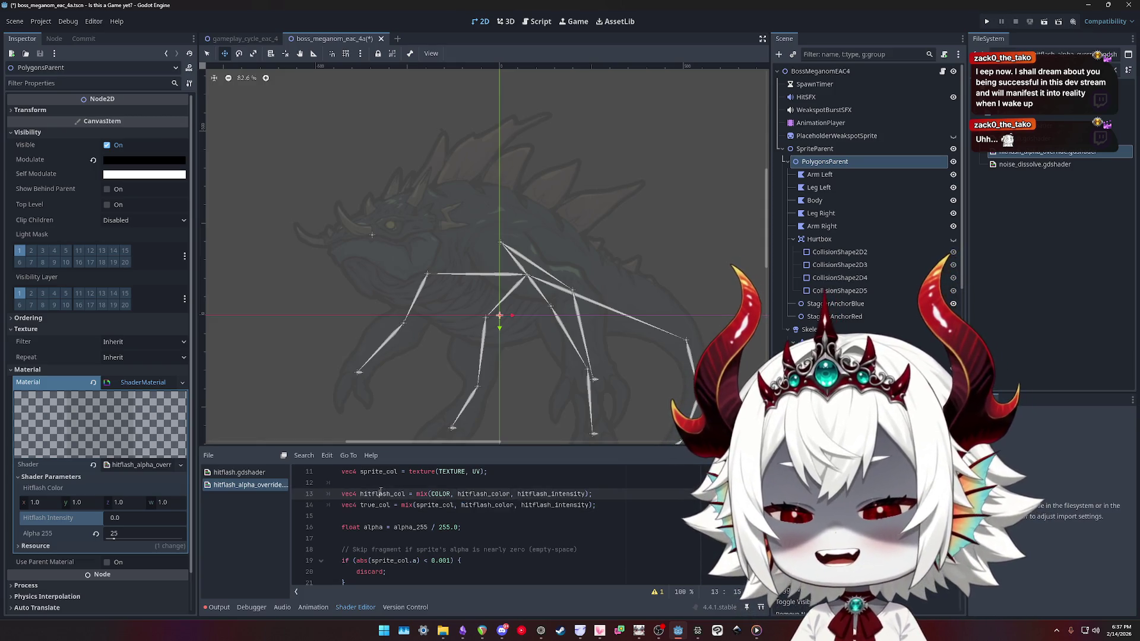
{"action": "double_click", "coordinate": [440, 493]}
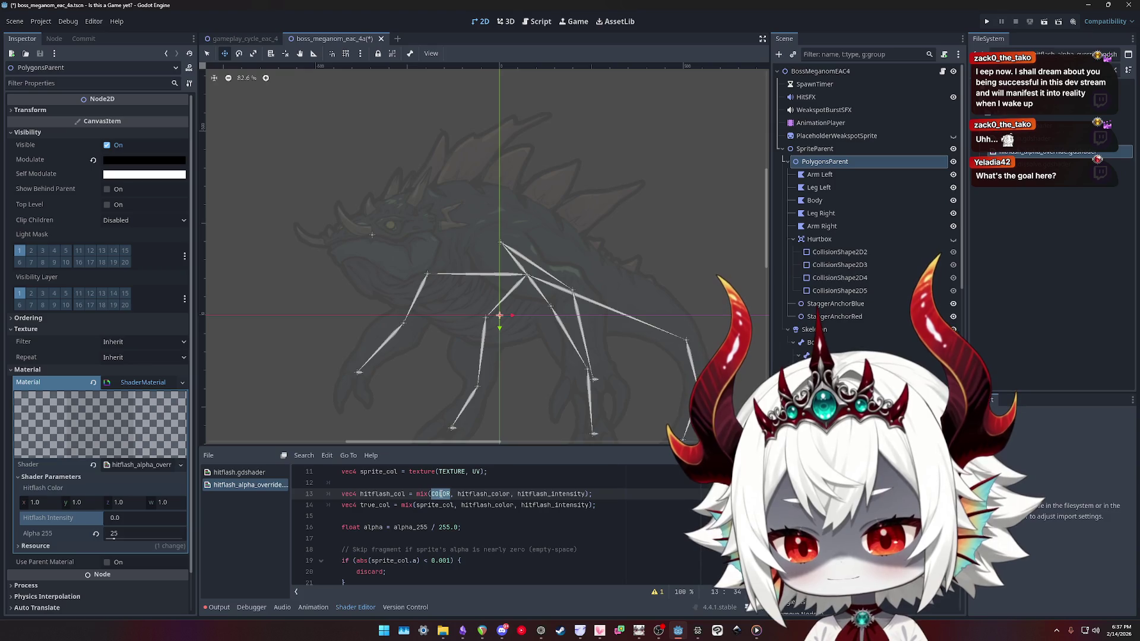
{"action": "double_click", "coordinate": [478, 494]}
{"action": "double_click", "coordinate": [544, 494]}
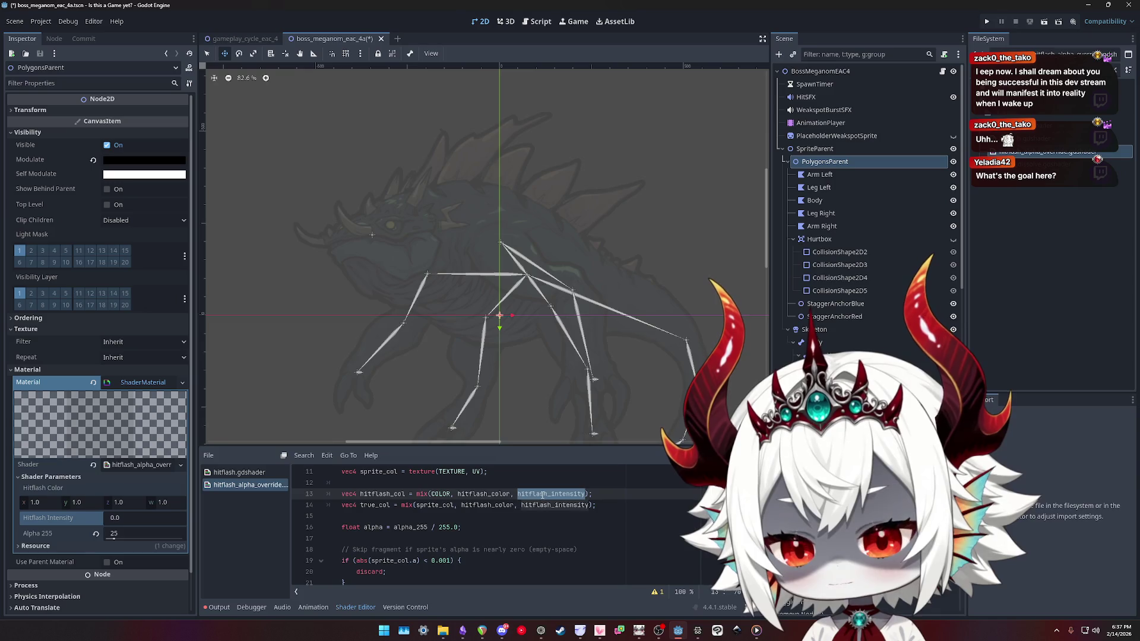
{"action": "left_click", "coordinate": [543, 494]}
{"action": "double_click", "coordinate": [483, 494]}
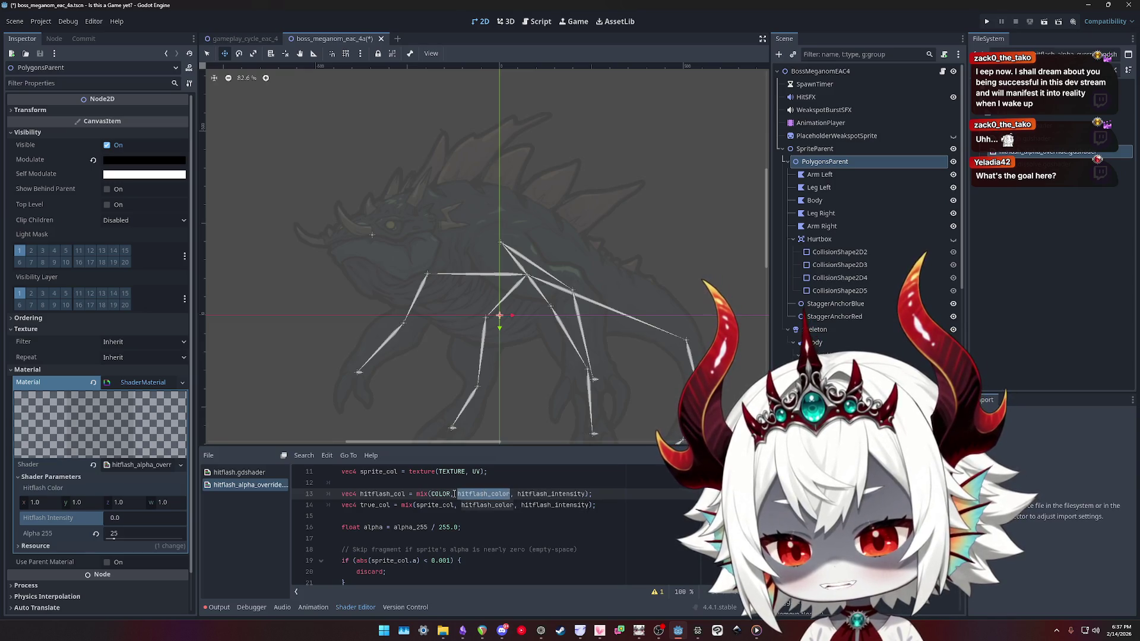
{"action": "triple_click", "coordinate": [473, 494]}
{"action": "double_click", "coordinate": [441, 494]}
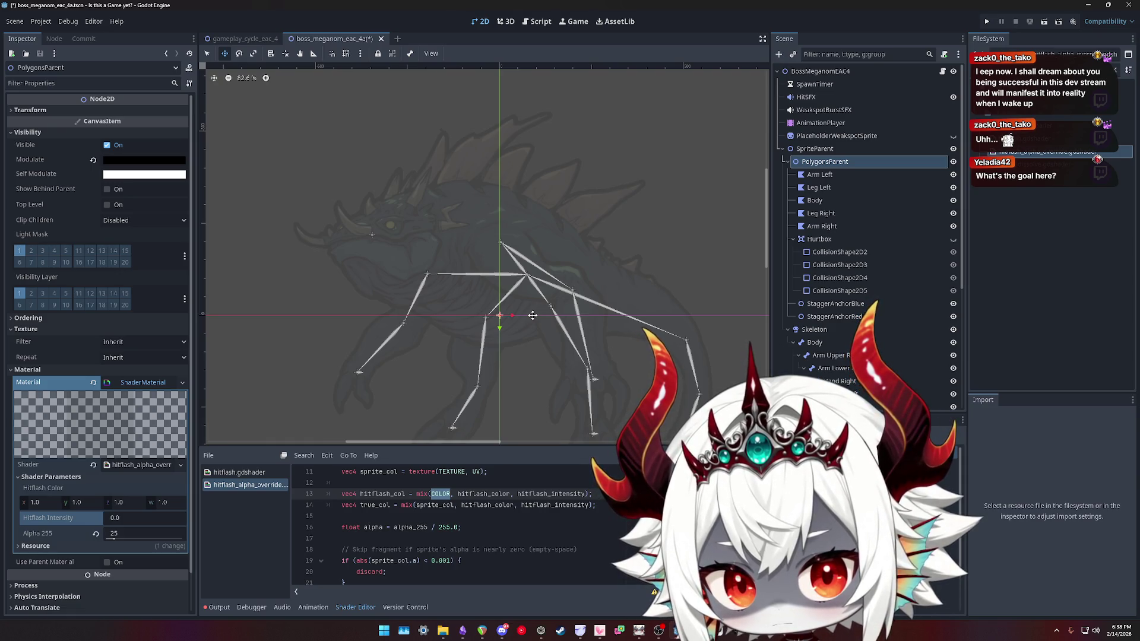
{"action": "double_click", "coordinate": [482, 493]}
{"action": "double_click", "coordinate": [551, 493]}
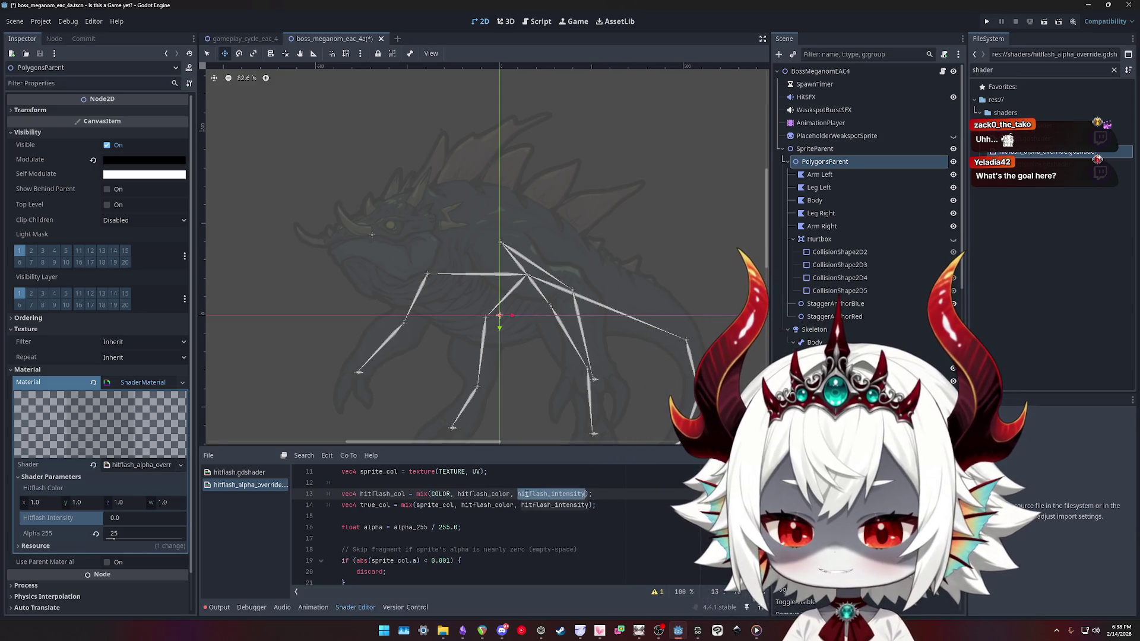
{"action": "double_click", "coordinate": [490, 505]}
{"action": "double_click", "coordinate": [547, 505]}
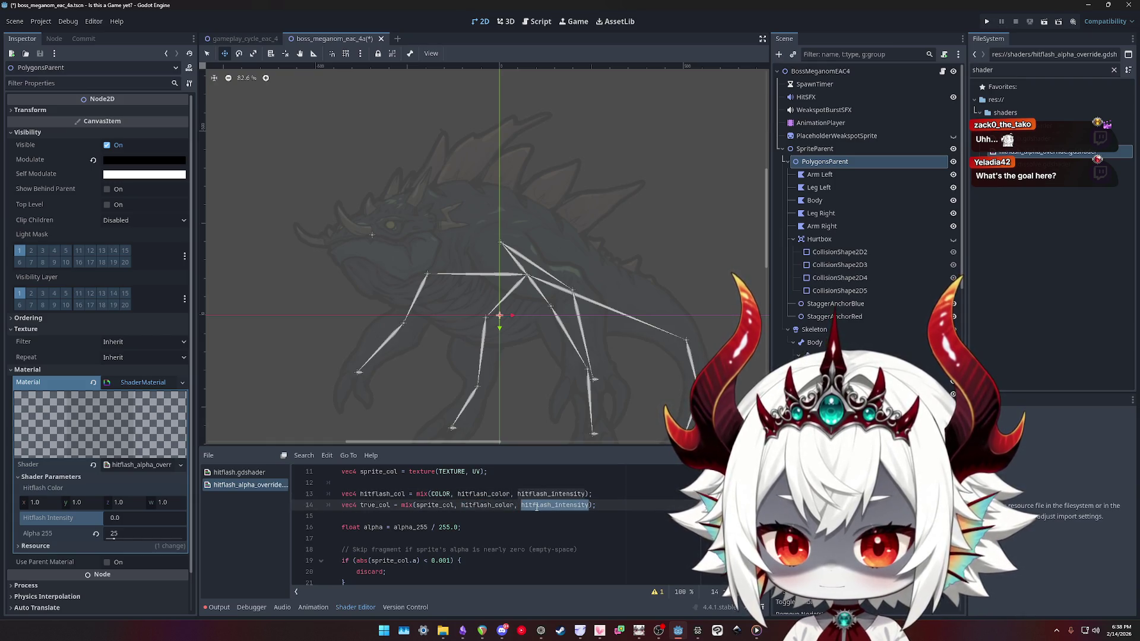
{"action": "double_click", "coordinate": [477, 505]}
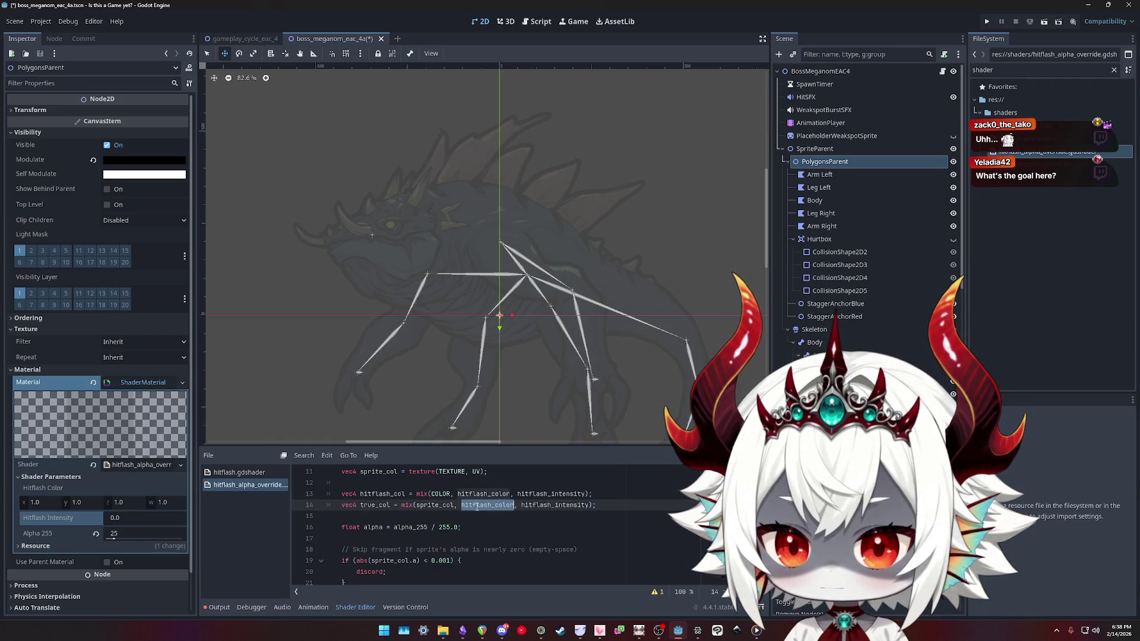
{"action": "double_click", "coordinate": [429, 505]}
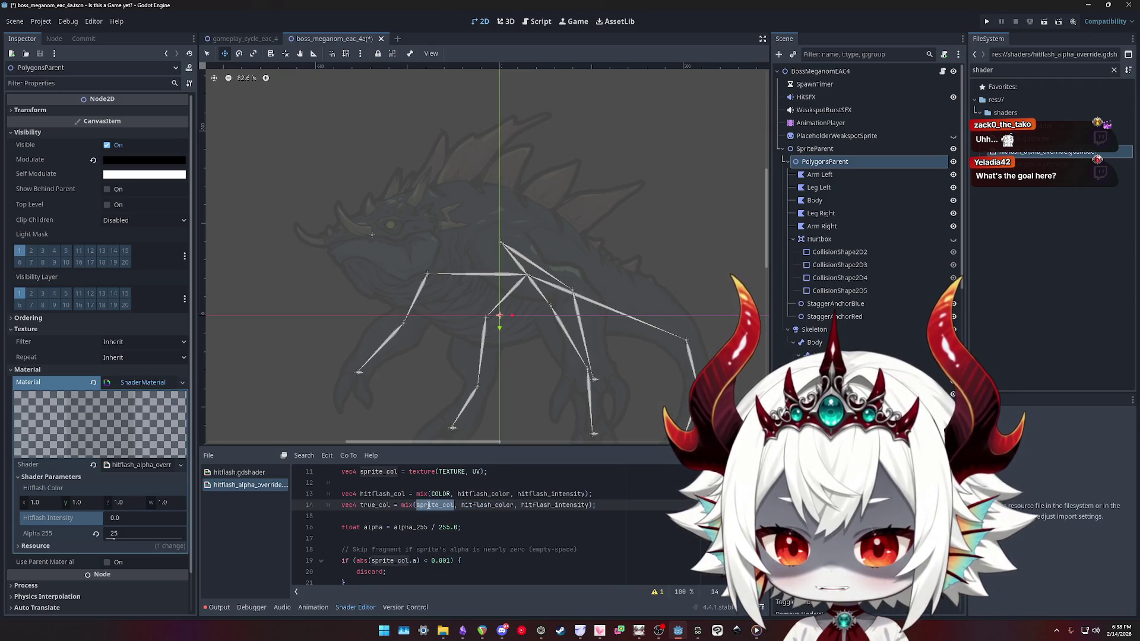
{"action": "scroll", "coordinate": [429, 505], "scroll_direction": "up", "scroll_amount": 1}
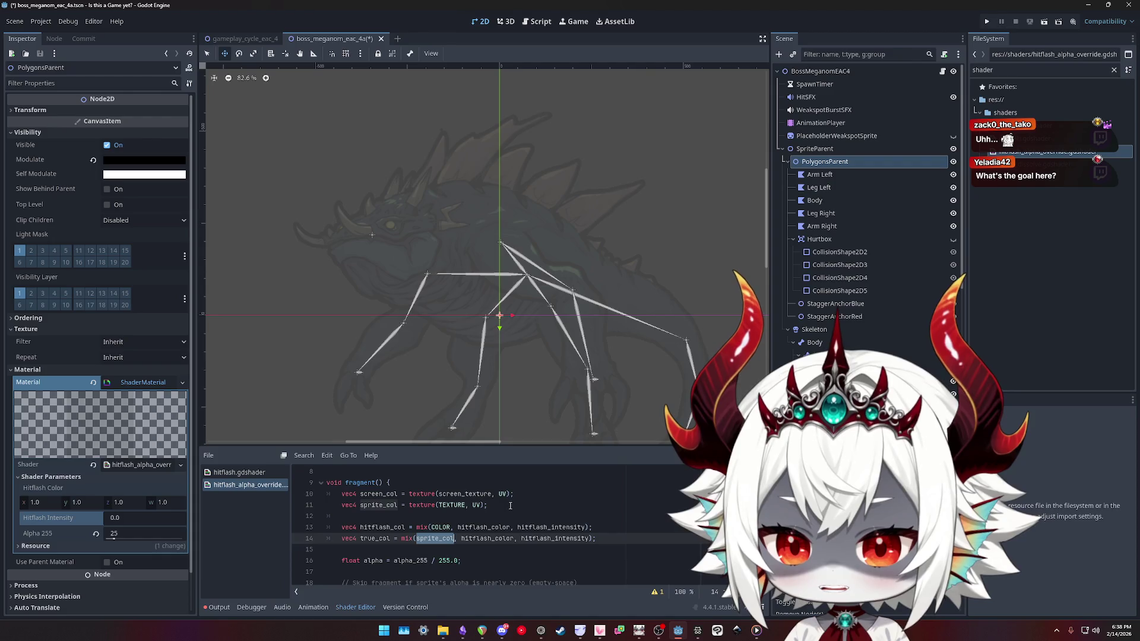
{"action": "left_click", "coordinate": [298, 506]}
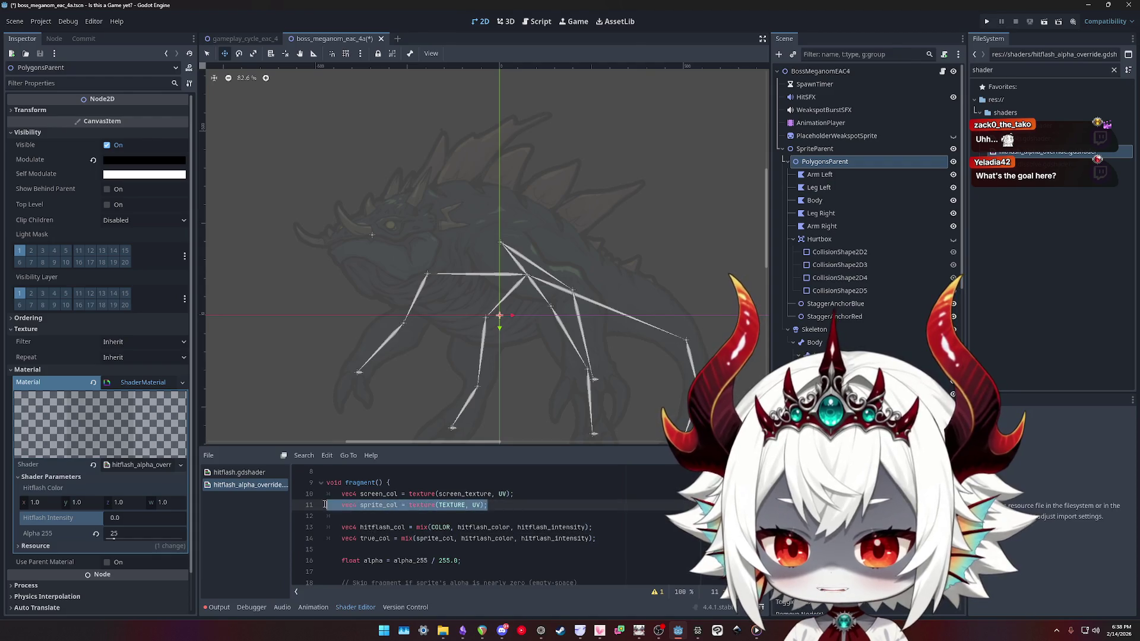
{"action": "double_click", "coordinate": [440, 527]}
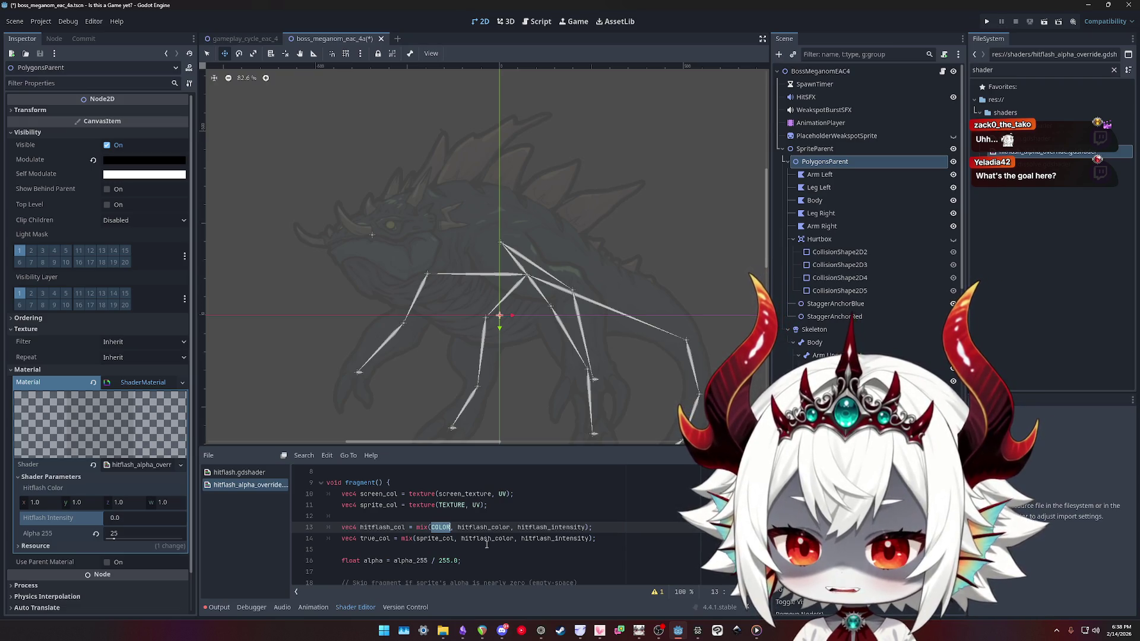
{"action": "triple_click", "coordinate": [429, 538]}
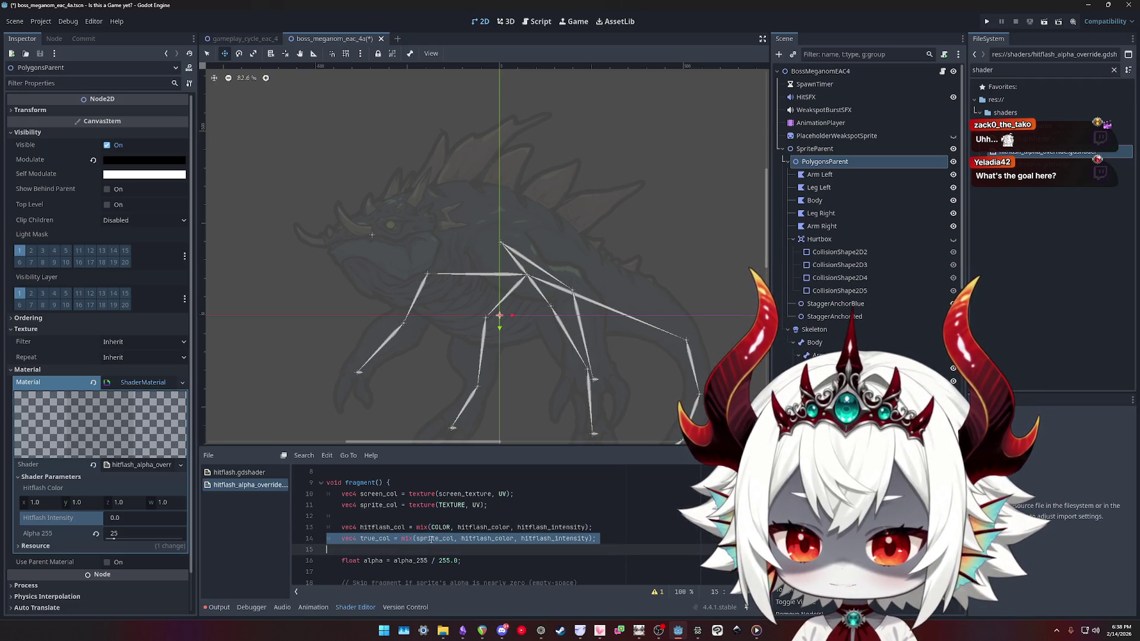
{"action": "double_click", "coordinate": [375, 504]}
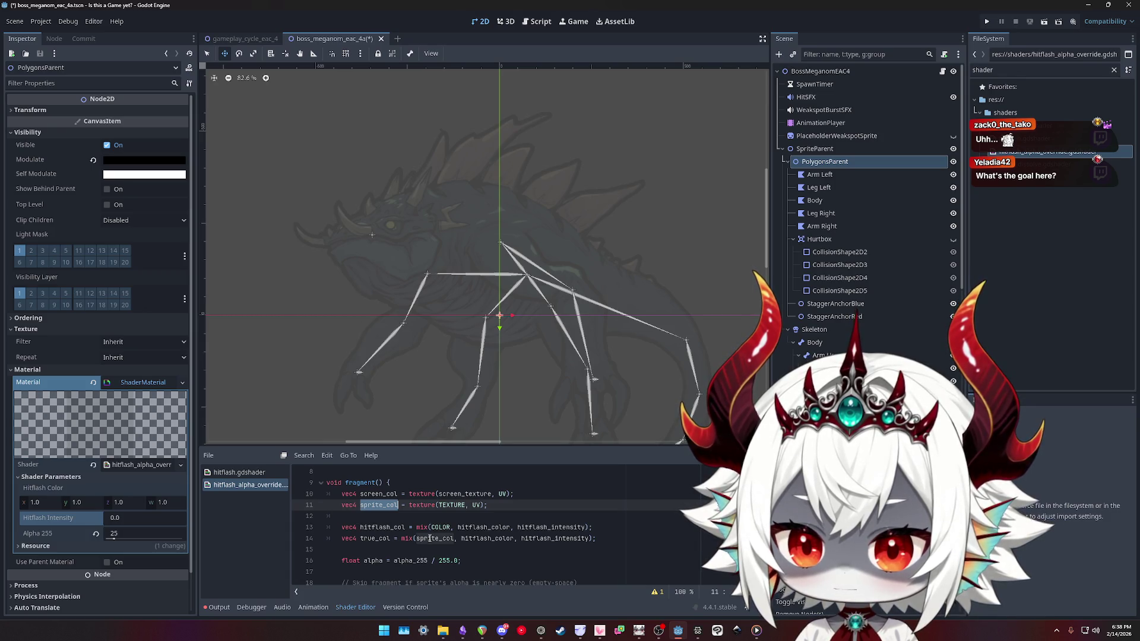
{"action": "double_click", "coordinate": [430, 538]}
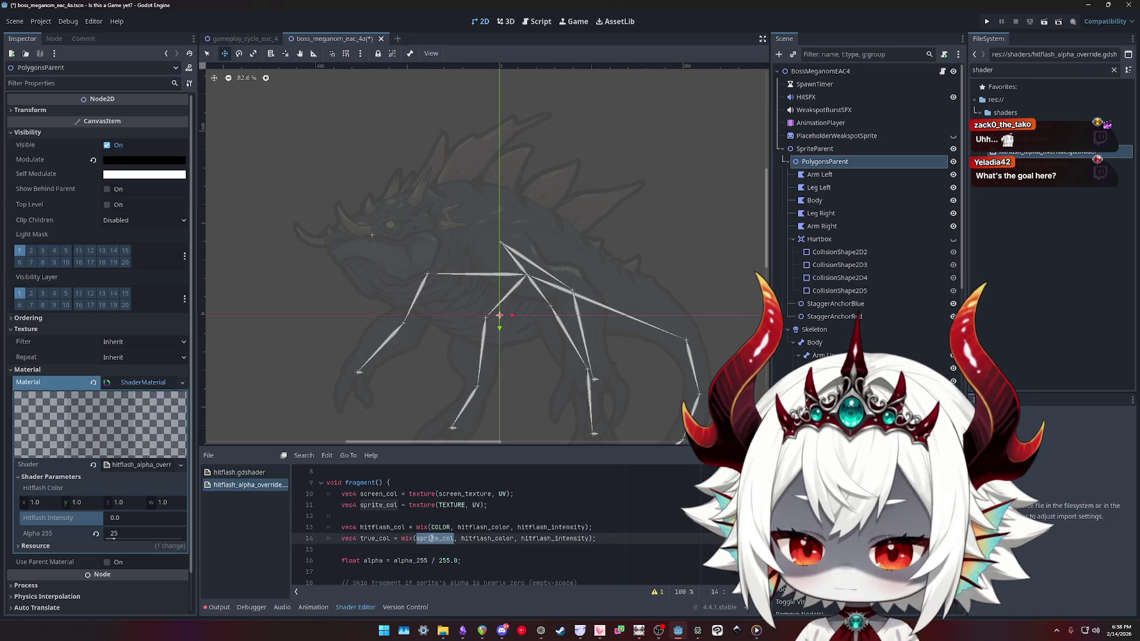
{"action": "double_click", "coordinate": [442, 527]}
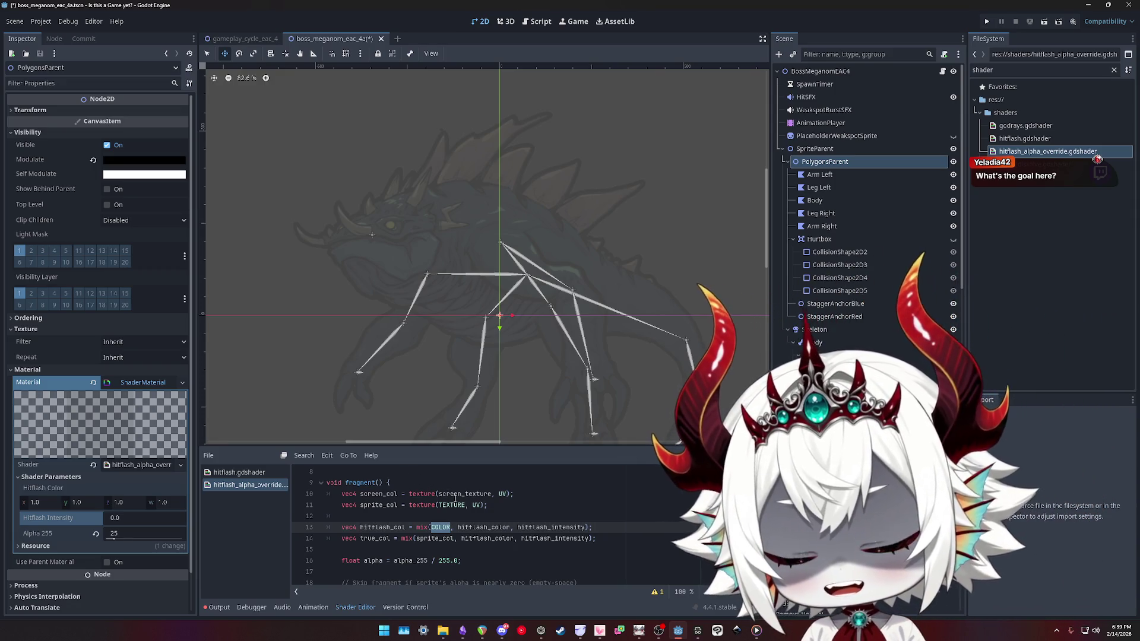
{"action": "double_click", "coordinate": [380, 494]}
{"action": "scroll", "coordinate": [407, 505], "scroll_direction": "down", "scroll_amount": 3}
{"action": "double_click", "coordinate": [404, 549]}
{"action": "double_click", "coordinate": [445, 550]}
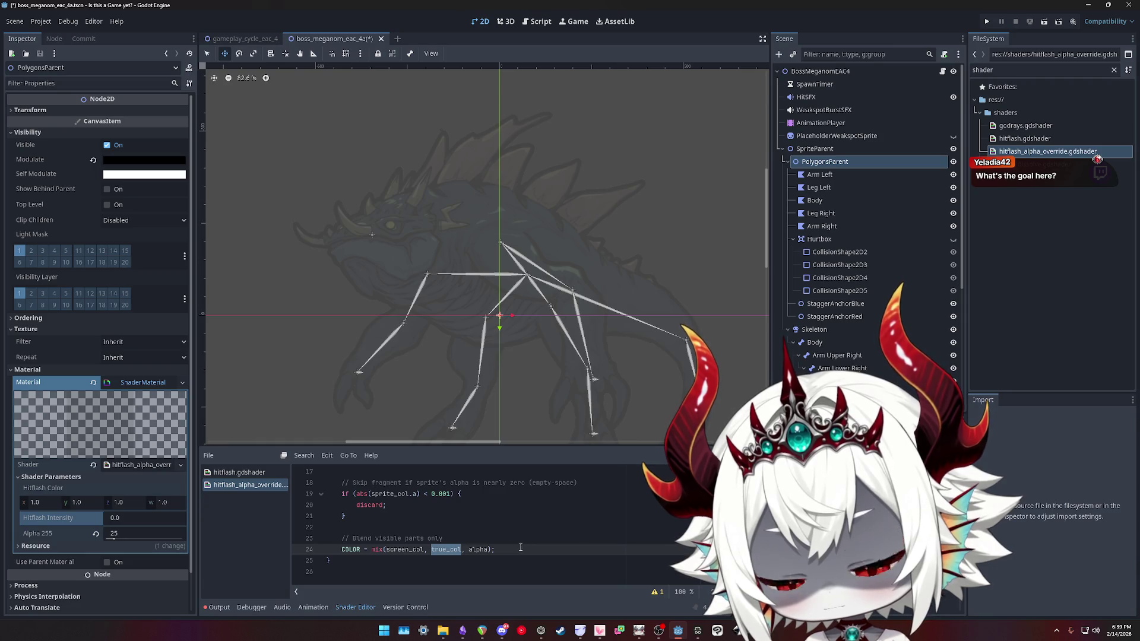
Make the final blend mix screen_col with COLOR and delete the sprite and hitflash colour lines 11–14
{"action": "double_click", "coordinate": [394, 551]}
{"action": "double_click", "coordinate": [471, 550]}
{"action": "double_click", "coordinate": [403, 550]}
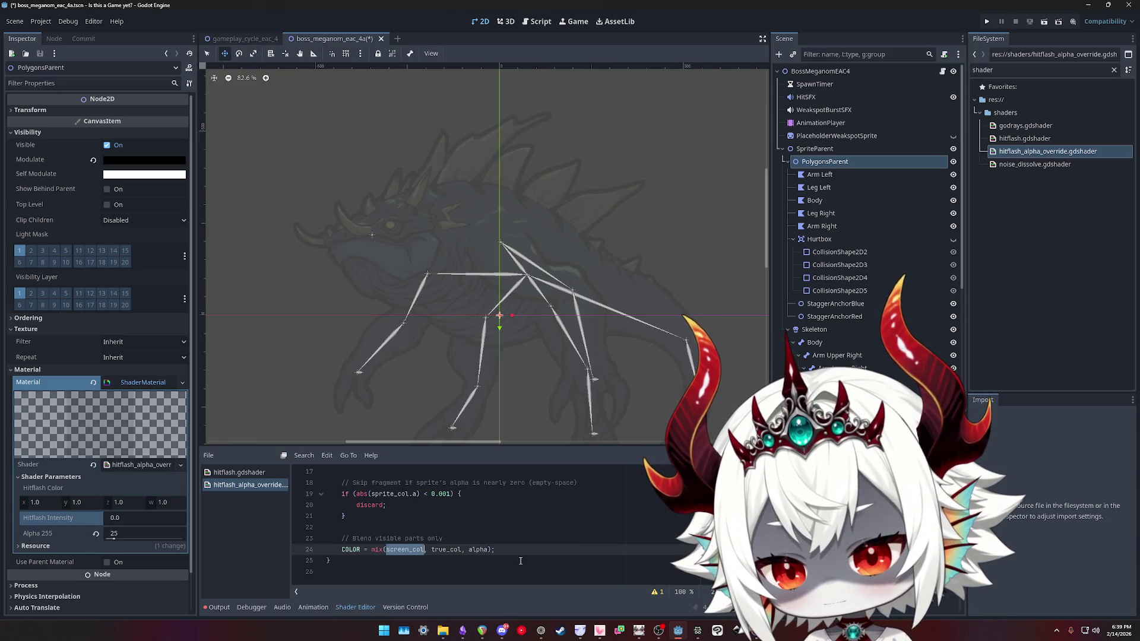
{"action": "double_click", "coordinate": [477, 550]}
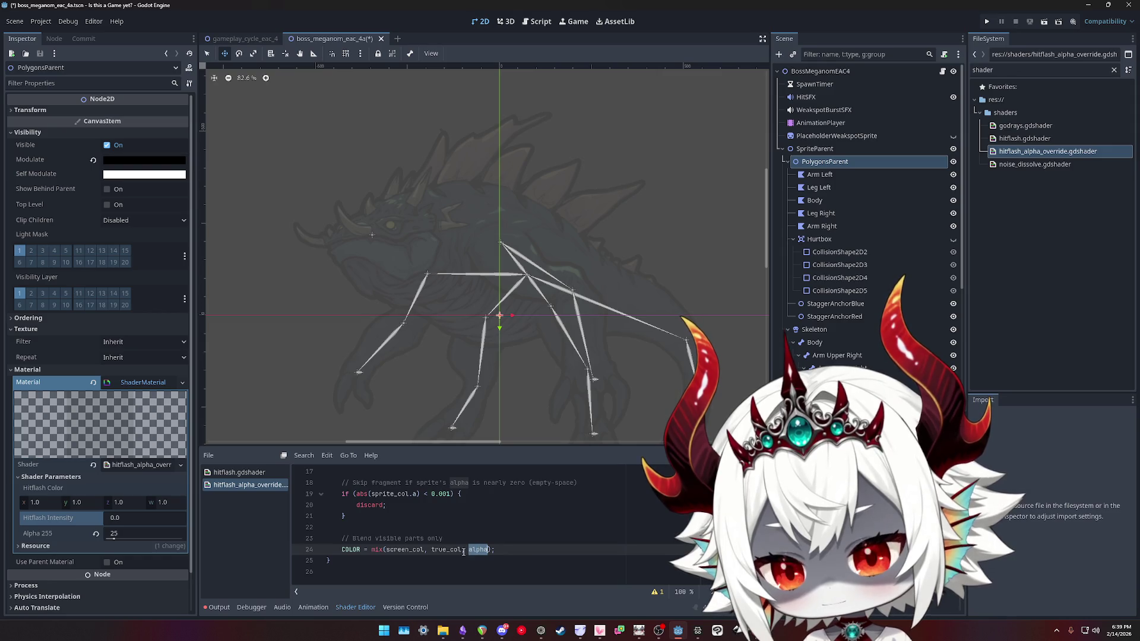
{"action": "double_click", "coordinate": [441, 549]}
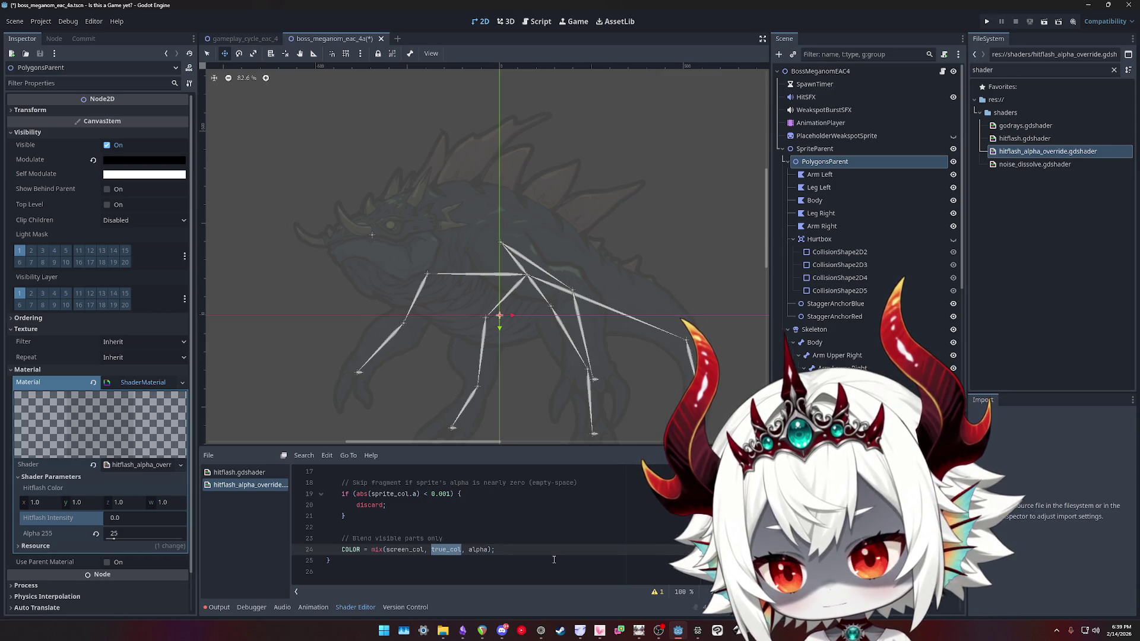
{"action": "type", "text": "COLOR"}
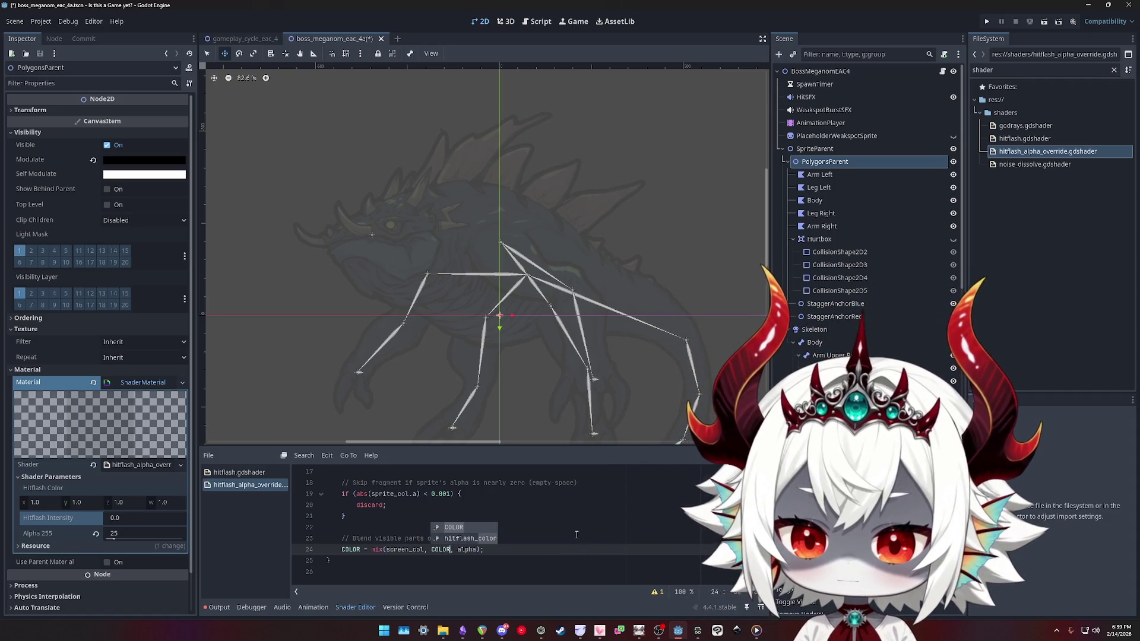
{"action": "scroll", "coordinate": [570, 534], "scroll_direction": "up", "scroll_amount": 3}
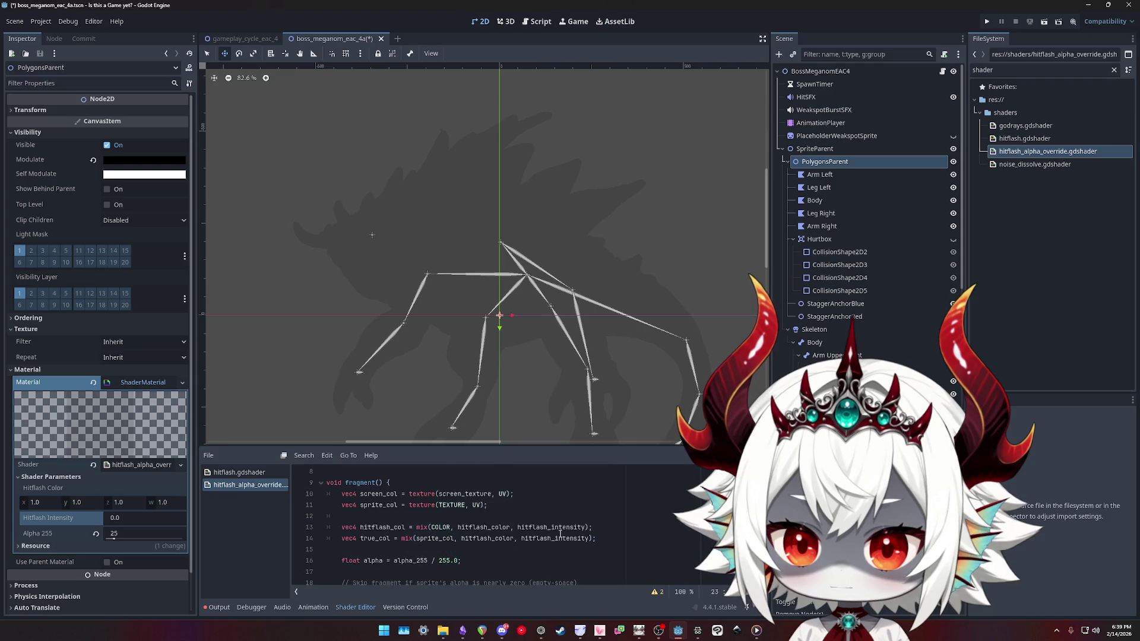
{"action": "left_click_drag", "start_coordinate": [647, 540], "coordinate": [260, 509]}
{"action": "key", "text": "BackSpace"}
{"action": "key", "text": "BackSpace"}
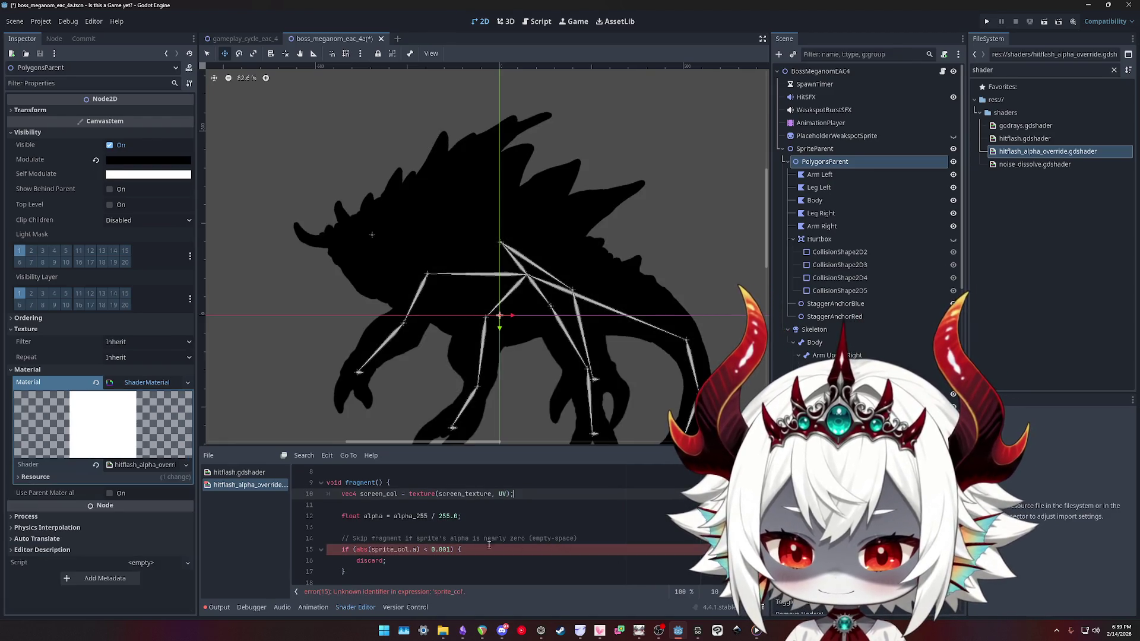
Switch the discard check to test COLOR instead of sprite_col, then save to recompile
{"action": "left_click", "coordinate": [403, 550]}
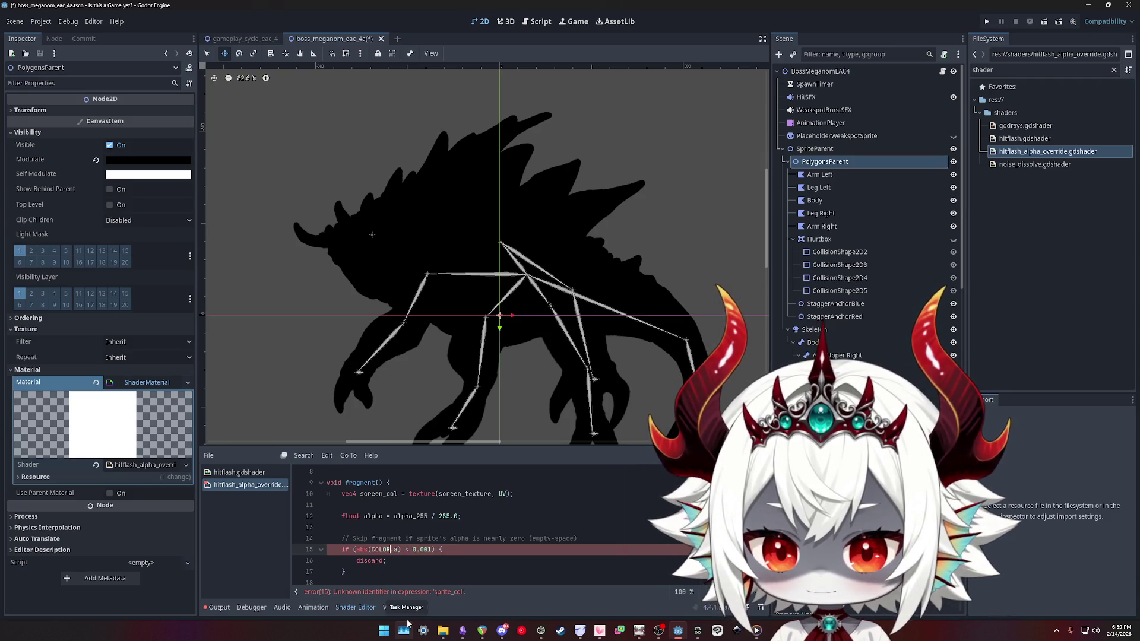
{"action": "type", "text": "R"}
{"action": "left_click", "coordinate": [565, 518]}
{"action": "key", "text": "ctrl+s"}
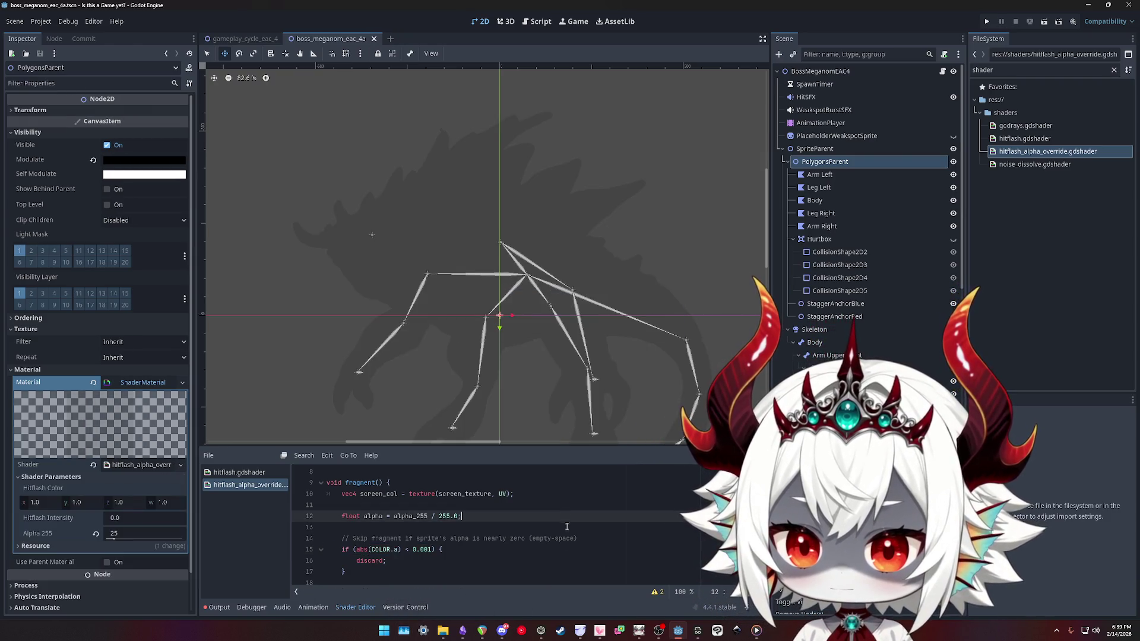
{"action": "scroll", "coordinate": [574, 520], "scroll_direction": "down", "scroll_amount": 1}
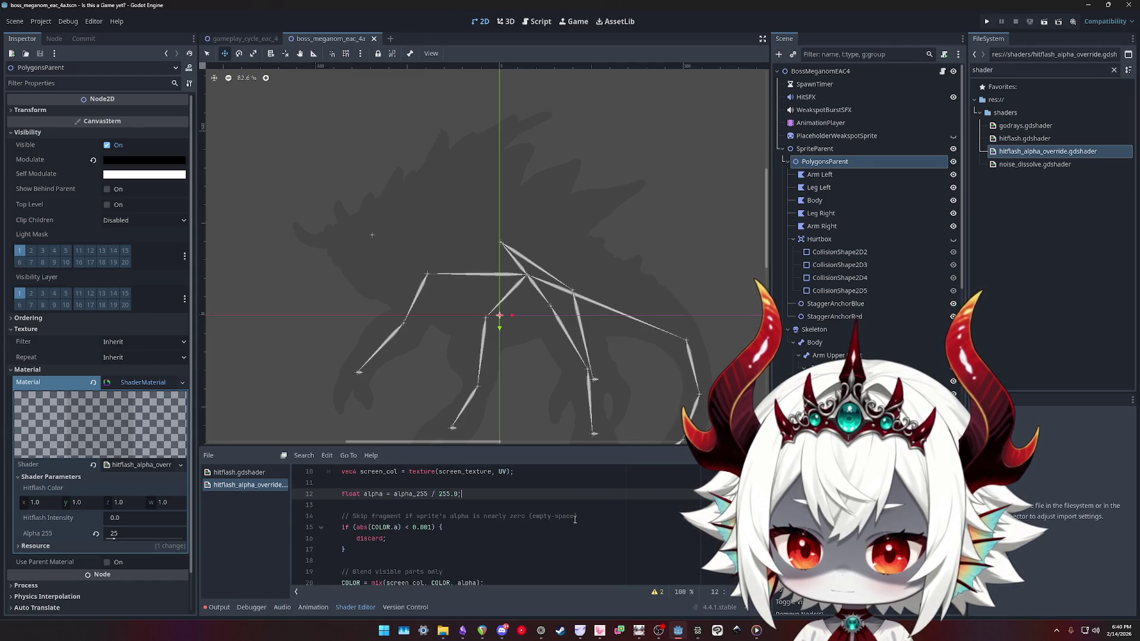
{"action": "scroll", "coordinate": [573, 519], "scroll_direction": "up", "scroll_amount": 1}
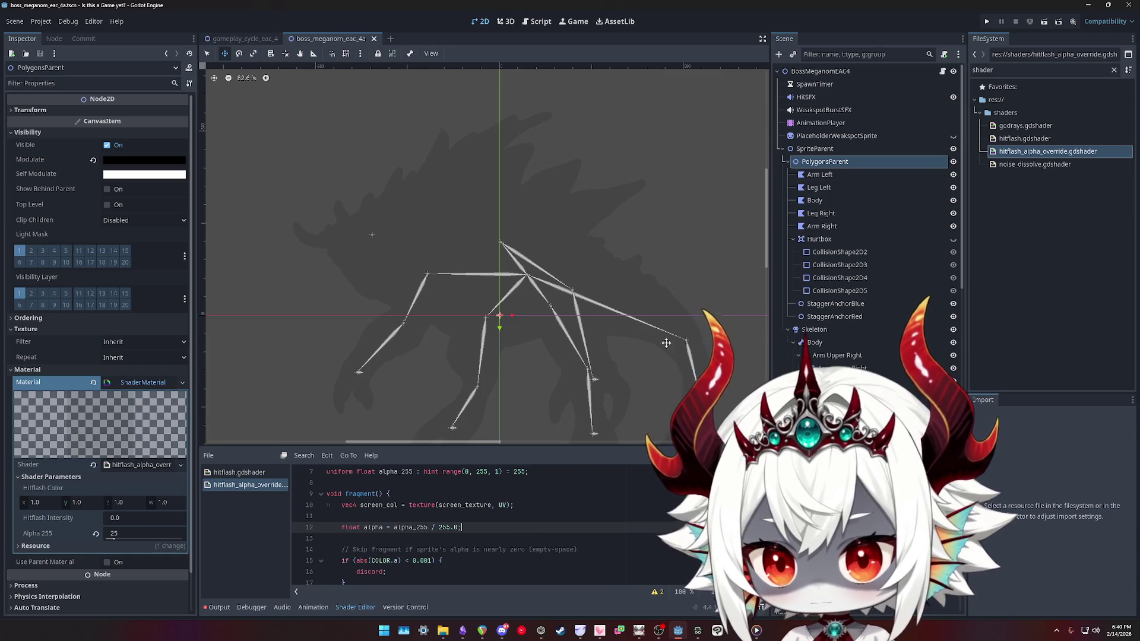
{"action": "left_click", "coordinate": [989, 21]}
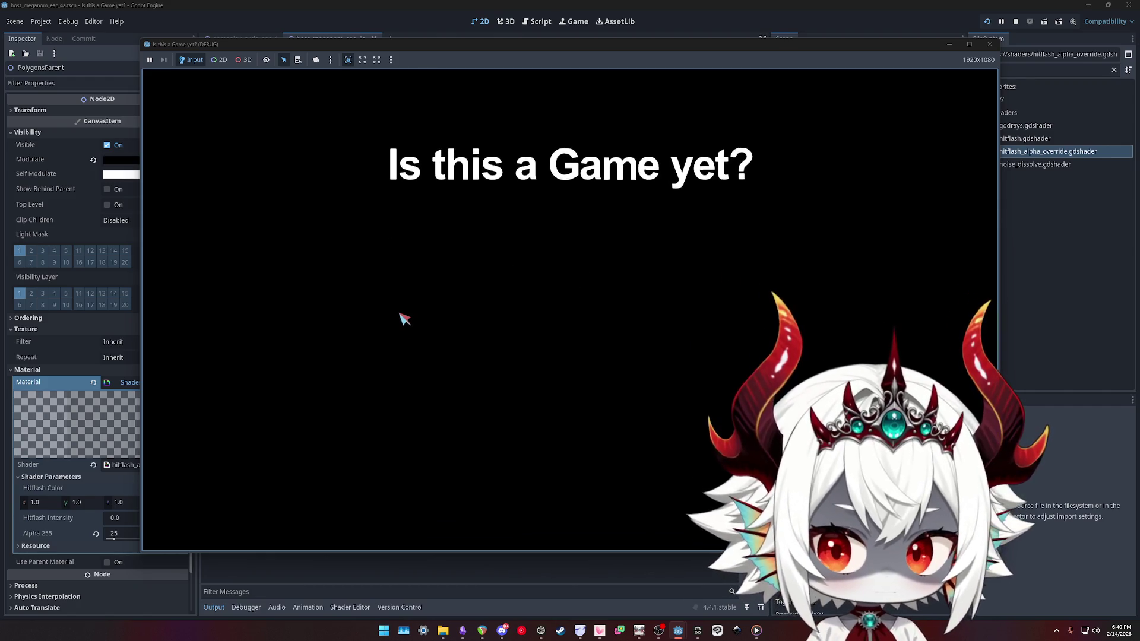
{"action": "left_click", "coordinate": [573, 274]}
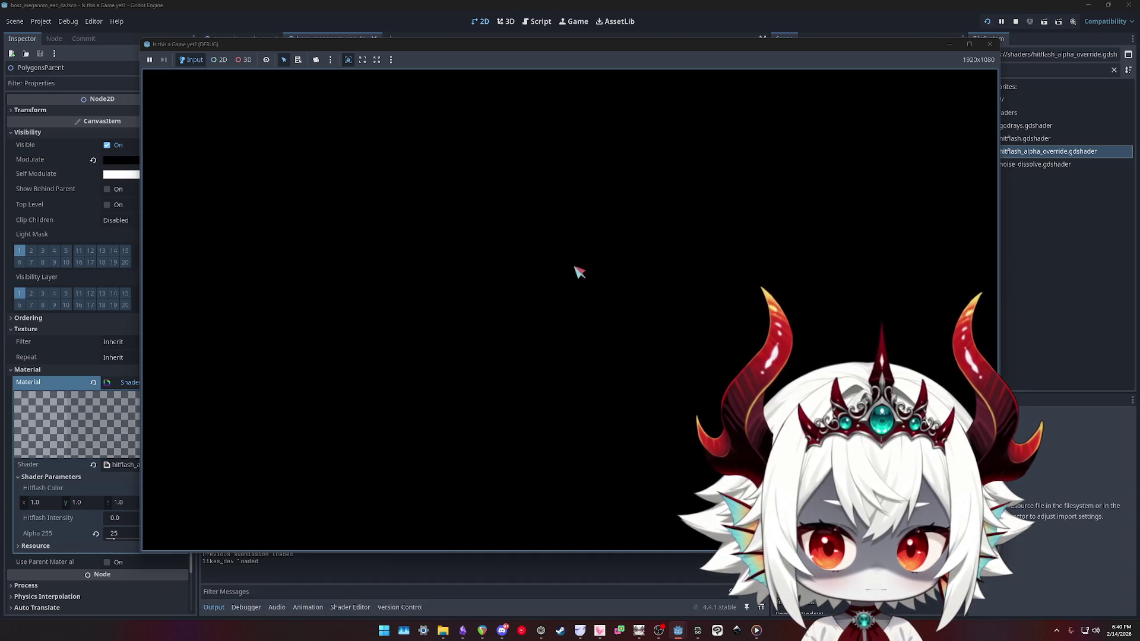
{"action": "left_click", "coordinate": [573, 313]}
{"action": "left_click", "coordinate": [443, 204]}
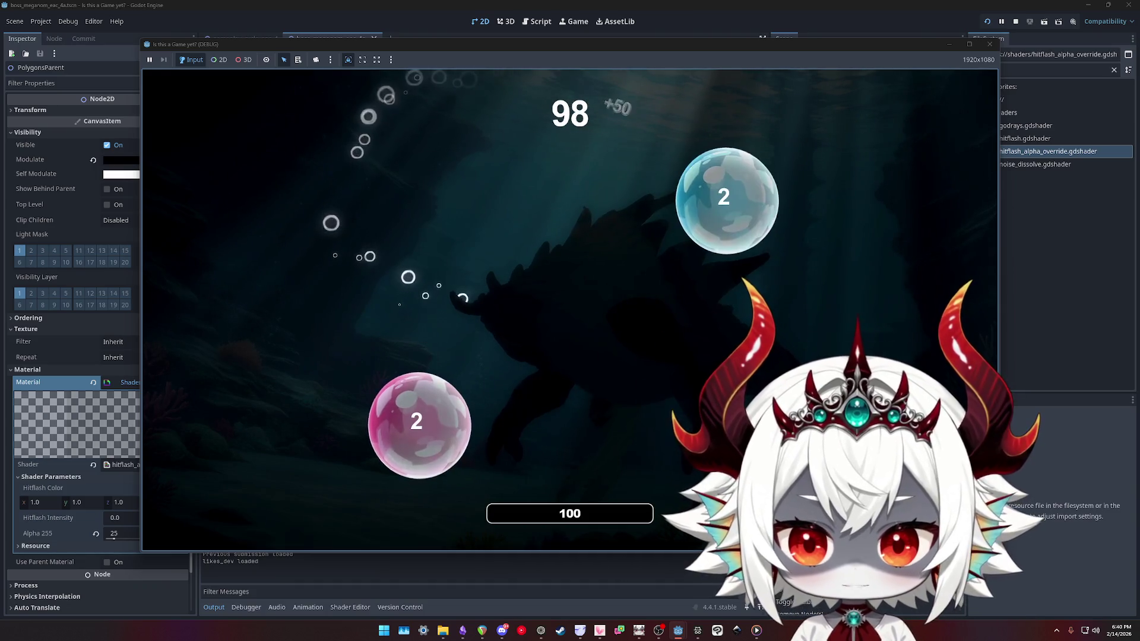
{"action": "left_click", "coordinate": [713, 178]}
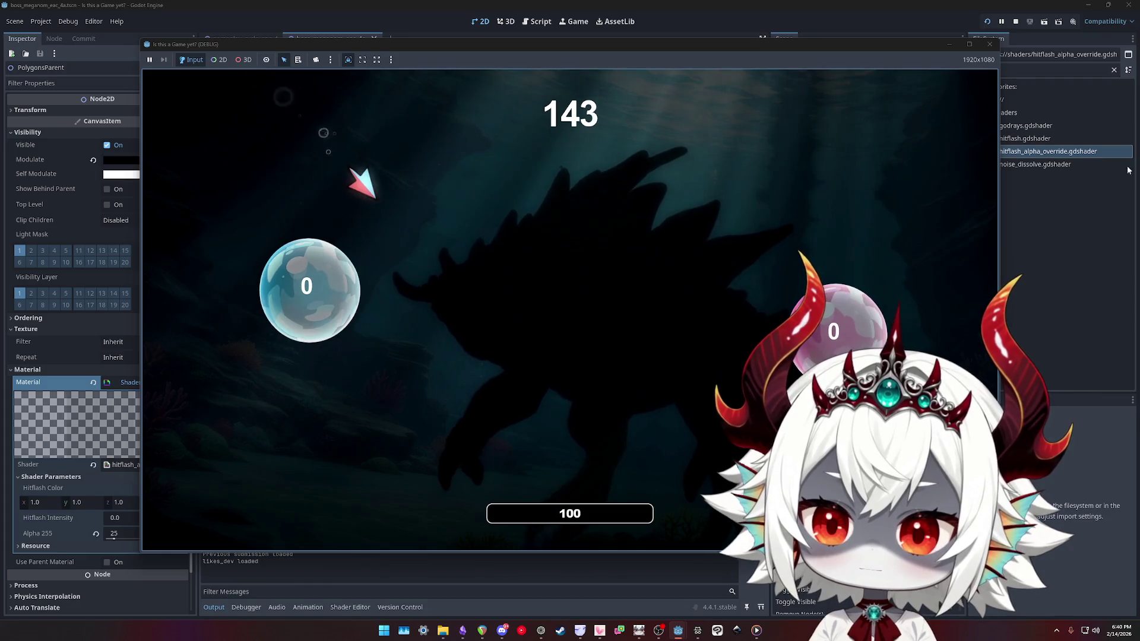
{"action": "left_click", "coordinate": [990, 44]}
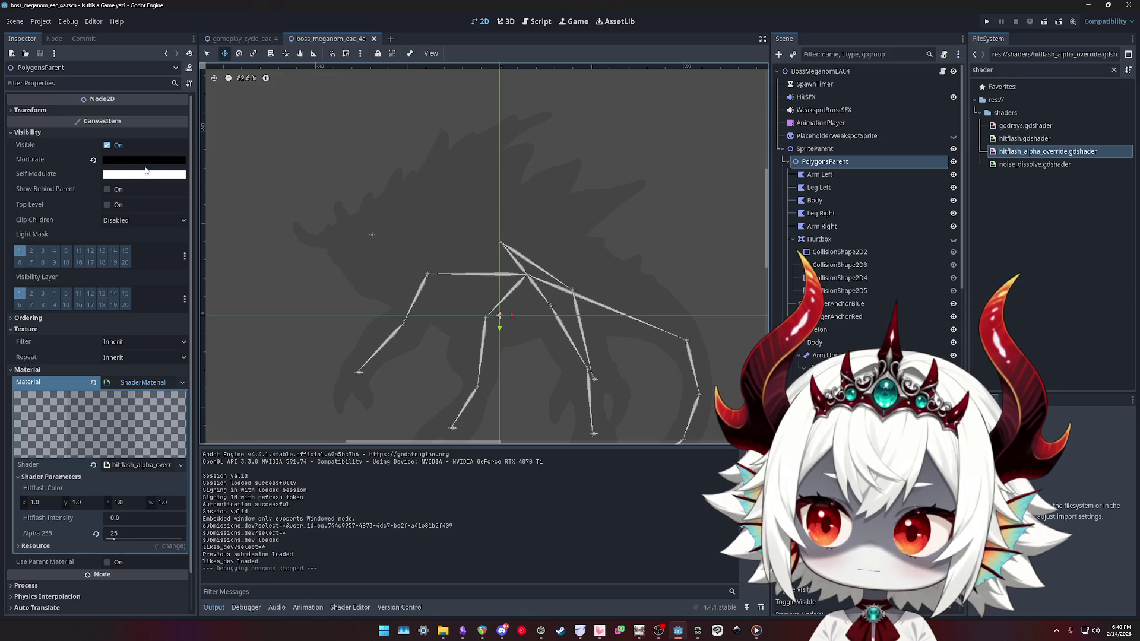
Reset PolygonsParent's modulate to white and playtest a level to see the boss
{"action": "left_click", "coordinate": [94, 160]}
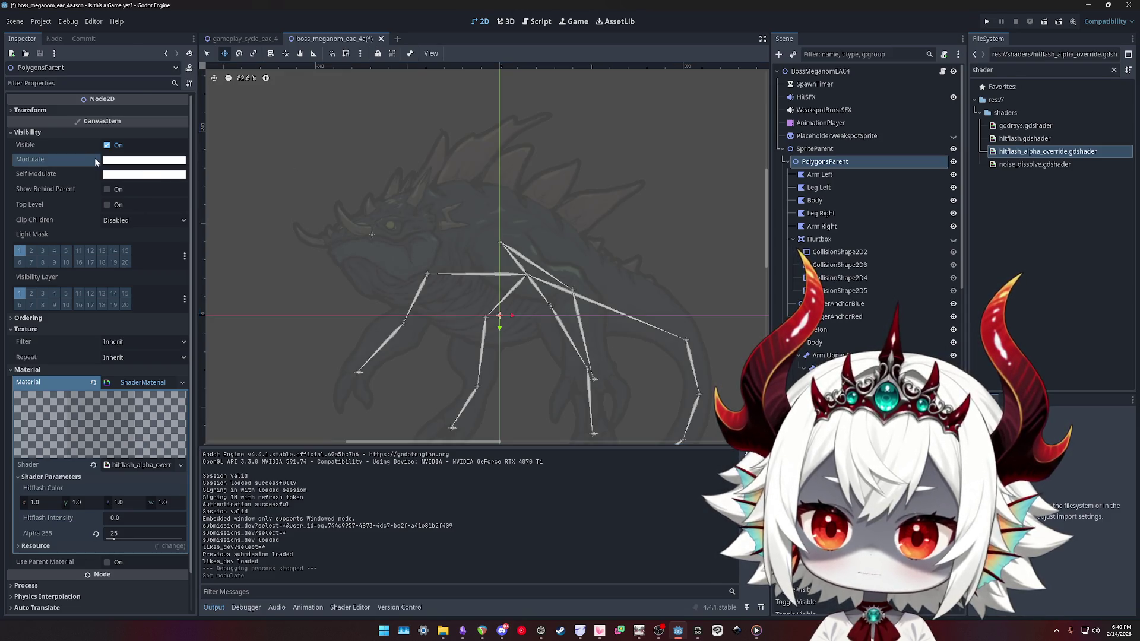
{"action": "left_click", "coordinate": [987, 22]}
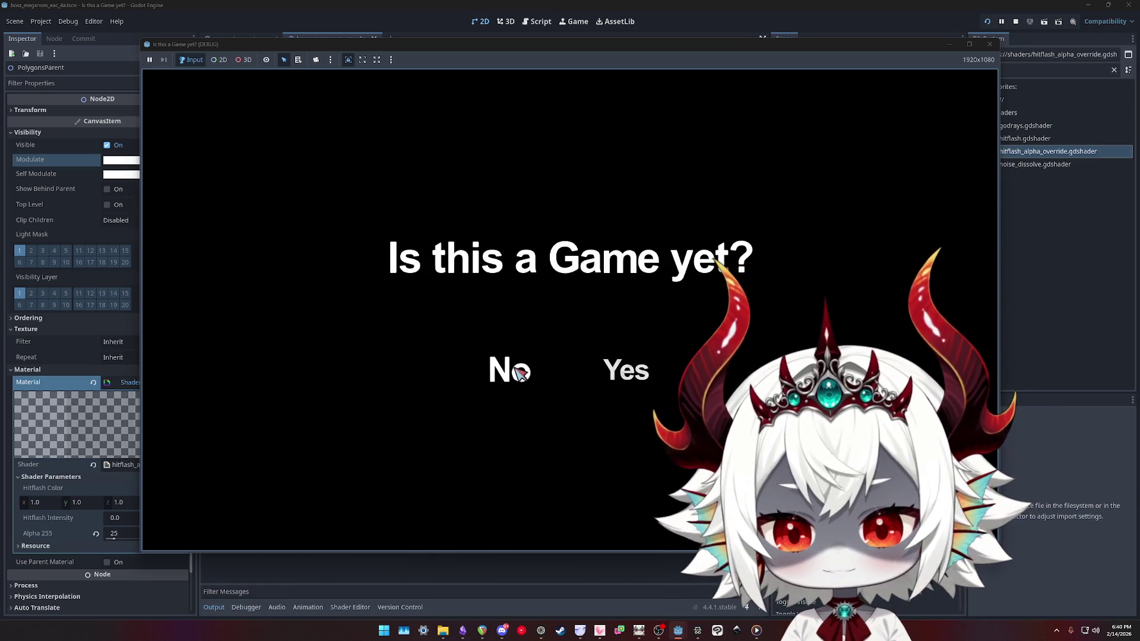
{"action": "left_click", "coordinate": [519, 373]}
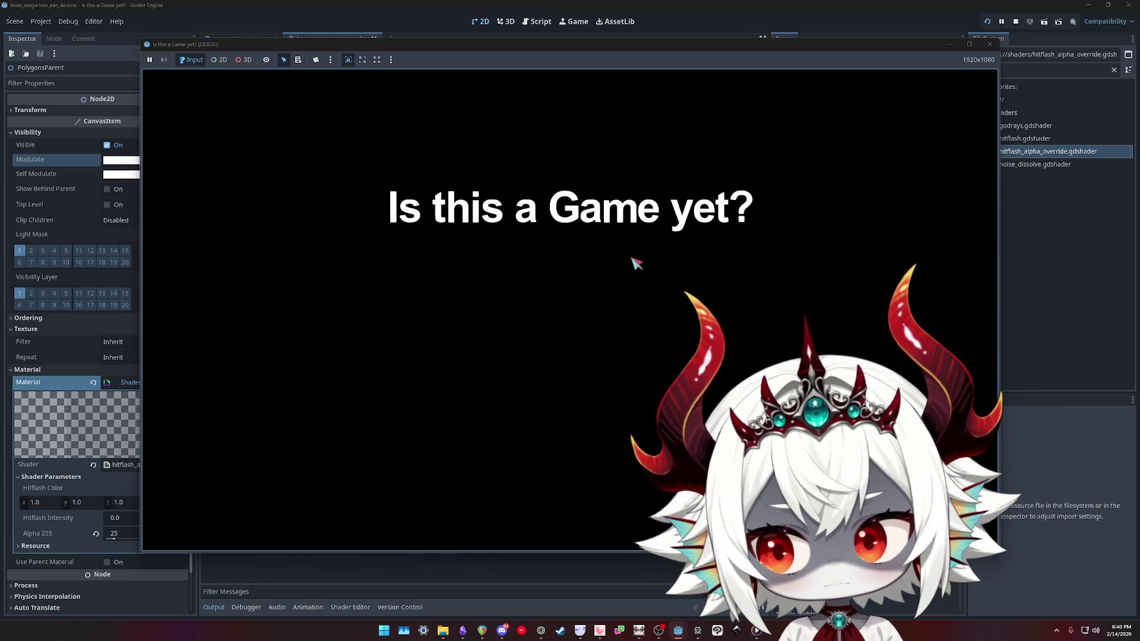
{"action": "left_click", "coordinate": [567, 444]}
{"action": "left_click", "coordinate": [579, 276]}
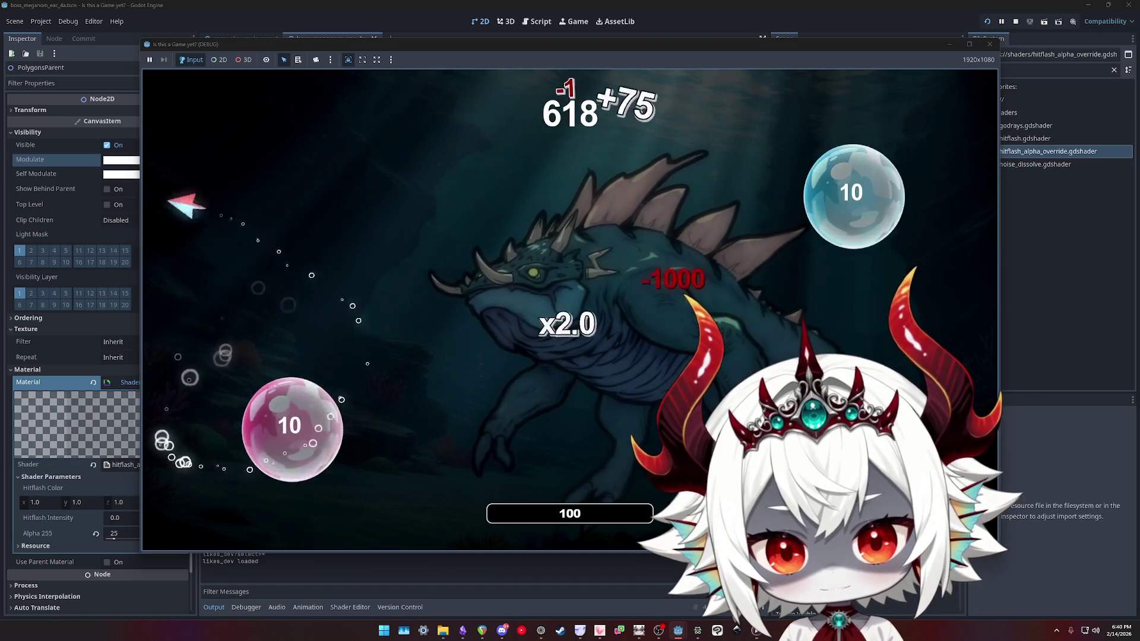
Close the running game and select the BossMeganomEAC4 root node
{"action": "left_click", "coordinate": [990, 44]}
{"action": "left_click", "coordinate": [814, 84]}
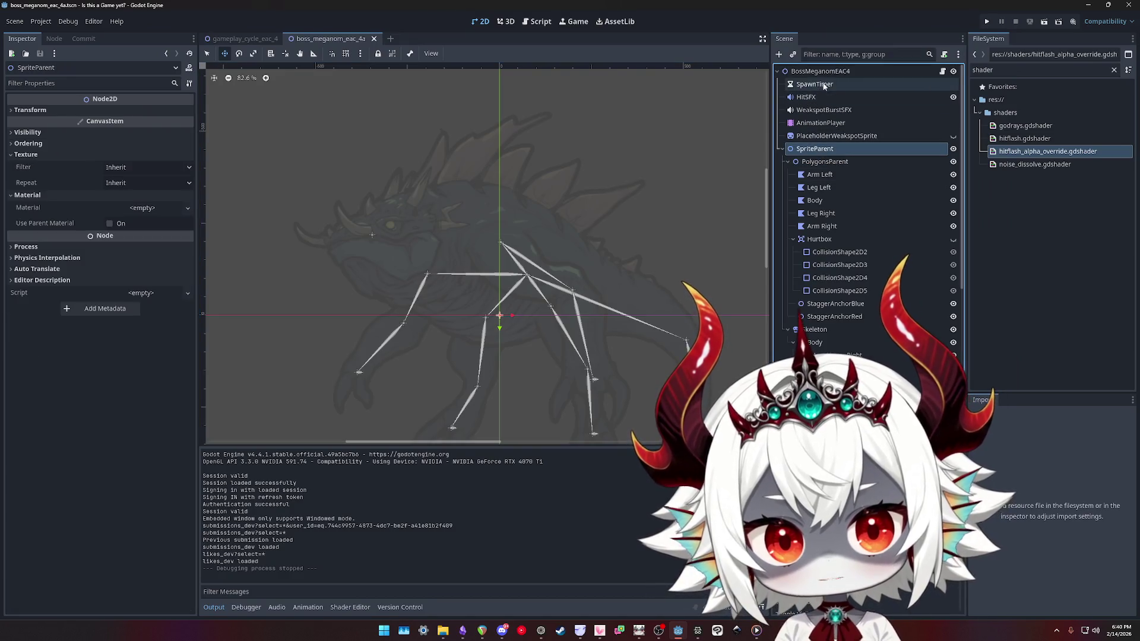
{"action": "left_click", "coordinate": [833, 74]}
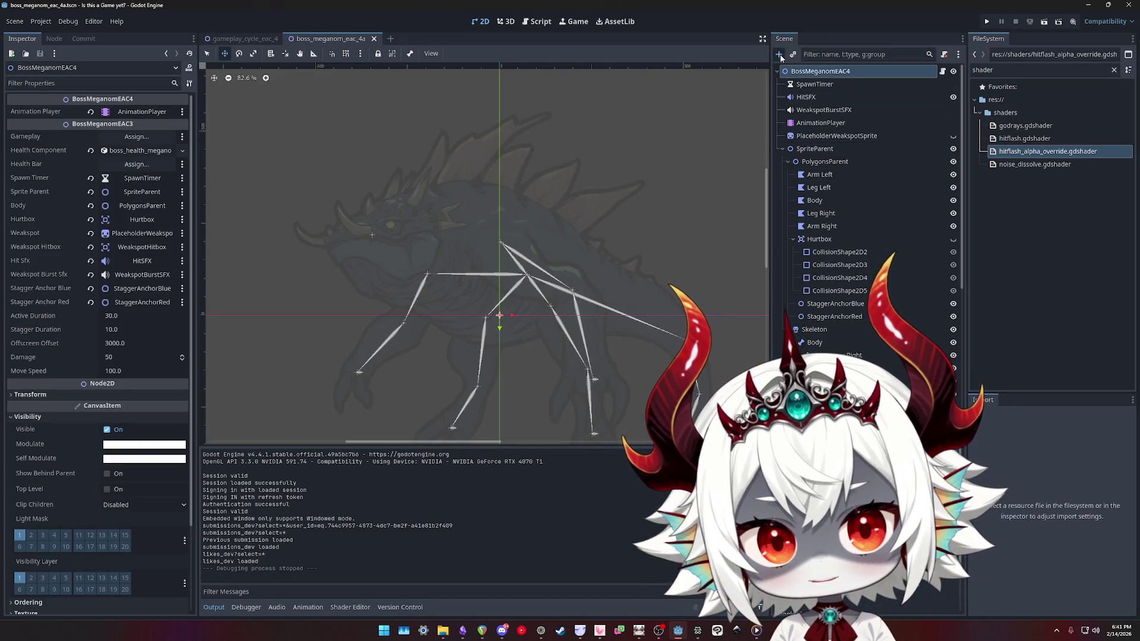
Create a ColorRect node and place it directly under the BossMeganomEAC4 root
{"action": "key", "text": "ctrl+a"}
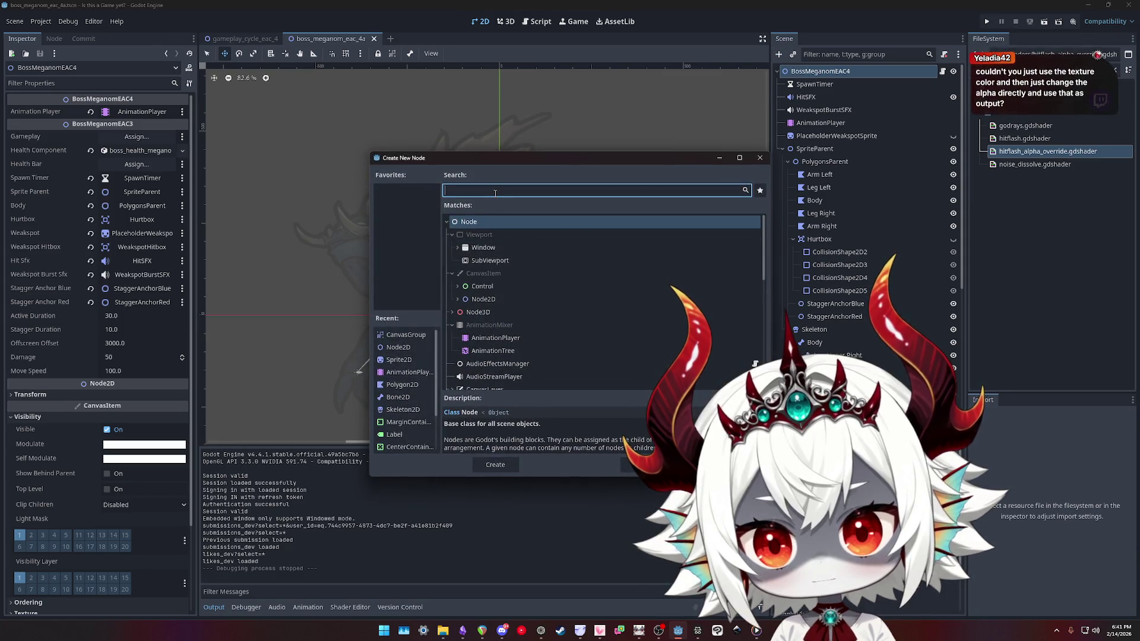
{"action": "type", "text": "color"}
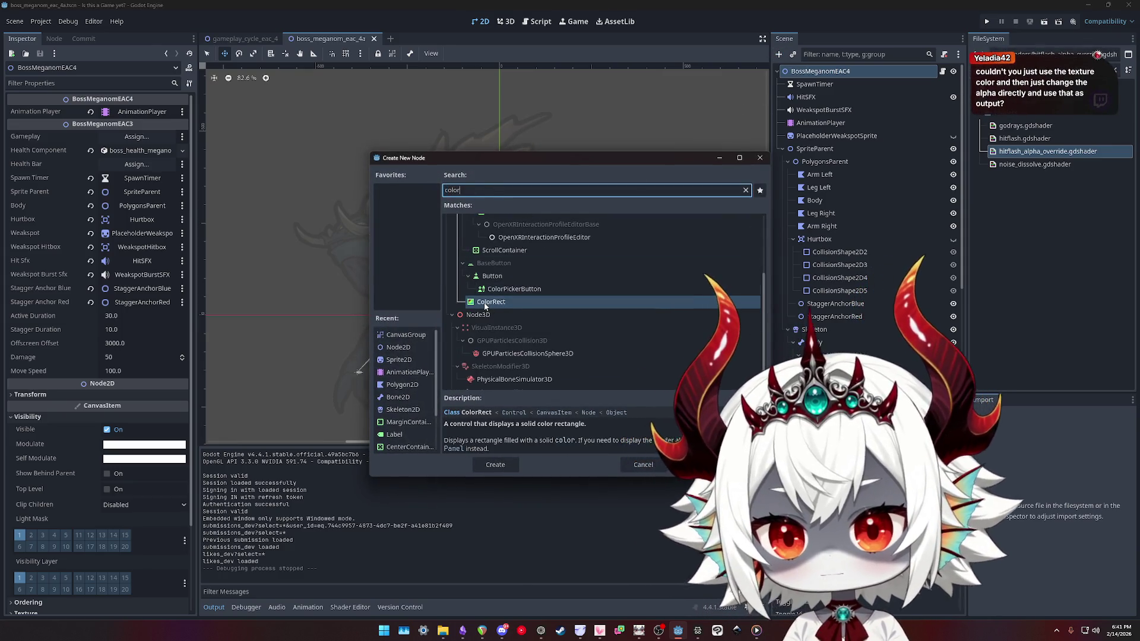
{"action": "key", "text": "Return"}
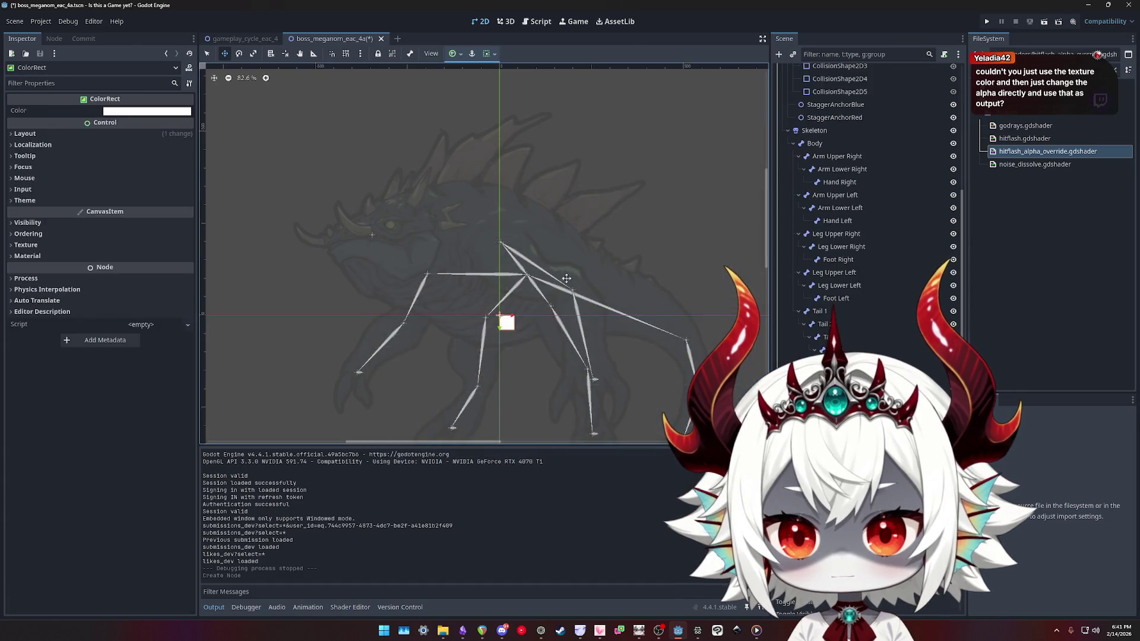
{"action": "scroll", "coordinate": [688, 225], "scroll_direction": "down", "scroll_amount": 2}
{"action": "left_click_drag", "start_coordinate": [828, 356], "coordinate": [834, 90]}
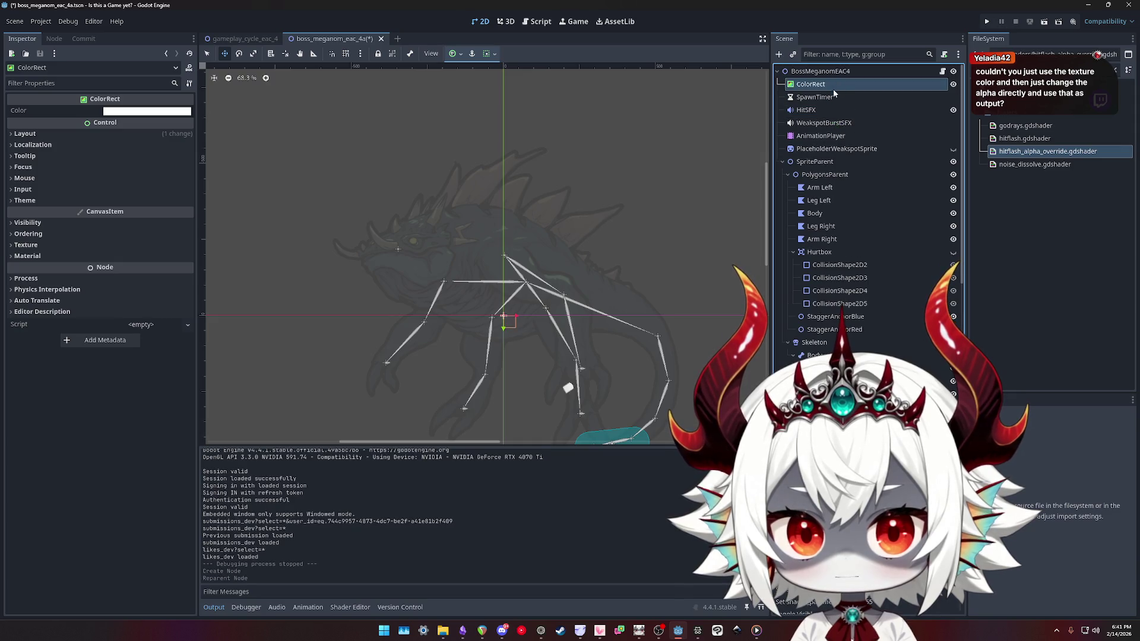
Resize and move the white ColorRect into a large backdrop behind the boss sprite
{"action": "scroll", "coordinate": [523, 308], "scroll_direction": "down", "scroll_amount": 3}
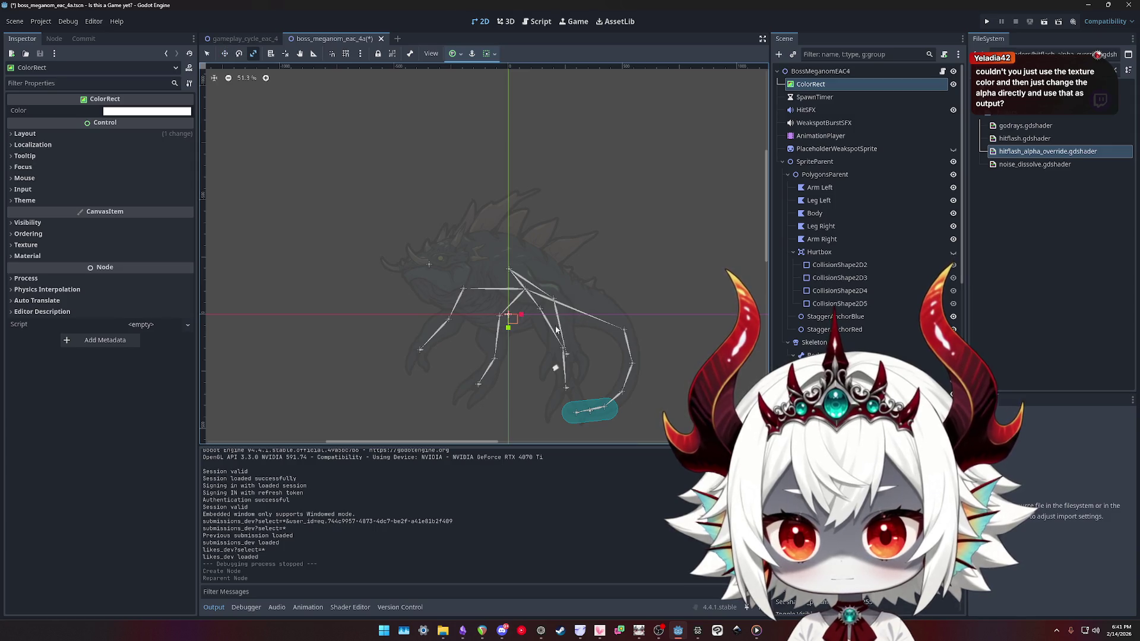
{"action": "left_click_drag", "start_coordinate": [612, 338], "coordinate": [653, 419]}
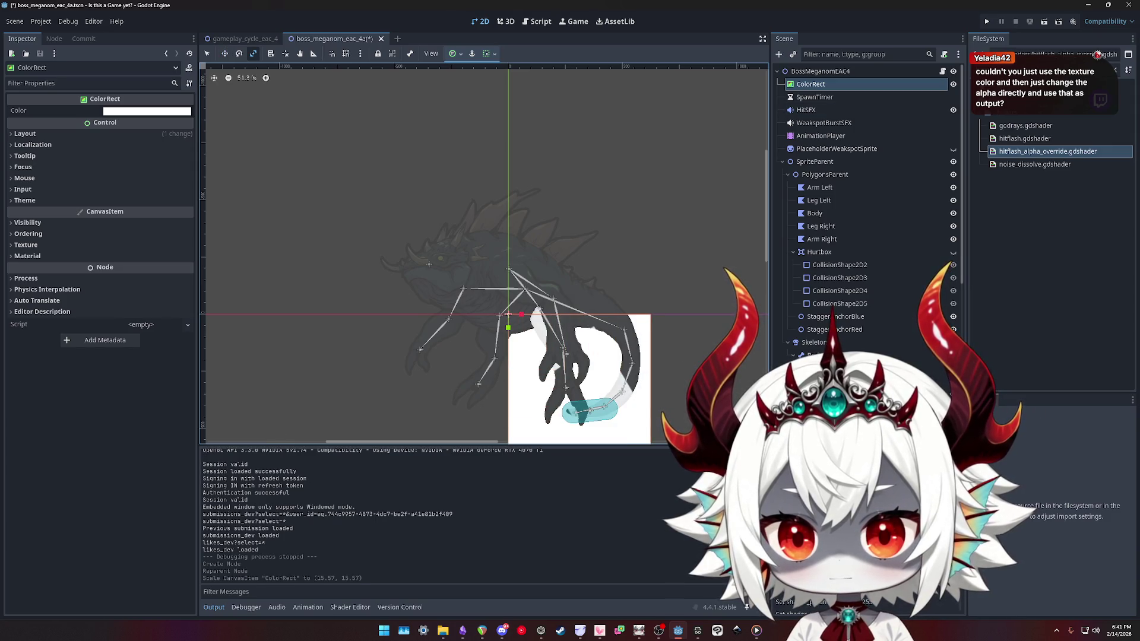
{"action": "mouse_move", "coordinate": [510, 373]}
{"action": "left_mouse_down"}
{"action": "mouse_move", "coordinate": [496, 356]}
{"action": "mouse_move", "coordinate": [516, 380]}
{"action": "mouse_move", "coordinate": [528, 364]}
{"action": "left_mouse_up"}
{"action": "key", "text": "w"}
{"action": "mouse_move", "coordinate": [671, 345]}
{"action": "left_mouse_down"}
{"action": "mouse_move", "coordinate": [558, 256]}
{"action": "mouse_move", "coordinate": [550, 224]}
{"action": "mouse_move", "coordinate": [531, 213]}
{"action": "left_mouse_up"}
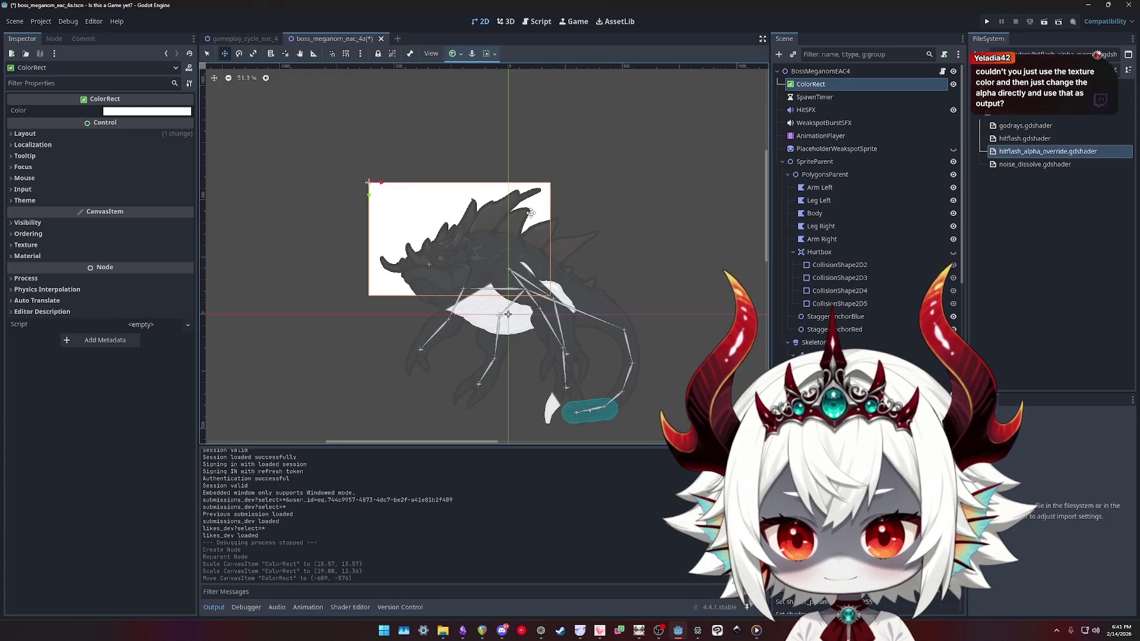
{"action": "mouse_move", "coordinate": [574, 304]}
{"action": "left_mouse_down"}
{"action": "mouse_move", "coordinate": [647, 365]}
{"action": "mouse_move", "coordinate": [729, 480]}
{"action": "left_mouse_up"}
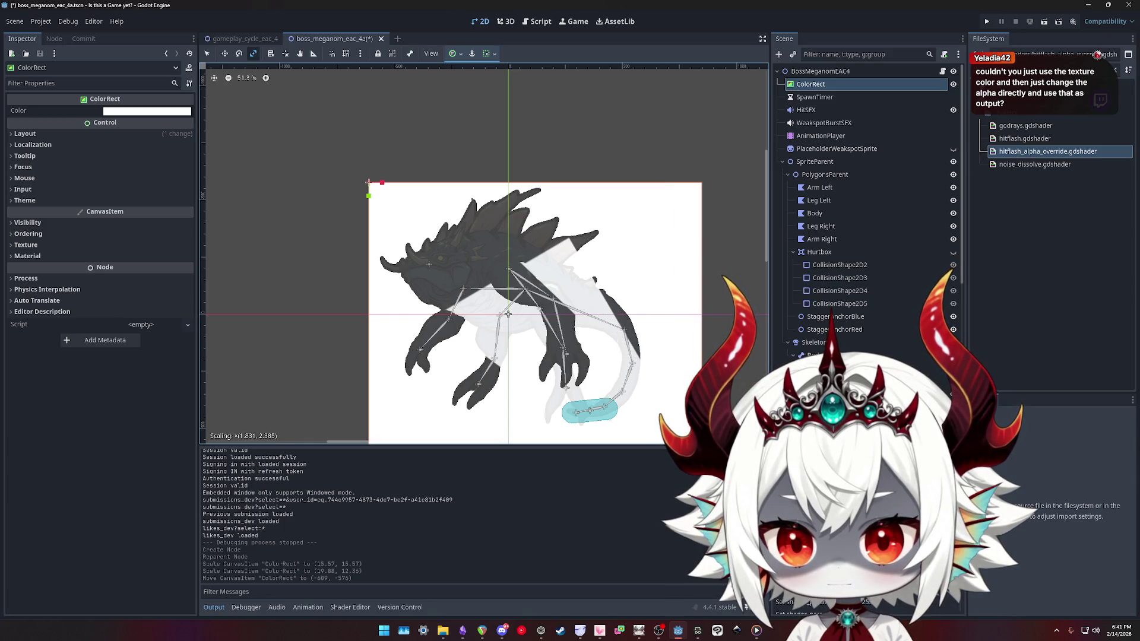
{"action": "left_click_drag", "start_coordinate": [671, 399], "coordinate": [675, 393]}
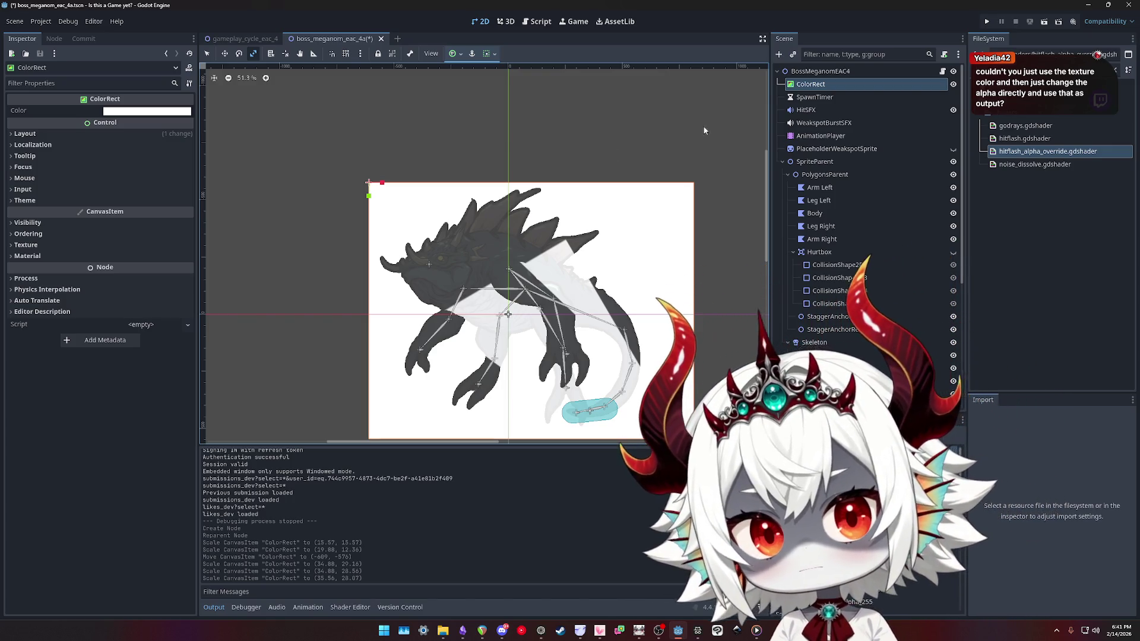
{"action": "left_click", "coordinate": [953, 83]}
{"action": "scroll", "coordinate": [536, 364], "scroll_direction": "up", "scroll_amount": 2}
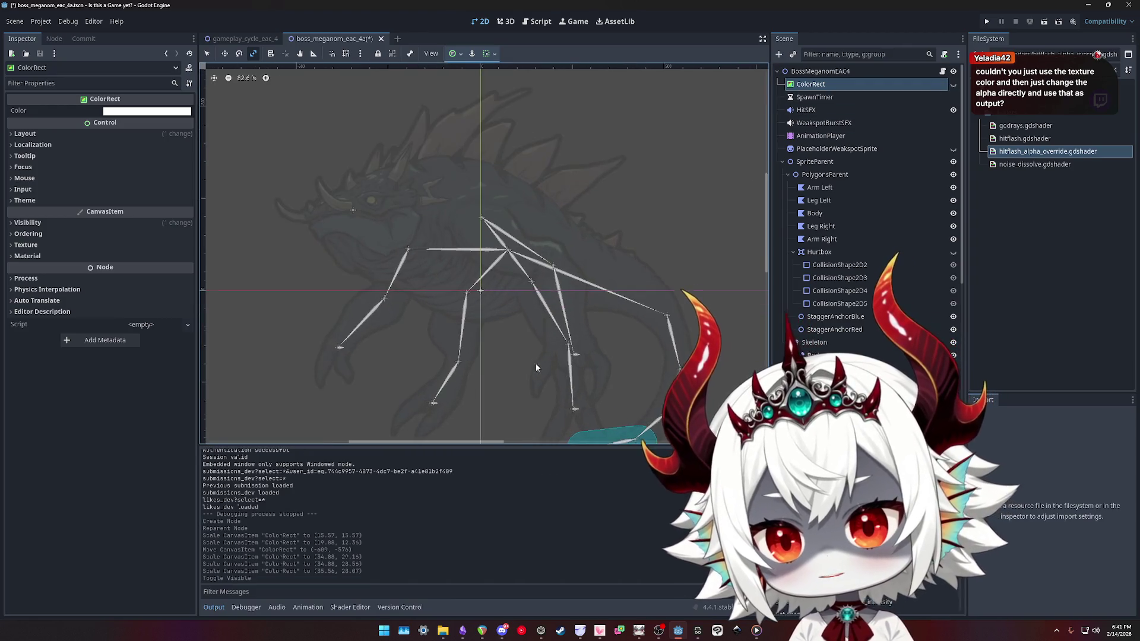
{"action": "scroll", "coordinate": [501, 277], "scroll_direction": "down", "scroll_amount": 1}
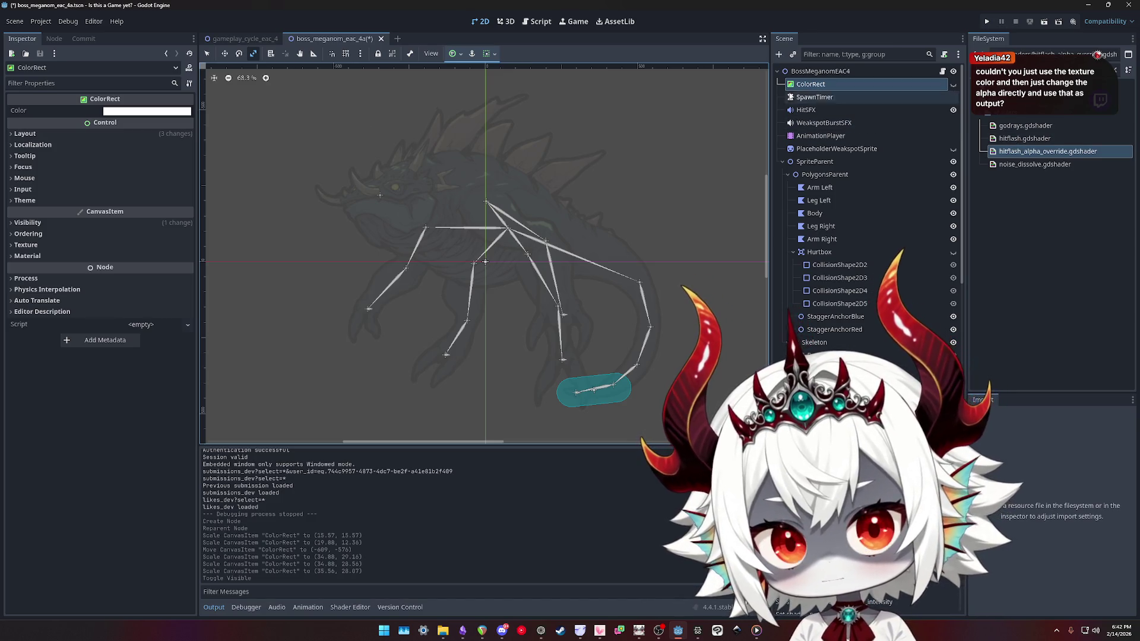
{"action": "left_click", "coordinate": [825, 174]}
{"action": "mouse_move", "coordinate": [1048, 151]}
{"action": "left_mouse_down"}
{"action": "mouse_move", "coordinate": [978, 168]}
{"action": "mouse_move", "coordinate": [1024, 140]}
{"action": "mouse_move", "coordinate": [392, 329]}
{"action": "mouse_move", "coordinate": [135, 467]}
{"action": "left_mouse_up"}
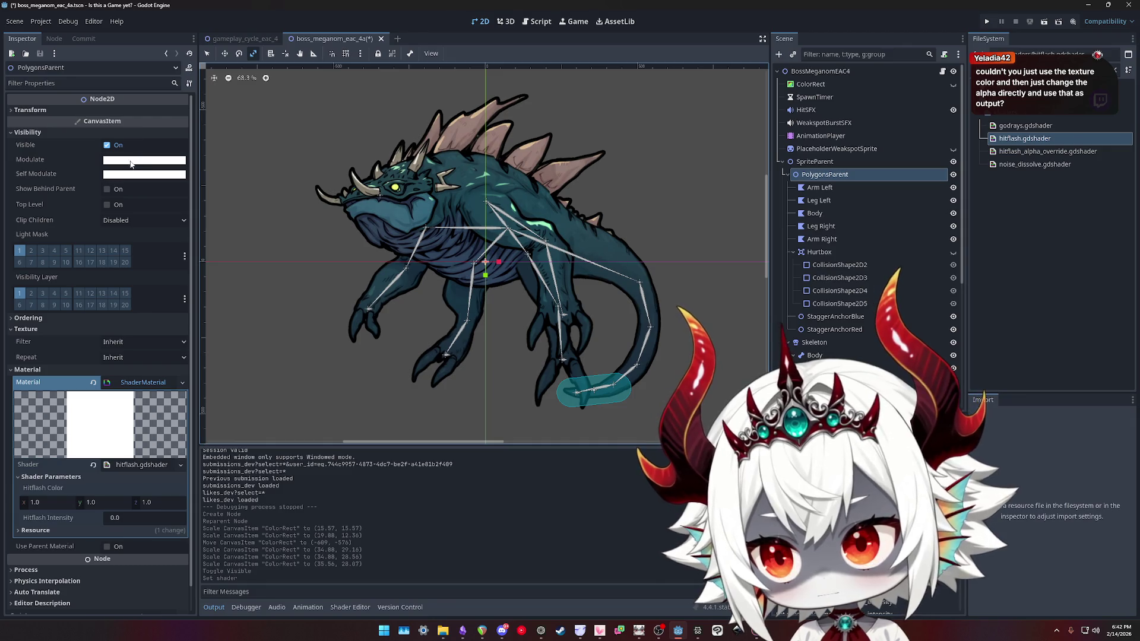
{"action": "left_click", "coordinate": [133, 161]}
{"action": "mouse_move", "coordinate": [167, 376]}
{"action": "left_mouse_down"}
{"action": "mouse_move", "coordinate": [107, 375]}
{"action": "mouse_move", "coordinate": [117, 375]}
{"action": "left_mouse_up"}
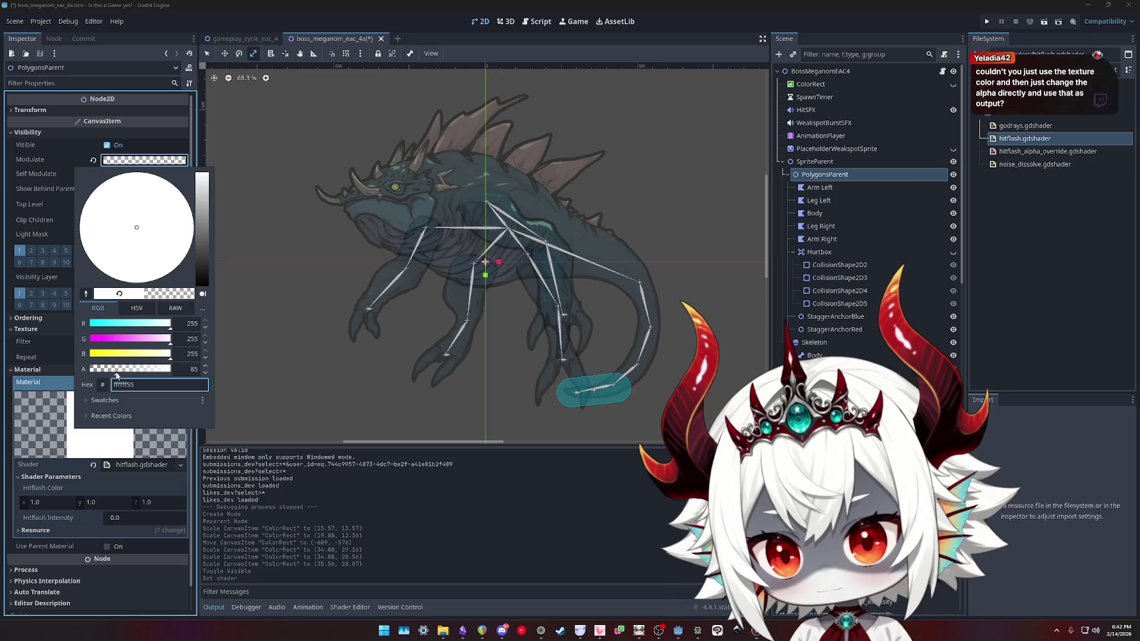
{"action": "scroll", "coordinate": [386, 234], "scroll_direction": "up", "scroll_amount": 6}
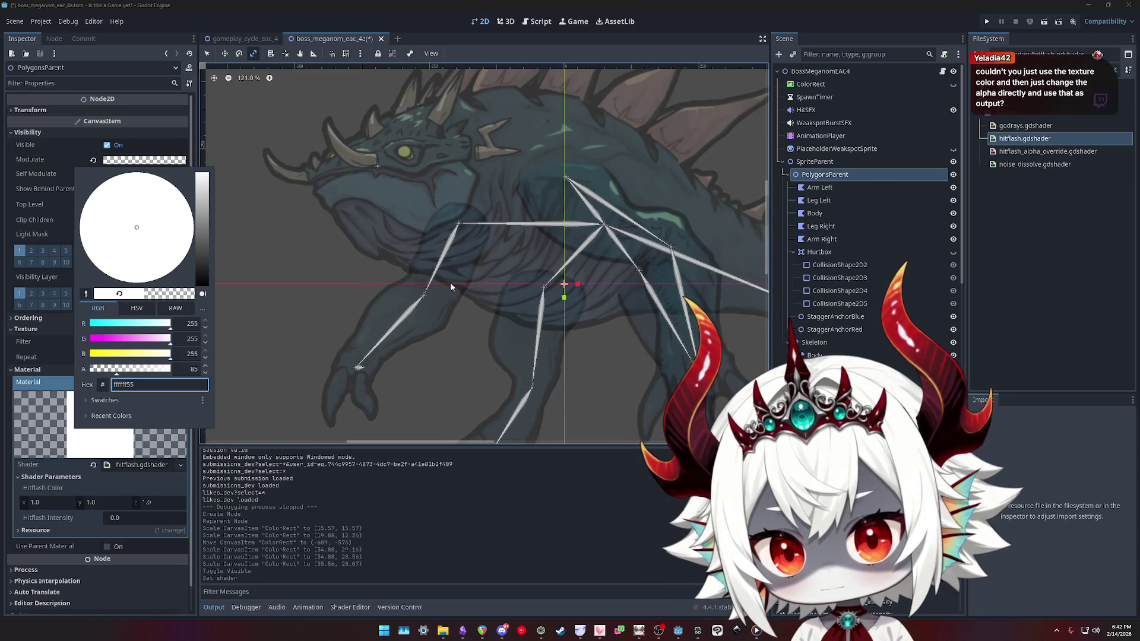
{"action": "left_click", "coordinate": [600, 365]}
{"action": "scroll", "coordinate": [568, 361], "scroll_direction": "down", "scroll_amount": 2}
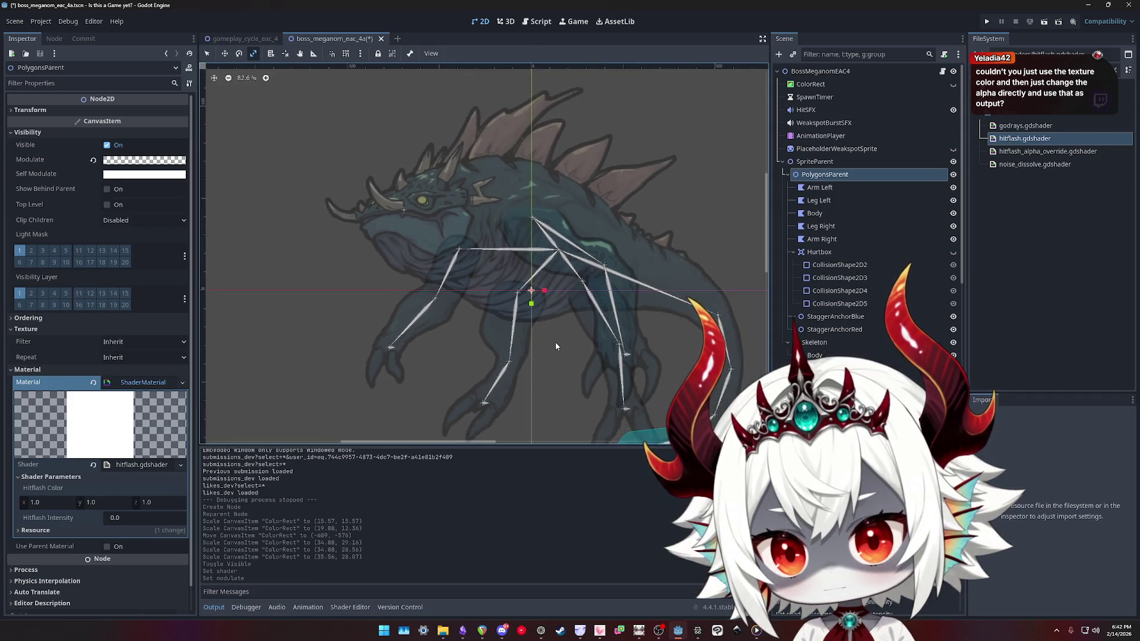
{"action": "left_click_drag", "start_coordinate": [553, 343], "coordinate": [484, 329]}
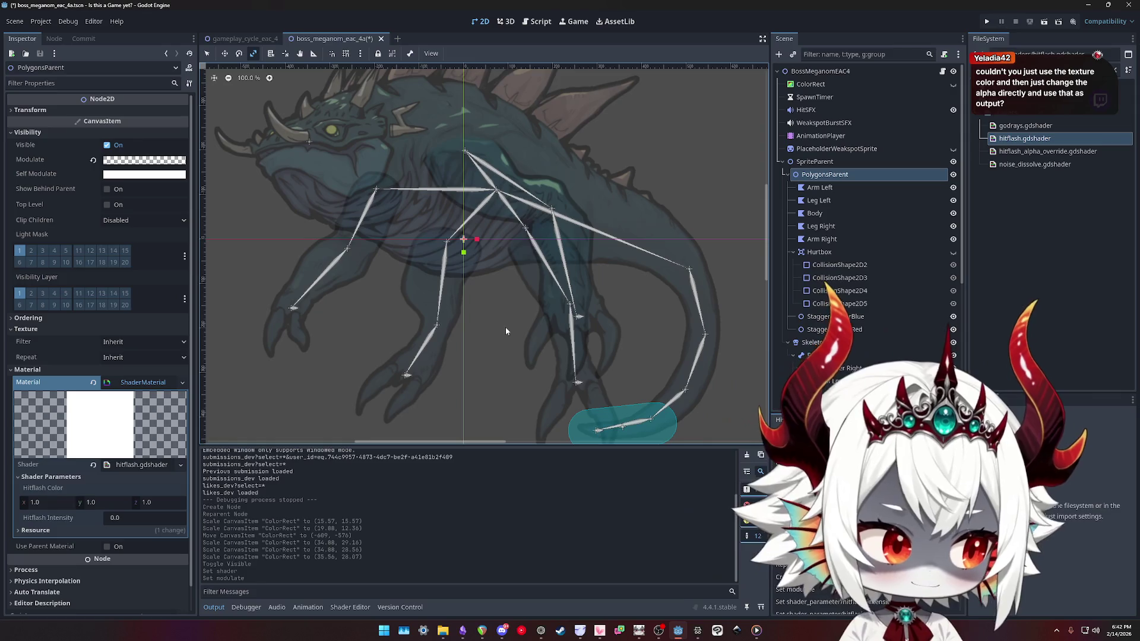
{"action": "scroll", "coordinate": [498, 327], "scroll_direction": "up", "scroll_amount": 1}
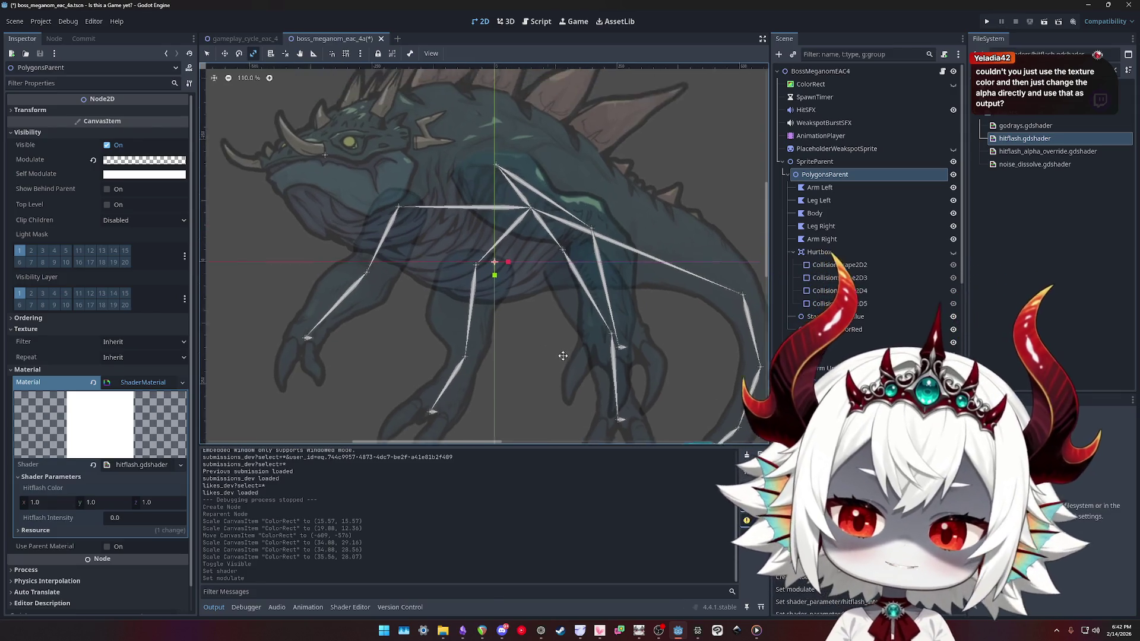
{"action": "scroll", "coordinate": [465, 285], "scroll_direction": "up", "scroll_amount": 1}
{"action": "scroll", "coordinate": [551, 347], "scroll_direction": "down", "scroll_amount": 1}
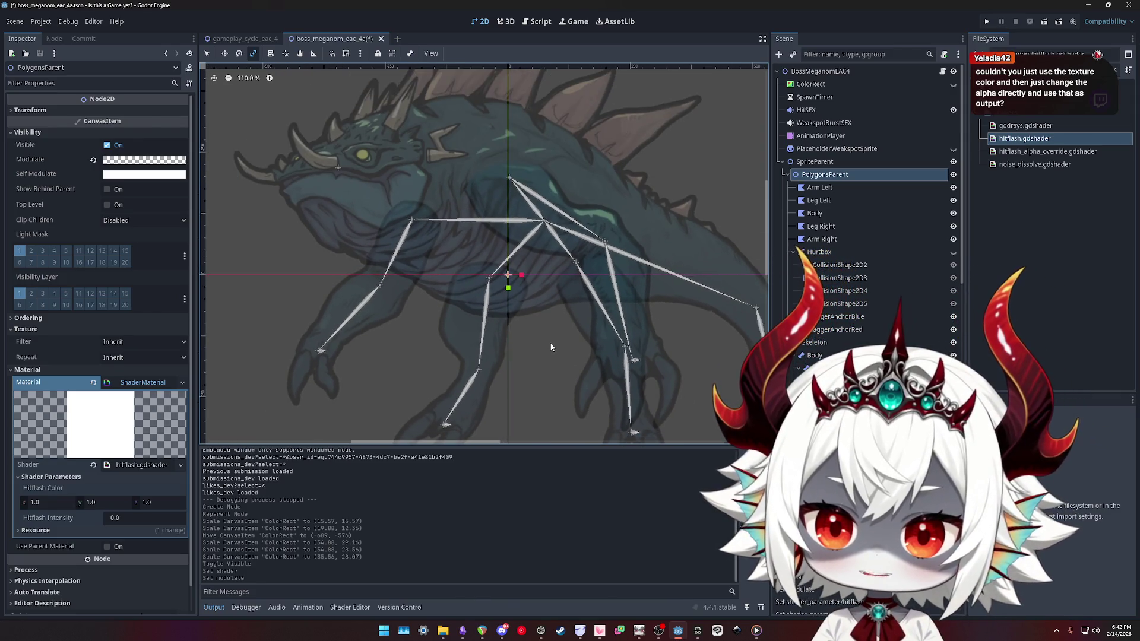
{"action": "scroll", "coordinate": [538, 343], "scroll_direction": "right", "scroll_amount": 1}
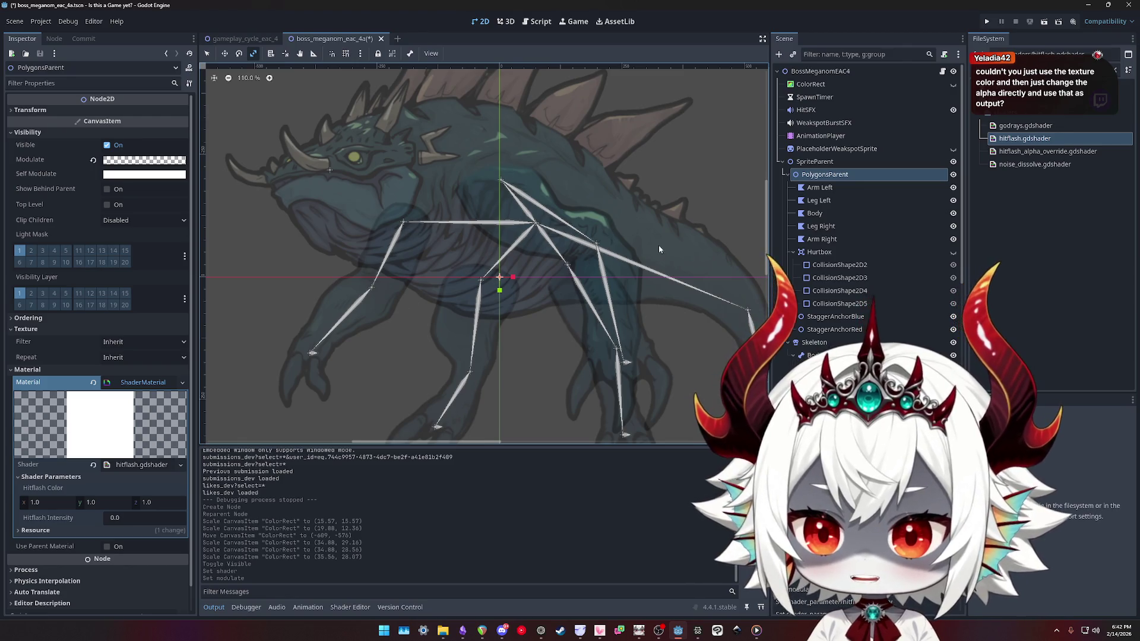
{"action": "scroll", "coordinate": [582, 243], "scroll_direction": "down", "scroll_amount": 1}
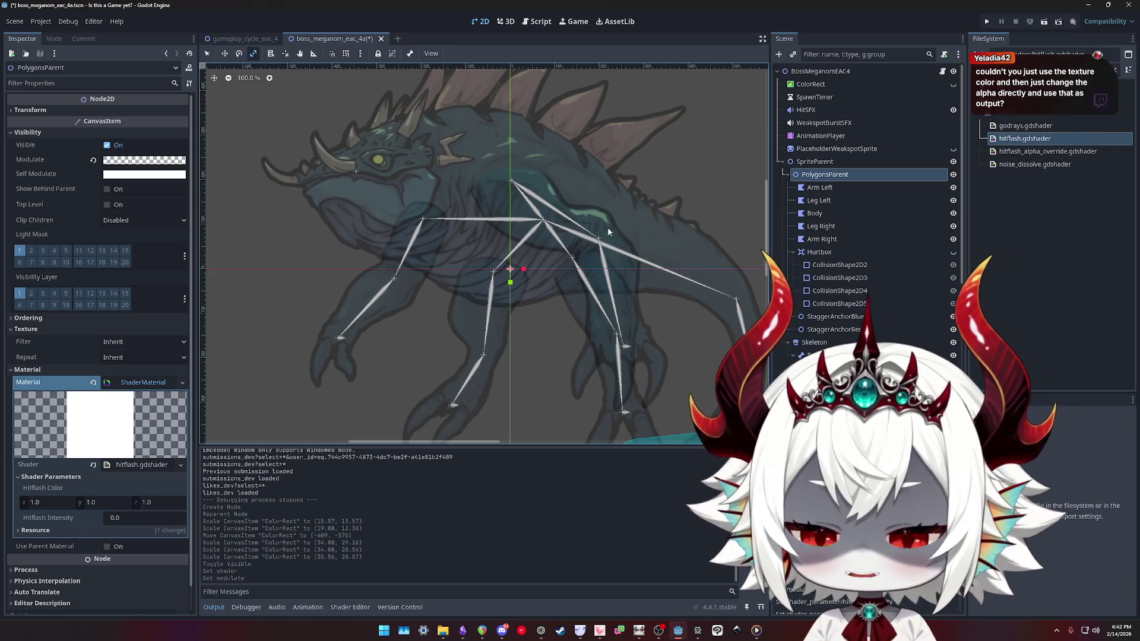
{"action": "left_click", "coordinate": [1025, 140]}
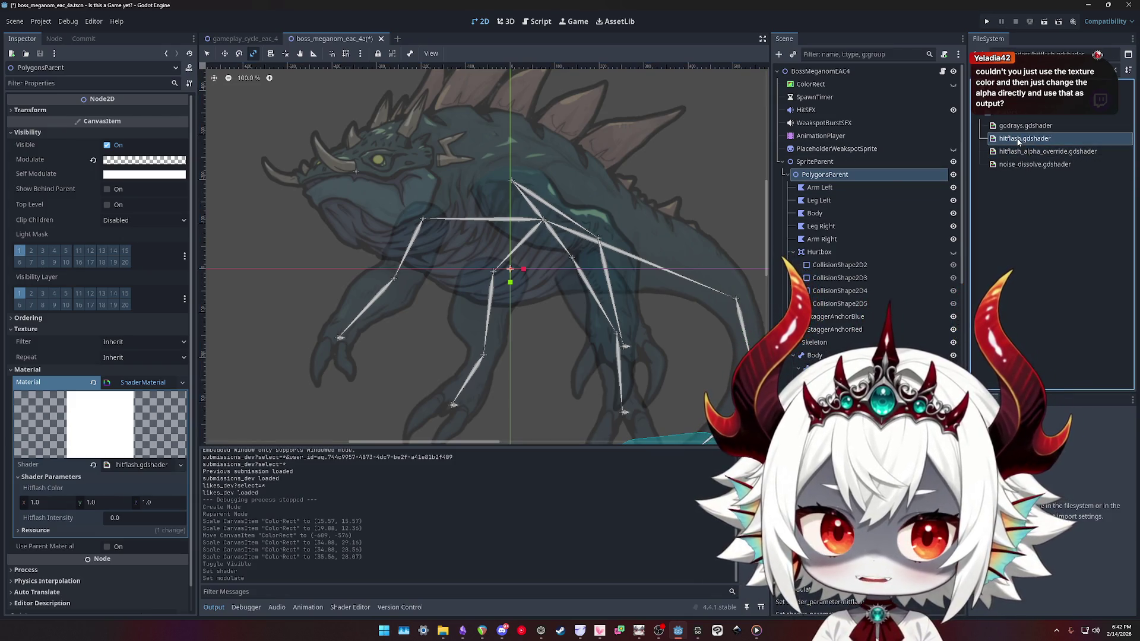
Assign hitflash_alpha_override.gdshader to the material, set Alpha 255 to 60, and reset modulate to white
{"action": "left_click", "coordinate": [1020, 153]}
{"action": "mouse_move", "coordinate": [1019, 153]}
{"action": "left_mouse_down"}
{"action": "mouse_move", "coordinate": [117, 468]}
{"action": "mouse_move", "coordinate": [143, 463]}
{"action": "left_mouse_up"}
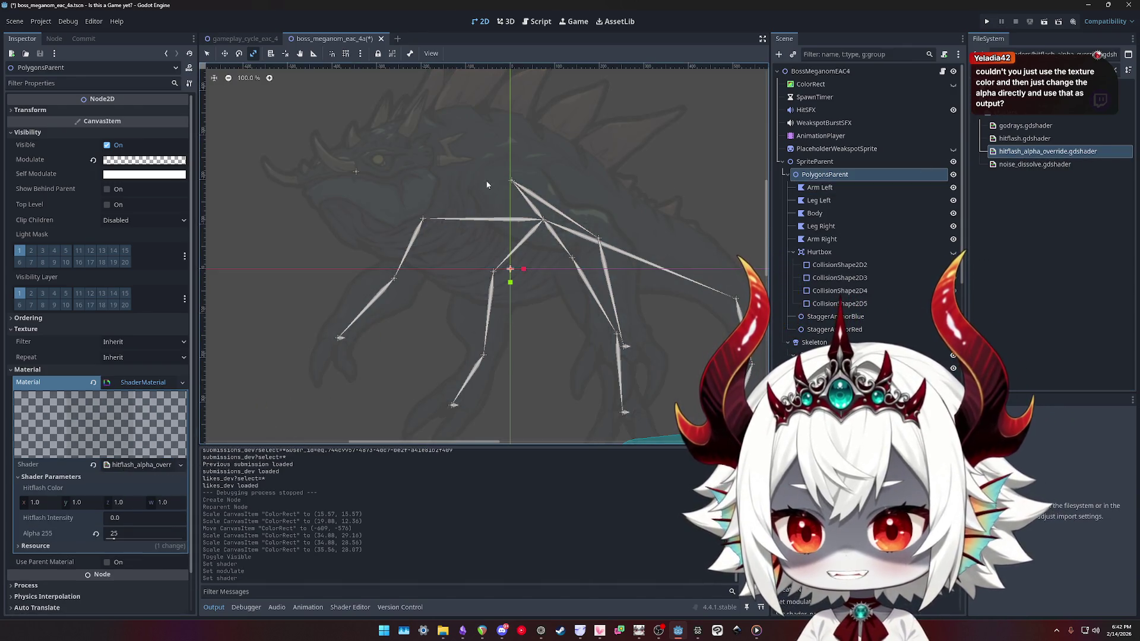
{"action": "mouse_move", "coordinate": [112, 538]}
{"action": "left_mouse_down"}
{"action": "mouse_move", "coordinate": [178, 540]}
{"action": "mouse_move", "coordinate": [104, 539]}
{"action": "mouse_move", "coordinate": [123, 539]}
{"action": "left_mouse_up"}
{"action": "left_click", "coordinate": [93, 161]}
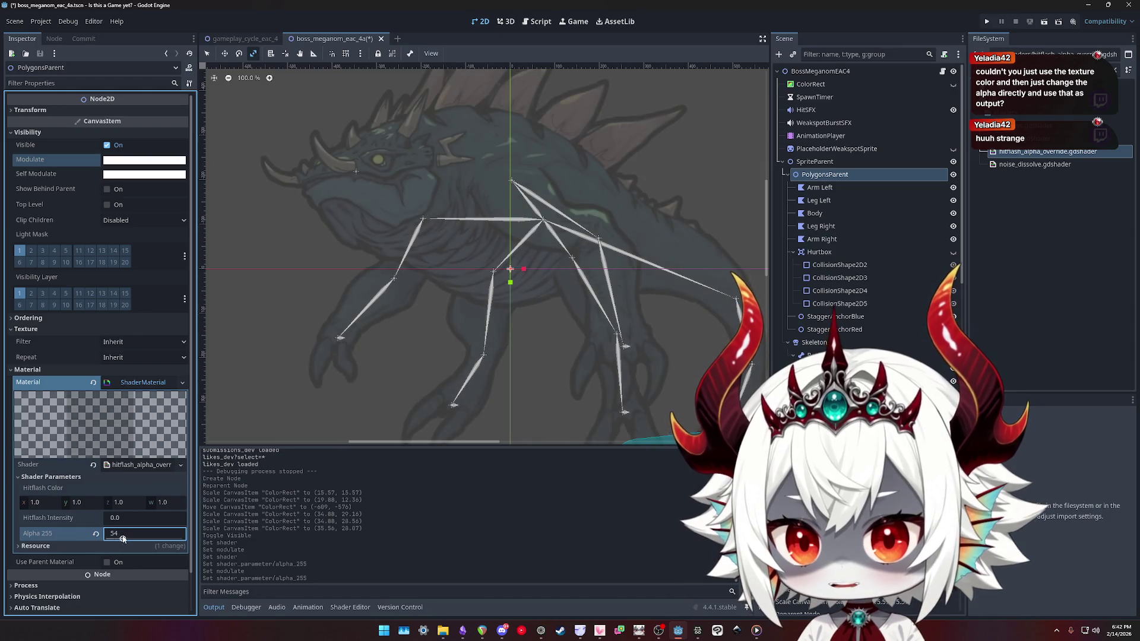
{"action": "type", "text": "60"}
{"action": "scroll", "coordinate": [419, 245], "scroll_direction": "down", "scroll_amount": 3}
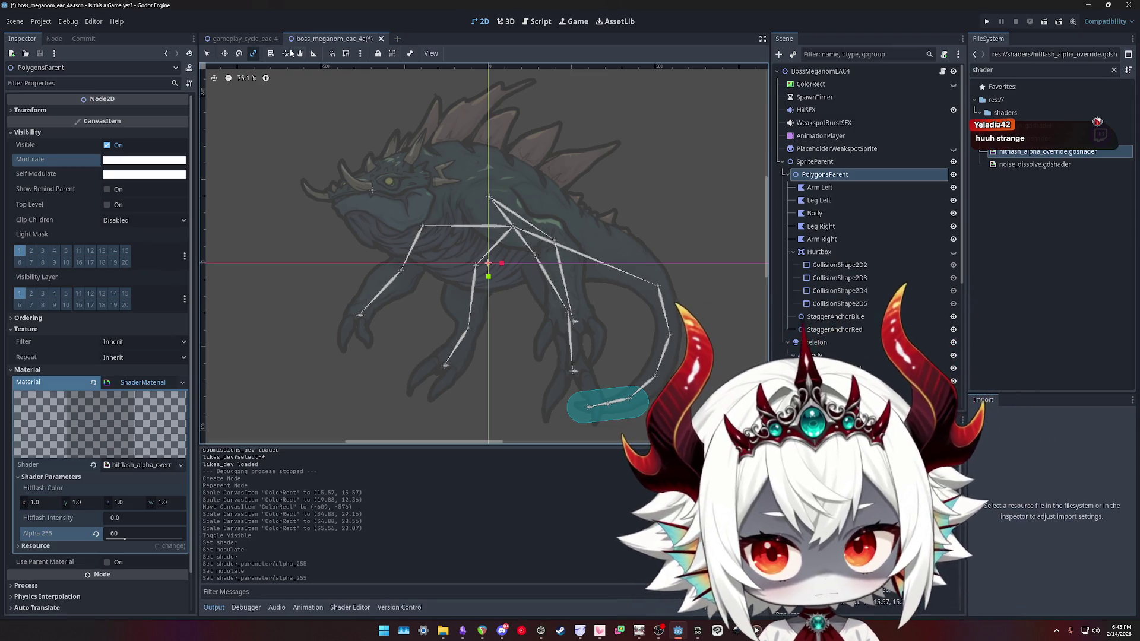
Back in boss_meganom_eac_4a, unhide the white ColorRect and frame the boss in the canvas
{"action": "left_click", "coordinate": [244, 38]}
{"action": "left_click", "coordinate": [349, 39]}
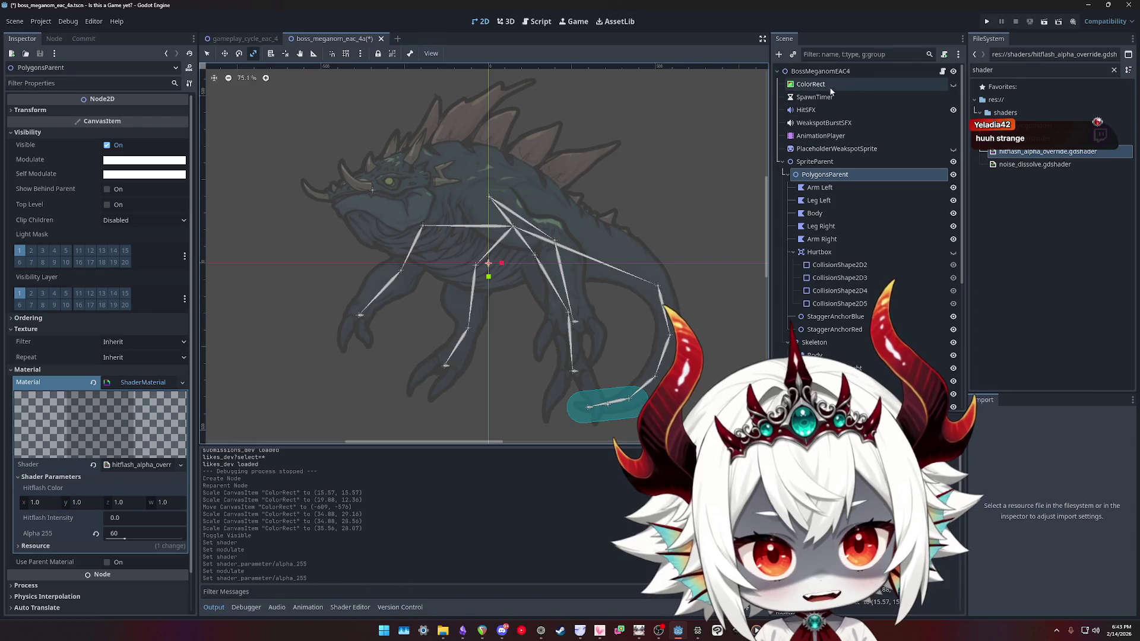
{"action": "left_click", "coordinate": [952, 84]}
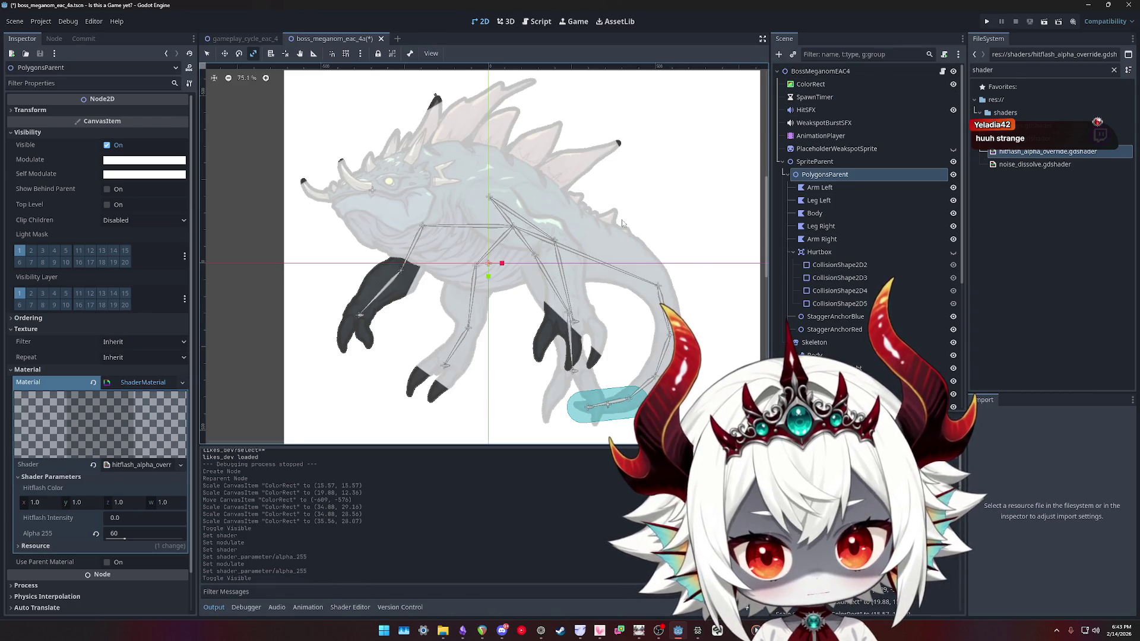
{"action": "scroll", "coordinate": [627, 226], "scroll_direction": "down", "scroll_amount": 2}
{"action": "mouse_move", "coordinate": [687, 187]}
{"action": "left_mouse_down"}
{"action": "mouse_move", "coordinate": [532, 325]}
{"action": "mouse_move", "coordinate": [496, 238]}
{"action": "mouse_move", "coordinate": [666, 188]}
{"action": "mouse_move", "coordinate": [431, 287]}
{"action": "mouse_move", "coordinate": [615, 150]}
{"action": "mouse_move", "coordinate": [548, 188]}
{"action": "mouse_move", "coordinate": [562, 210]}
{"action": "left_mouse_up"}
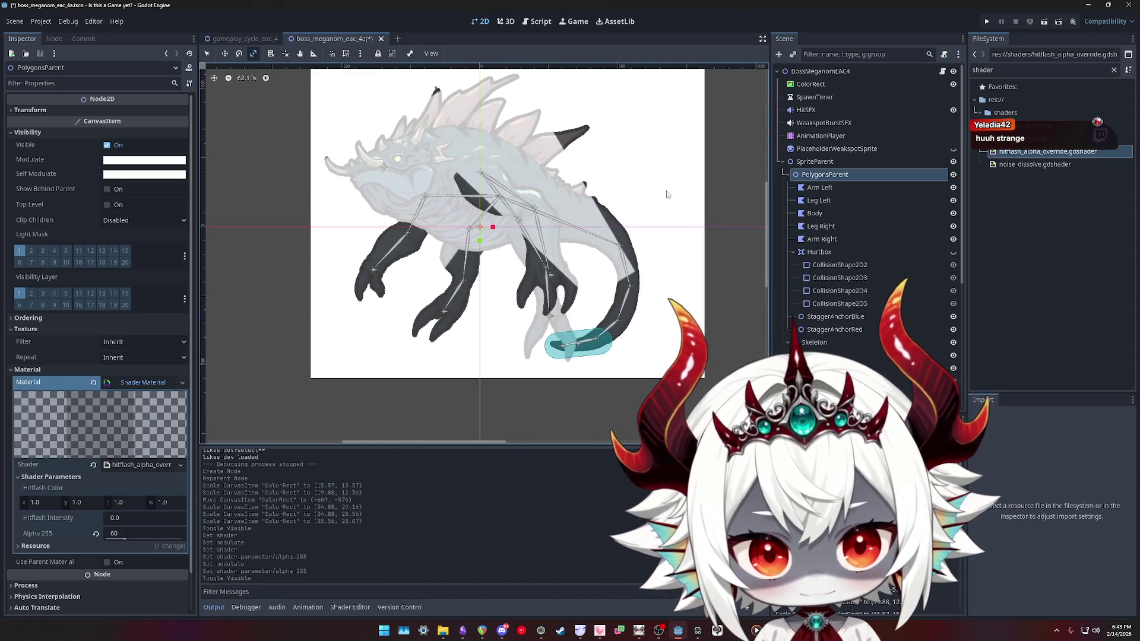
Select the ColorRect to inspect its Color and recentre the boss in view
{"action": "double_click", "coordinate": [811, 84]}
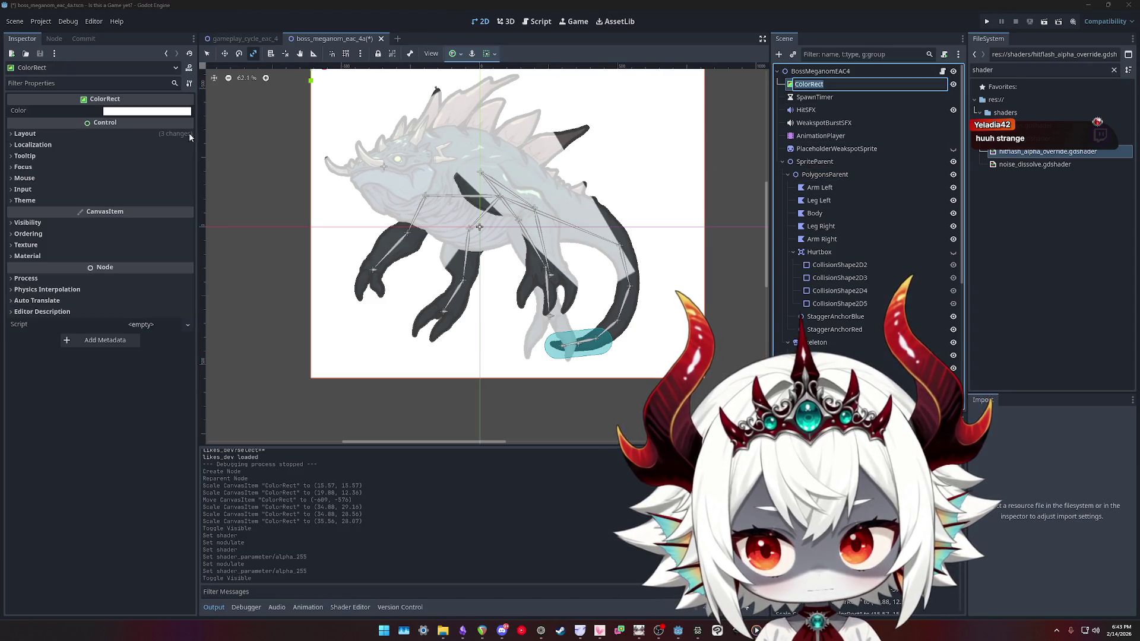
{"action": "key", "text": "Return"}
{"action": "left_click", "coordinate": [146, 113]}
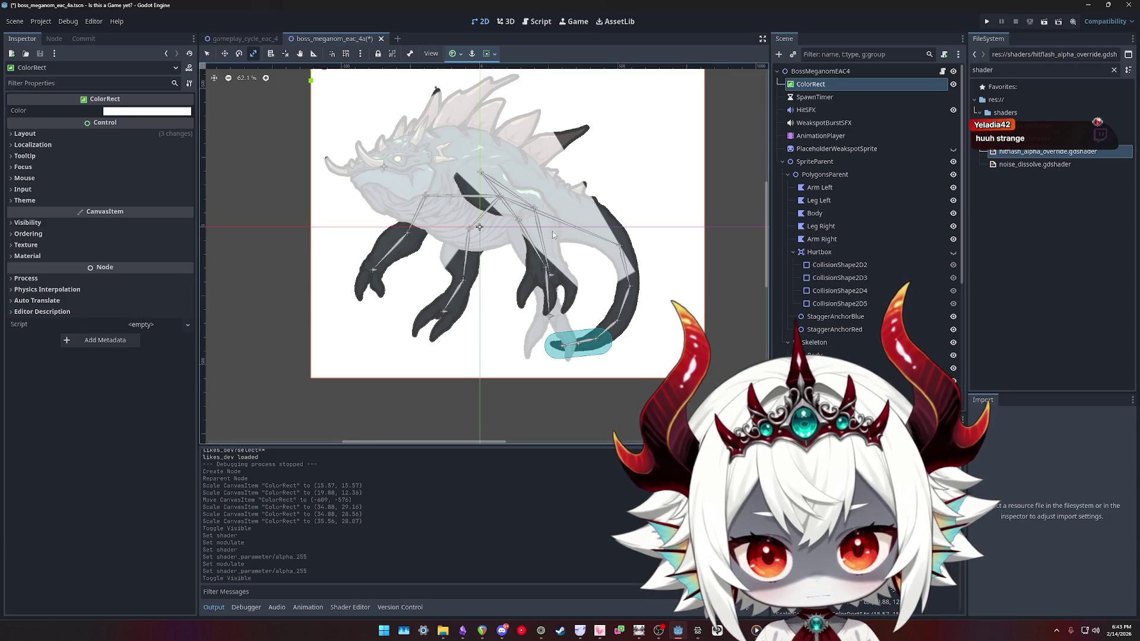
{"action": "scroll", "coordinate": [670, 275], "scroll_direction": "up", "scroll_amount": 3}
{"action": "mouse_move", "coordinate": [669, 274]}
{"action": "left_mouse_down"}
{"action": "mouse_move", "coordinate": [653, 263]}
{"action": "mouse_move", "coordinate": [607, 278]}
{"action": "mouse_move", "coordinate": [689, 266]}
{"action": "mouse_move", "coordinate": [627, 258]}
{"action": "mouse_move", "coordinate": [671, 275]}
{"action": "mouse_move", "coordinate": [722, 270]}
{"action": "mouse_move", "coordinate": [723, 253]}
{"action": "mouse_move", "coordinate": [626, 231]}
{"action": "mouse_move", "coordinate": [585, 244]}
{"action": "mouse_move", "coordinate": [613, 262]}
{"action": "left_mouse_up"}
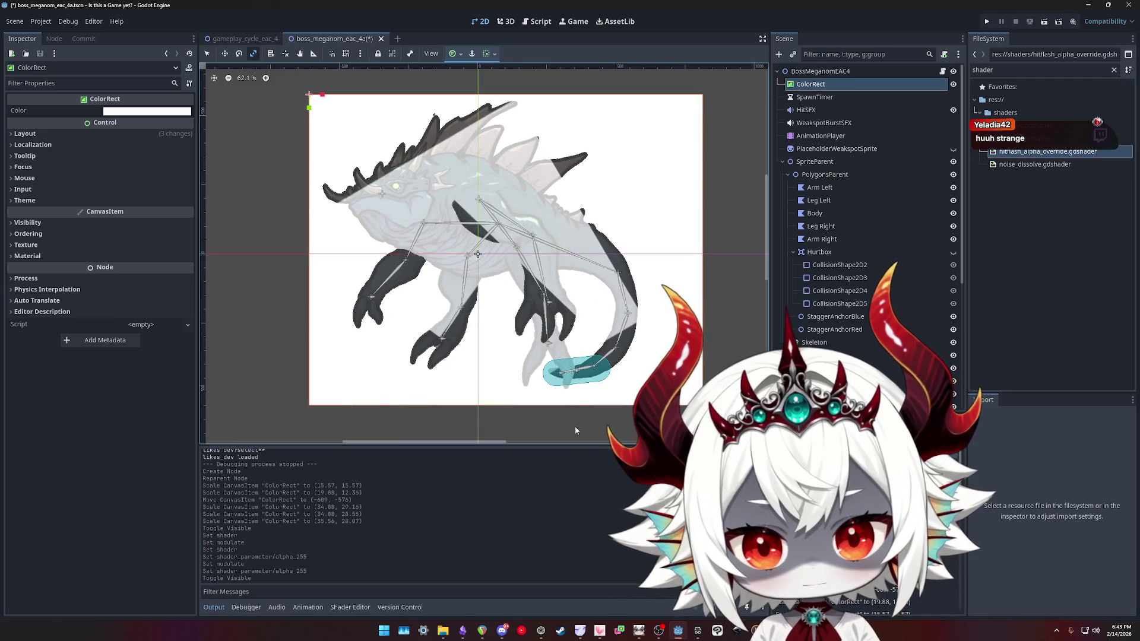
{"action": "left_click", "coordinate": [397, 608]}
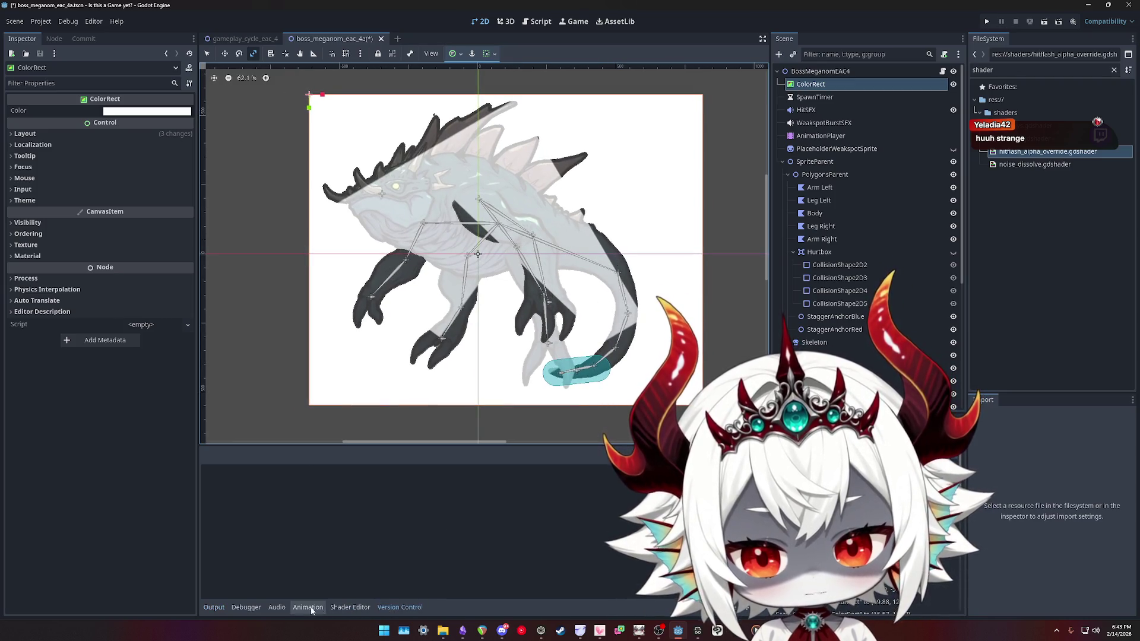
Test other built-ins as line 10's screen texture coordinate, then restore UV
{"action": "left_click", "coordinate": [354, 608]}
{"action": "left_click", "coordinate": [508, 505]}
{"action": "key", "text": "BackSpace"}
{"action": "key", "text": "BackSpace"}
{"action": "type", "text": "W);"}
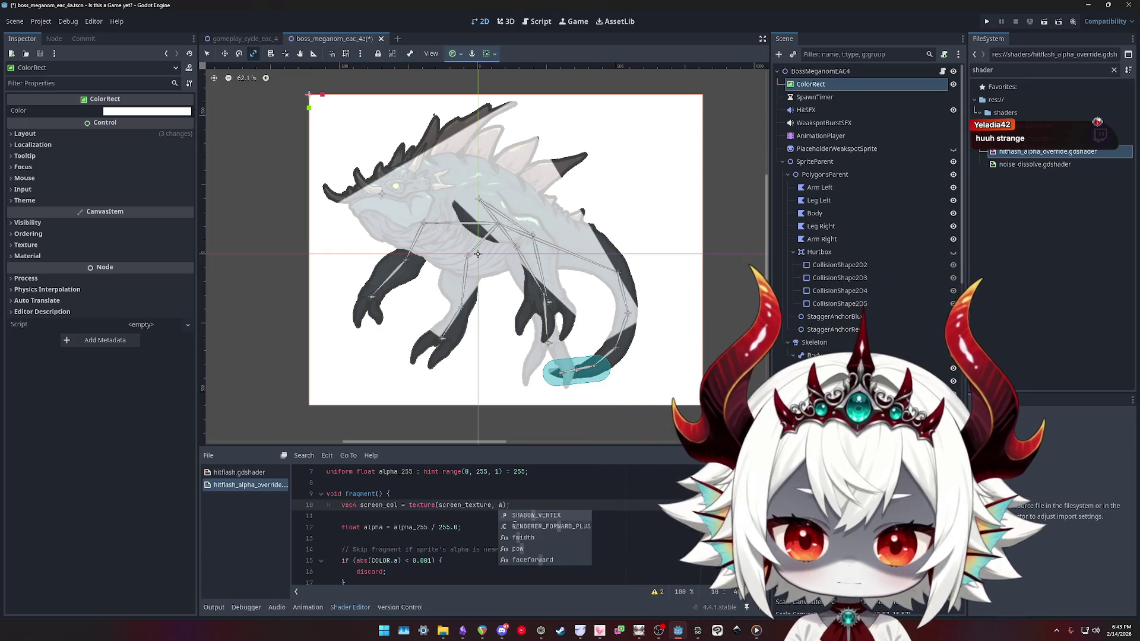
{"action": "key", "text": "BackSpace"}
{"action": "type", "text": "CO"}
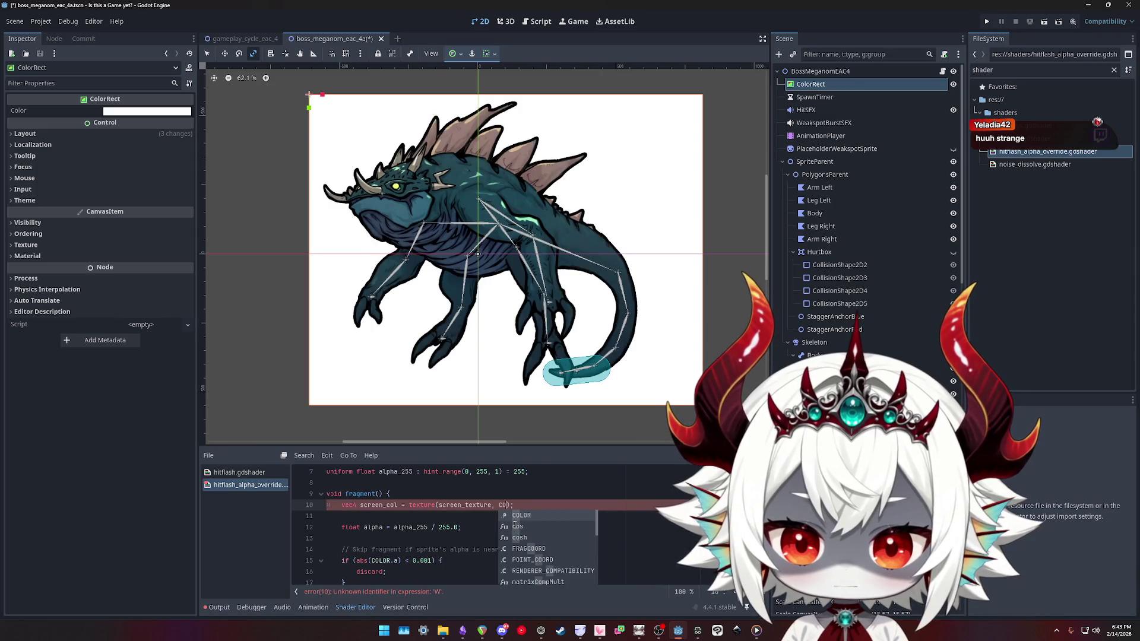
{"action": "type", "text": "O"}
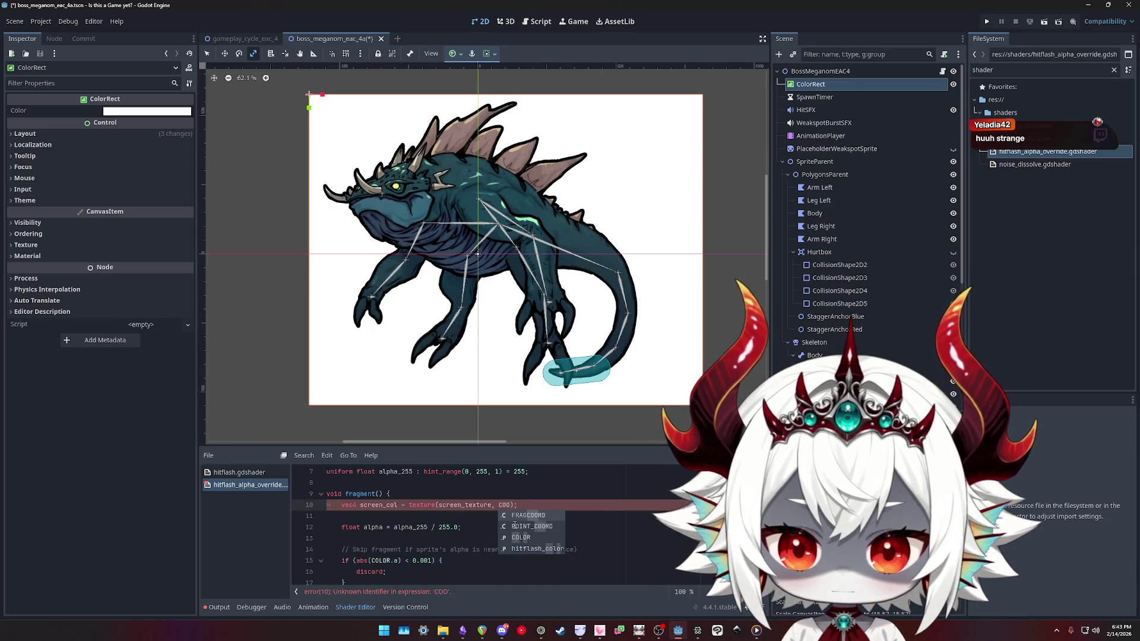
{"action": "key", "text": "BackSpace"}
{"action": "key", "text": "BackSpace"}
{"action": "key", "text": "BackSpace"}
{"action": "type", "text": "POS"}
{"action": "key", "text": "BackSpace"}
{"action": "key", "text": "BackSpace"}
{"action": "key", "text": "BackSpace"}
{"action": "type", "text": "TE"}
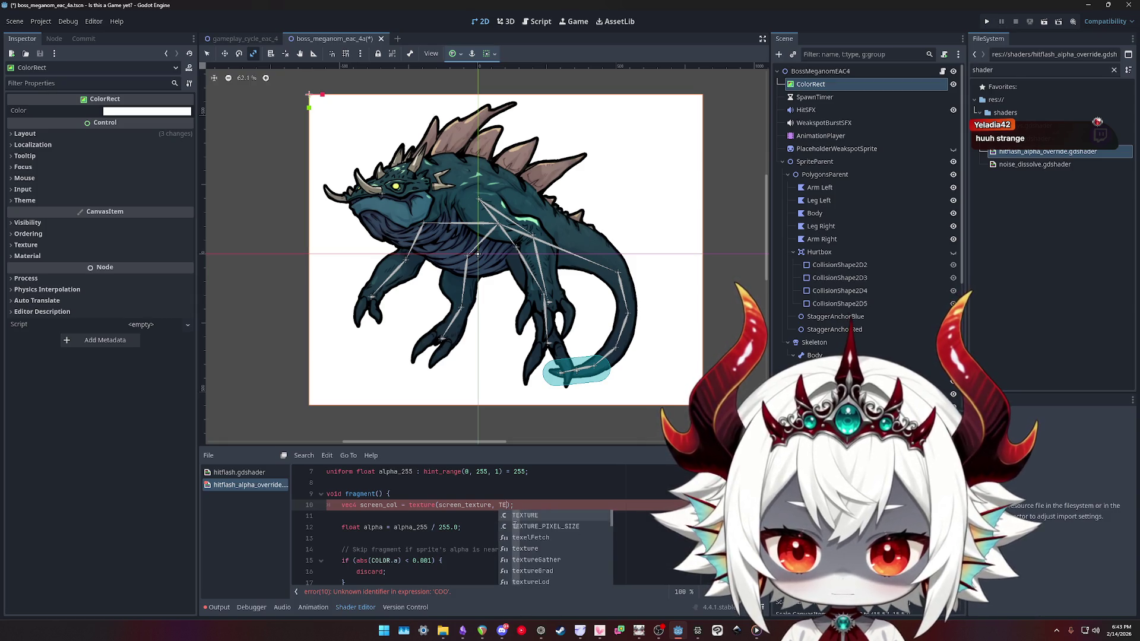
{"action": "key", "text": "BackSpace"}
{"action": "key", "text": "BackSpace"}
{"action": "type", "text": "UV"}
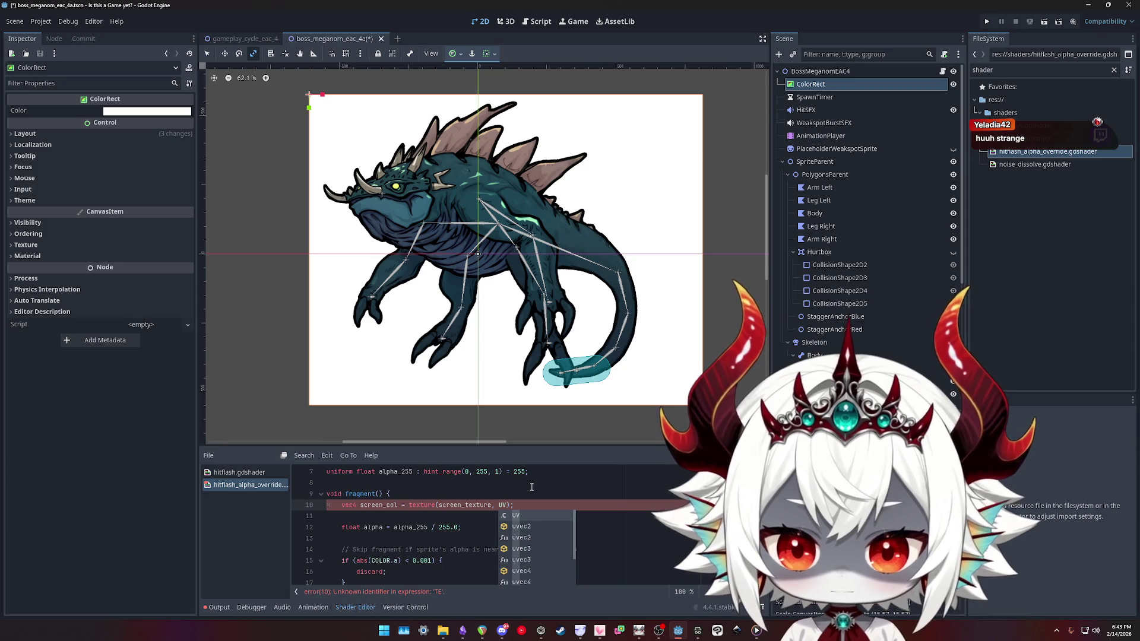
{"action": "left_click", "coordinate": [562, 494]}
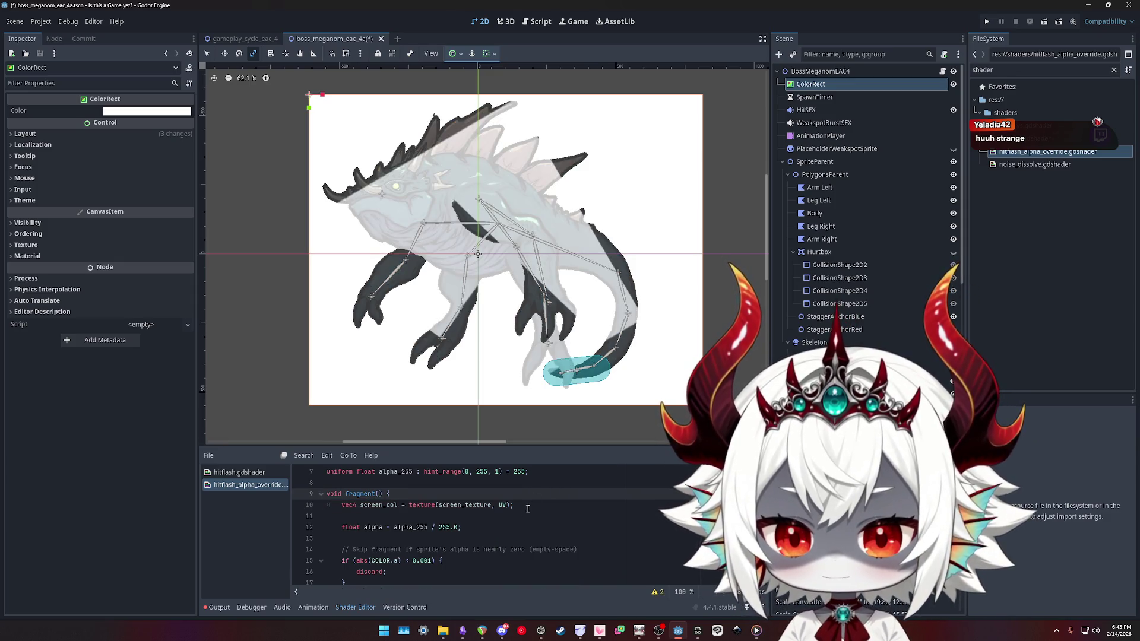
Review the code, inspect the hint_screen_texture hint, and select the entire shader script
{"action": "scroll", "coordinate": [506, 527], "scroll_direction": "down", "scroll_amount": 2}
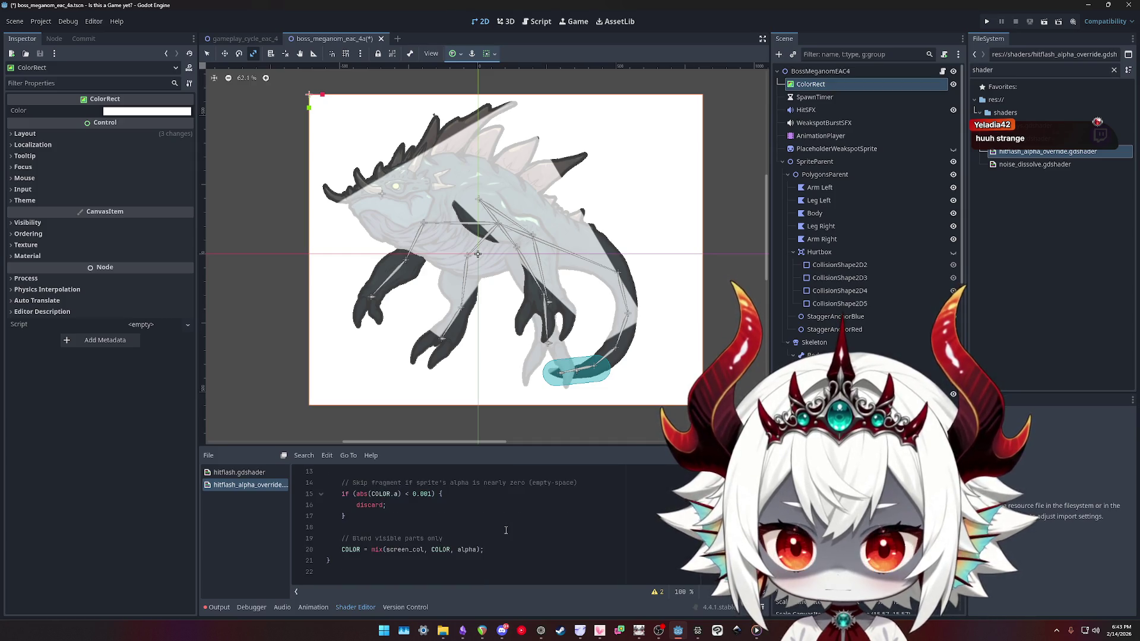
{"action": "scroll", "coordinate": [506, 530], "scroll_direction": "up", "scroll_amount": 2}
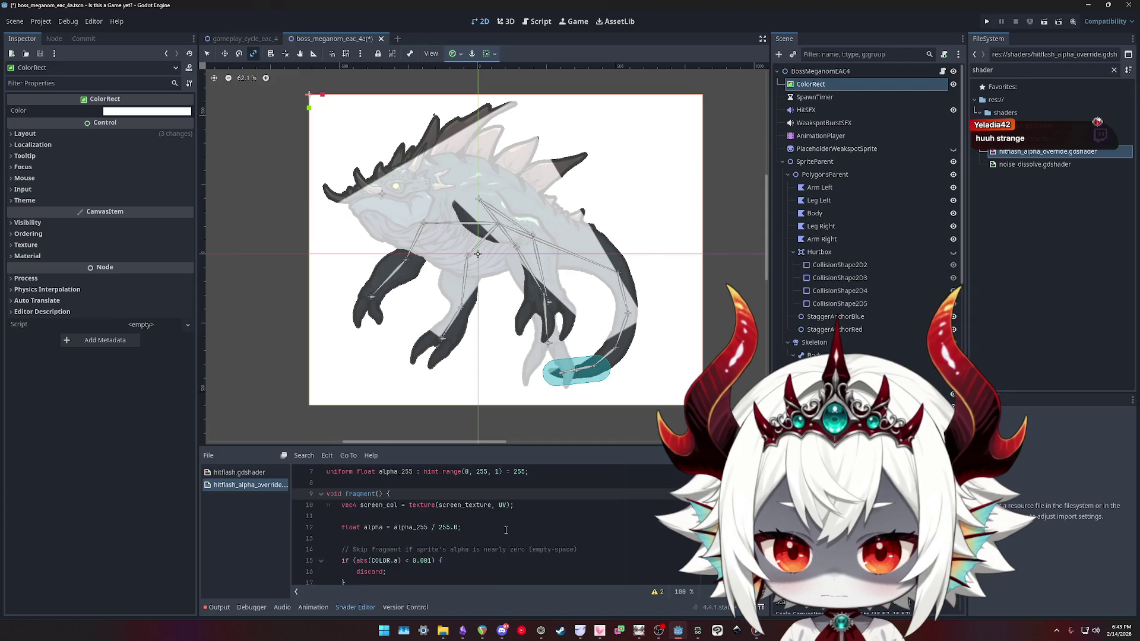
{"action": "scroll", "coordinate": [506, 530], "scroll_direction": "up", "scroll_amount": 2}
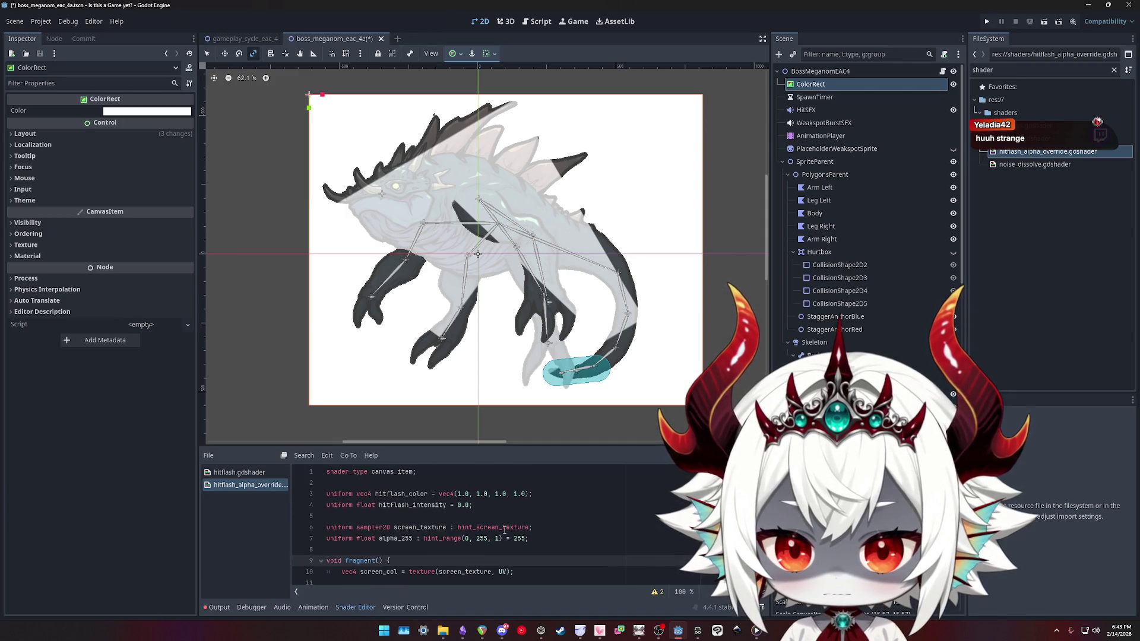
{"action": "scroll", "coordinate": [505, 530], "scroll_direction": "down", "scroll_amount": 1}
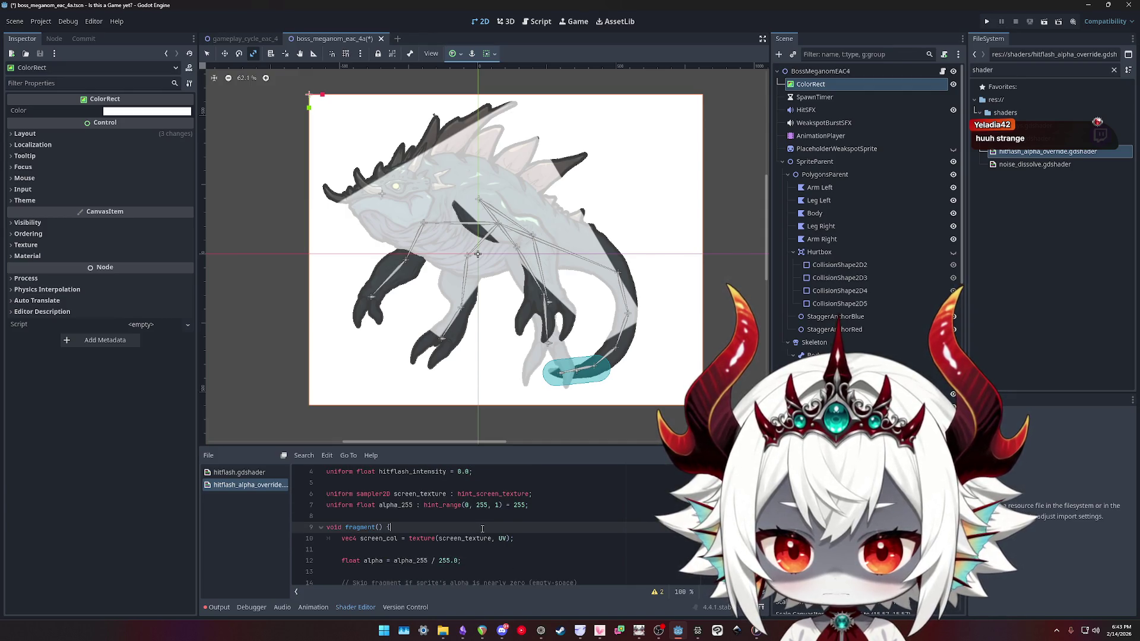
{"action": "double_click", "coordinate": [473, 494]}
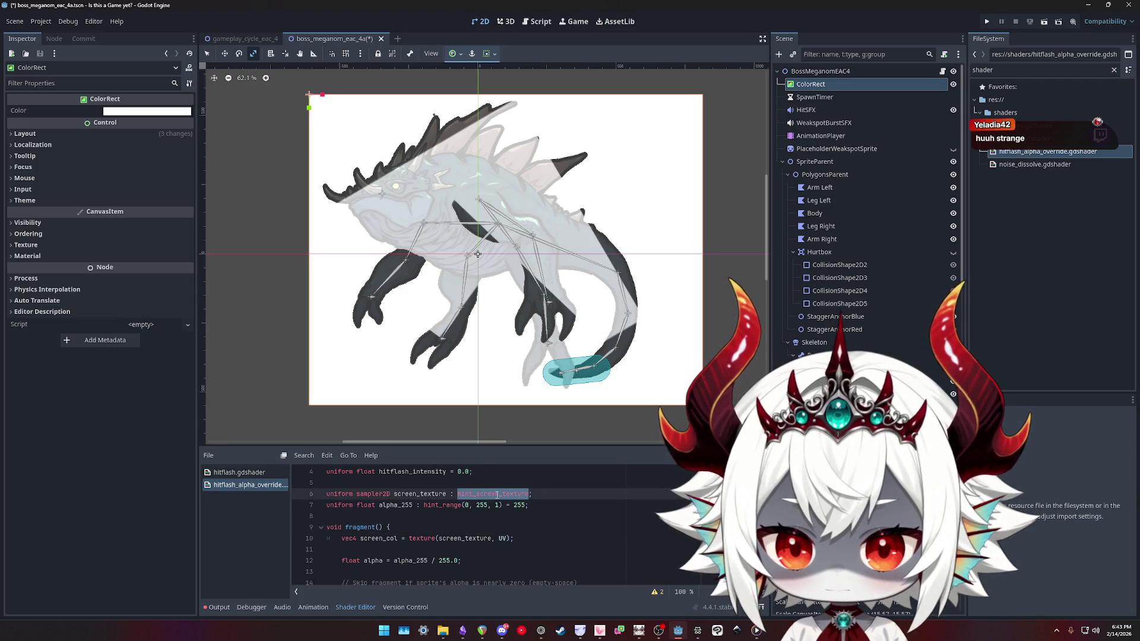
{"action": "key", "text": "ctrl+a"}
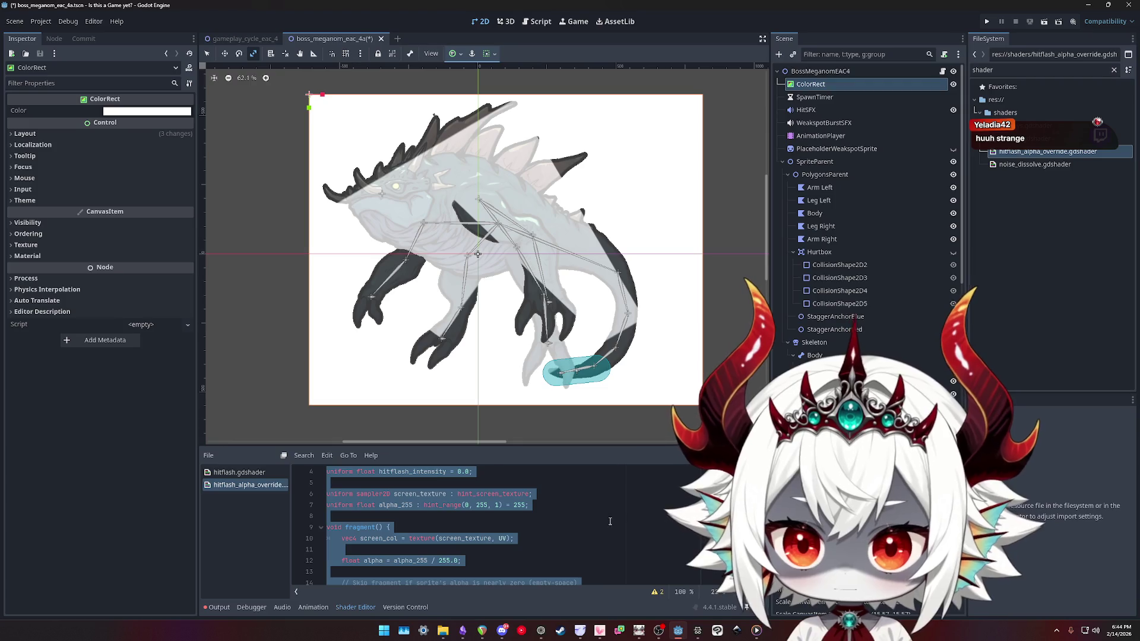
{"action": "key", "text": "alt+Tab"}
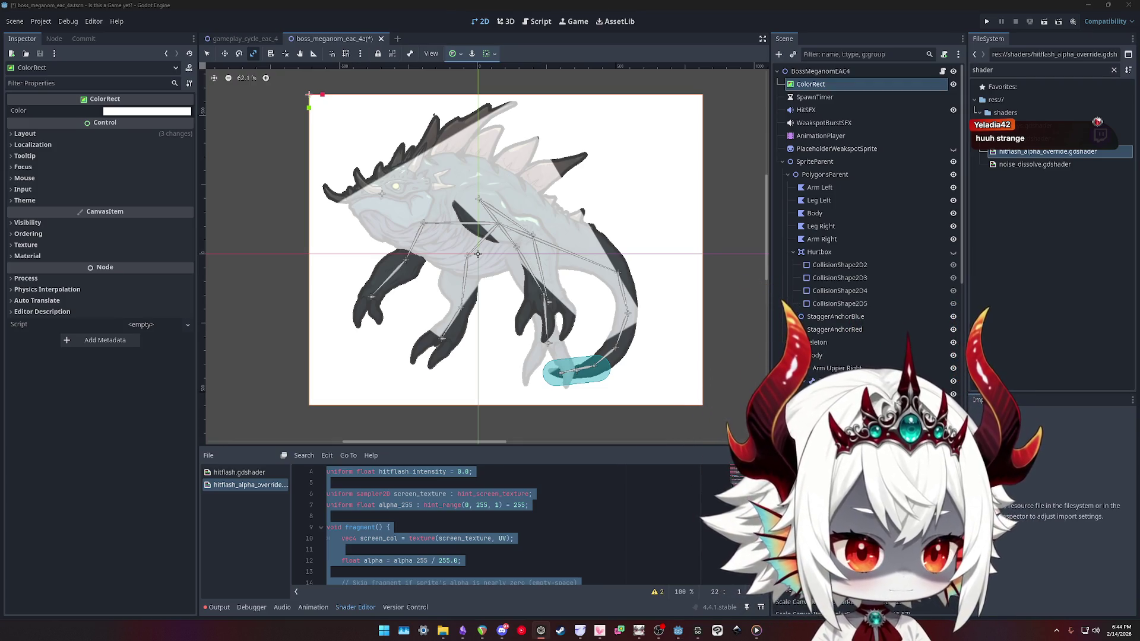
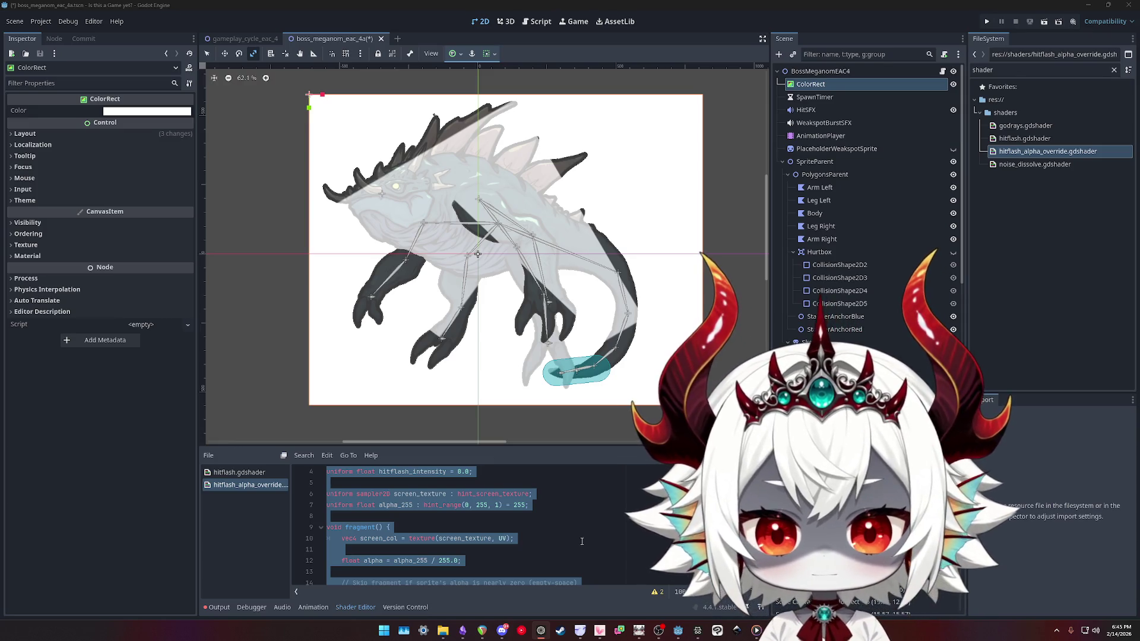
Review the blend section of the shader's fragment code
{"action": "scroll", "coordinate": [591, 528], "scroll_direction": "down", "scroll_amount": 3}
{"action": "left_click", "coordinate": [592, 529]}
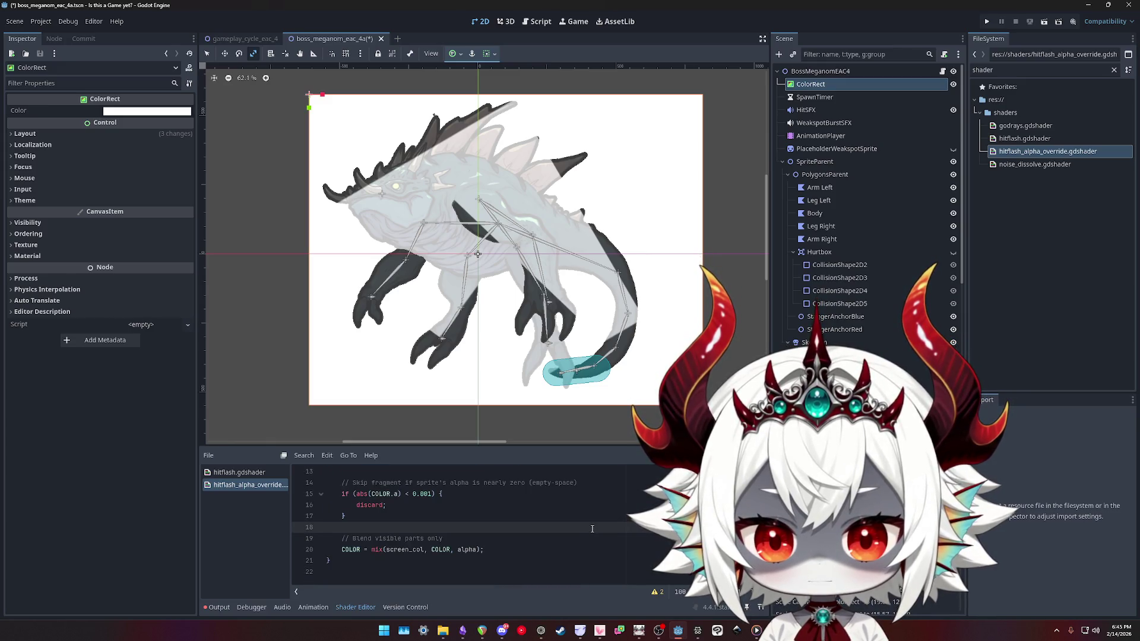
{"action": "scroll", "coordinate": [591, 529], "scroll_direction": "up", "scroll_amount": 1}
{"action": "scroll", "coordinate": [592, 529], "scroll_direction": "up", "scroll_amount": 1}
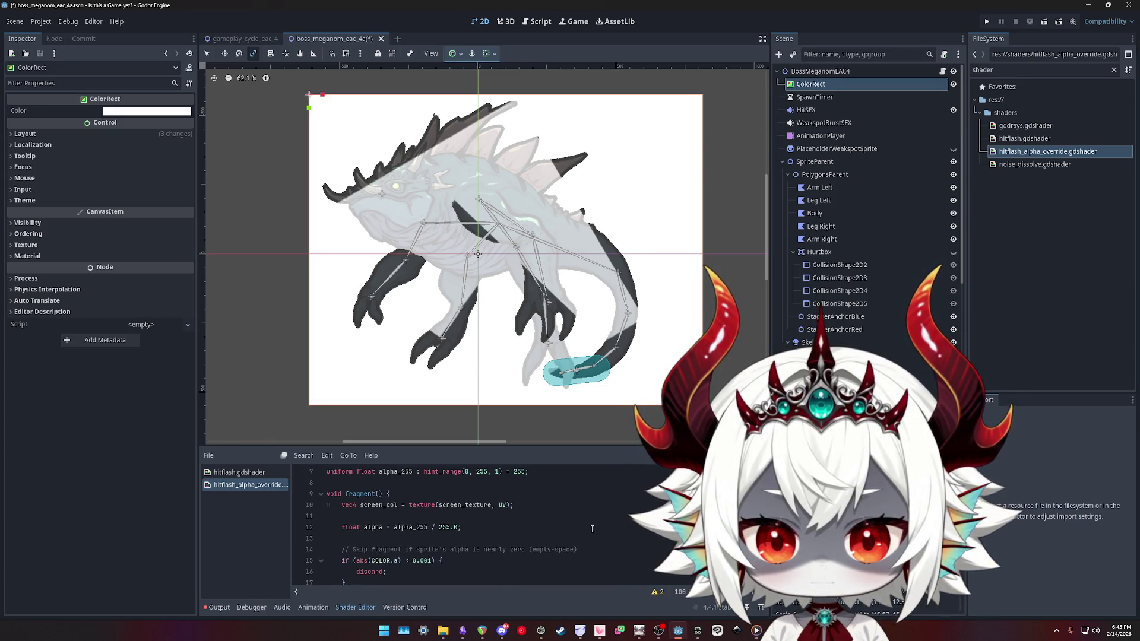
{"action": "scroll", "coordinate": [592, 528], "scroll_direction": "up", "scroll_amount": 2}
{"action": "scroll", "coordinate": [591, 528], "scroll_direction": "down", "scroll_amount": 1}
{"action": "scroll", "coordinate": [592, 529], "scroll_direction": "down", "scroll_amount": 2}
{"action": "scroll", "coordinate": [592, 528], "scroll_direction": "down", "scroll_amount": 1}
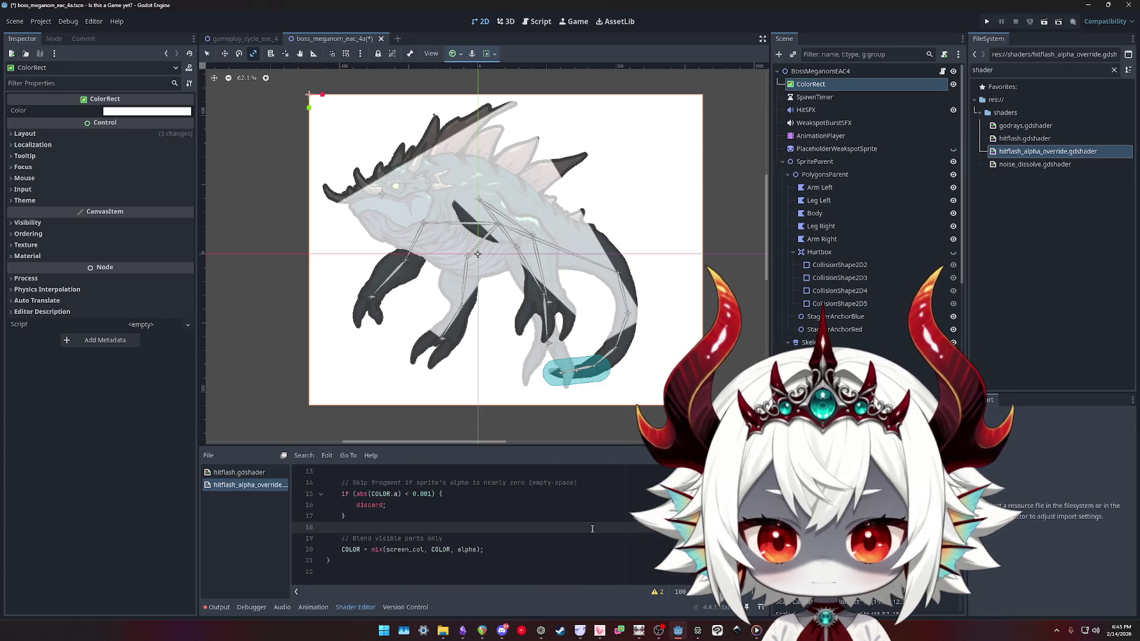
{"action": "scroll", "coordinate": [592, 528], "scroll_direction": "up", "scroll_amount": 4}
{"action": "scroll", "coordinate": [592, 529], "scroll_direction": "down", "scroll_amount": 3}
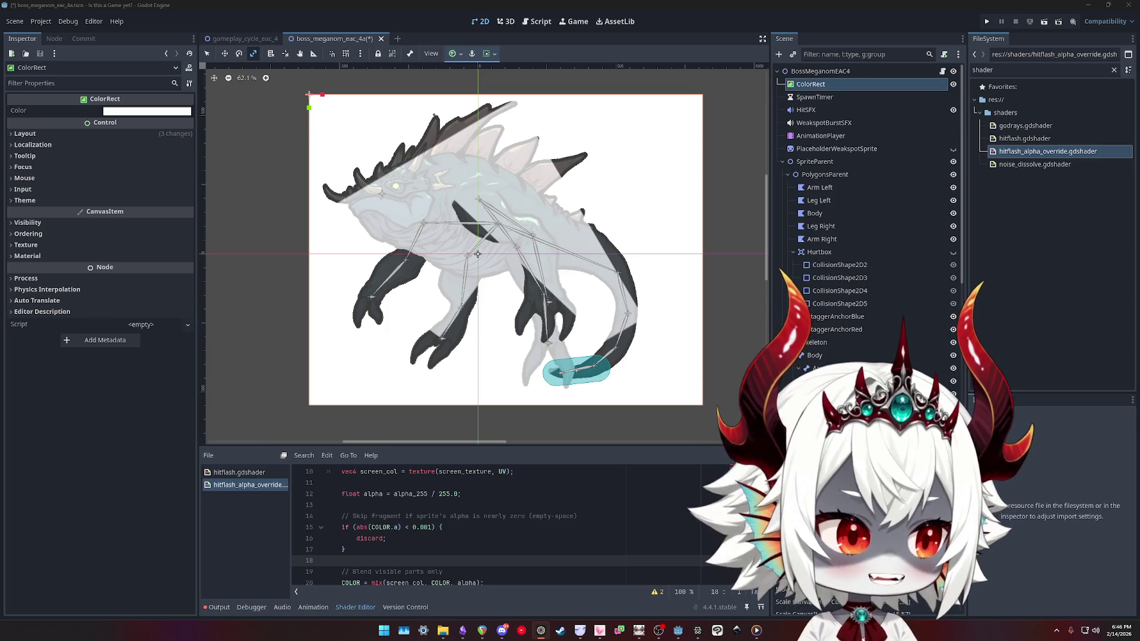
{"action": "scroll", "coordinate": [655, 528], "scroll_direction": "down", "scroll_amount": 1}
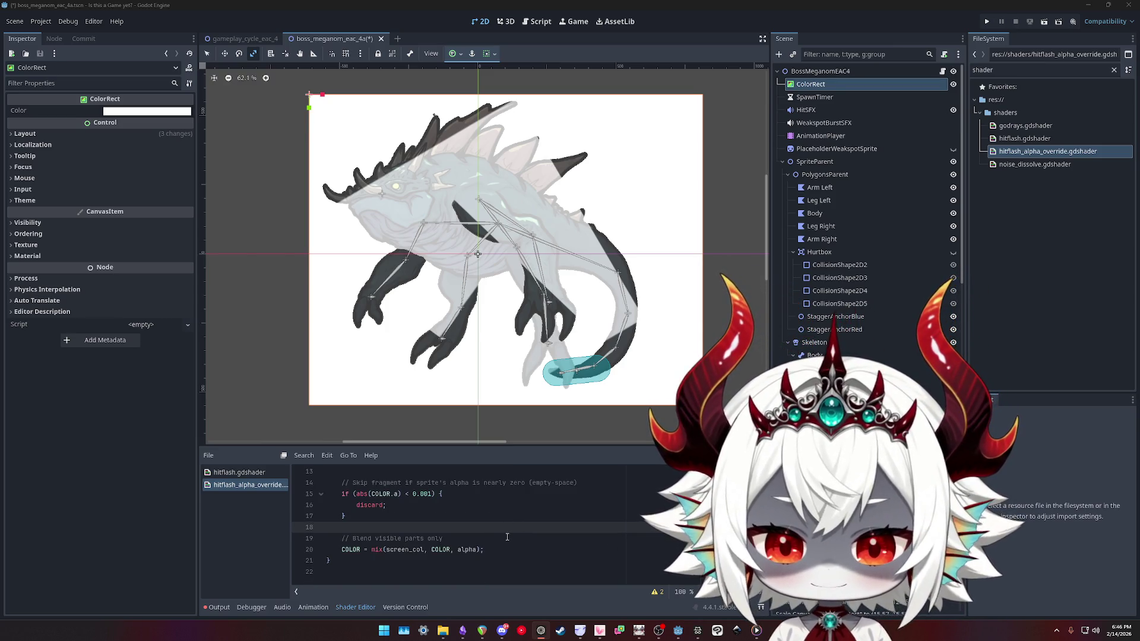
Undo back to the older shader that multiplies sprite alpha and applies the hitflash mix
{"action": "left_click_drag", "start_coordinate": [509, 550], "coordinate": [364, 527]}
{"action": "key", "text": "ctrl+z"}
{"action": "key", "text": "ctrl+z"}
{"action": "key", "text": "ctrl+z"}
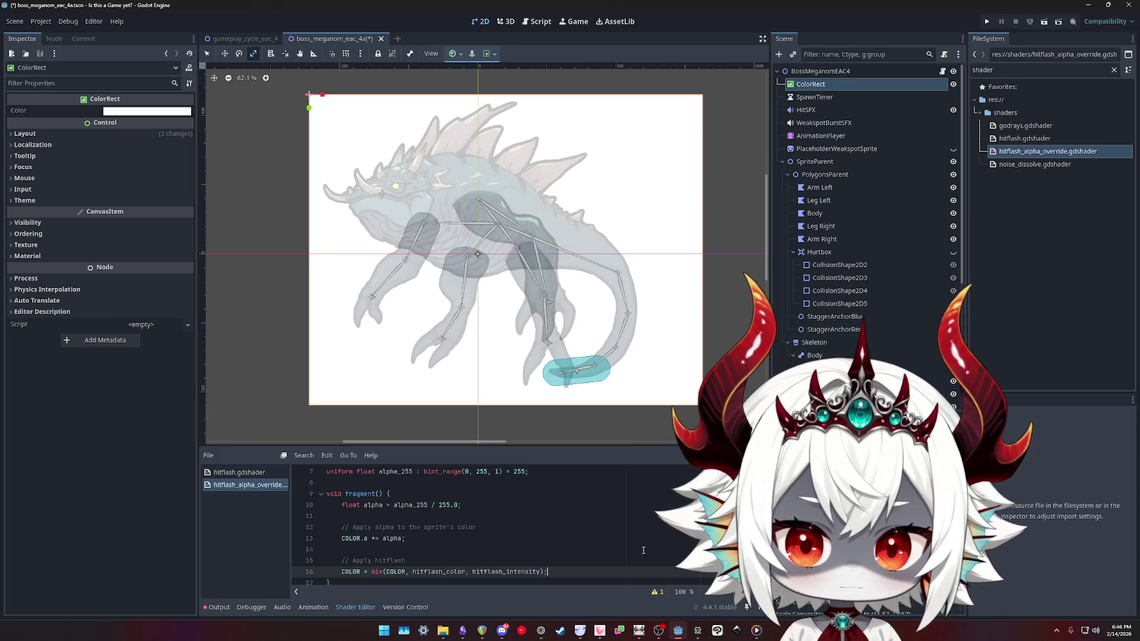
{"action": "key", "text": "ctrl+z"}
{"action": "scroll", "coordinate": [532, 521], "scroll_direction": "up", "scroll_amount": 2}
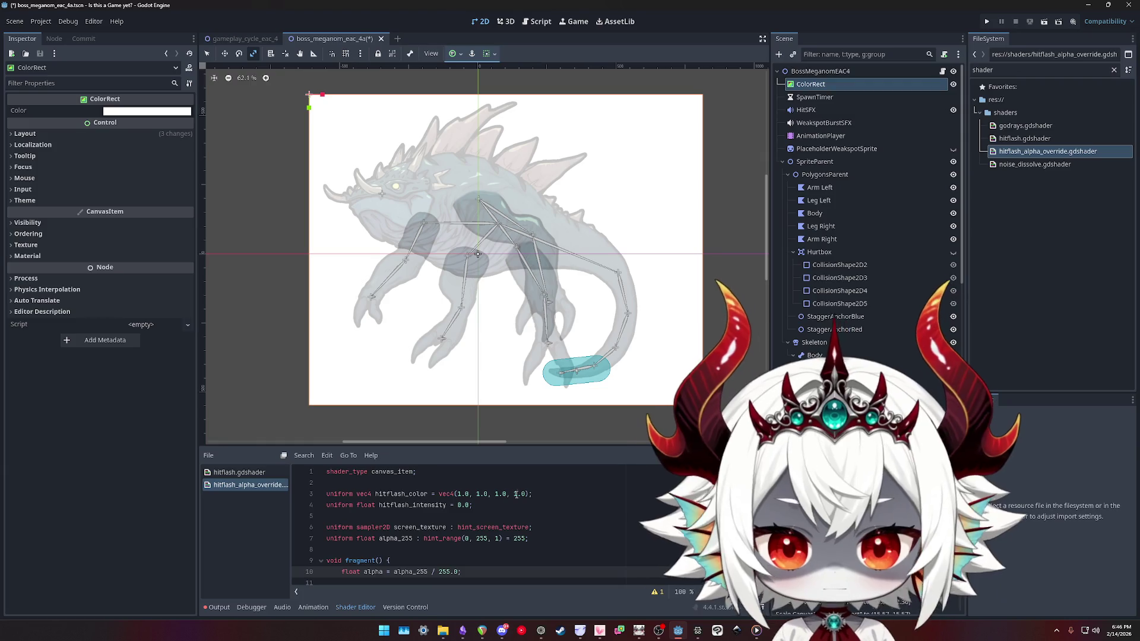
{"action": "scroll", "coordinate": [540, 486], "scroll_direction": "down", "scroll_amount": 2}
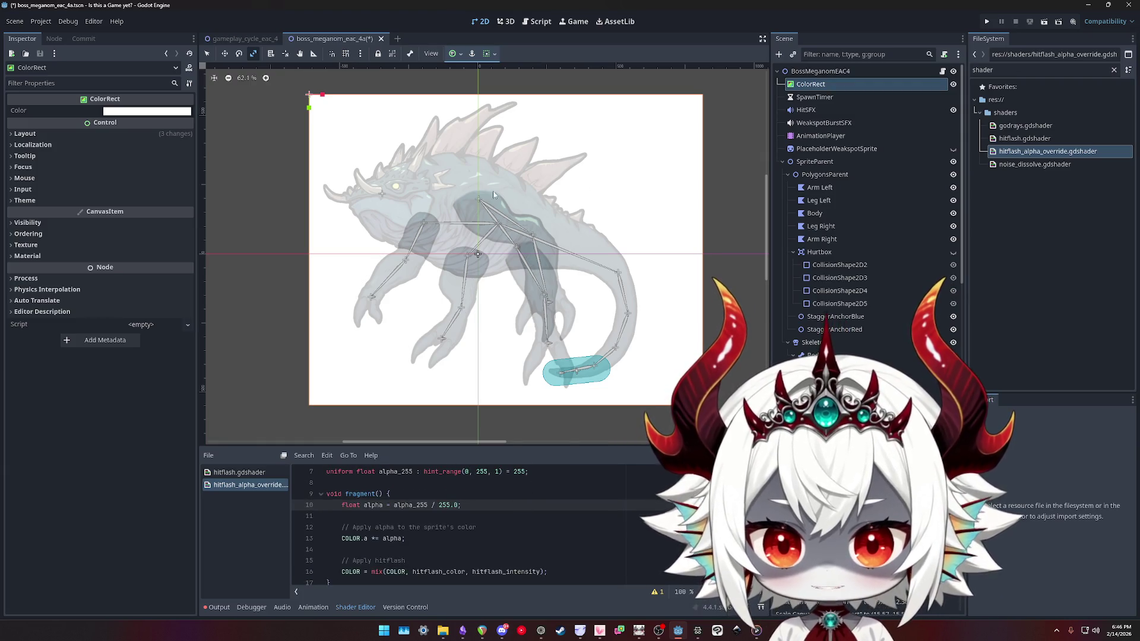
Toggle the white ColorRect background off and back on to compare the boss's transparency
{"action": "left_click", "coordinate": [953, 85]}
{"action": "left_click", "coordinate": [953, 85]}
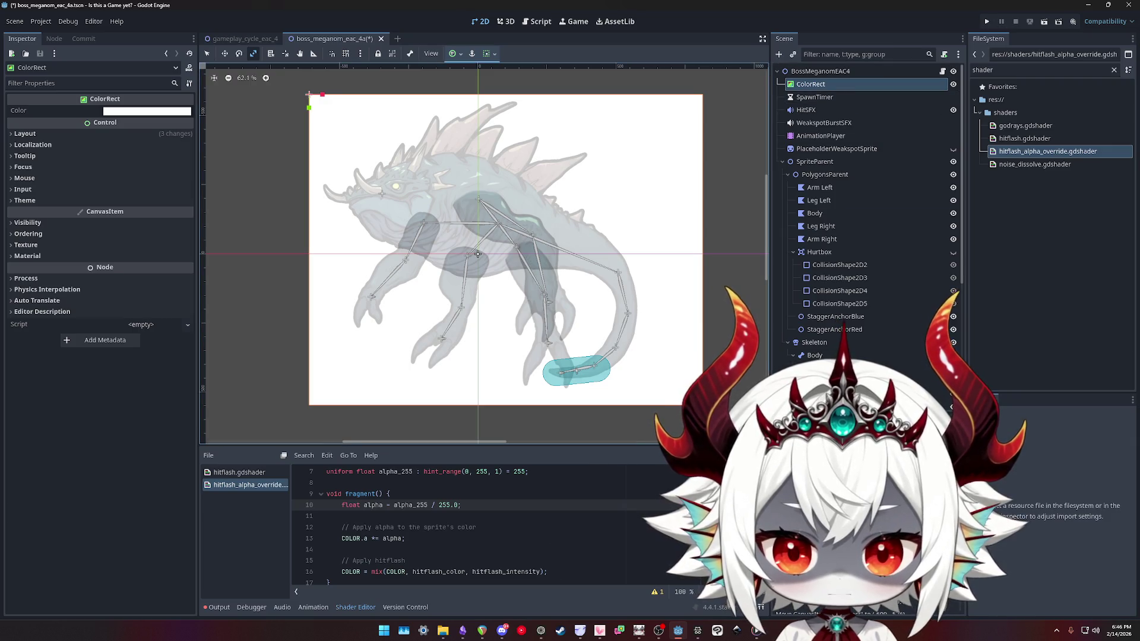
{"action": "key", "text": "alt+Tab"}
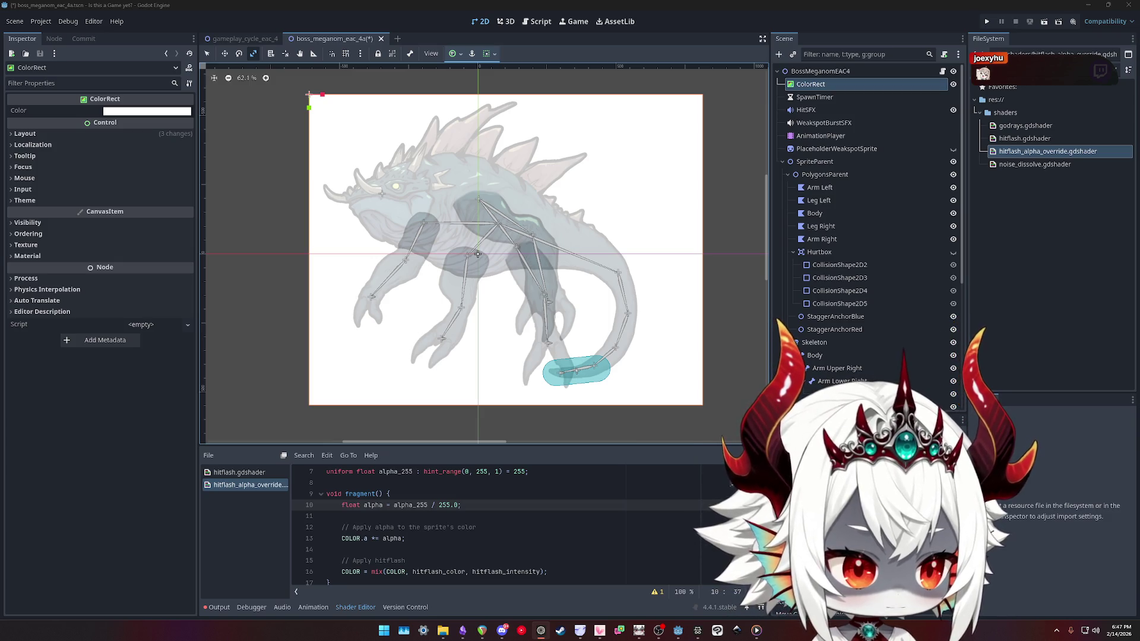
{"action": "scroll", "coordinate": [565, 510], "scroll_direction": "up", "scroll_amount": 2}
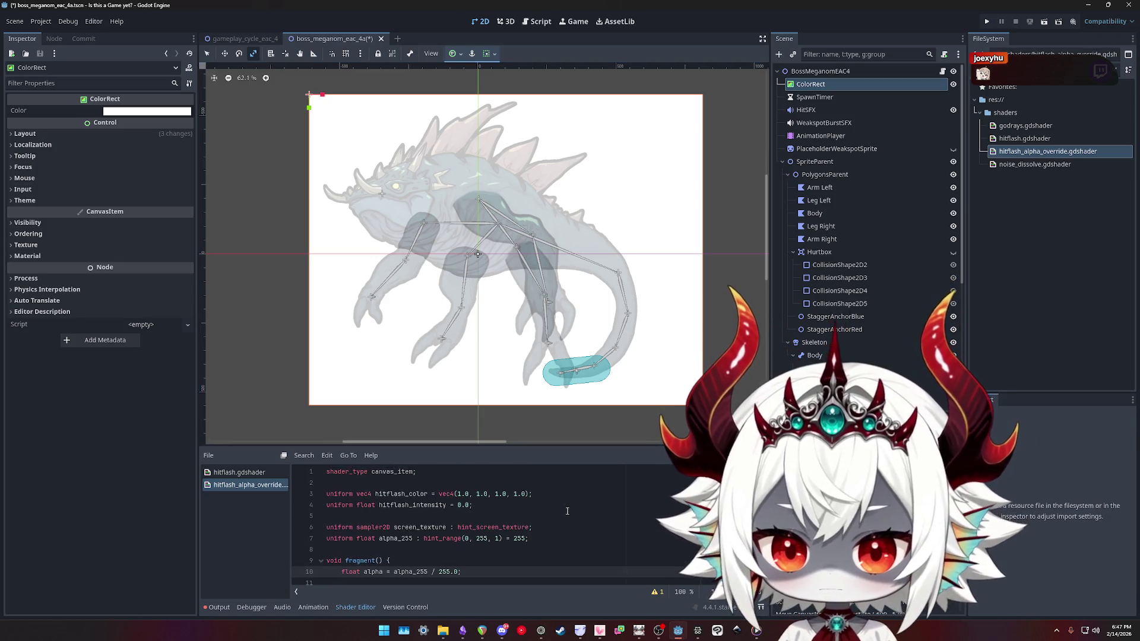
Paste the fuller screen_texture declaration on line 6 and remove the duplicated name
{"action": "left_click", "coordinate": [532, 527]}
{"action": "left_click_drag", "start_coordinate": [531, 527], "coordinate": [456, 527]}
{"action": "key", "text": "ctrl+v"}
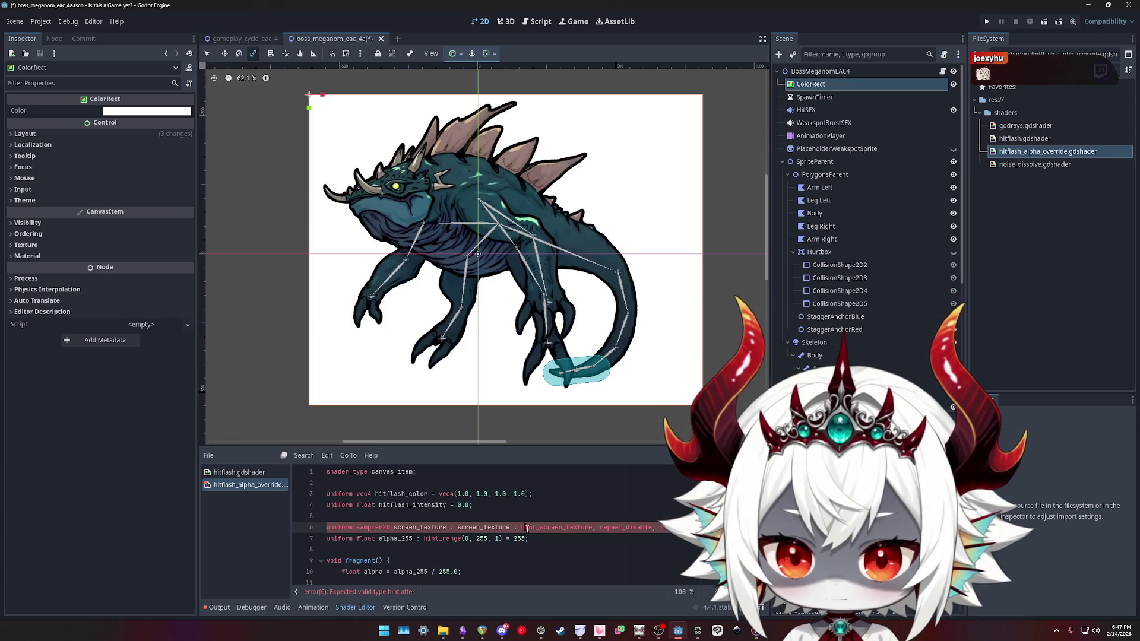
{"action": "key", "text": "ctrl+shift+Left"}
{"action": "key", "text": "ctrl+shift+Left"}
{"action": "key", "text": "BackSpace"}
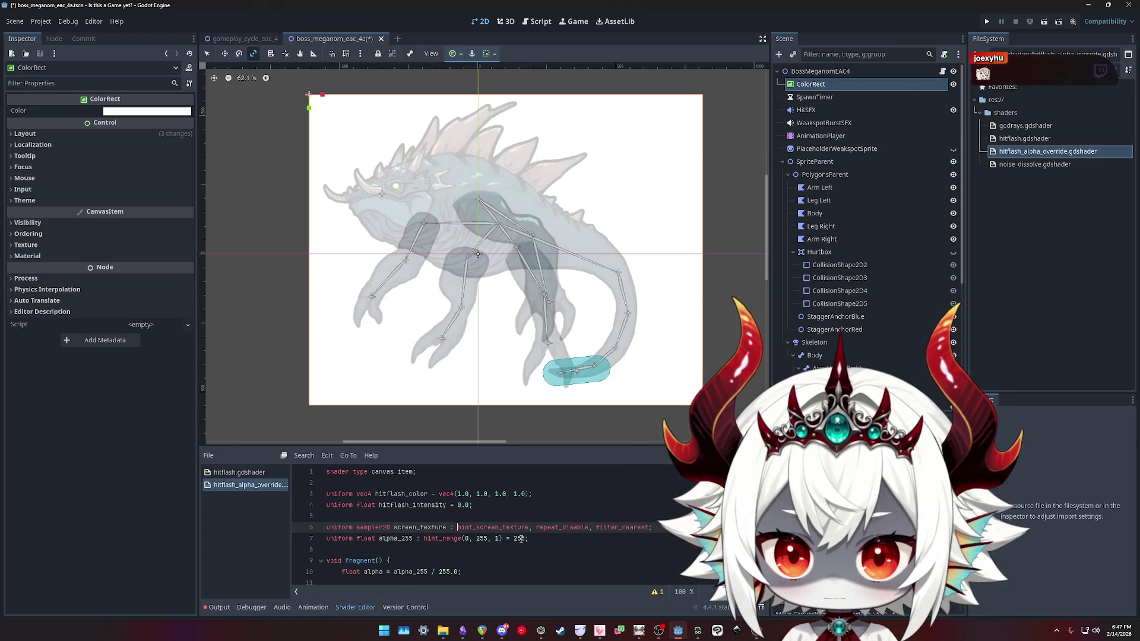
{"action": "scroll", "coordinate": [531, 532], "scroll_direction": "down", "scroll_amount": 2}
{"action": "scroll", "coordinate": [534, 526], "scroll_direction": "up", "scroll_amount": 1}
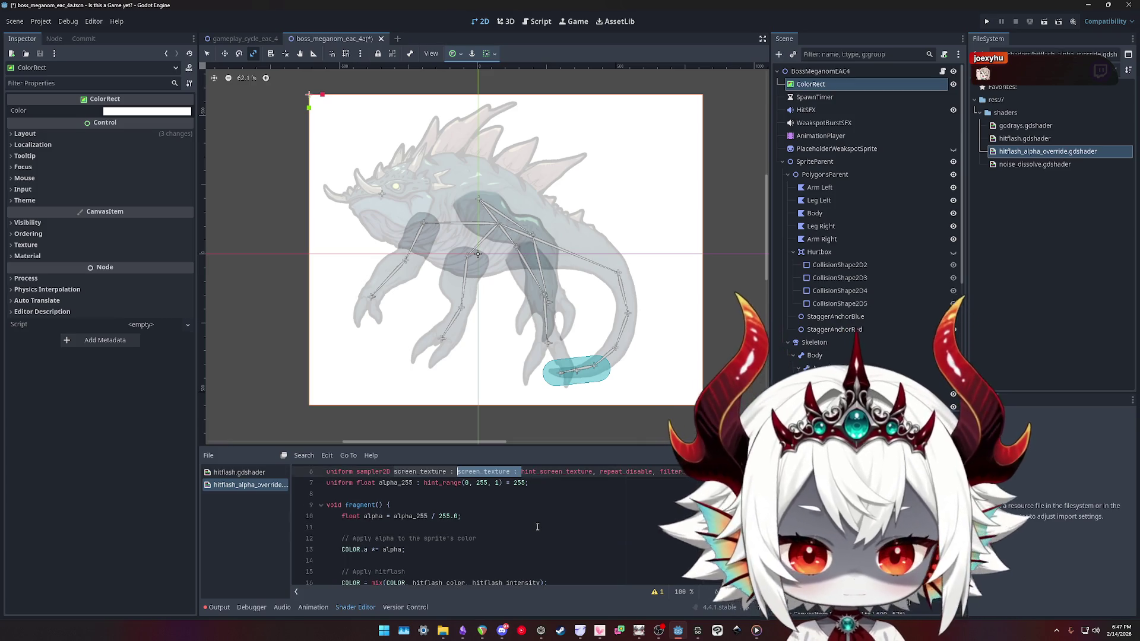
Restore the screen-sampling code with repeat_disable and filter_nearest hints, and save the scene
{"action": "key", "text": "ctrl+z"}
{"action": "key", "text": "ctrl+z"}
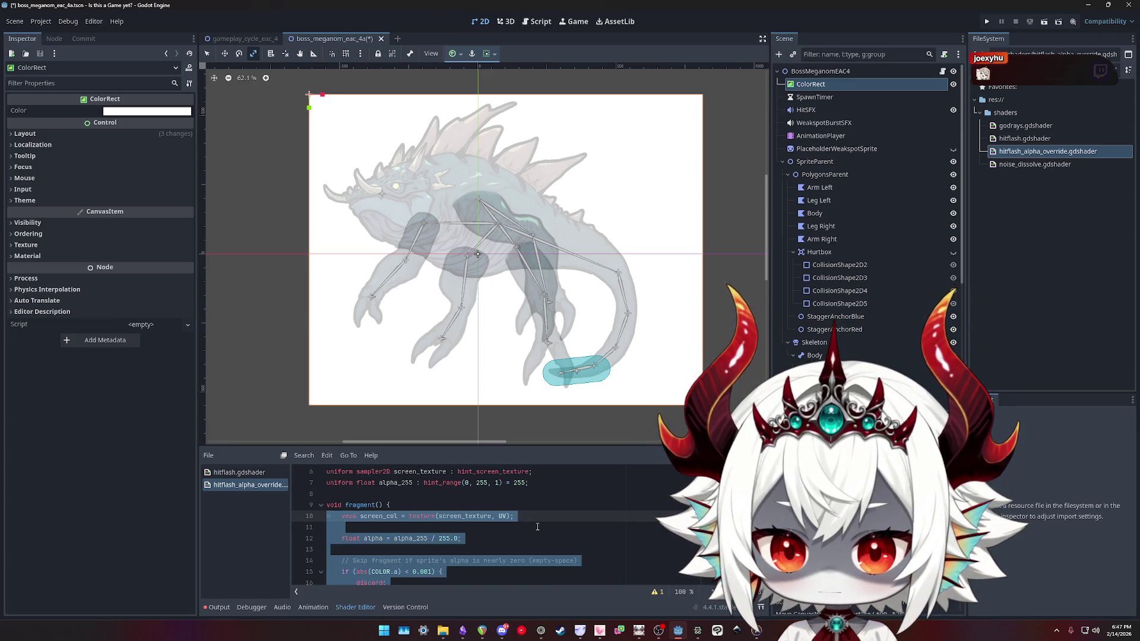
{"action": "key", "text": "ctrl+s"}
{"action": "scroll", "coordinate": [475, 510], "scroll_direction": "up", "scroll_amount": 1}
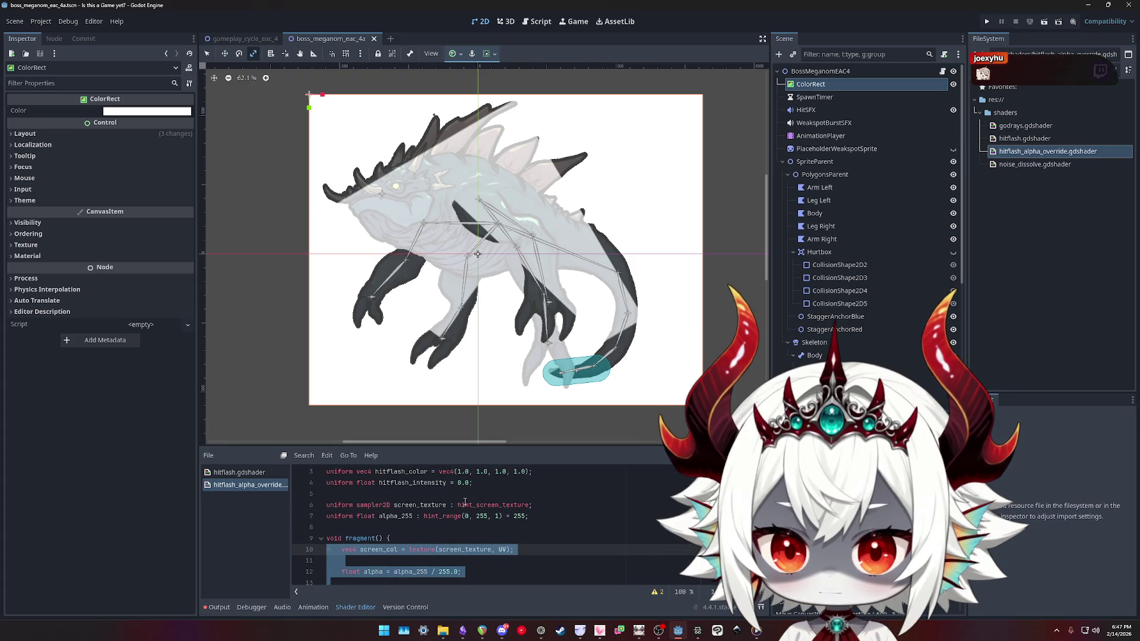
{"action": "left_click", "coordinate": [459, 504]}
{"action": "key", "text": "ctrl+y"}
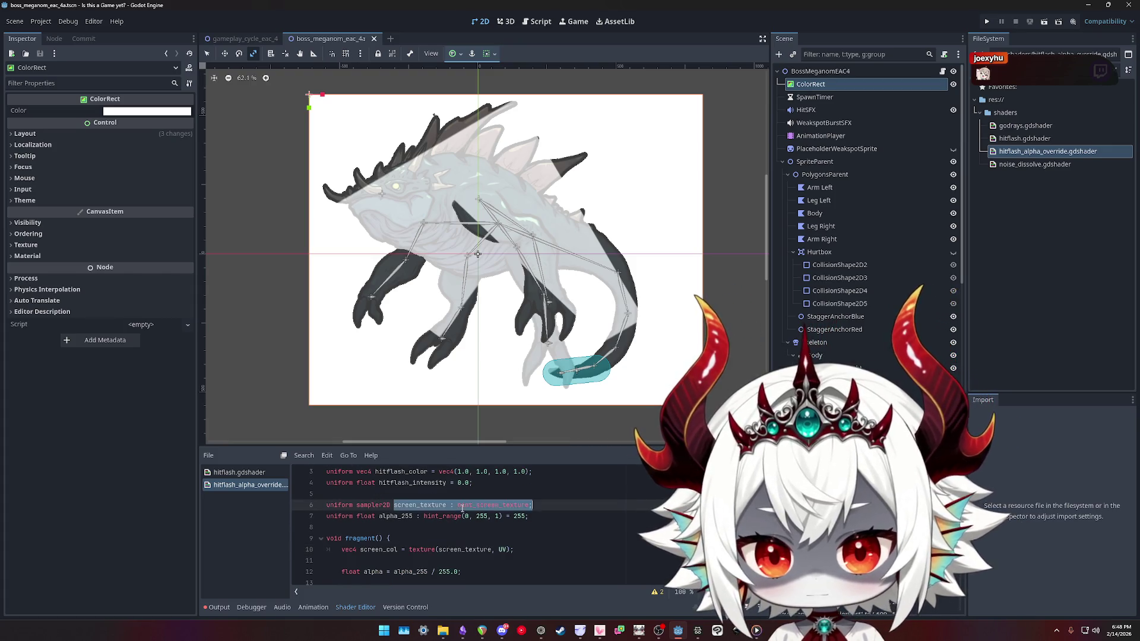
{"action": "type", "text": ", repeat_disable, filter_nearest"}
{"action": "key", "text": "ctrl+s"}
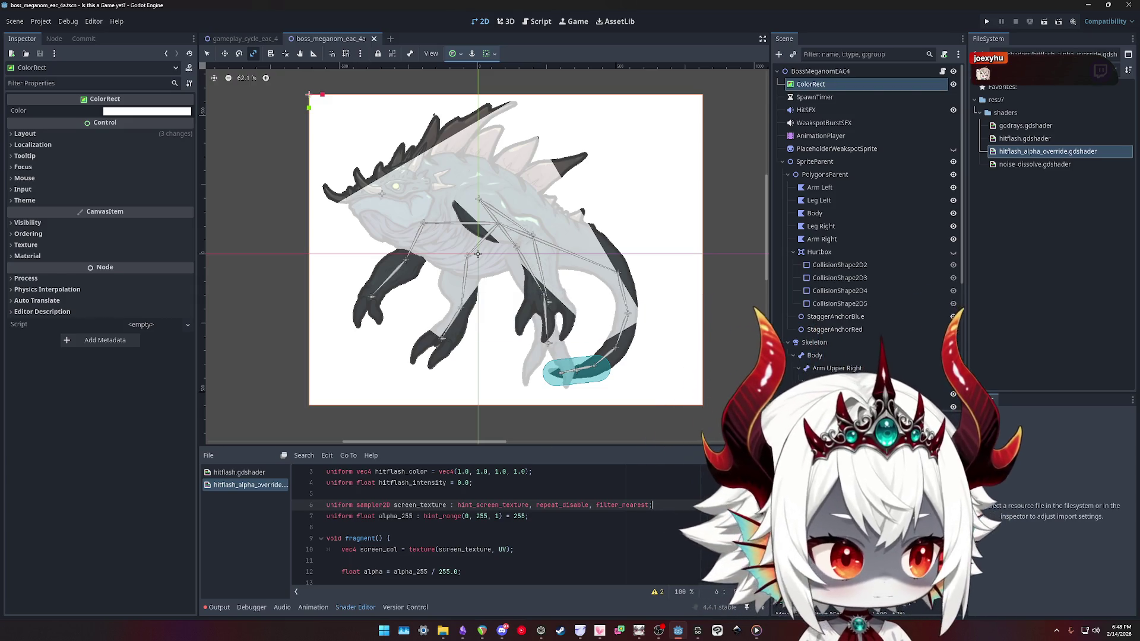
{"action": "key", "text": "alt+Tab"}
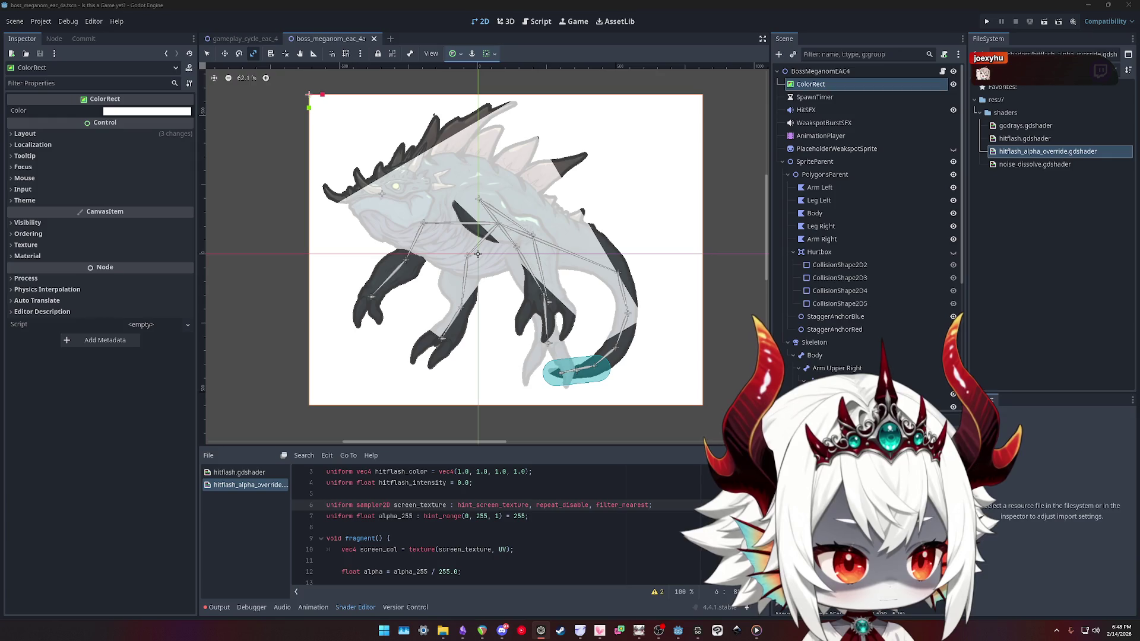
{"action": "scroll", "coordinate": [493, 549], "scroll_direction": "down", "scroll_amount": 4}
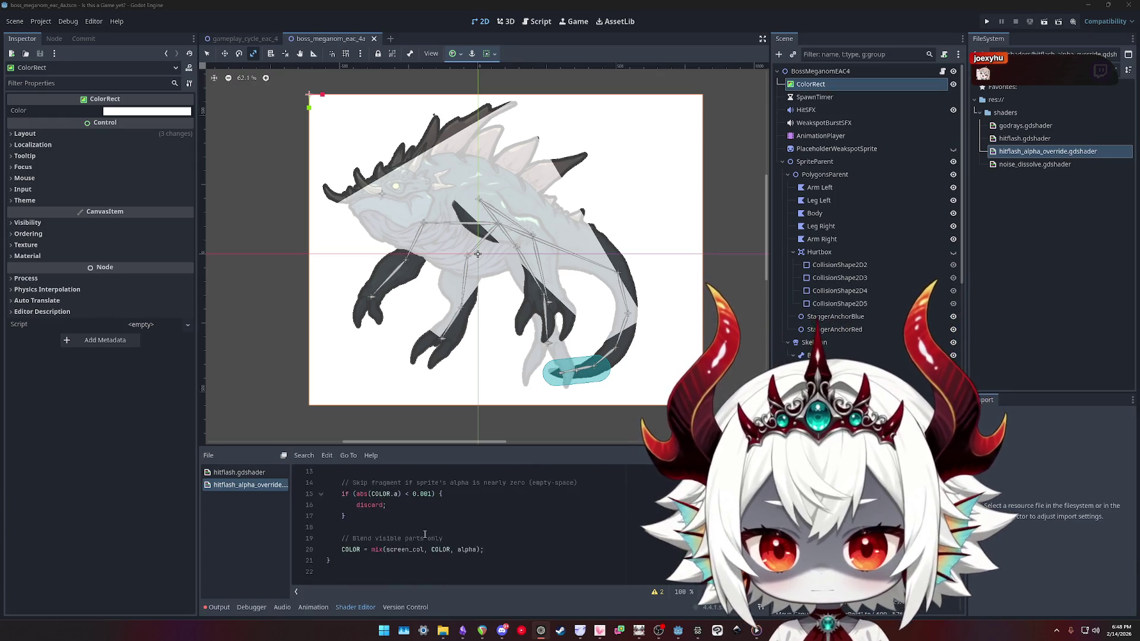
Paste the is_self colour-difference blend over the final lines and delete the stray ')' on line 24
{"action": "left_click_drag", "start_coordinate": [493, 549], "coordinate": [549, 518]}
{"action": "key", "text": "ctrl+v"}
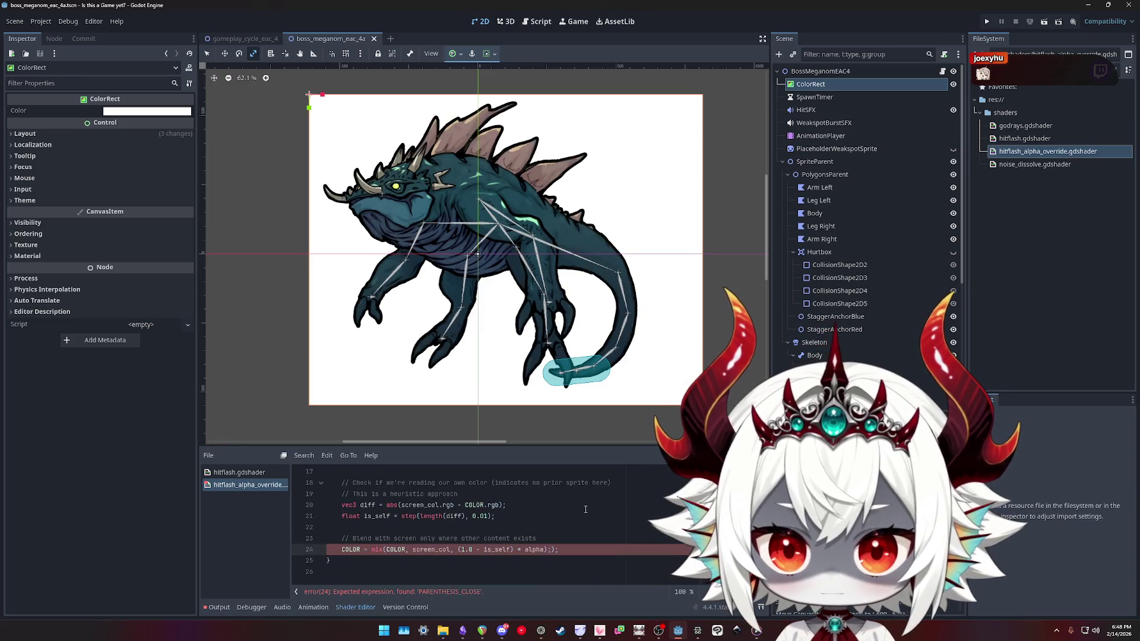
{"action": "key", "text": "Delete"}
{"action": "key", "text": "Delete"}
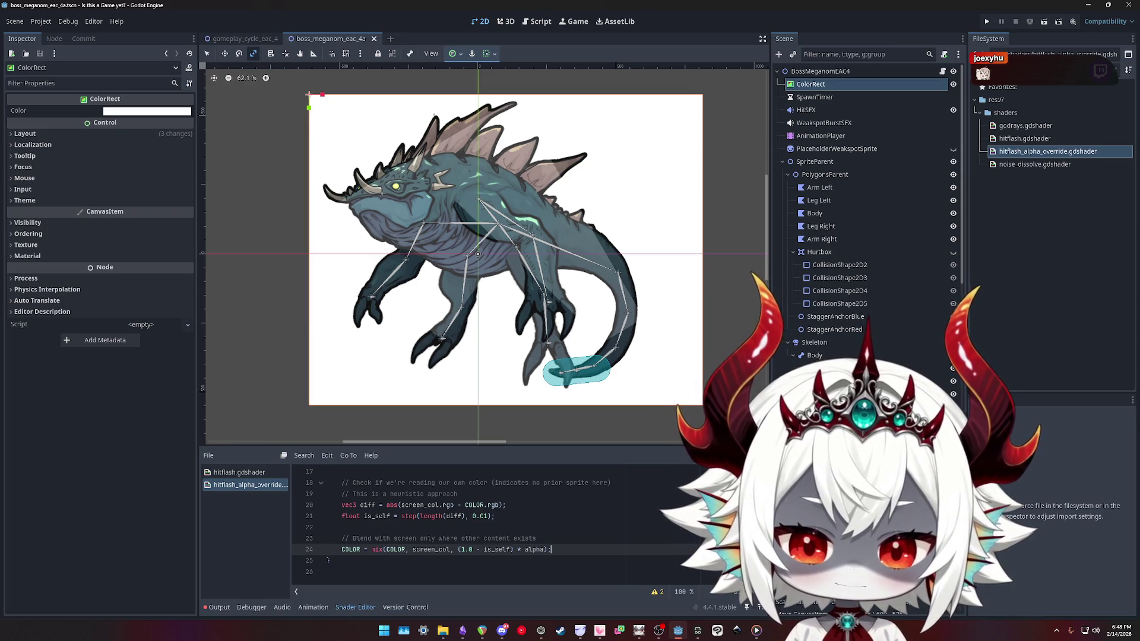
{"action": "scroll", "coordinate": [584, 534], "scroll_direction": "up", "scroll_amount": 2}
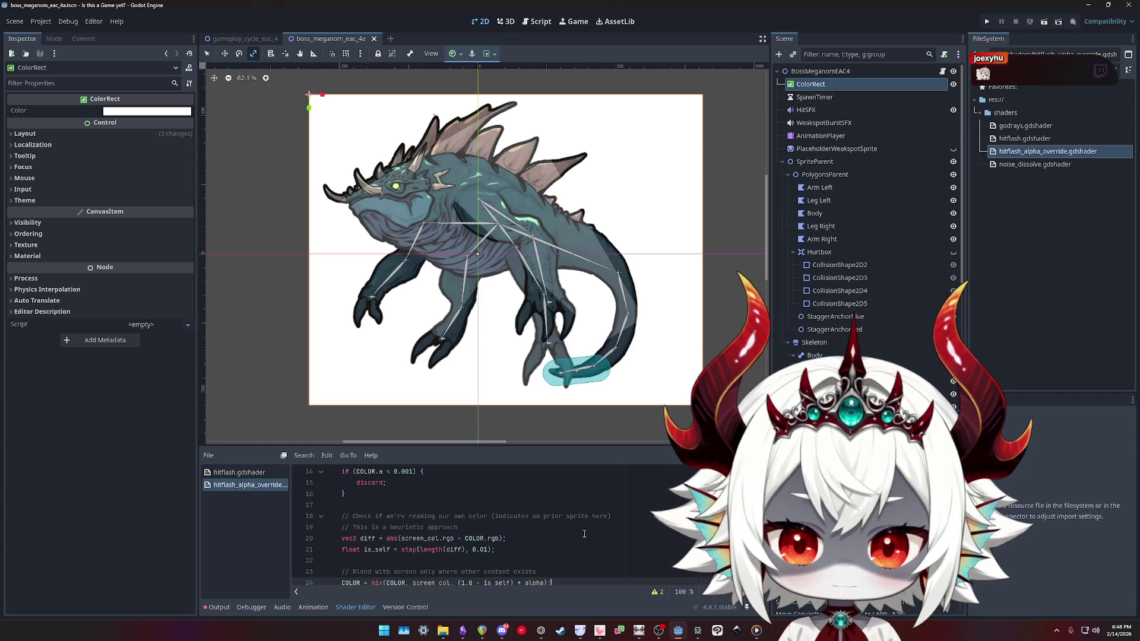
{"action": "scroll", "coordinate": [583, 534], "scroll_direction": "up", "scroll_amount": 1}
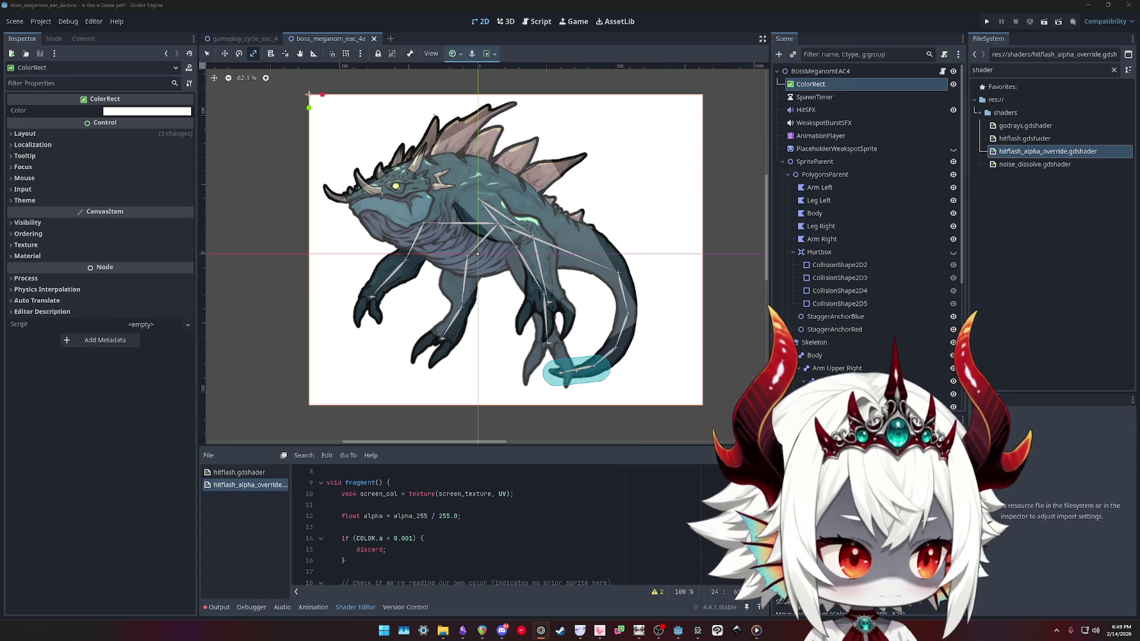
Replace the whole shader with the additive modulate-colour code
{"action": "key", "text": "ctrl+a"}
{"action": "key", "text": "ctrl+v"}
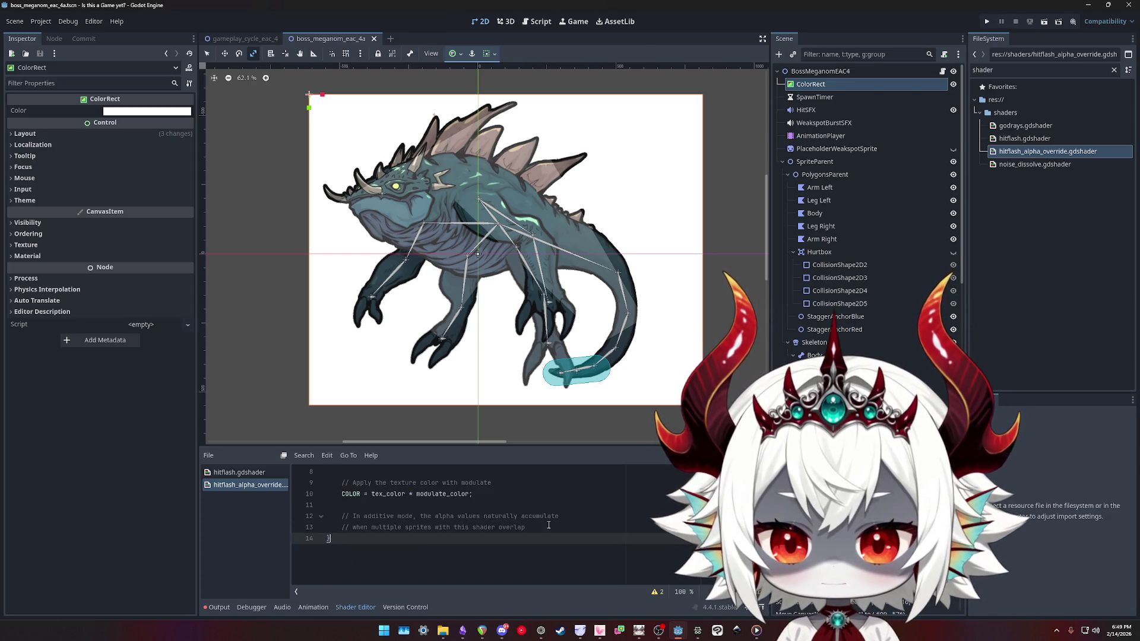
{"action": "scroll", "coordinate": [515, 520], "scroll_direction": "up", "scroll_amount": 3}
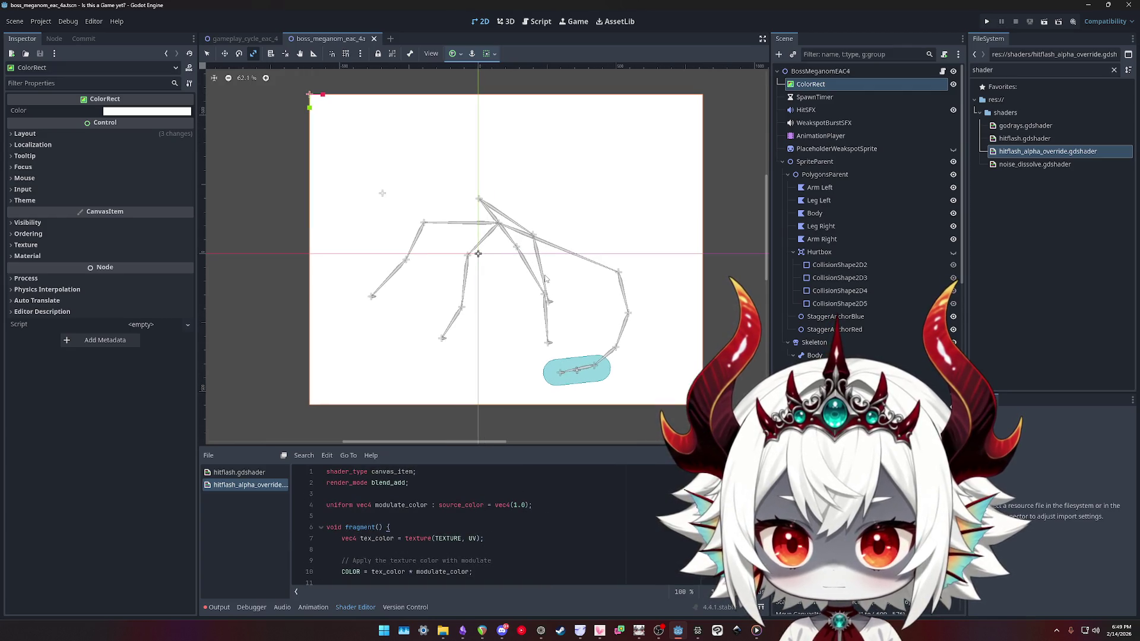
Inspect PolygonsParent's shader material and briefly test a lower Modulate alpha before restoring it
{"action": "left_click", "coordinate": [824, 174]}
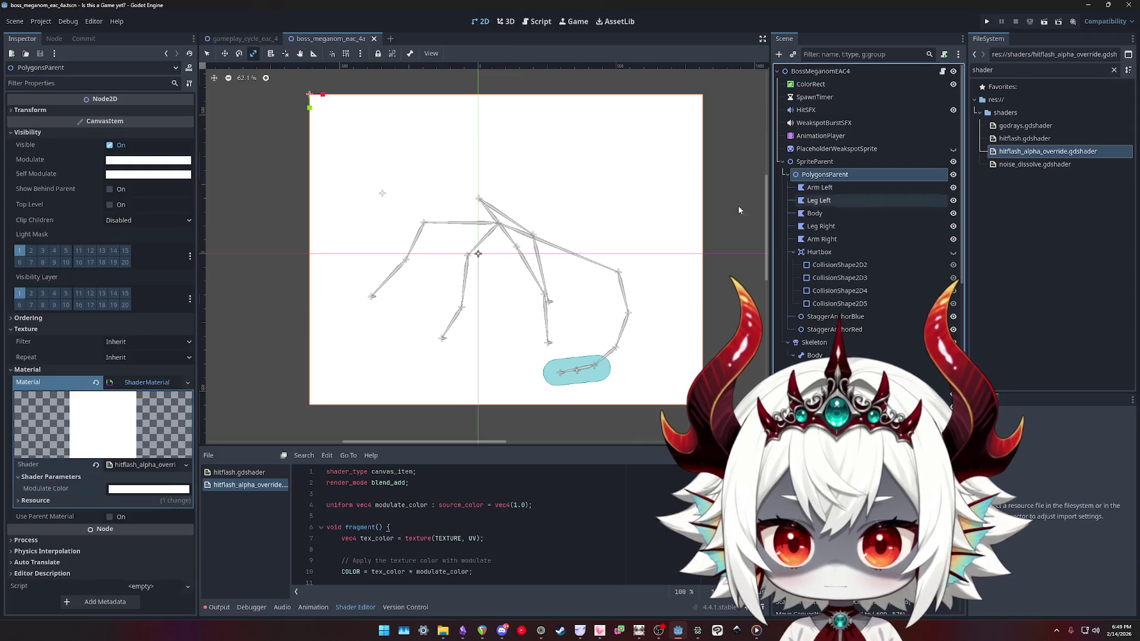
{"action": "left_click", "coordinate": [135, 467]}
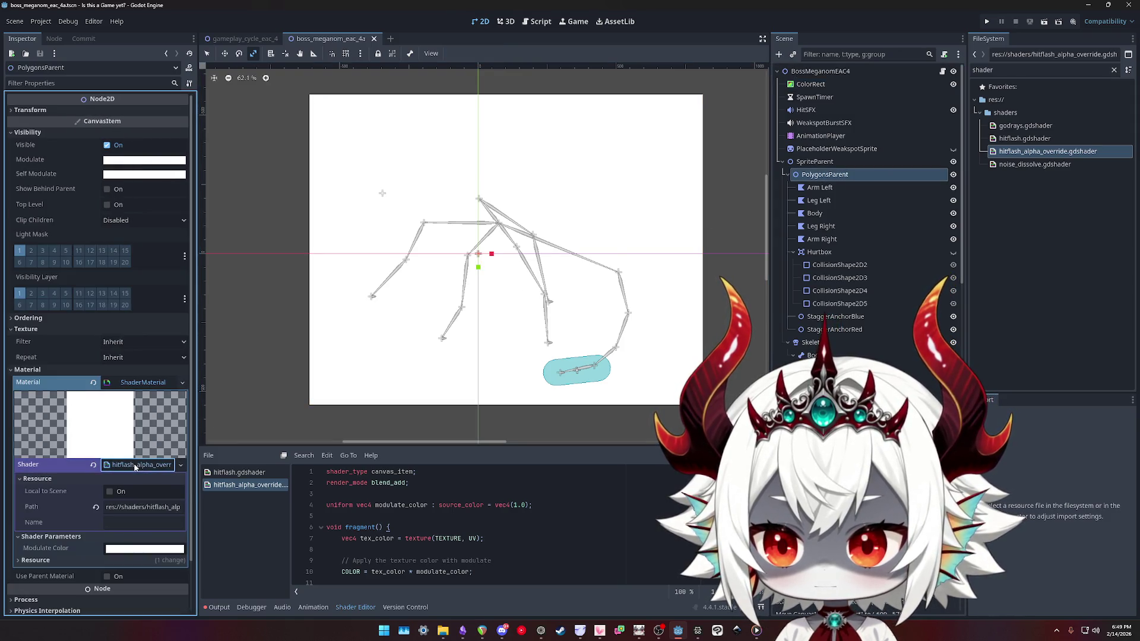
{"action": "left_click", "coordinate": [136, 467]}
{"action": "left_click", "coordinate": [135, 467]}
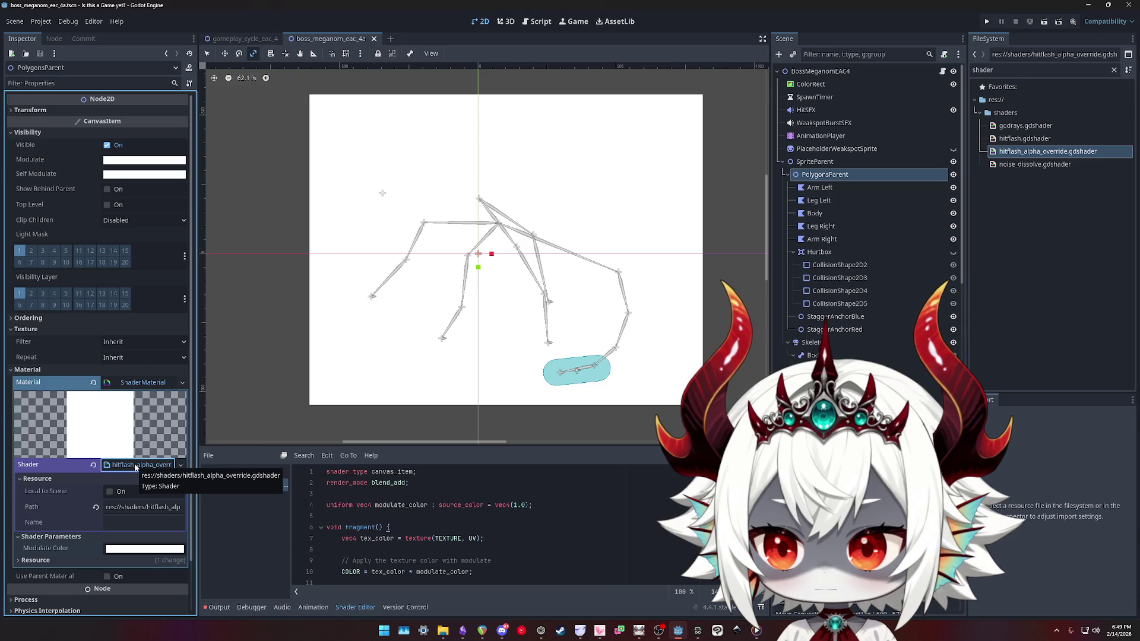
{"action": "scroll", "coordinate": [491, 527], "scroll_direction": "down", "scroll_amount": 2}
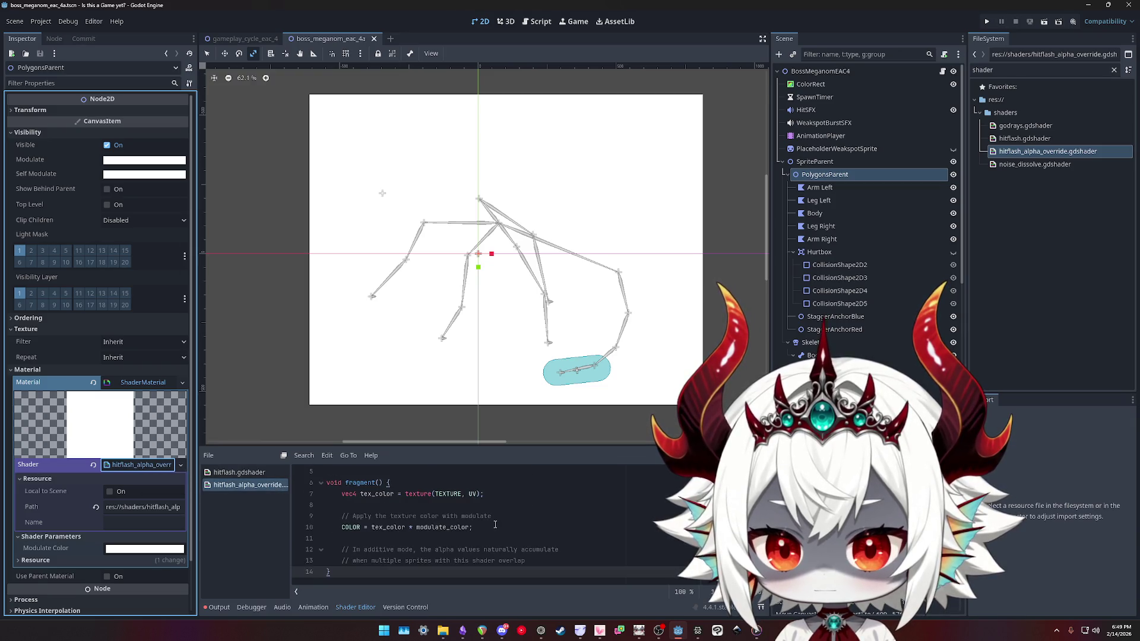
{"action": "scroll", "coordinate": [491, 528], "scroll_direction": "up", "scroll_amount": 2}
{"action": "scroll", "coordinate": [491, 527], "scroll_direction": "up", "scroll_amount": 1}
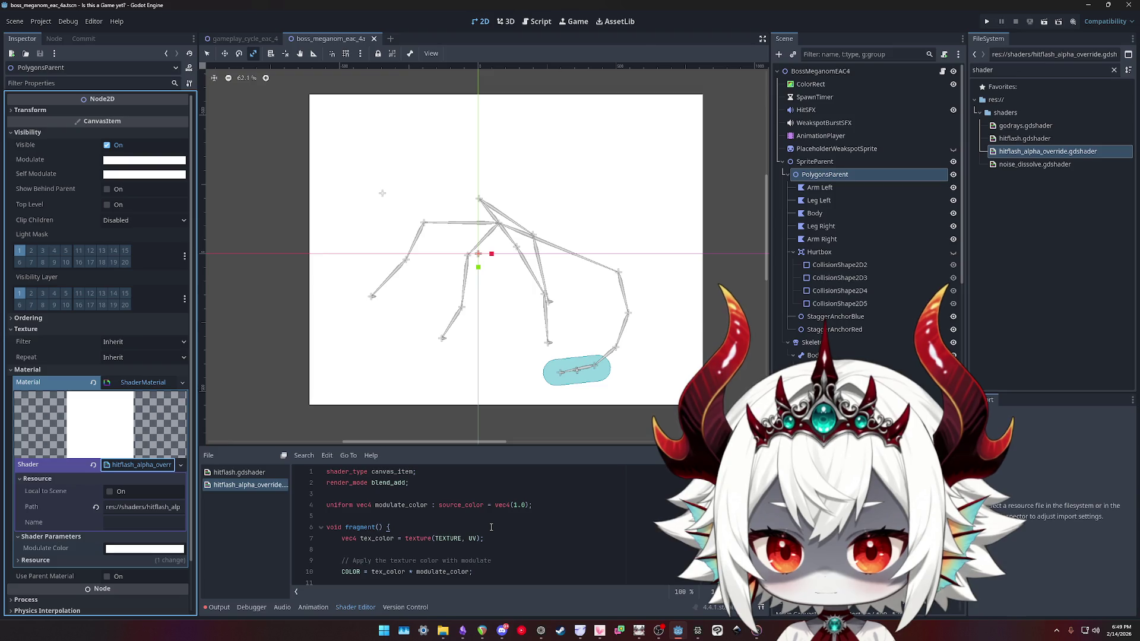
{"action": "left_click", "coordinate": [144, 159]}
{"action": "mouse_move", "coordinate": [170, 369]}
{"action": "left_mouse_down"}
{"action": "mouse_move", "coordinate": [151, 370]}
{"action": "mouse_move", "coordinate": [172, 370]}
{"action": "left_mouse_up"}
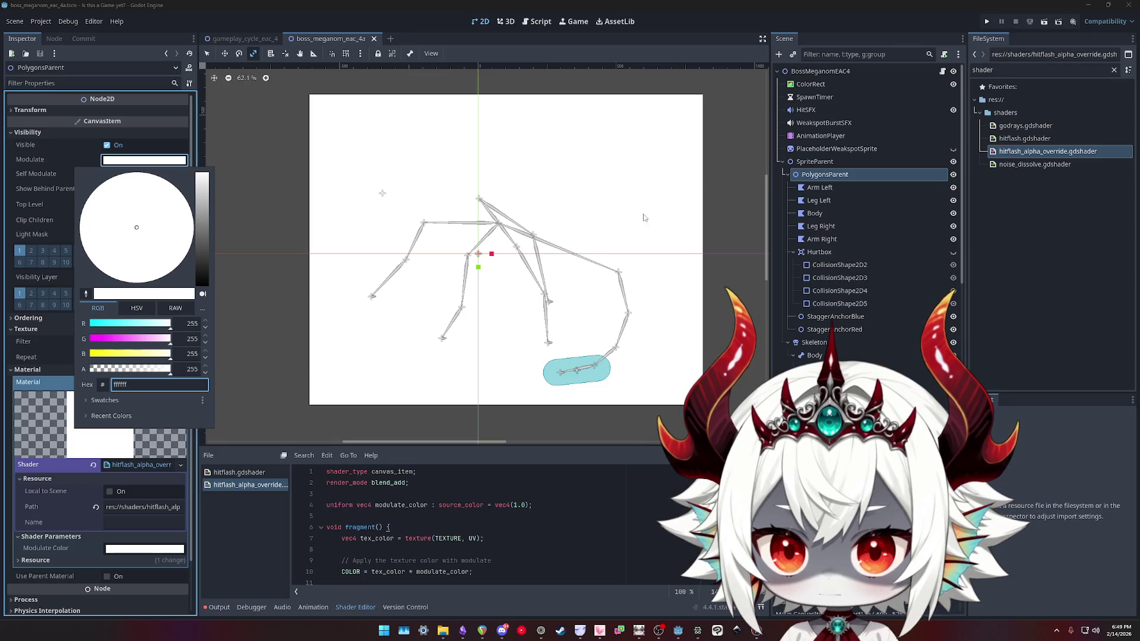
{"action": "left_click", "coordinate": [820, 177]}
Try moving PolygonsParent left, undo the move, and hide the white ColorRect background
{"action": "key", "text": "w"}
{"action": "left_click_drag", "start_coordinate": [505, 247], "coordinate": [282, 237]}
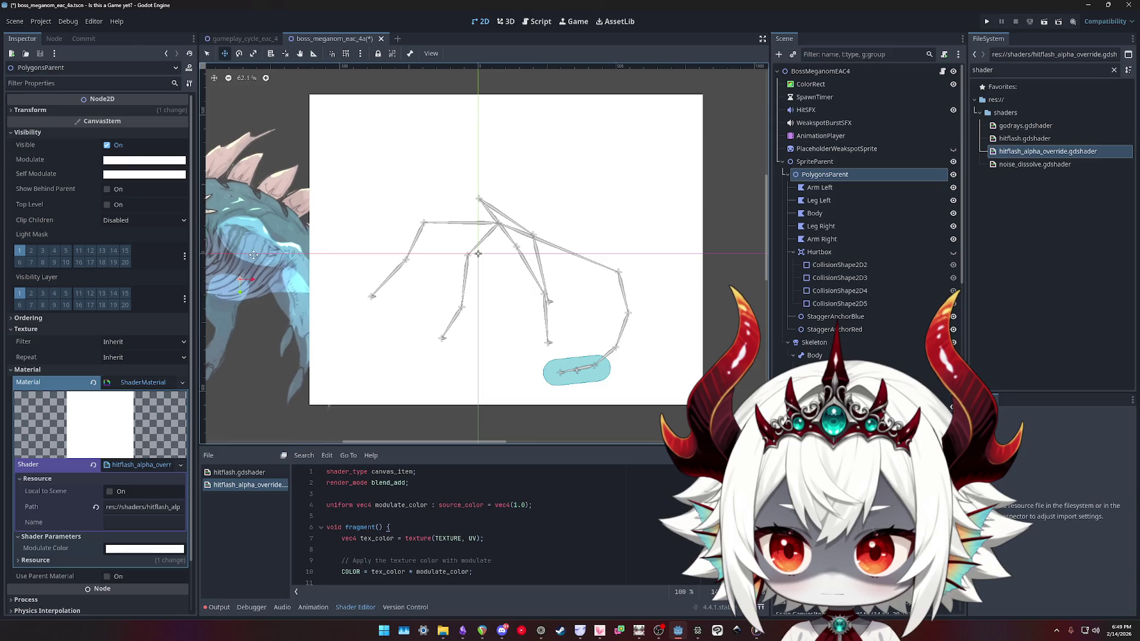
{"action": "scroll", "coordinate": [309, 238], "scroll_direction": "left", "scroll_amount": 5}
{"action": "scroll", "coordinate": [344, 232], "scroll_direction": "up", "scroll_amount": 2}
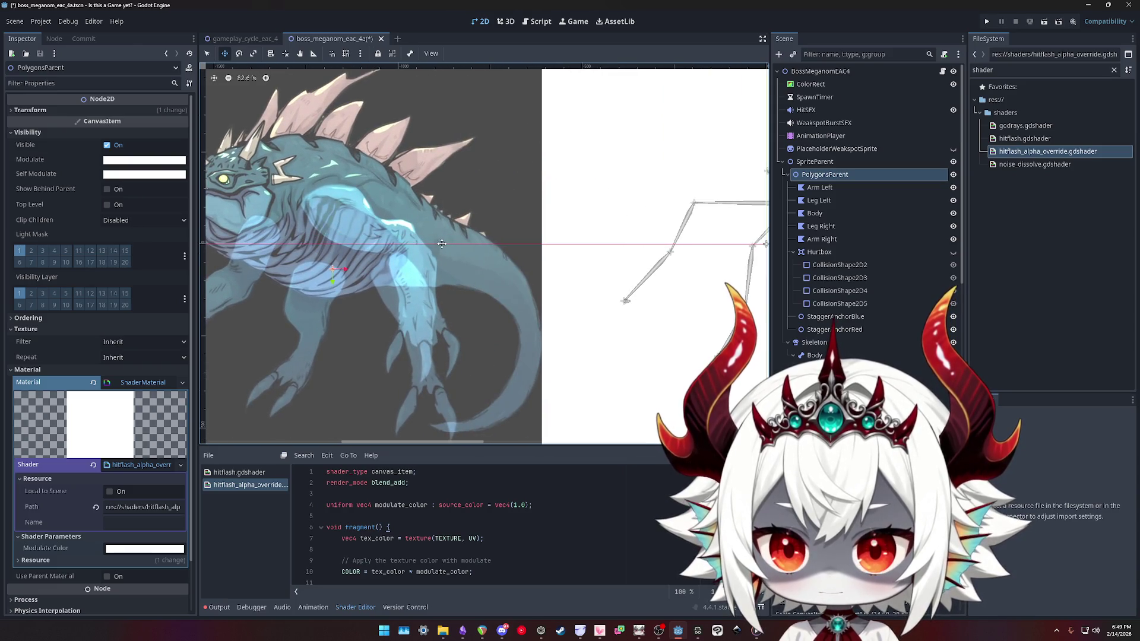
{"action": "scroll", "coordinate": [442, 247], "scroll_direction": "down", "scroll_amount": 4}
{"action": "key", "text": "ctrl+z"}
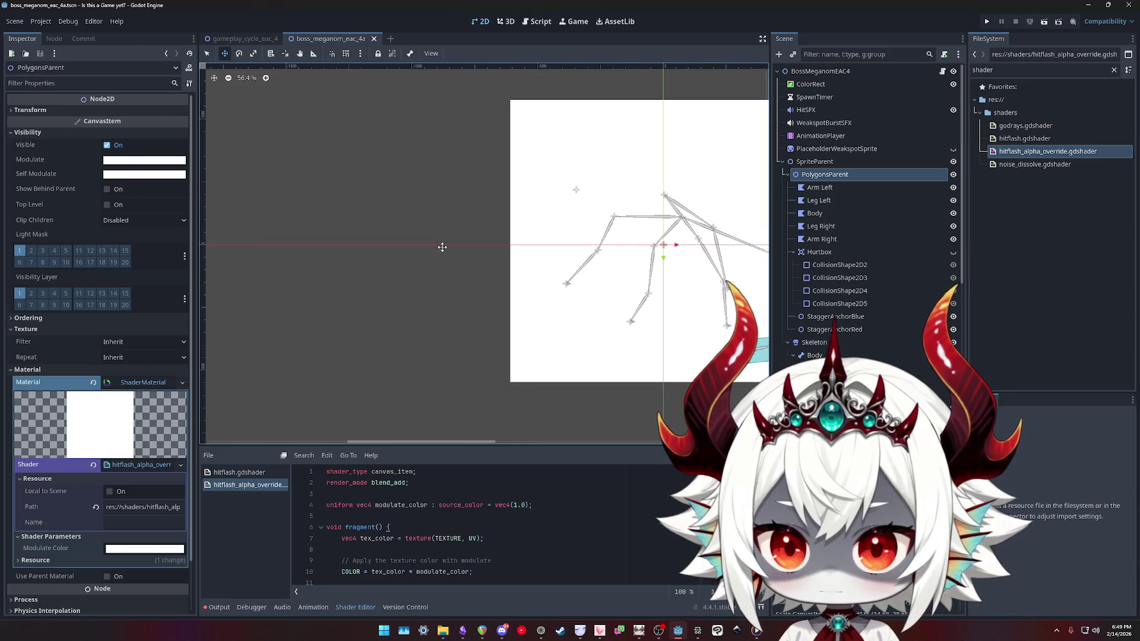
{"action": "scroll", "coordinate": [653, 244], "scroll_direction": "right", "scroll_amount": 5}
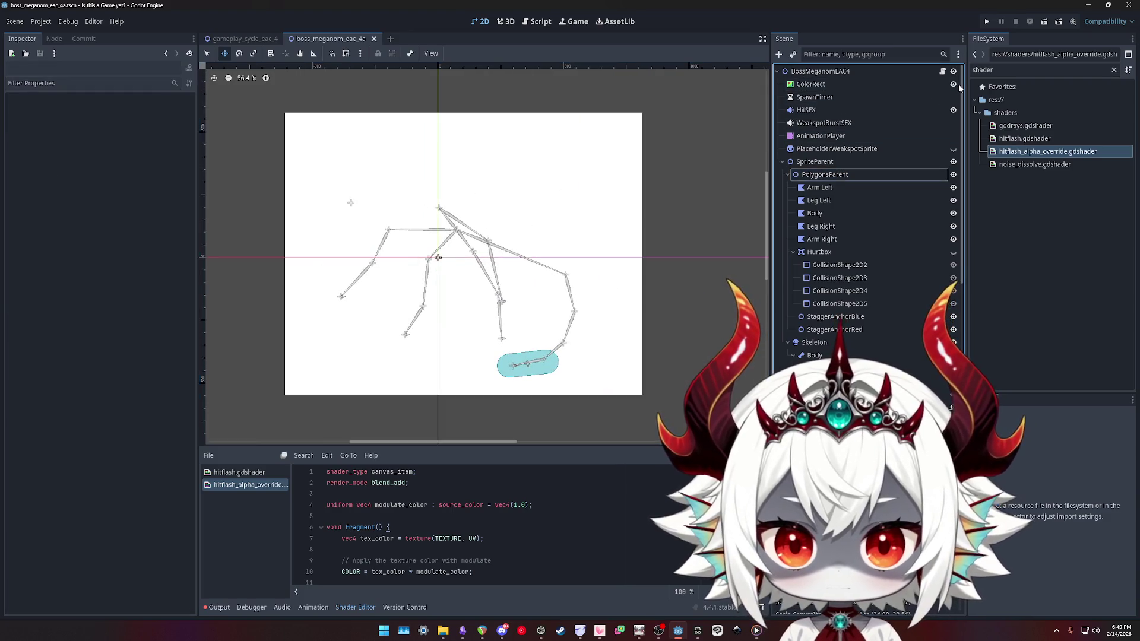
{"action": "left_click", "coordinate": [953, 84]}
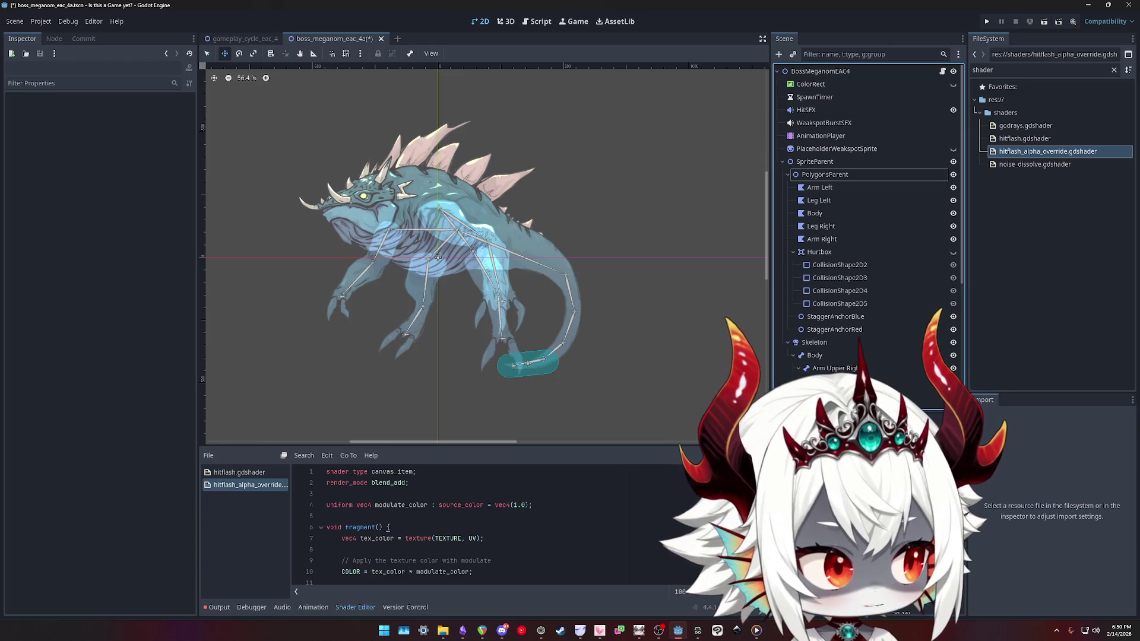
Replace the shader with the version exposing Alpha Scale and Clamp Output, and save it
{"action": "key", "text": "alt+Tab"}
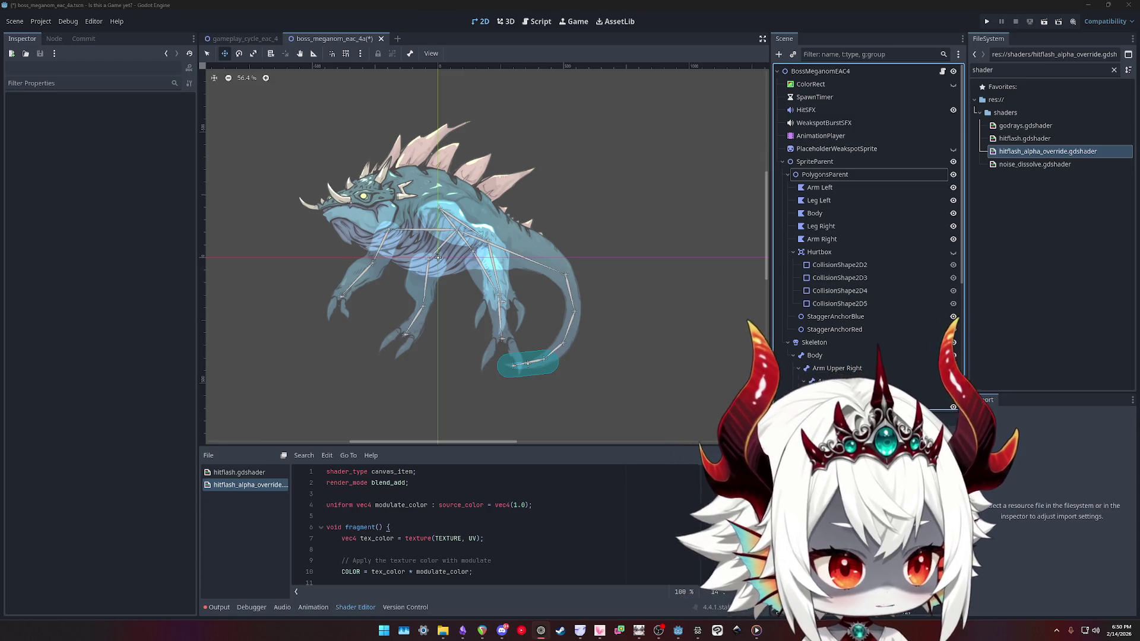
{"action": "left_click", "coordinate": [564, 540]}
{"action": "key", "text": "ctrl+a"}
{"action": "key", "text": "ctrl+v"}
{"action": "key", "text": "ctrl+s"}
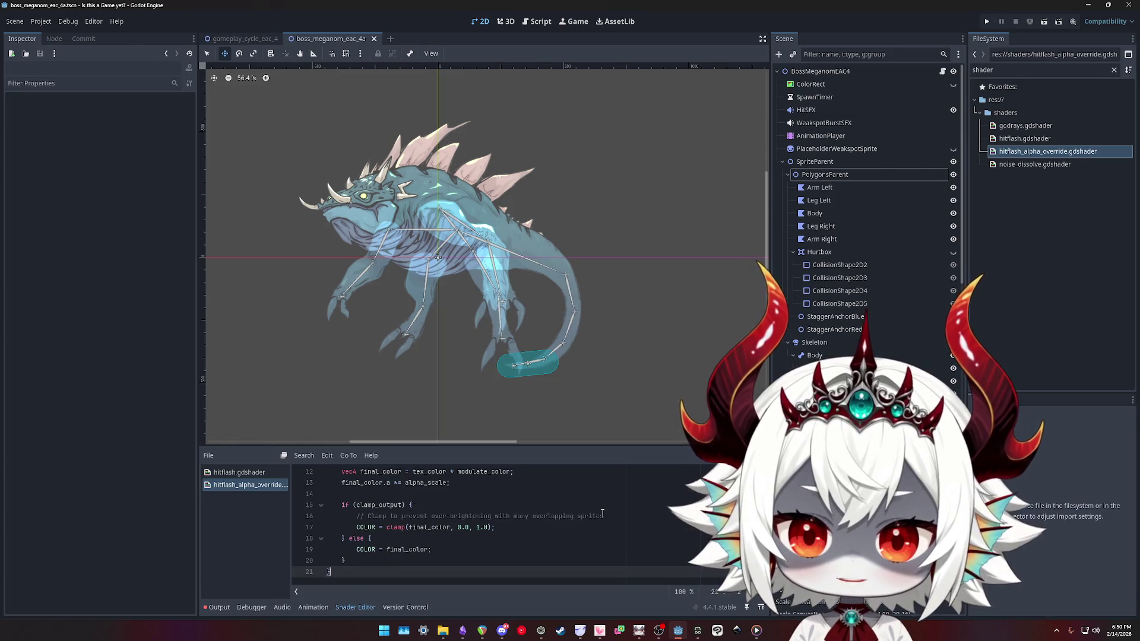
Test PolygonsParent's Alpha Scale and Clamp Output, leaving Alpha Scale 1.0 and Clamp Output on
{"action": "left_click", "coordinate": [830, 177]}
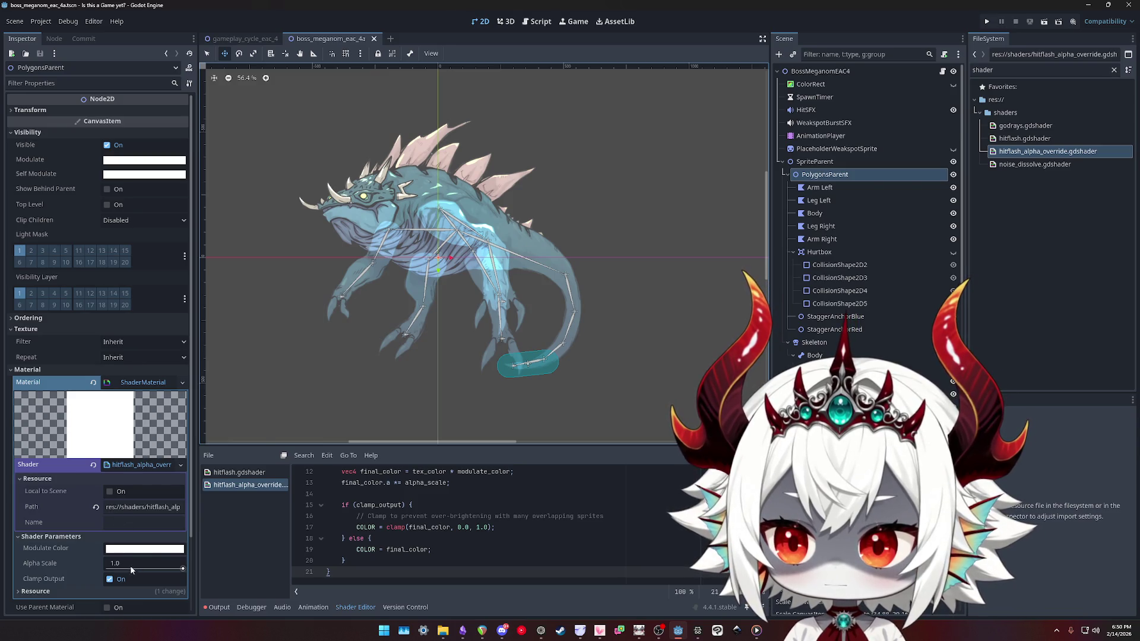
{"action": "left_click", "coordinate": [172, 570]}
{"action": "mouse_move", "coordinate": [172, 570]}
{"action": "left_mouse_down"}
{"action": "mouse_move", "coordinate": [110, 569]}
{"action": "mouse_move", "coordinate": [184, 569]}
{"action": "left_mouse_up"}
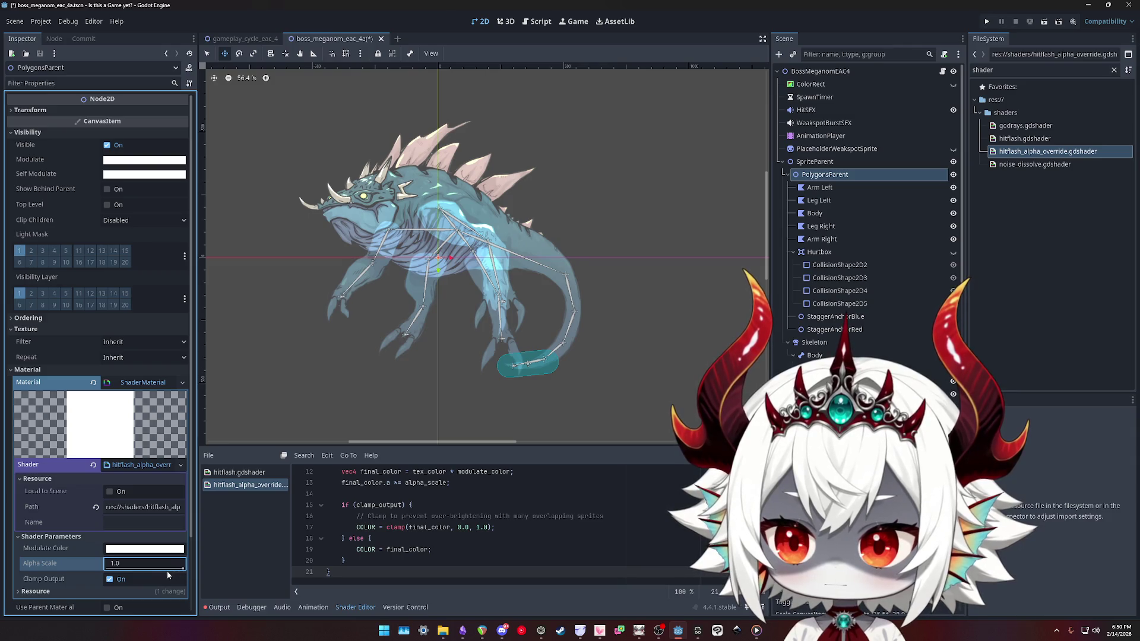
{"action": "left_click", "coordinate": [120, 579]}
{"action": "mouse_move", "coordinate": [178, 569]}
{"action": "left_mouse_down"}
{"action": "mouse_move", "coordinate": [107, 569]}
{"action": "mouse_move", "coordinate": [184, 569]}
{"action": "left_mouse_up"}
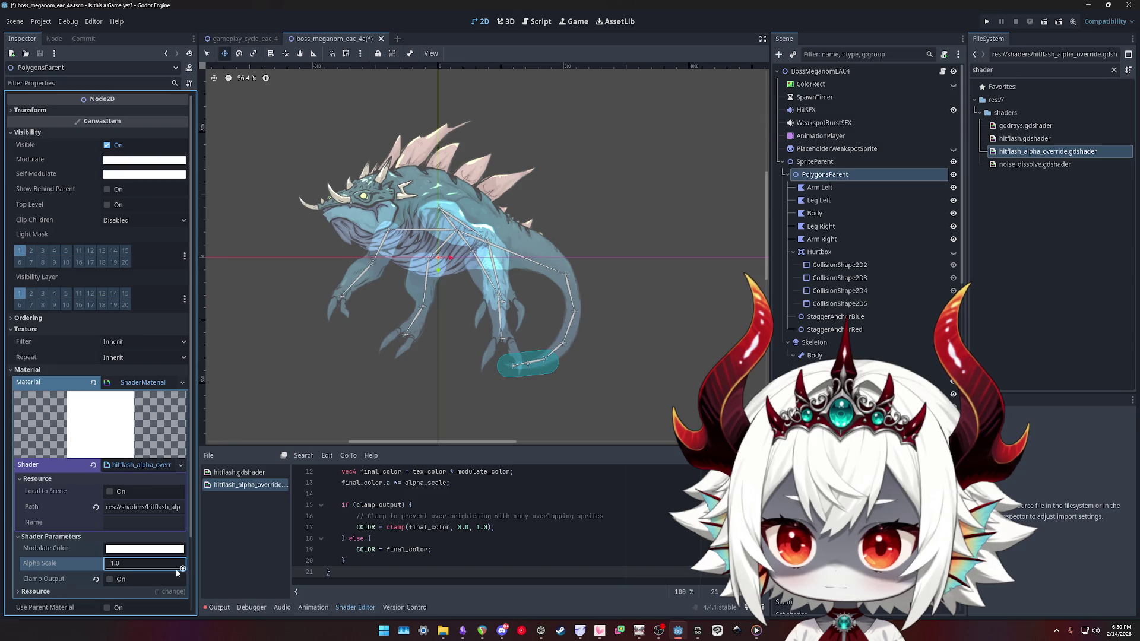
{"action": "left_click", "coordinate": [109, 579]}
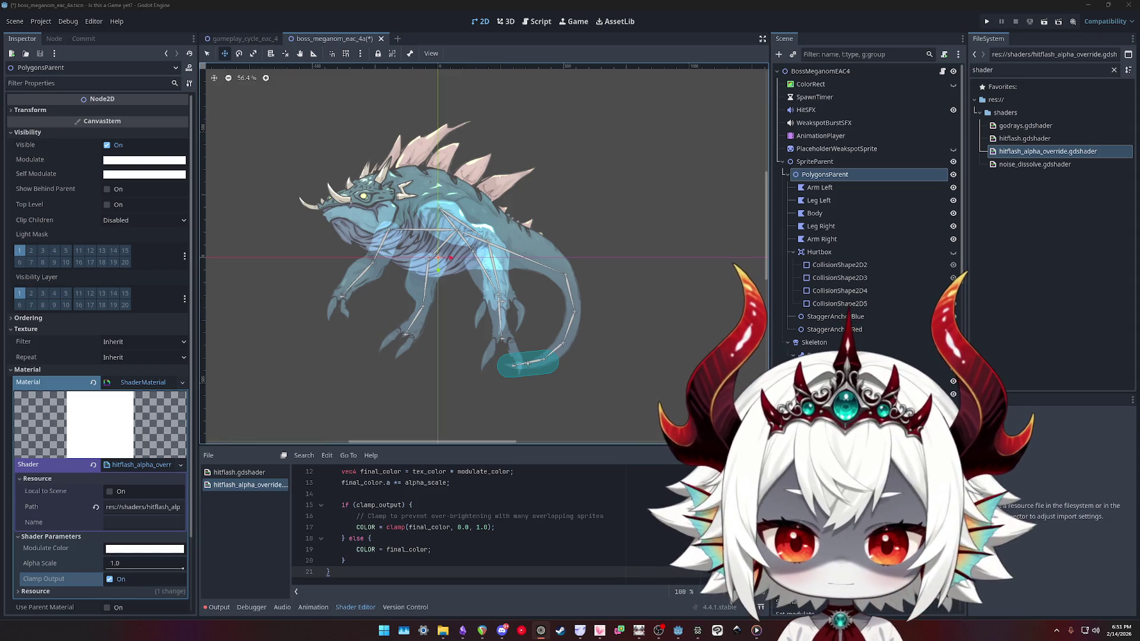
{"action": "scroll", "coordinate": [563, 517], "scroll_direction": "up", "scroll_amount": 1}
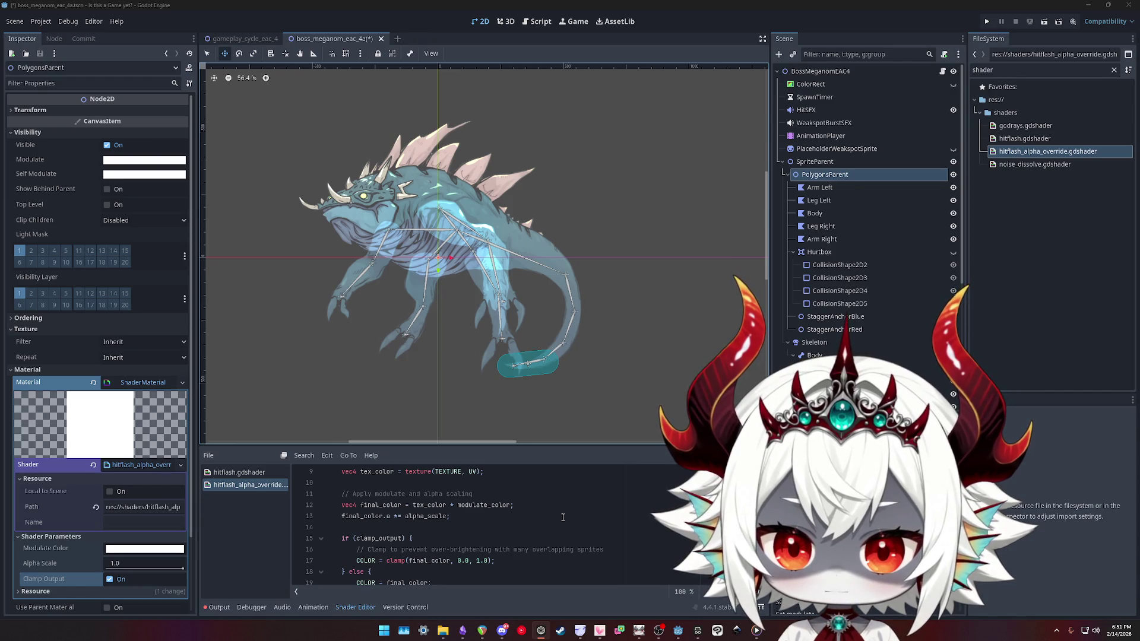
{"action": "scroll", "coordinate": [563, 517], "scroll_direction": "up", "scroll_amount": 1}
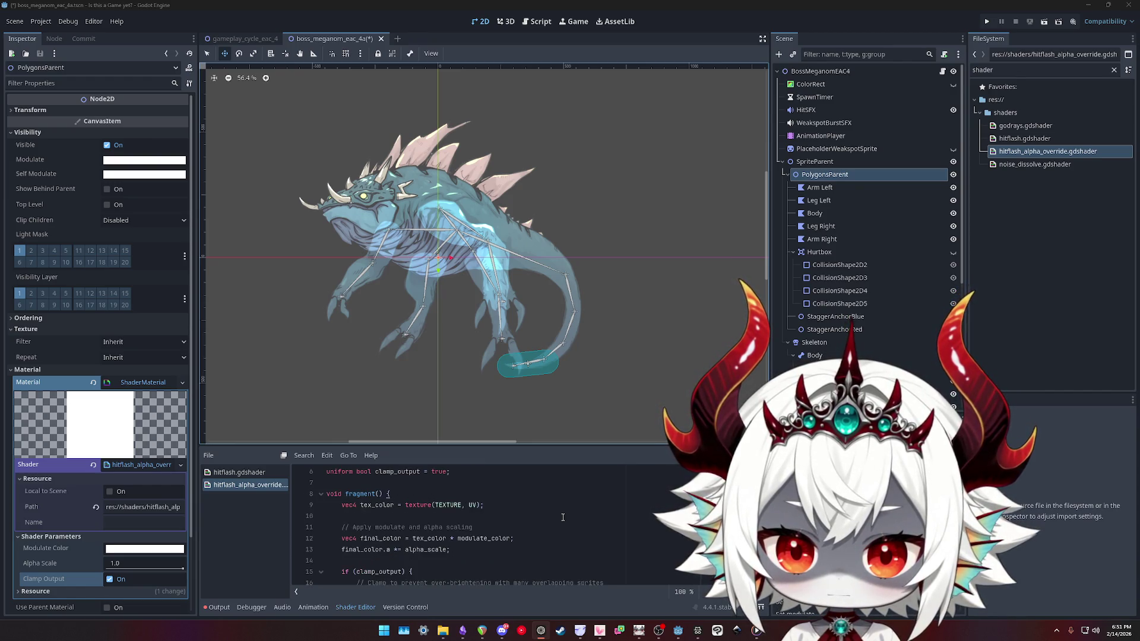
{"action": "scroll", "coordinate": [563, 517], "scroll_direction": "up", "scroll_amount": 1}
{"action": "scroll", "coordinate": [563, 517], "scroll_direction": "up", "scroll_amount": 1}
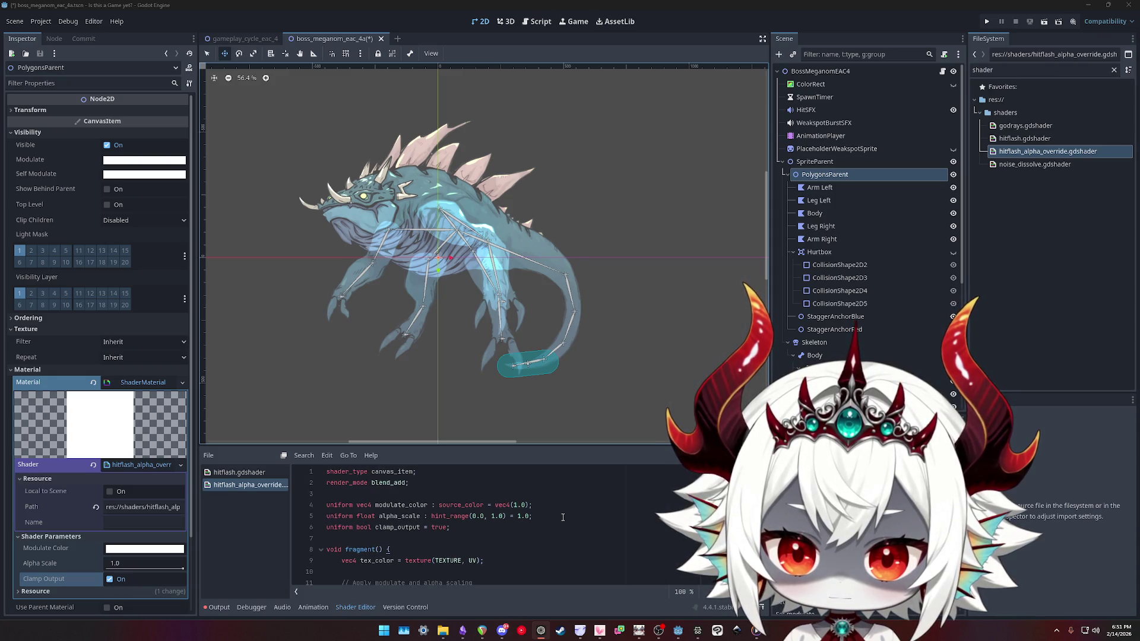
{"action": "left_click", "coordinate": [399, 483]}
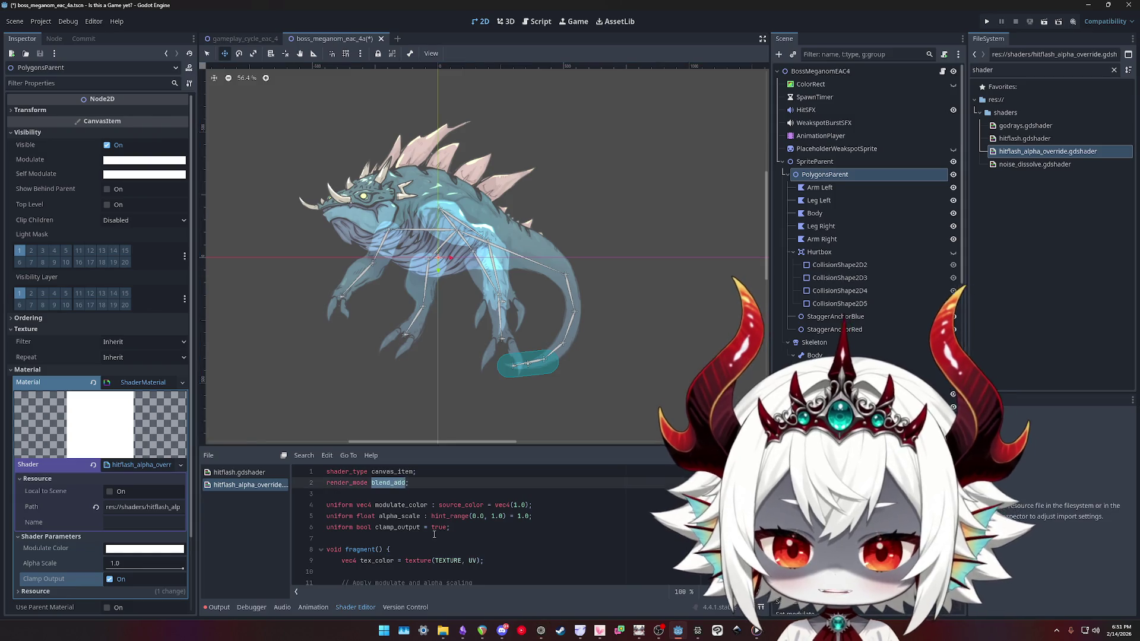
{"action": "key", "text": "BackSpace"}
{"action": "key", "text": "BackSpace"}
{"action": "key", "text": "BackSpace"}
{"action": "type", "text": "multiply"}
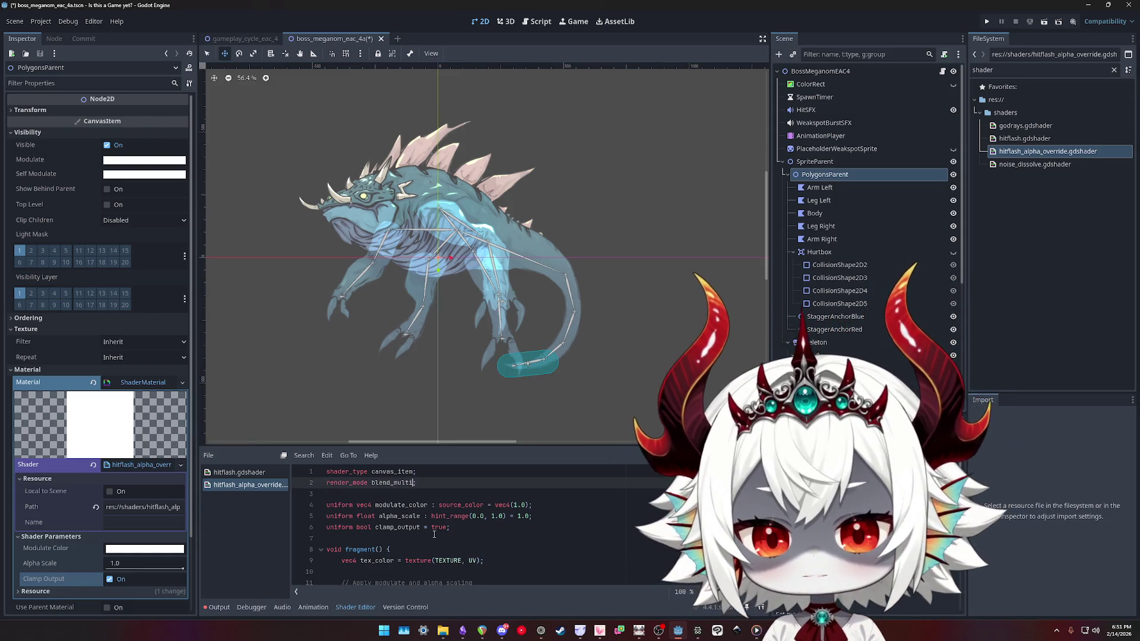
{"action": "key", "text": "ctrl+s"}
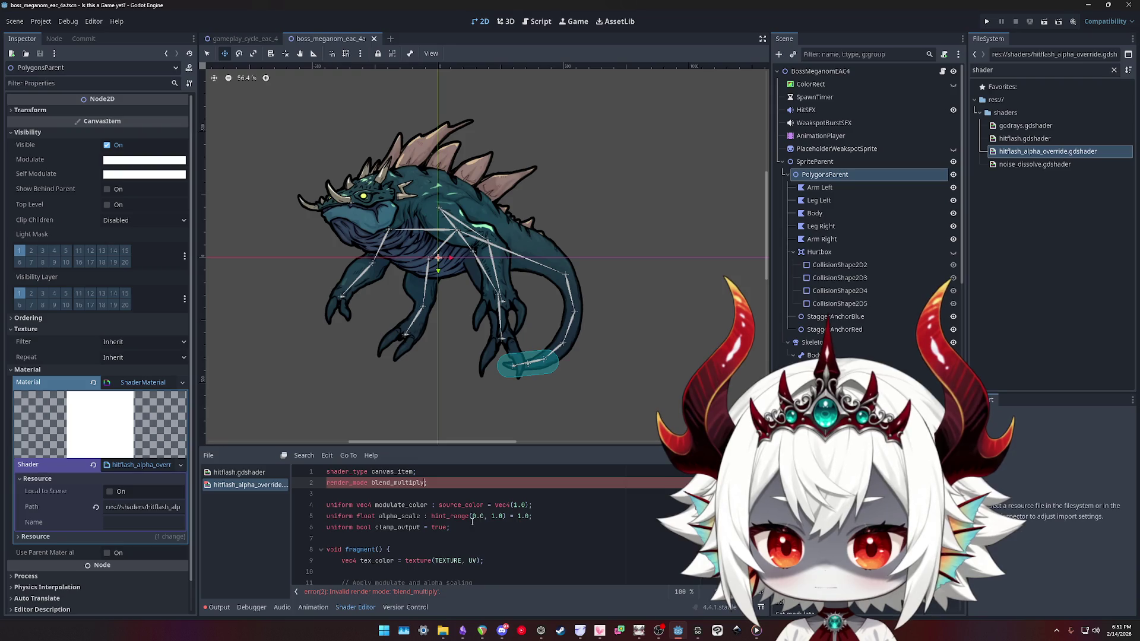
{"action": "key", "text": "BackSpace"}
{"action": "key", "text": "BackSpace"}
{"action": "key", "text": "BackSpace"}
{"action": "type", "text": "overlay"}
{"action": "key", "text": "ctrl+s"}
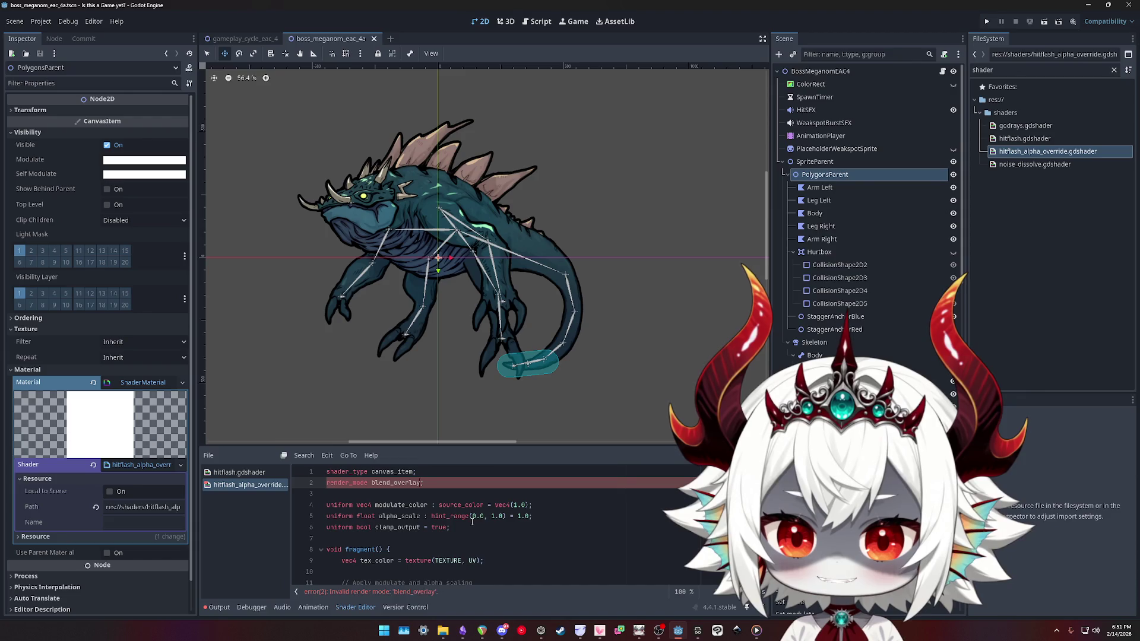
{"action": "key", "text": "shift+Left"}
{"action": "key", "text": "shift+Left"}
{"action": "key", "text": "shift+Left"}
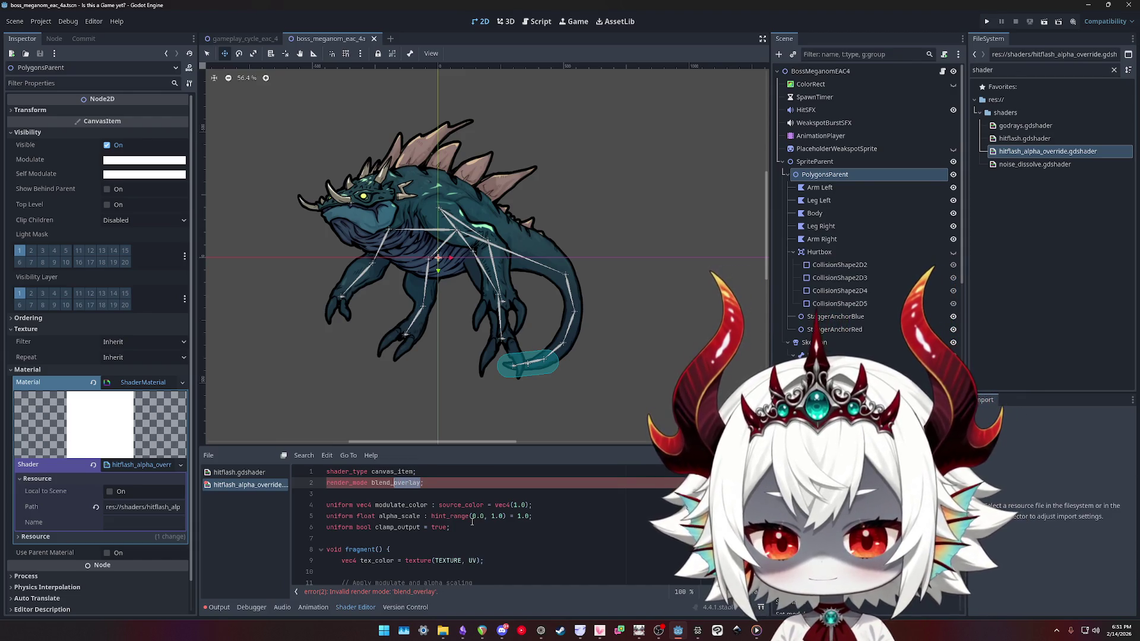
{"action": "type", "text": "add"}
{"action": "key", "text": "ctrl+s"}
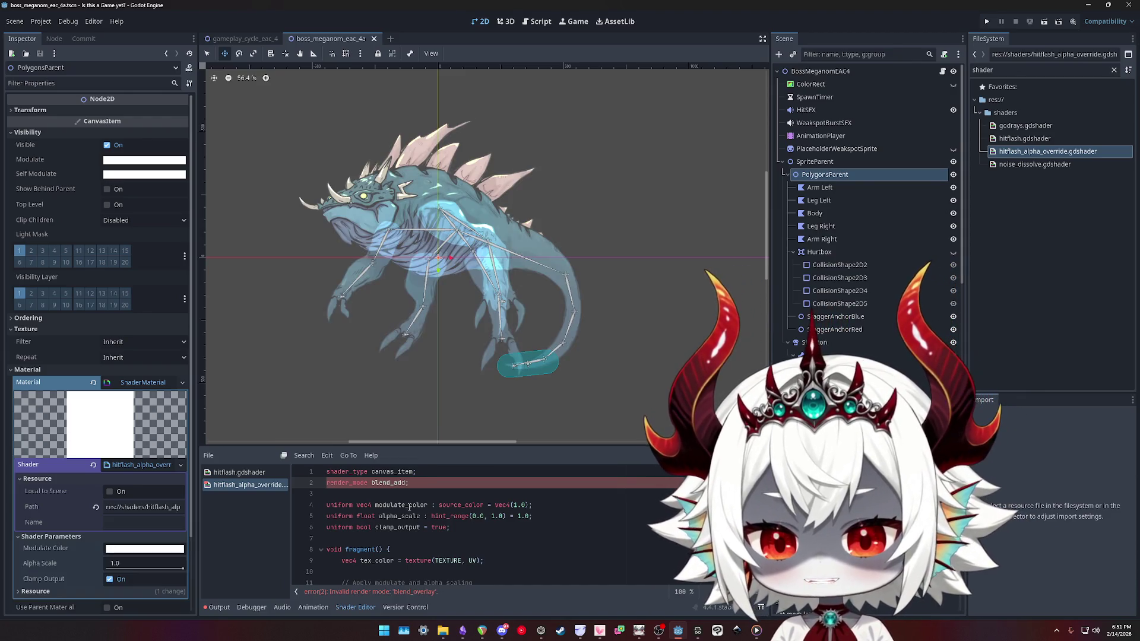
{"action": "double_click", "coordinate": [361, 483]}
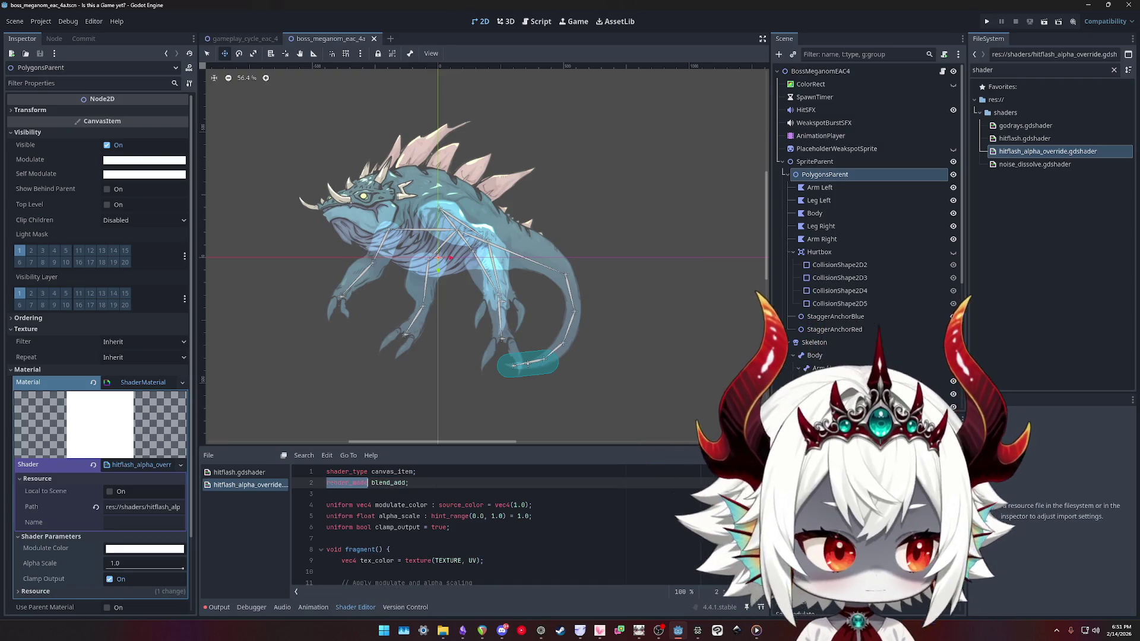
{"action": "key", "text": "alt+Tab"}
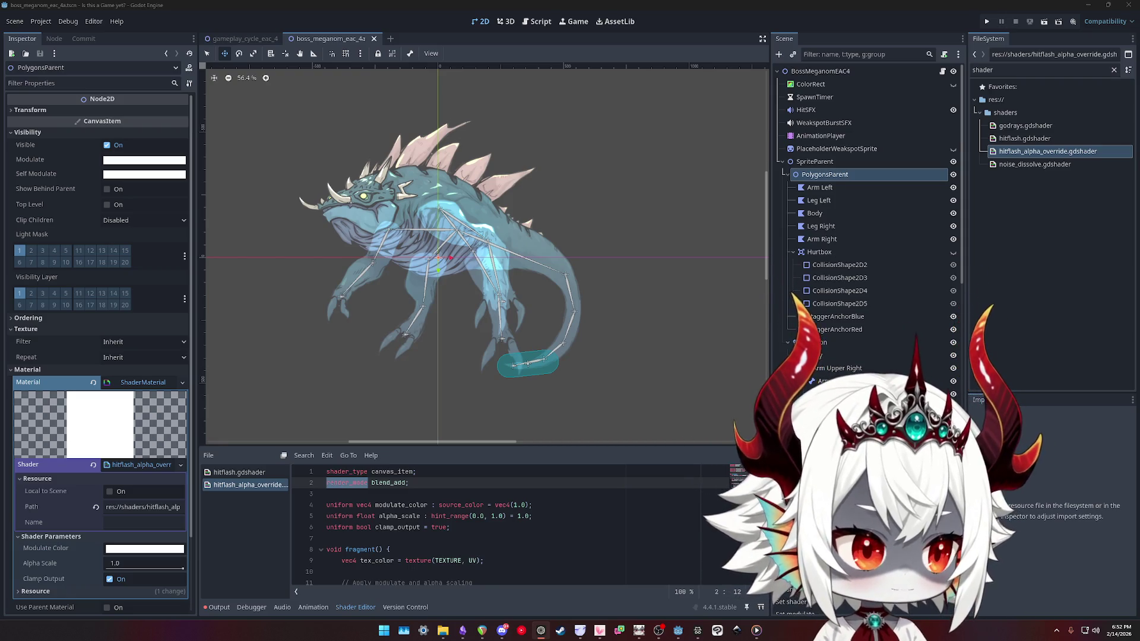
{"action": "key", "text": "ctrl+a"}
{"action": "key", "text": "ctrl+v"}
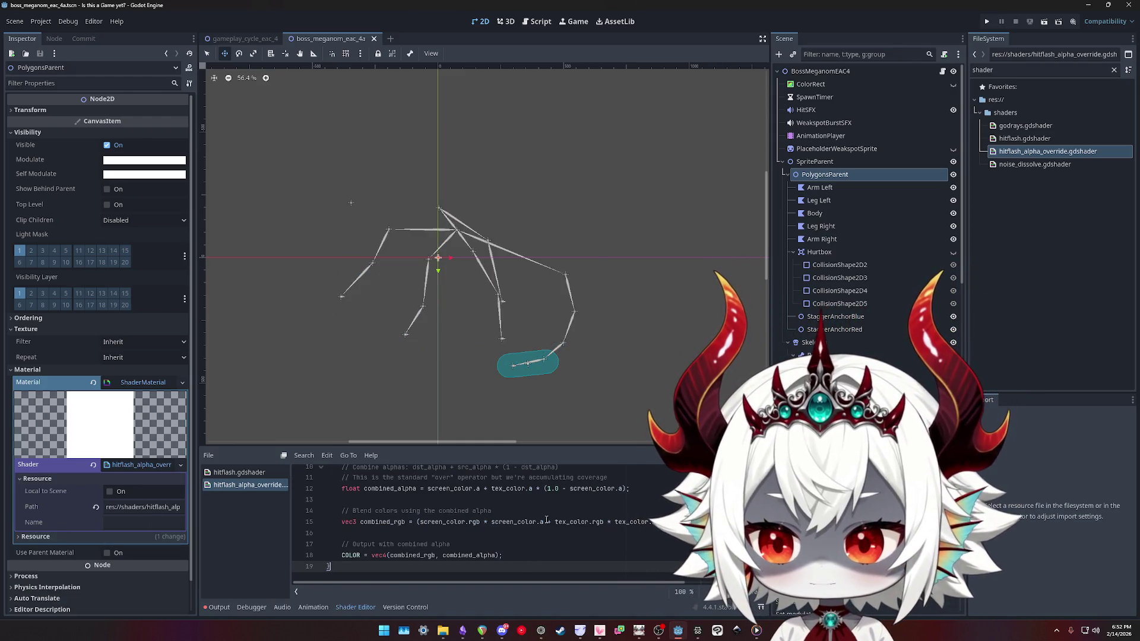
{"action": "scroll", "coordinate": [516, 521], "scroll_direction": "down", "scroll_amount": 1}
{"action": "scroll", "coordinate": [516, 521], "scroll_direction": "down", "scroll_amount": 1}
{"action": "scroll", "coordinate": [534, 531], "scroll_direction": "up", "scroll_amount": 2}
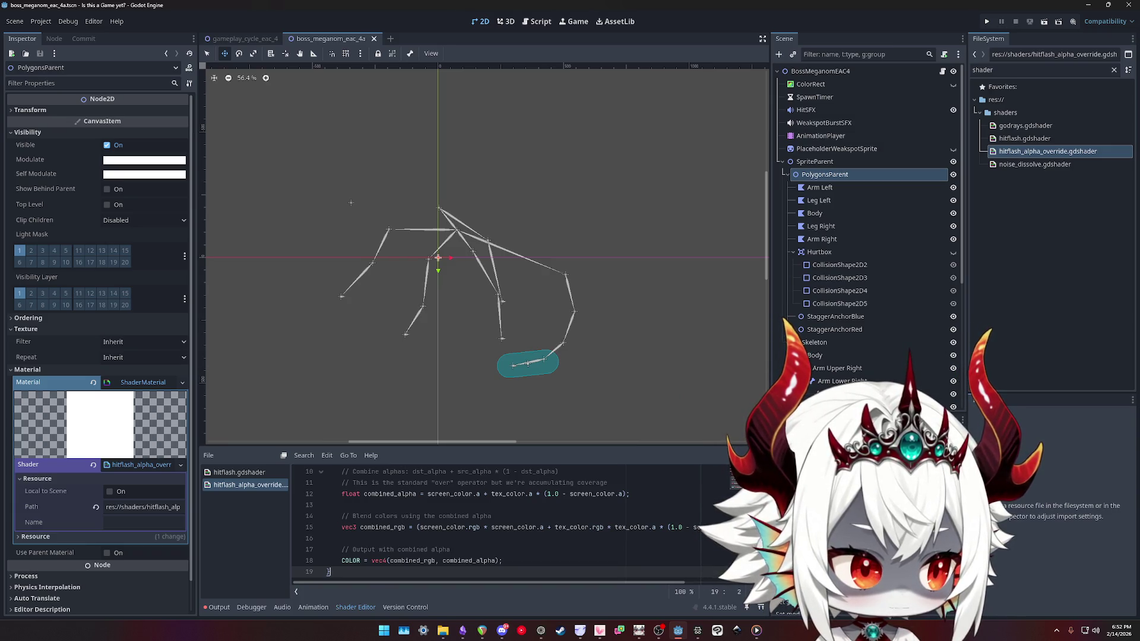
{"action": "key", "text": "alt+Tab"}
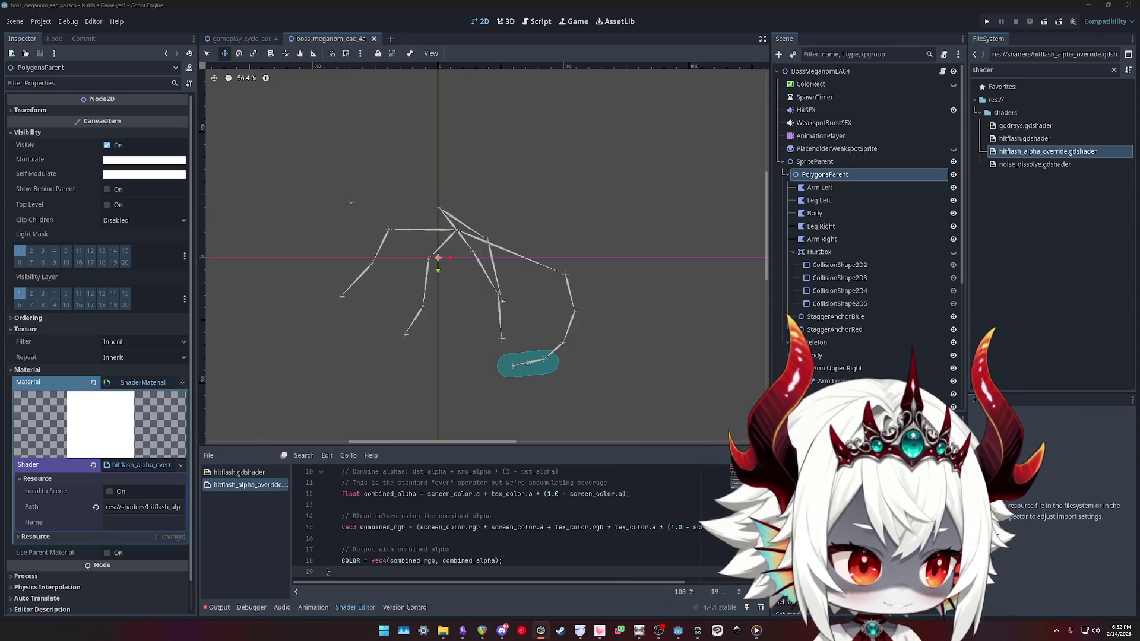
{"action": "key", "text": "alt+Tab"}
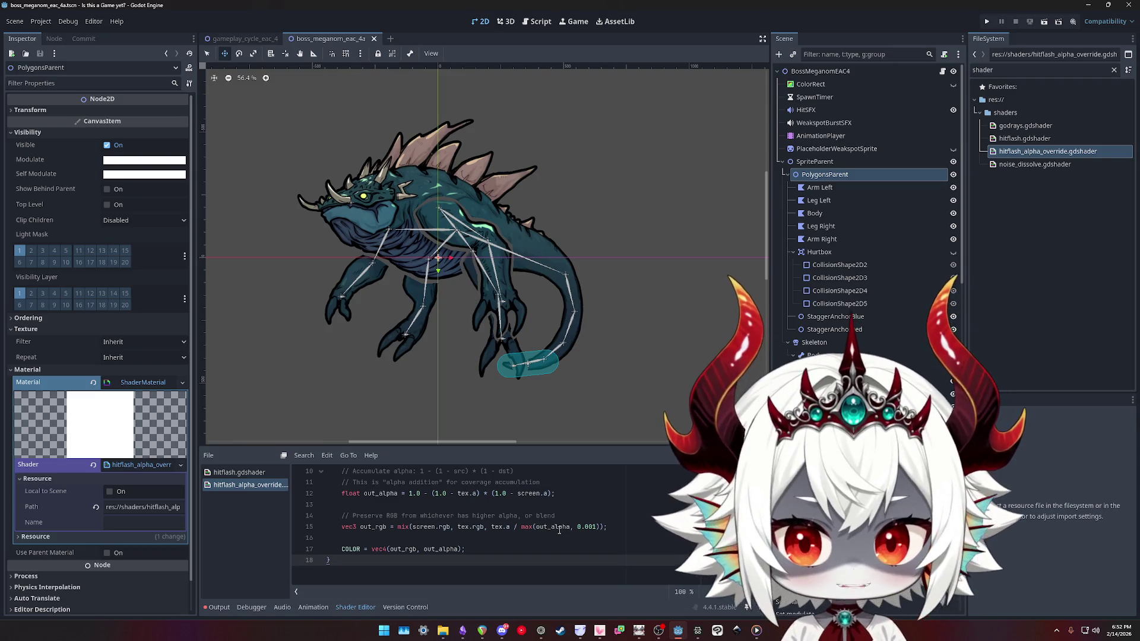
{"action": "scroll", "coordinate": [534, 303], "scroll_direction": "up", "scroll_amount": 4}
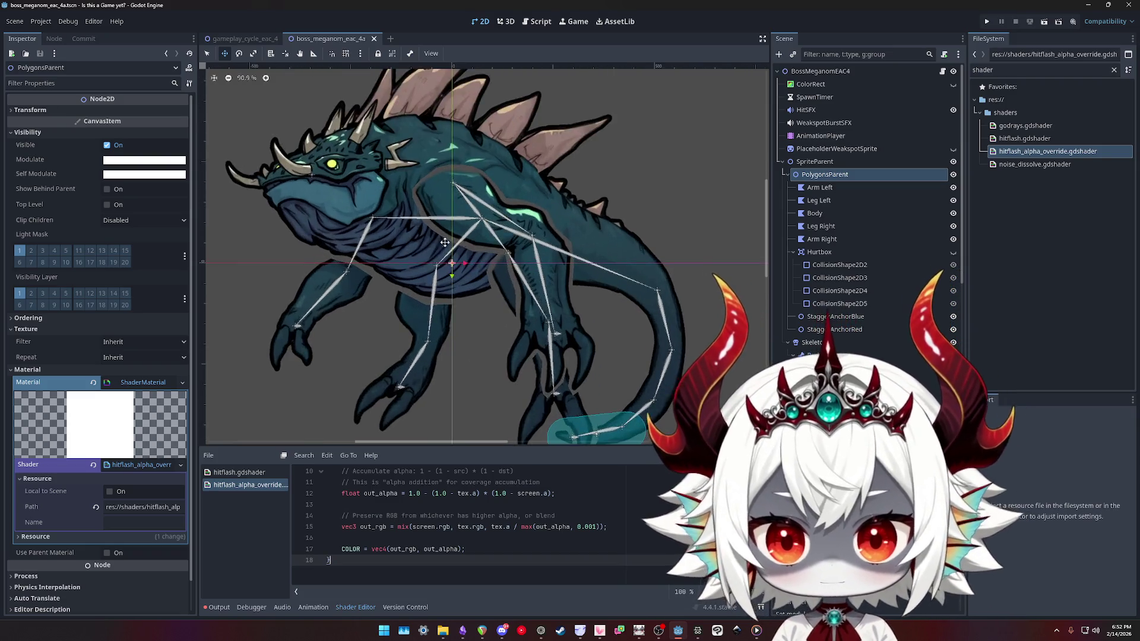
{"action": "scroll", "coordinate": [504, 254], "scroll_direction": "down", "scroll_amount": 2}
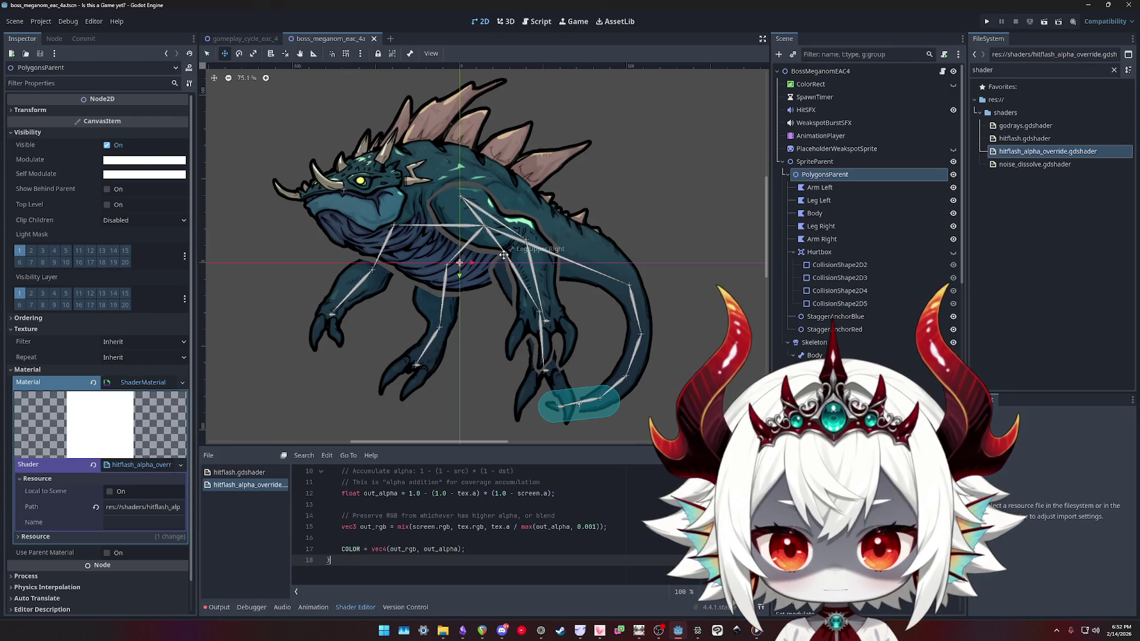
{"action": "scroll", "coordinate": [501, 249], "scroll_direction": "down", "scroll_amount": 1}
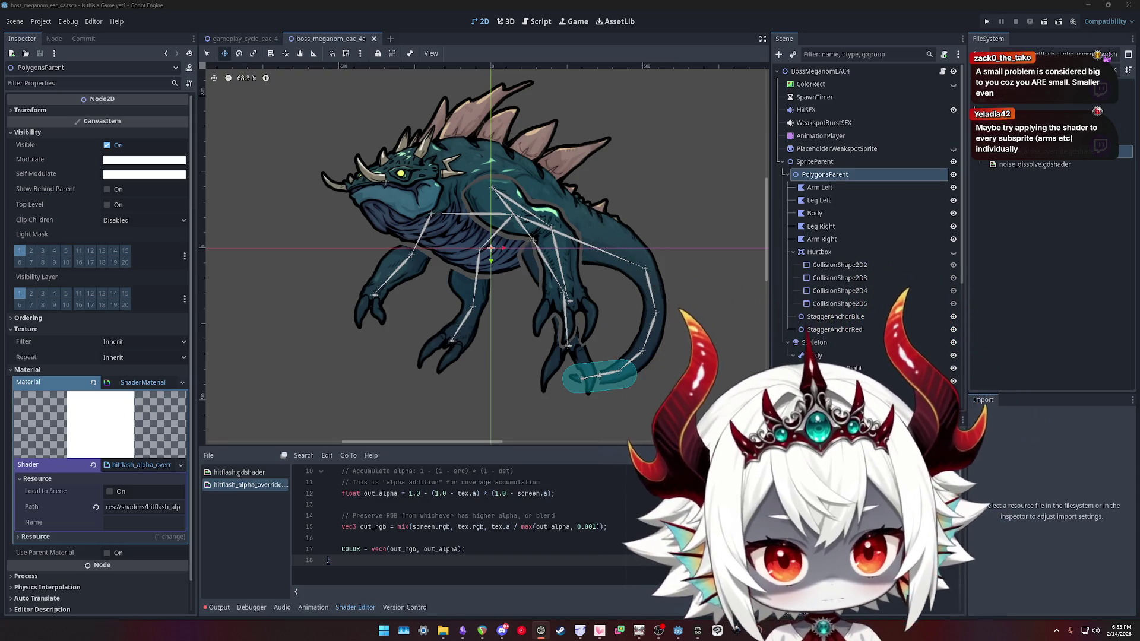
Check Arm Left, return to PolygonsParent, and select all the shader code
{"action": "left_click", "coordinate": [834, 188]}
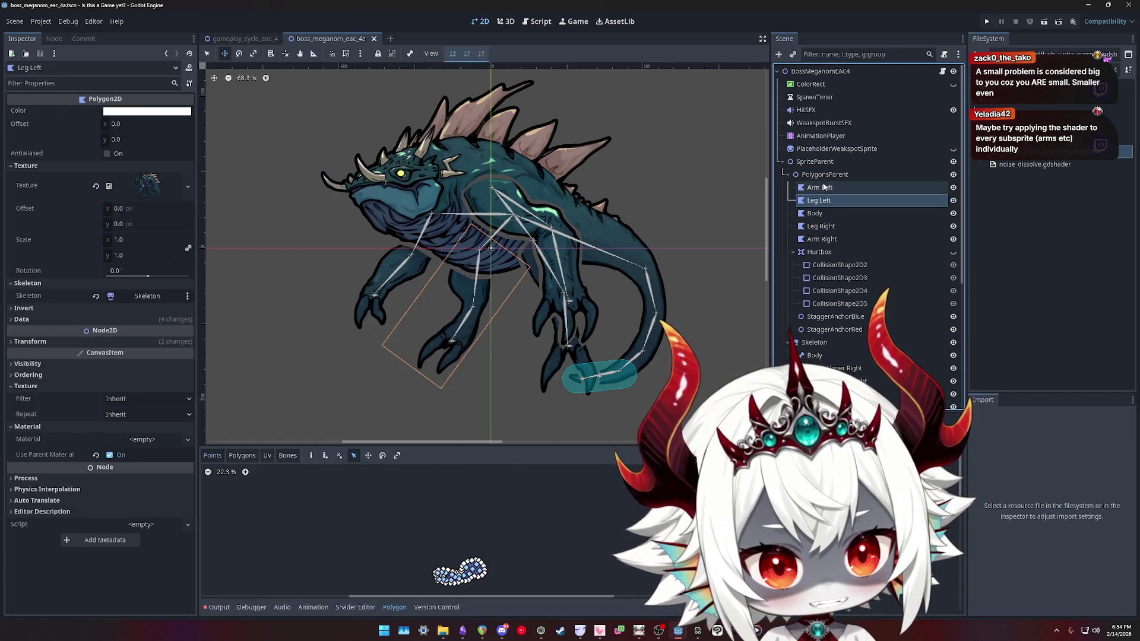
{"action": "key", "text": "Up"}
{"action": "scroll", "coordinate": [592, 514], "scroll_direction": "up", "scroll_amount": 3}
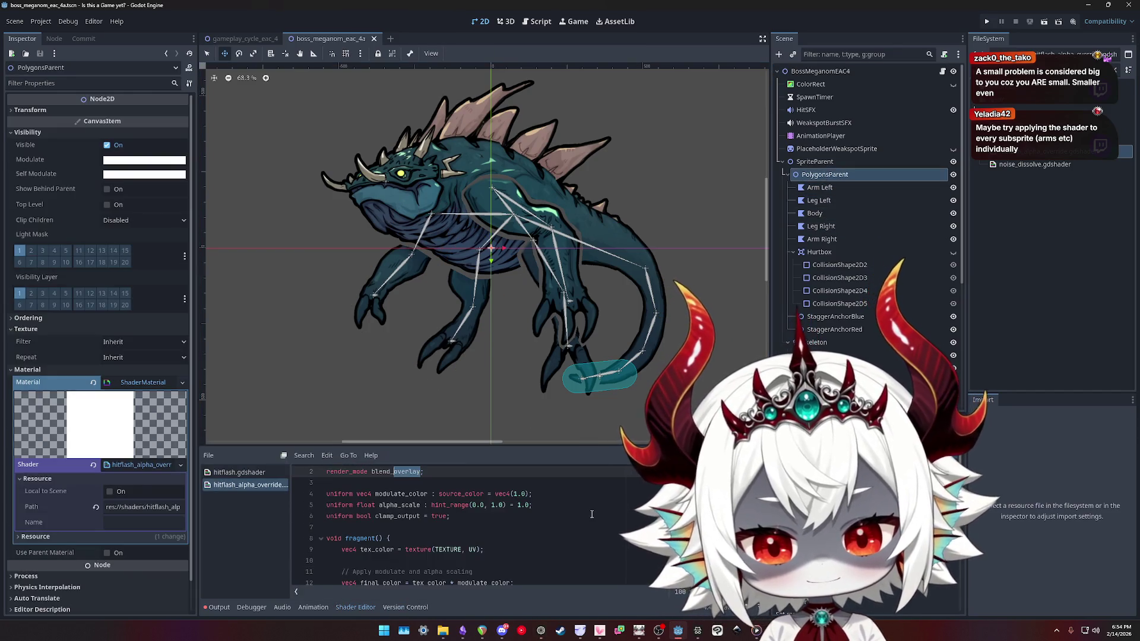
{"action": "key", "text": "ctrl+a"}
{"action": "scroll", "coordinate": [592, 515], "scroll_direction": "down", "scroll_amount": 3}
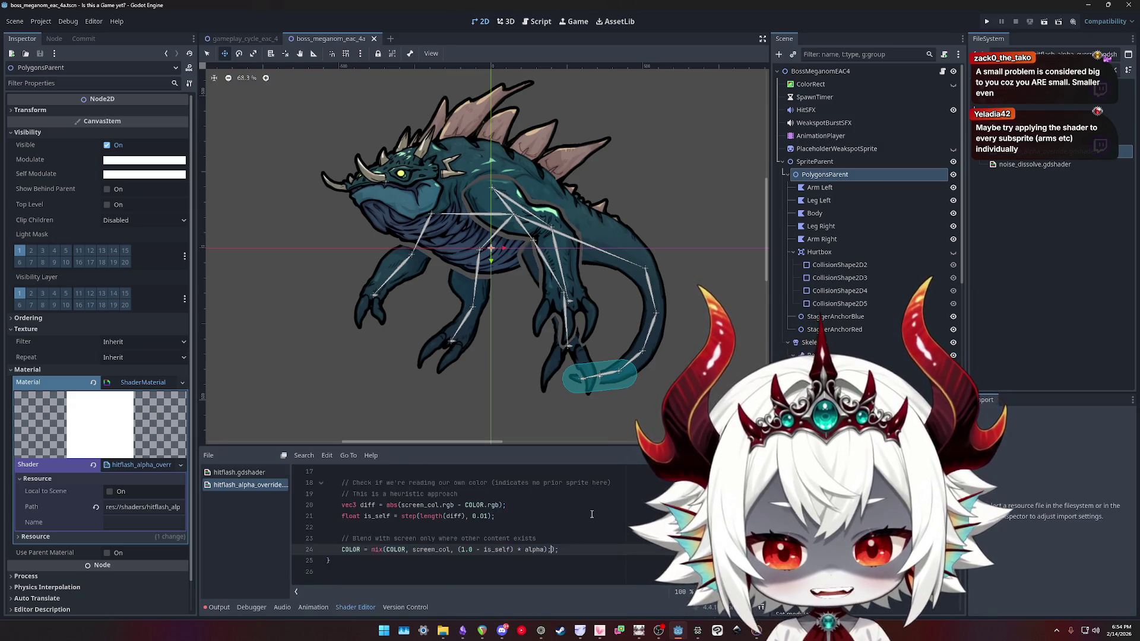
Undo back to the hitflash shader version and retype mix on line 11
{"action": "key", "text": "ctrl+z"}
{"action": "key", "text": "ctrl+z"}
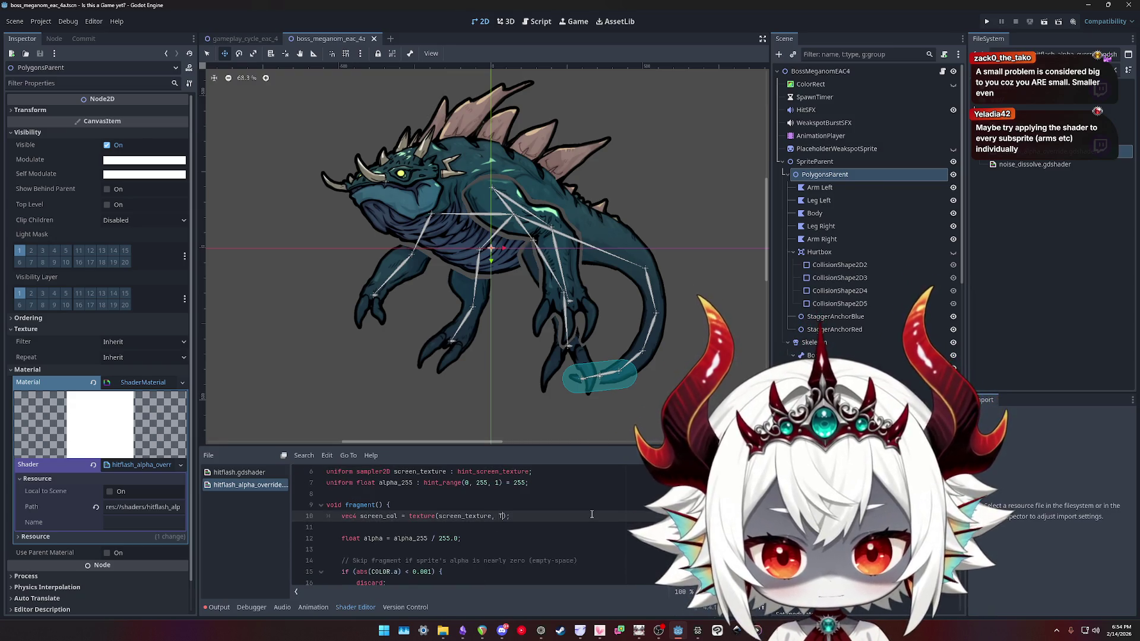
{"action": "key", "text": "ctrl+z"}
{"action": "key", "text": "ctrl+z"}
{"action": "key", "text": "ctrl+z"}
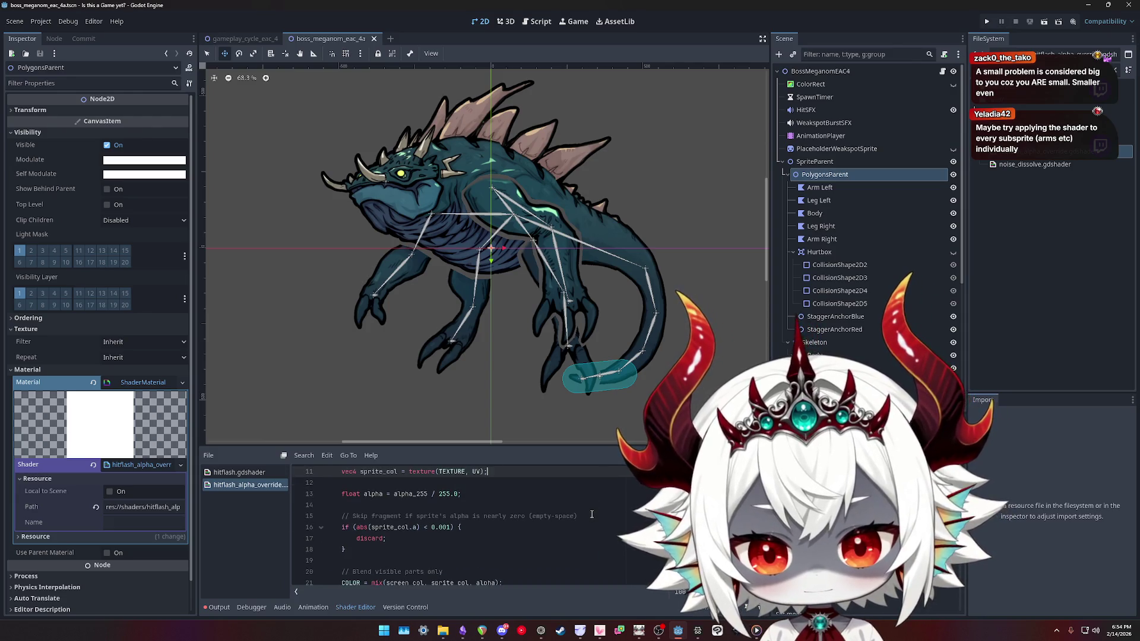
{"action": "key", "text": "ctrl+z"}
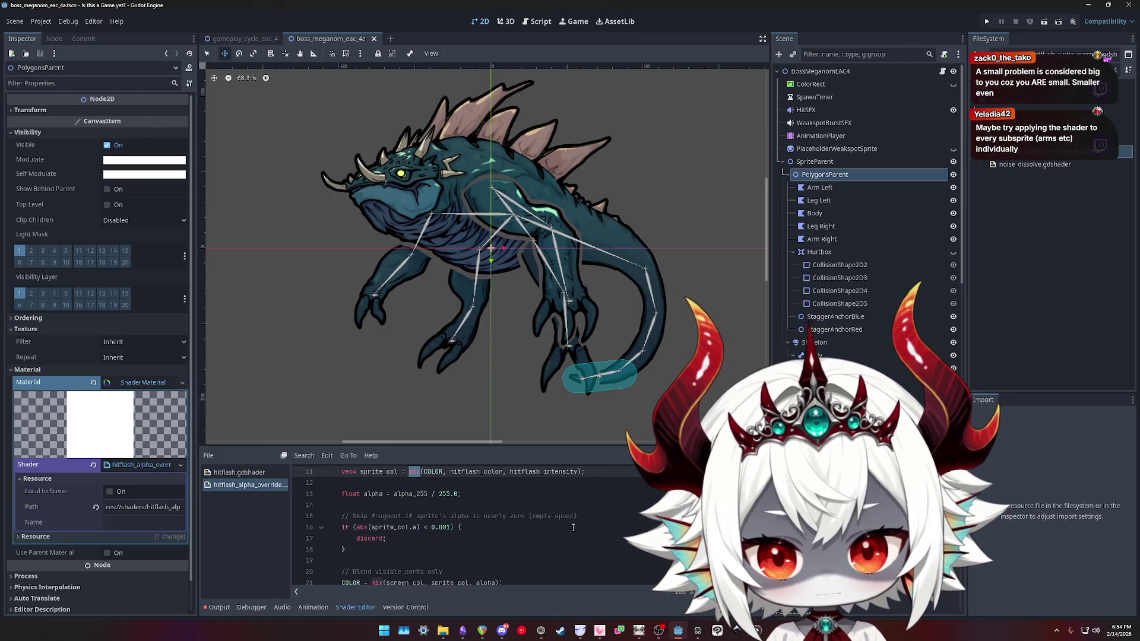
{"action": "scroll", "coordinate": [574, 528], "scroll_direction": "up", "scroll_amount": 2}
{"action": "scroll", "coordinate": [583, 523], "scroll_direction": "down", "scroll_amount": 3}
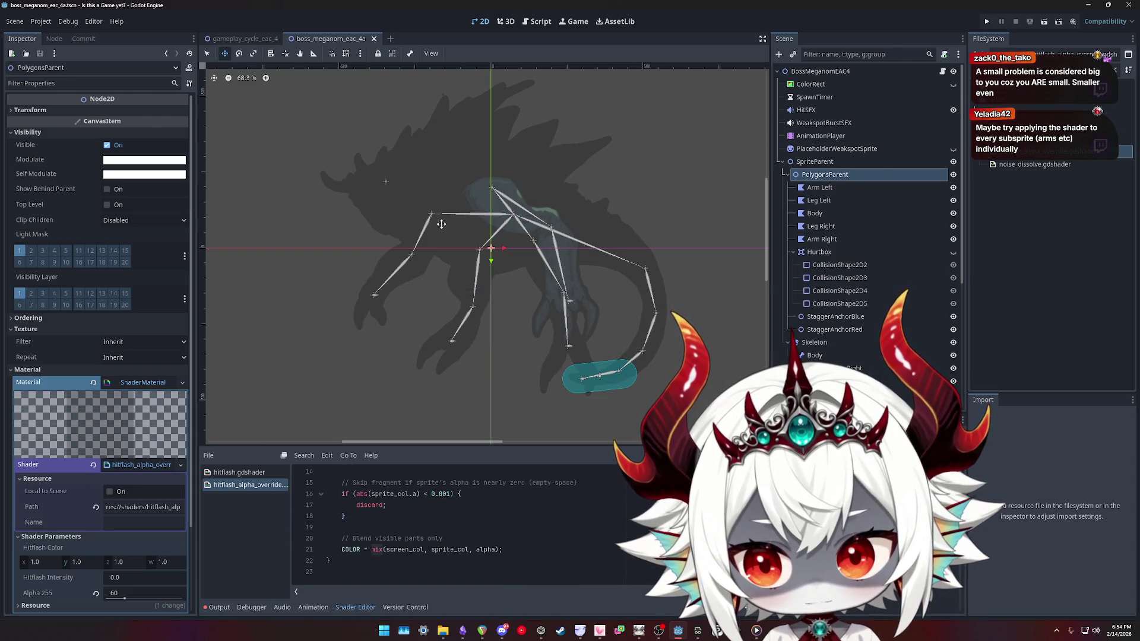
{"action": "left_click", "coordinate": [534, 516]}
{"action": "key", "text": "Up"}
{"action": "key", "text": "Up"}
{"action": "key", "text": "Up"}
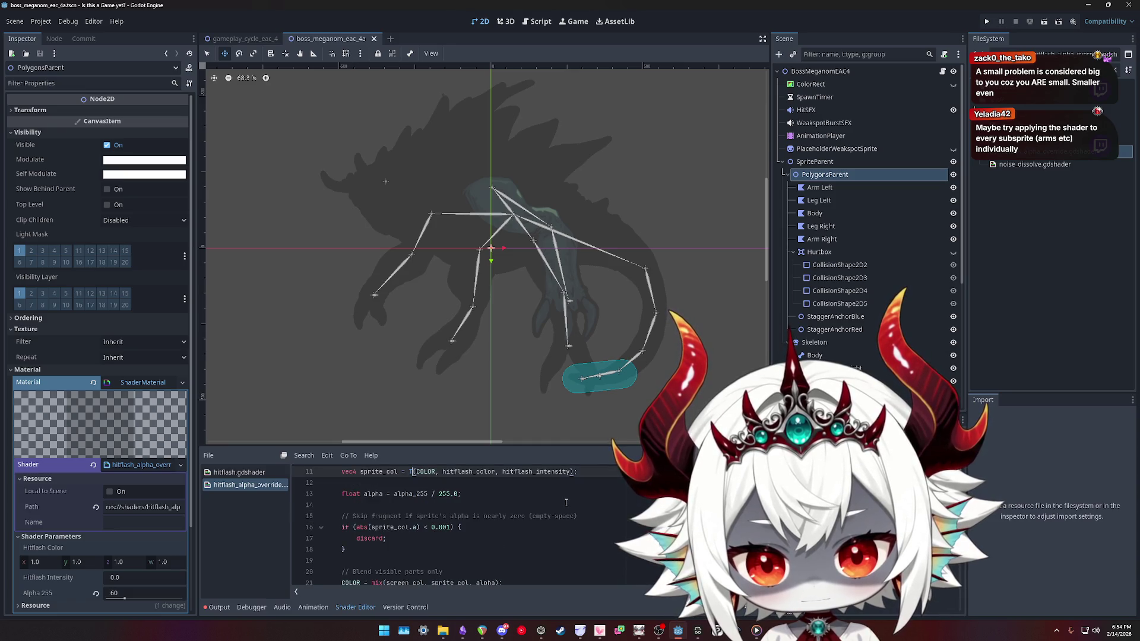
{"action": "type", "text": "mix"}
{"action": "key", "text": "Return"}
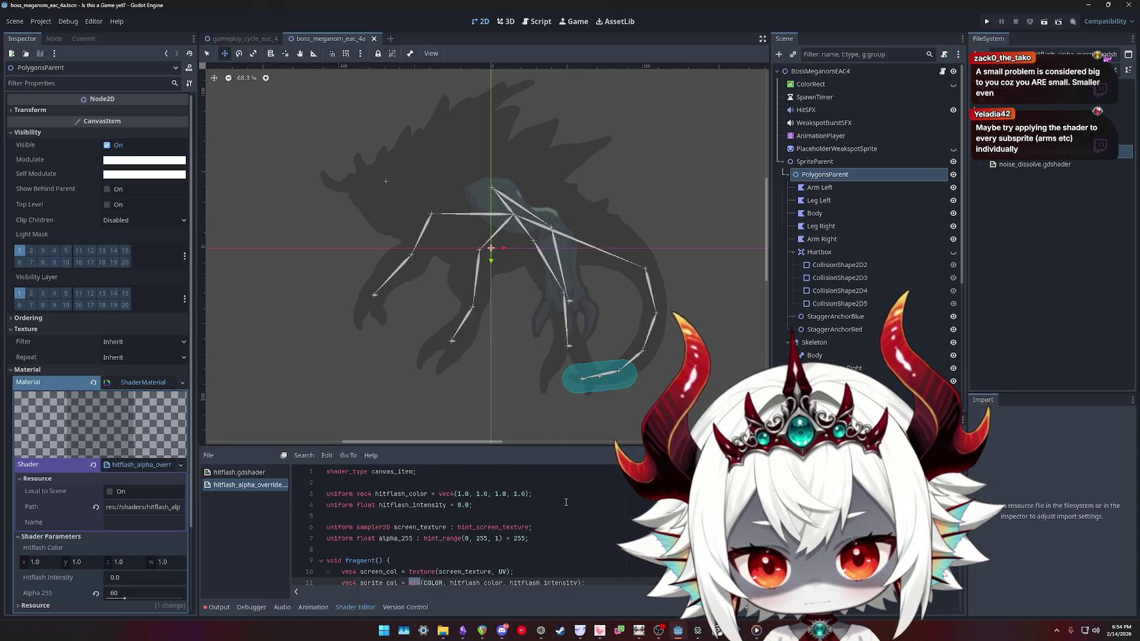
Inspect the Arm Left, Body, Leg Left, Leg Right and Arm Right polygons' settings
{"action": "left_click", "coordinate": [820, 187]}
{"action": "left_click", "coordinate": [814, 213]}
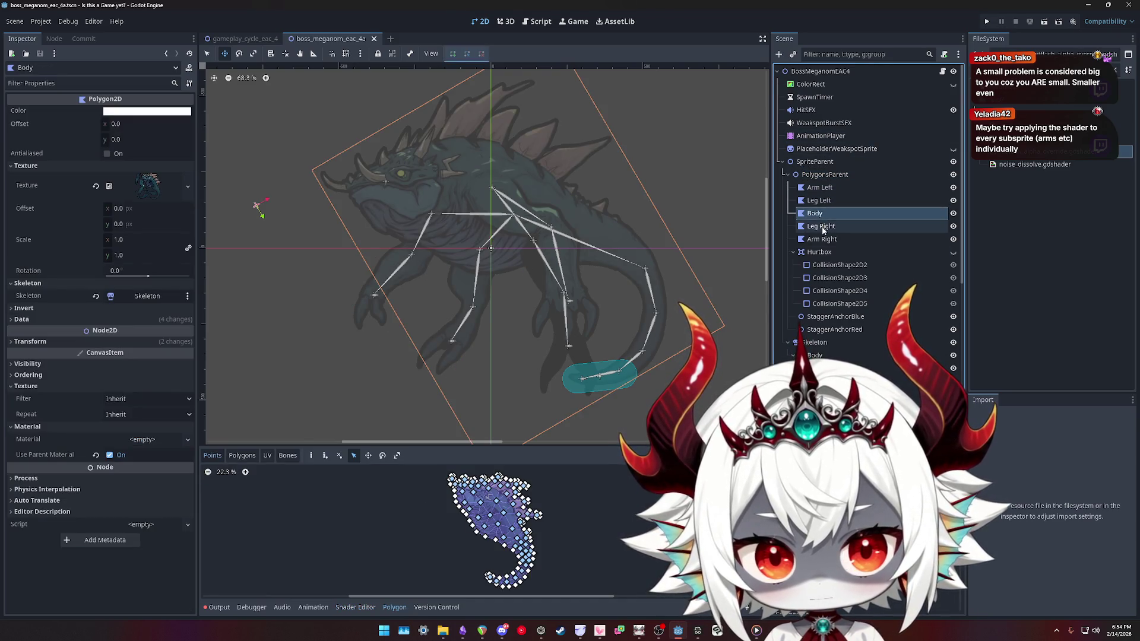
{"action": "left_click", "coordinate": [823, 226]}
{"action": "left_click", "coordinate": [825, 175]}
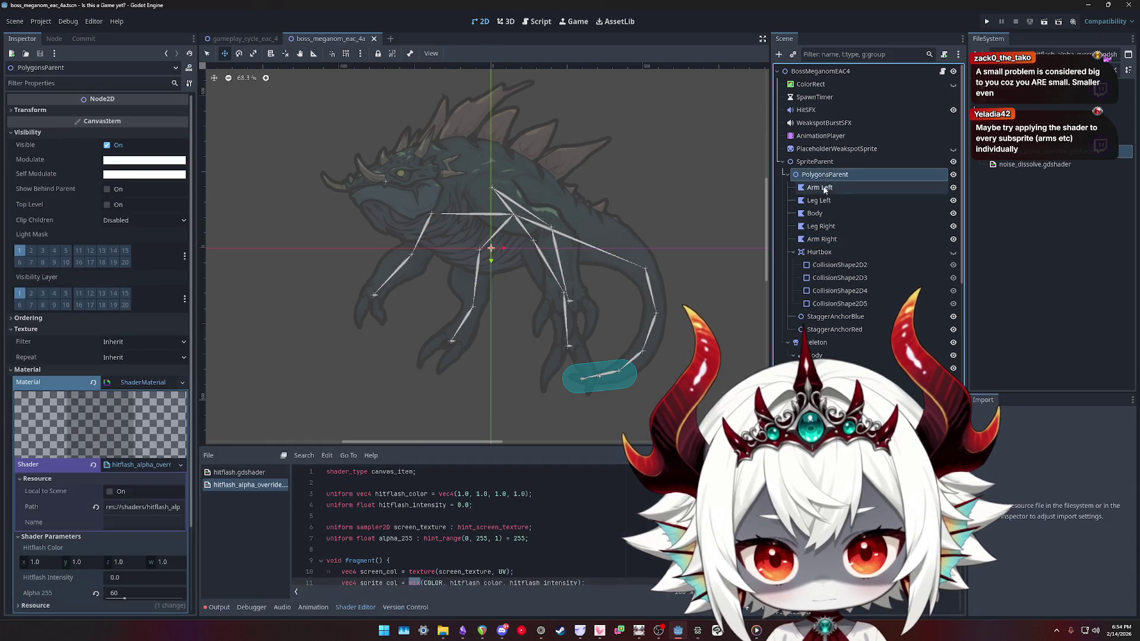
{"action": "left_click", "coordinate": [824, 187]}
{"action": "left_click", "coordinate": [819, 201]}
{"action": "left_click", "coordinate": [821, 227]}
{"action": "left_click", "coordinate": [830, 239]}
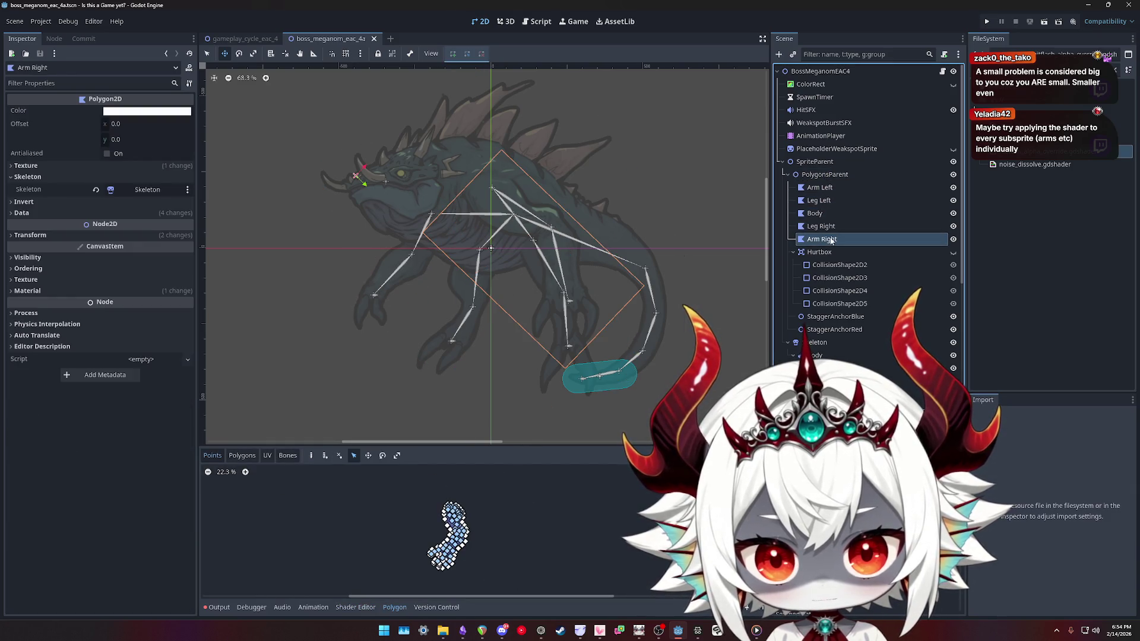
Show the white ColorRect background and re-check each polygon, Hurtbox and SpriteParent
{"action": "left_click", "coordinate": [953, 85]}
{"action": "left_click", "coordinate": [820, 188]}
{"action": "left_click", "coordinate": [819, 201]}
{"action": "left_click", "coordinate": [815, 213]}
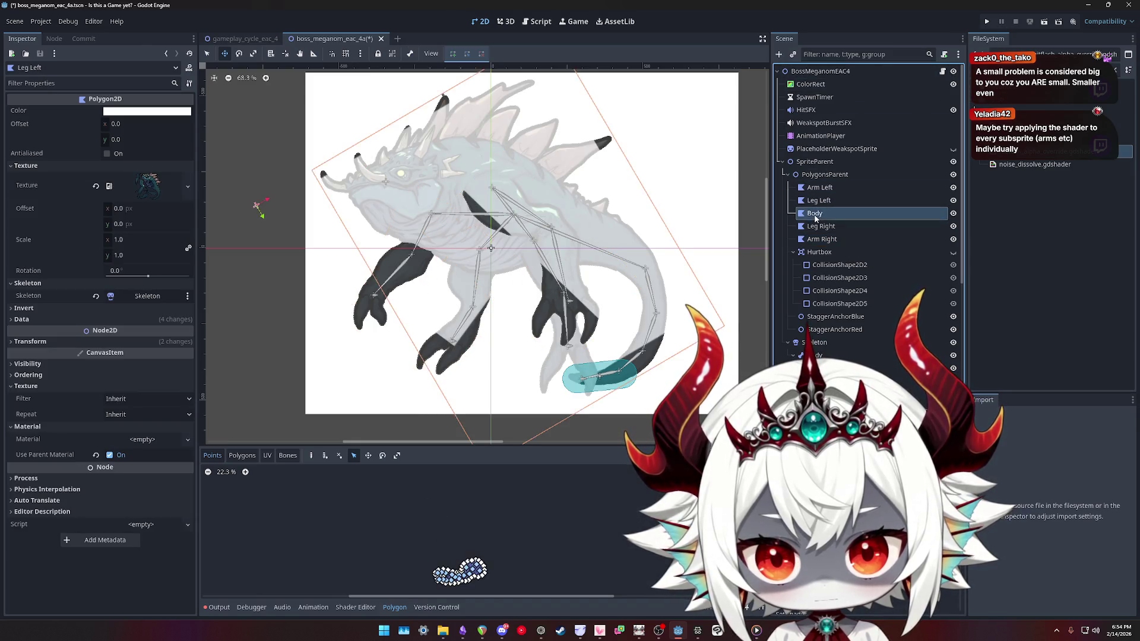
{"action": "left_click", "coordinate": [814, 239]}
{"action": "left_click", "coordinate": [819, 252]}
{"action": "left_click", "coordinate": [818, 177]}
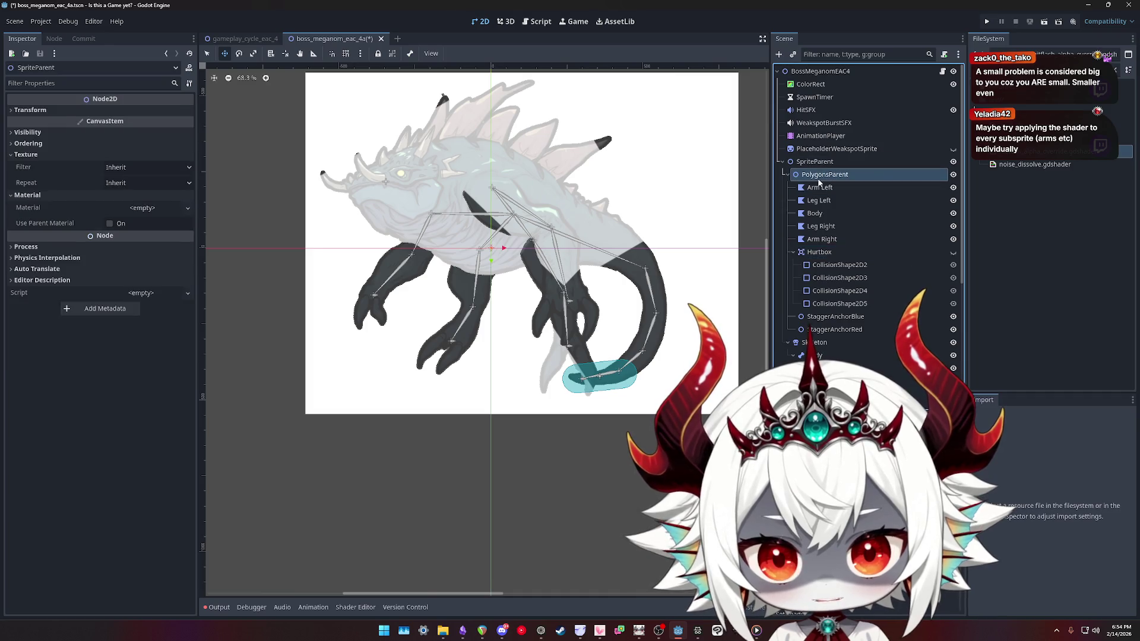
{"action": "left_click", "coordinate": [814, 162]}
{"action": "left_click", "coordinate": [820, 188]}
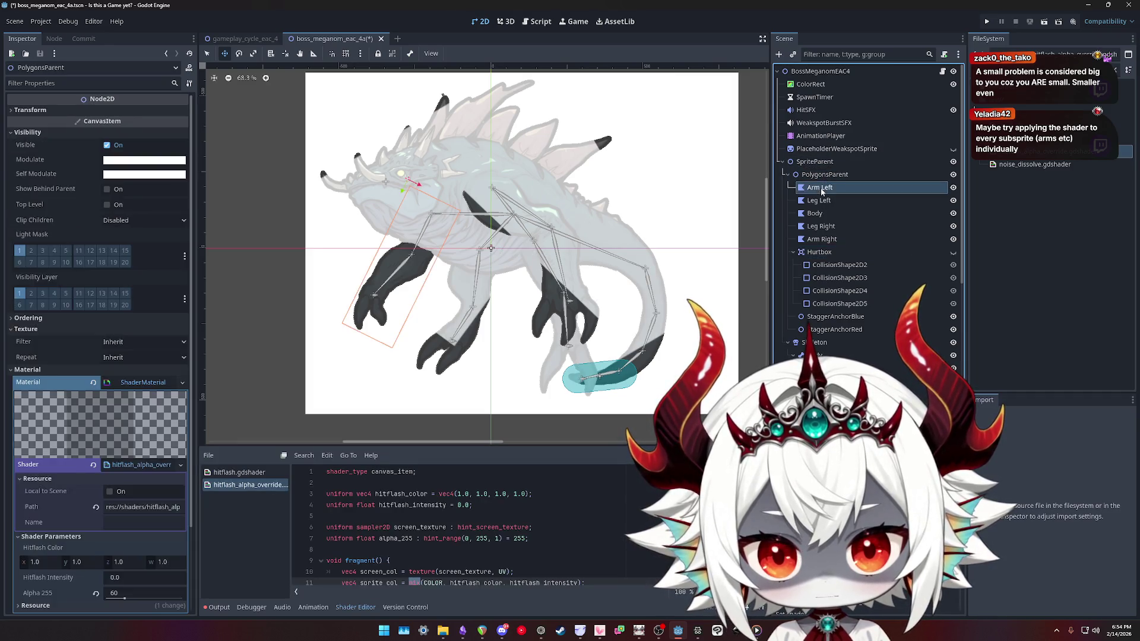
{"action": "left_click", "coordinate": [818, 200]}
{"action": "left_click", "coordinate": [815, 213]}
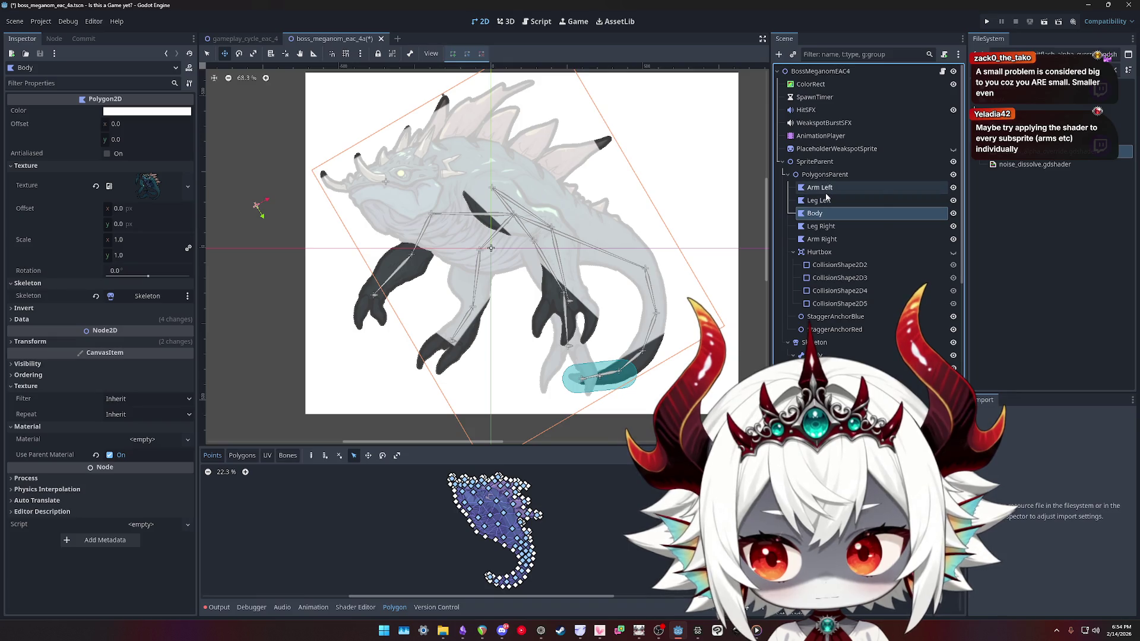
{"action": "left_click", "coordinate": [819, 176]}
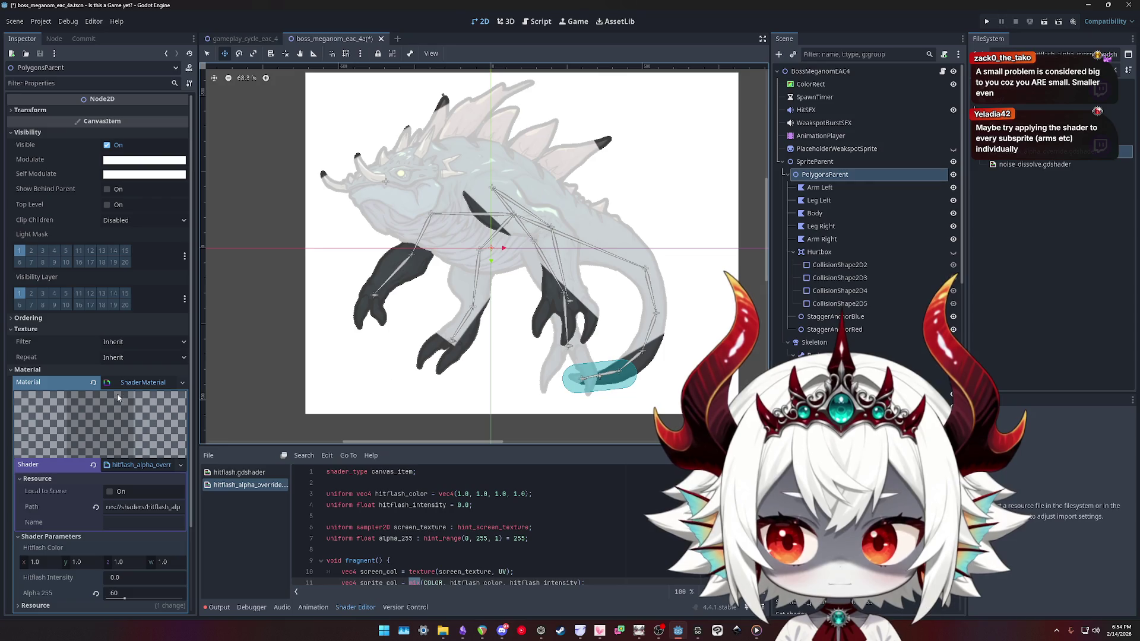
Clear PolygonsParent's material and select the five polygon parts, Arm Left through Arm Right
{"action": "left_click", "coordinate": [93, 383]}
{"action": "left_click", "coordinate": [819, 187]}
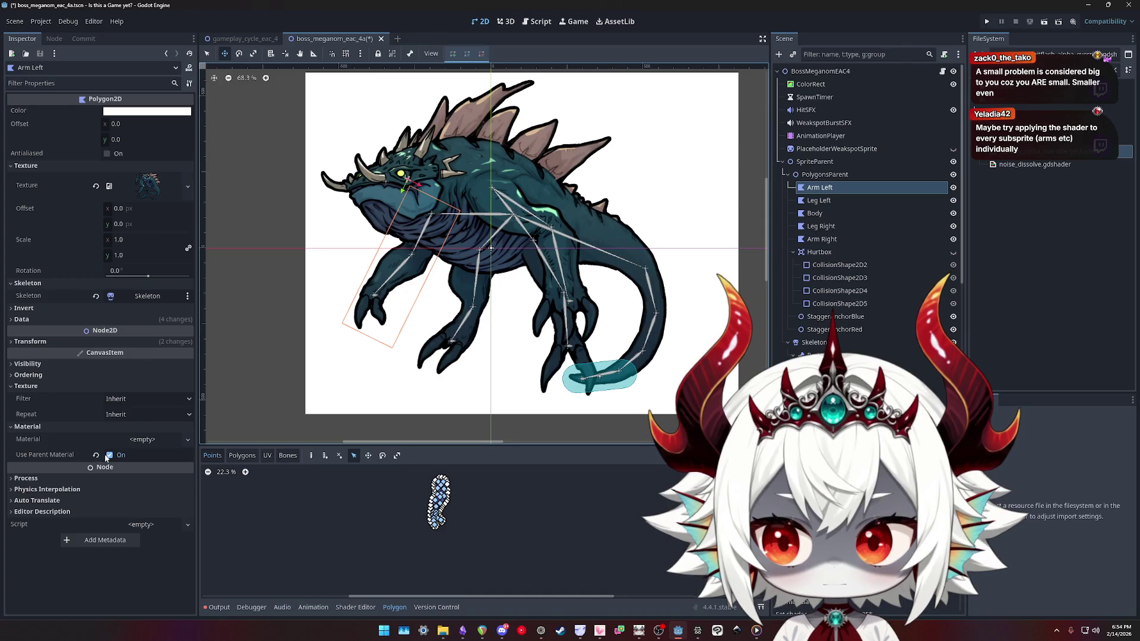
{"action": "left_click", "coordinate": [822, 238], "text": "shift"}
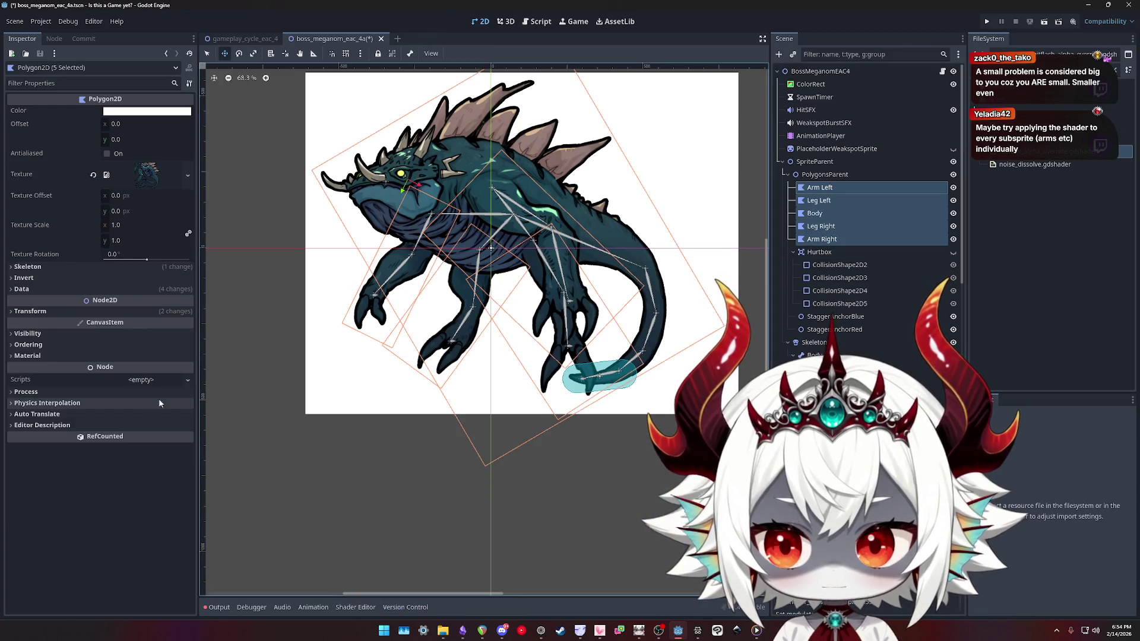
Give the five polygon parts a new ShaderMaterial using hitflash_alpha_override.gdshader
{"action": "left_click", "coordinate": [28, 356]}
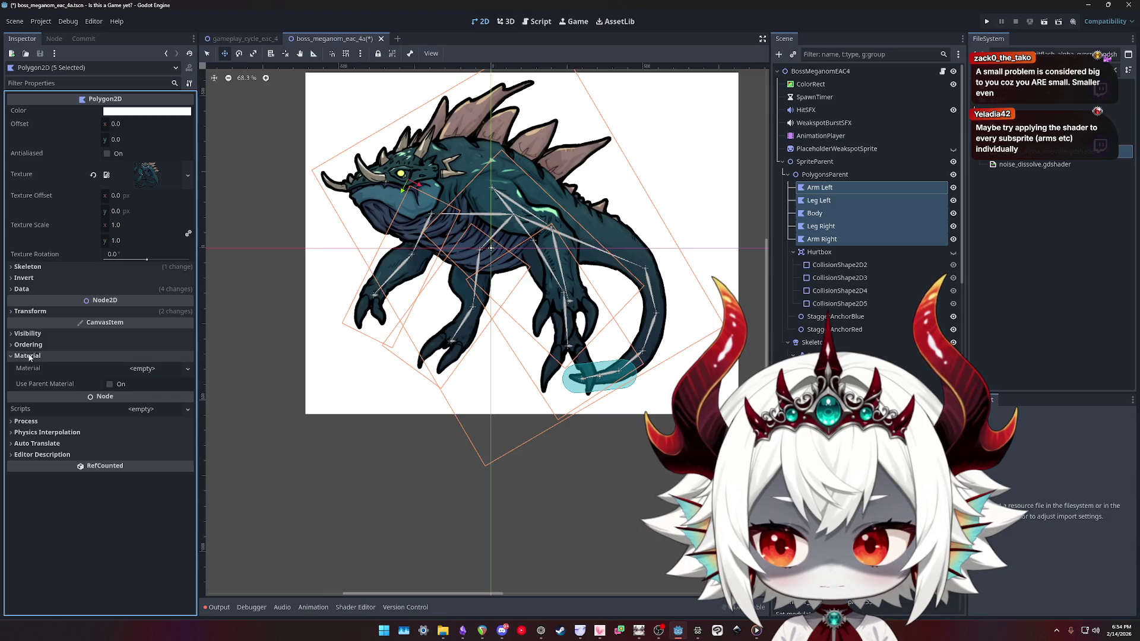
{"action": "left_click", "coordinate": [162, 369]}
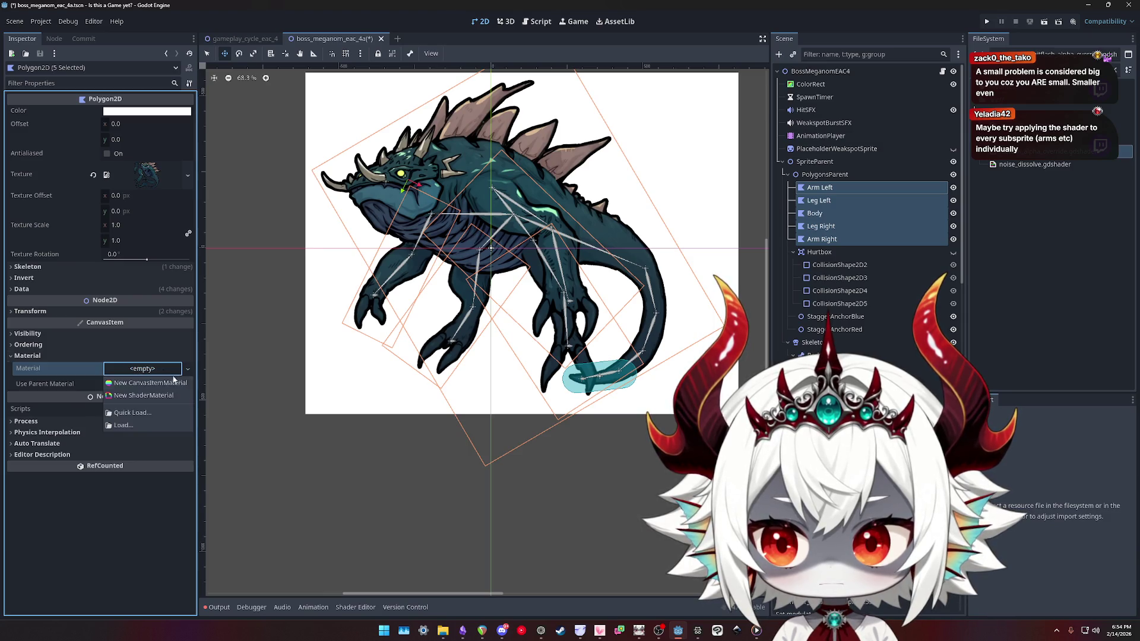
{"action": "left_click", "coordinate": [133, 411]}
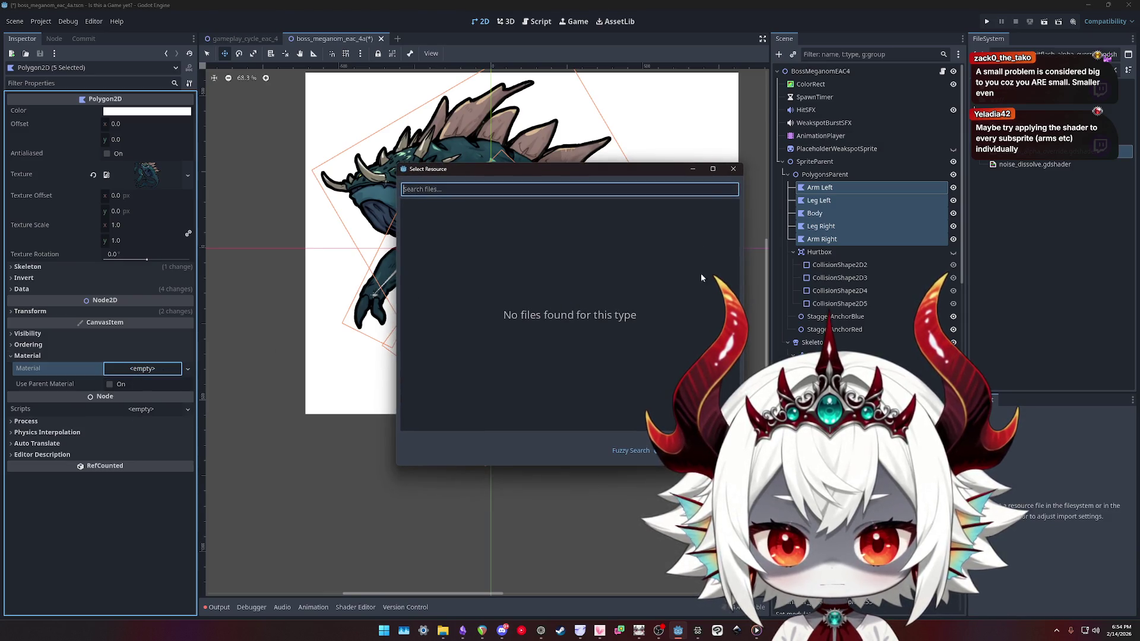
{"action": "left_click", "coordinate": [733, 169]}
{"action": "left_click", "coordinate": [145, 369]}
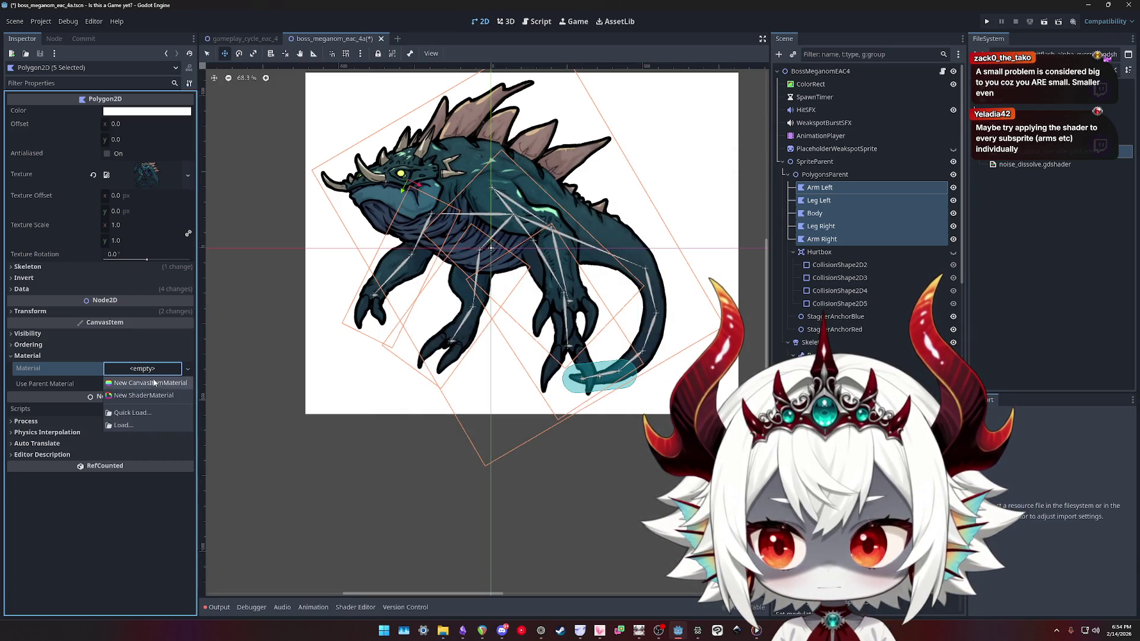
{"action": "left_click", "coordinate": [141, 396]}
{"action": "left_click", "coordinate": [141, 375]}
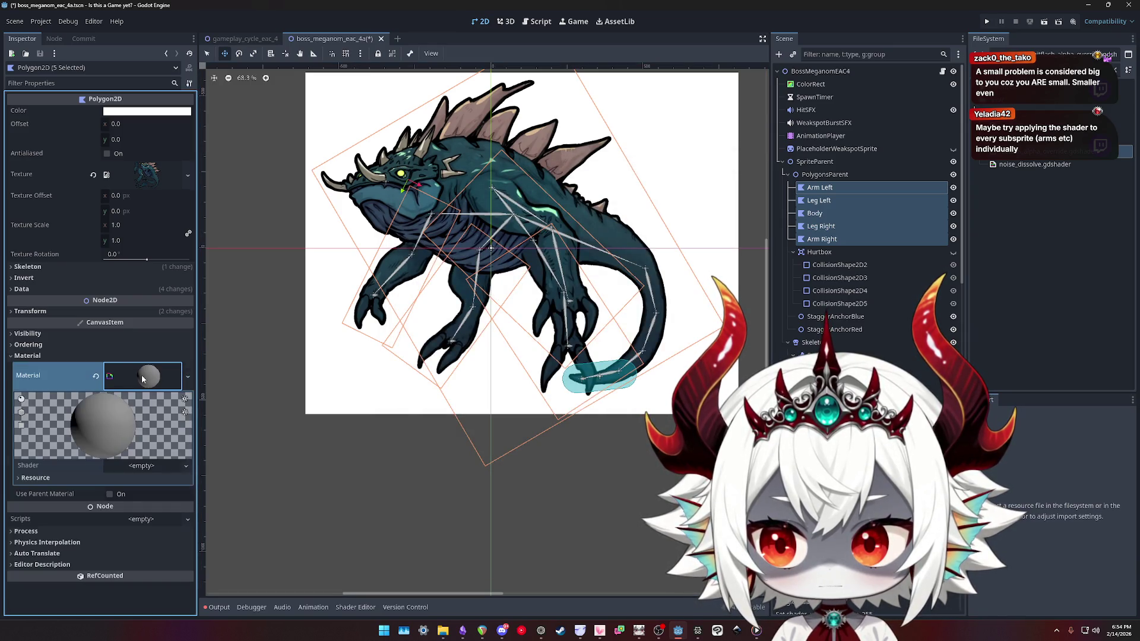
{"action": "left_click", "coordinate": [147, 468]}
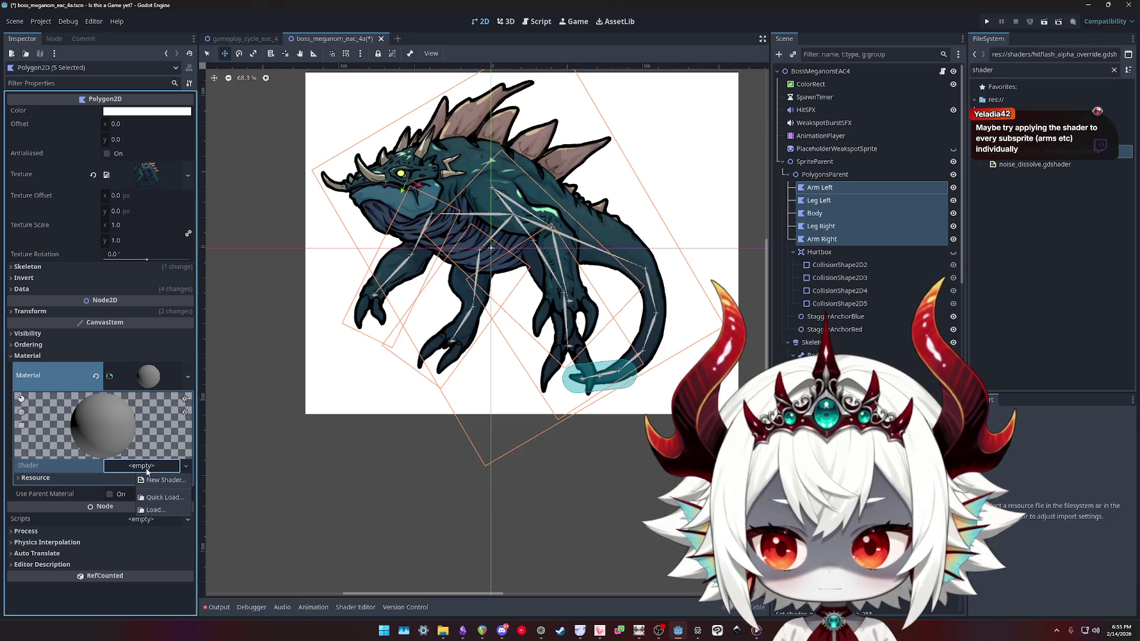
{"action": "left_click", "coordinate": [161, 498]}
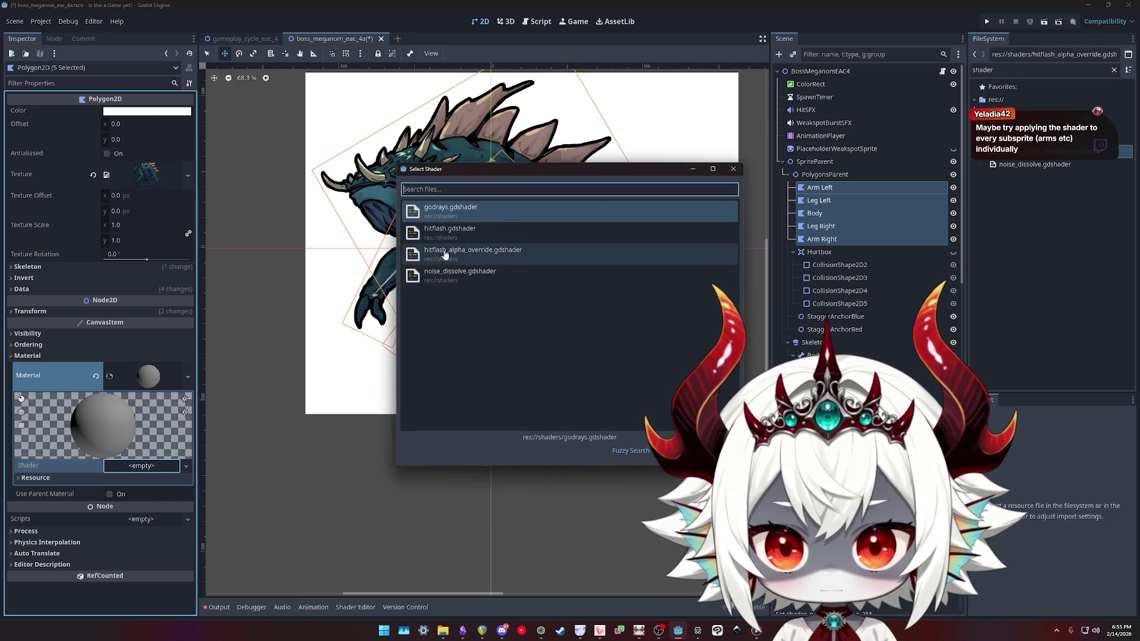
{"action": "double_click", "coordinate": [445, 254]}
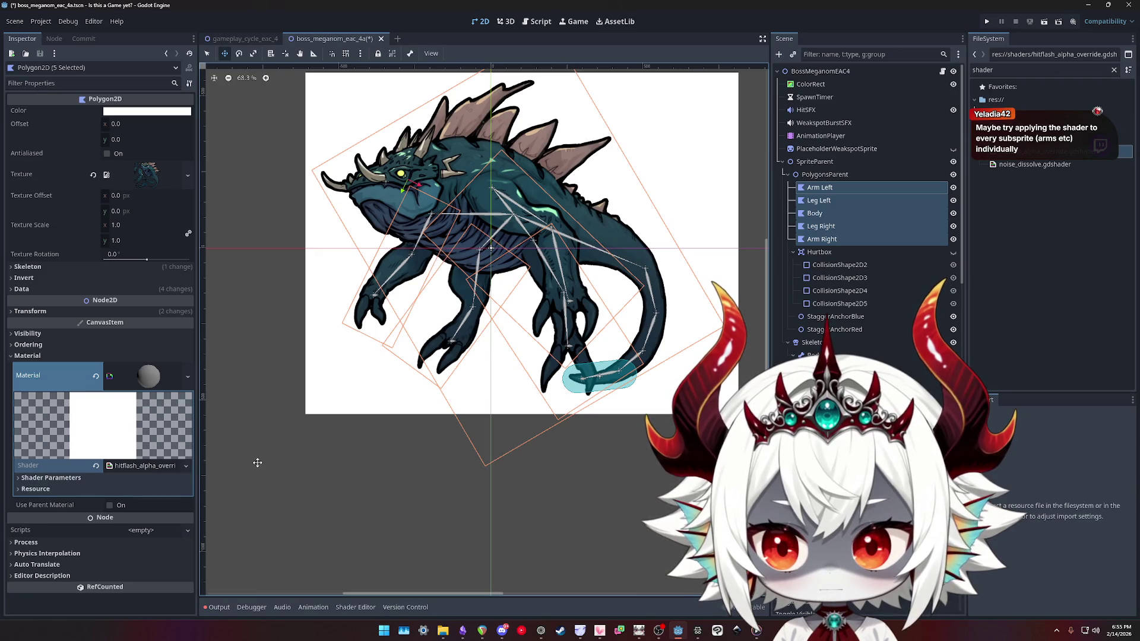
Test Alpha 255 at 0, restore it to 255, then select only Leg Left
{"action": "left_click", "coordinate": [133, 466]}
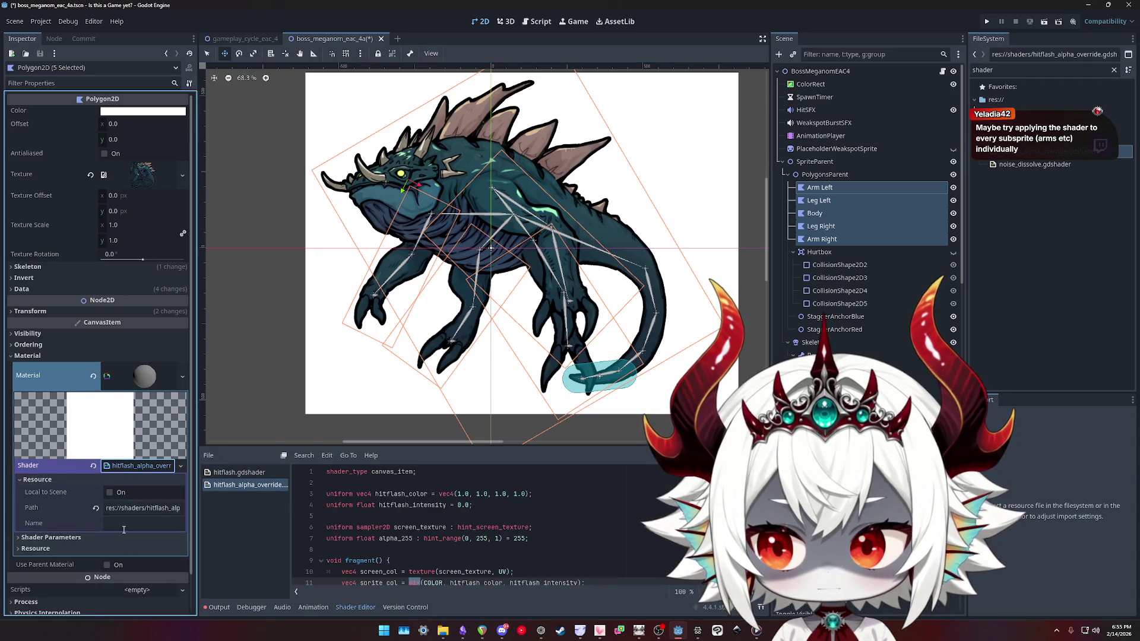
{"action": "left_click", "coordinate": [88, 538]}
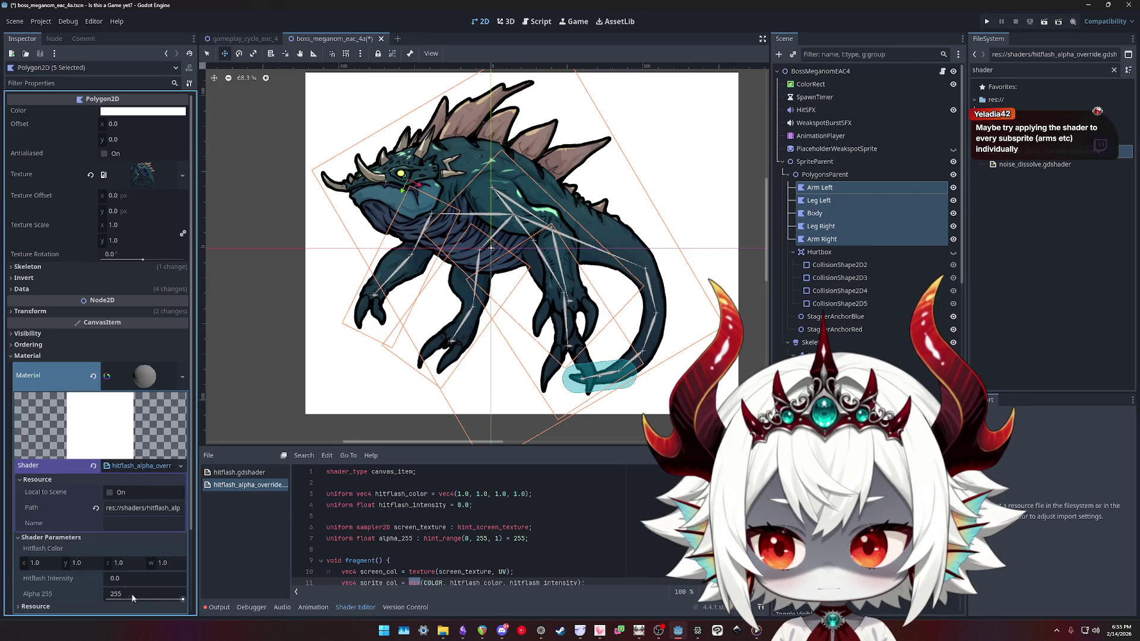
{"action": "left_click_drag", "start_coordinate": [176, 597], "coordinate": [106, 598]}
{"action": "left_click", "coordinate": [96, 594]}
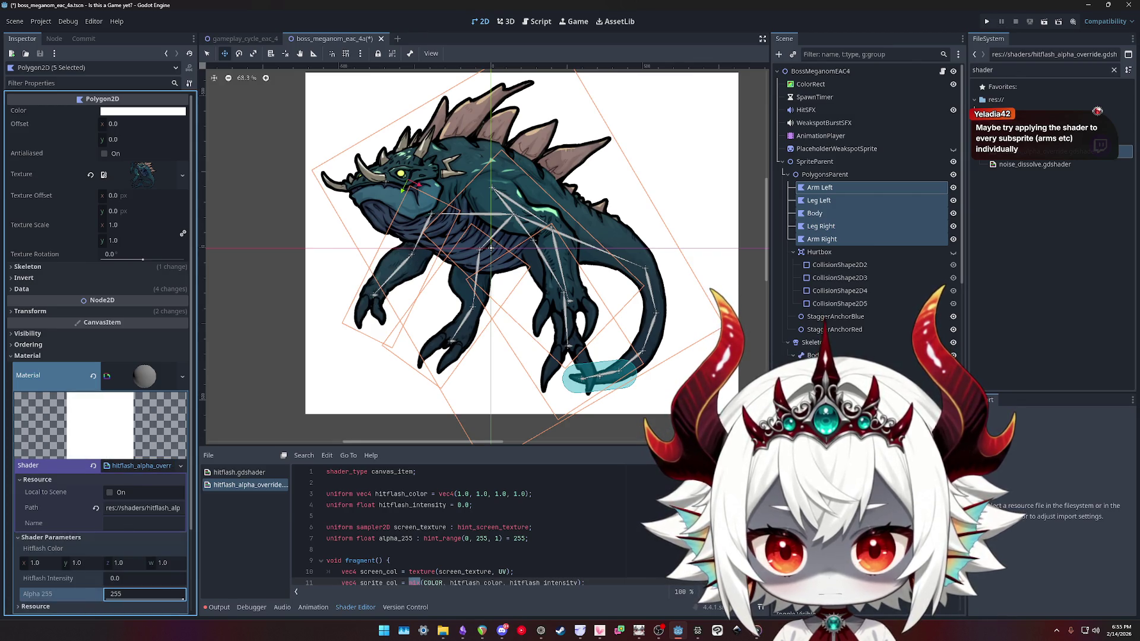
{"action": "left_click", "coordinate": [823, 202]}
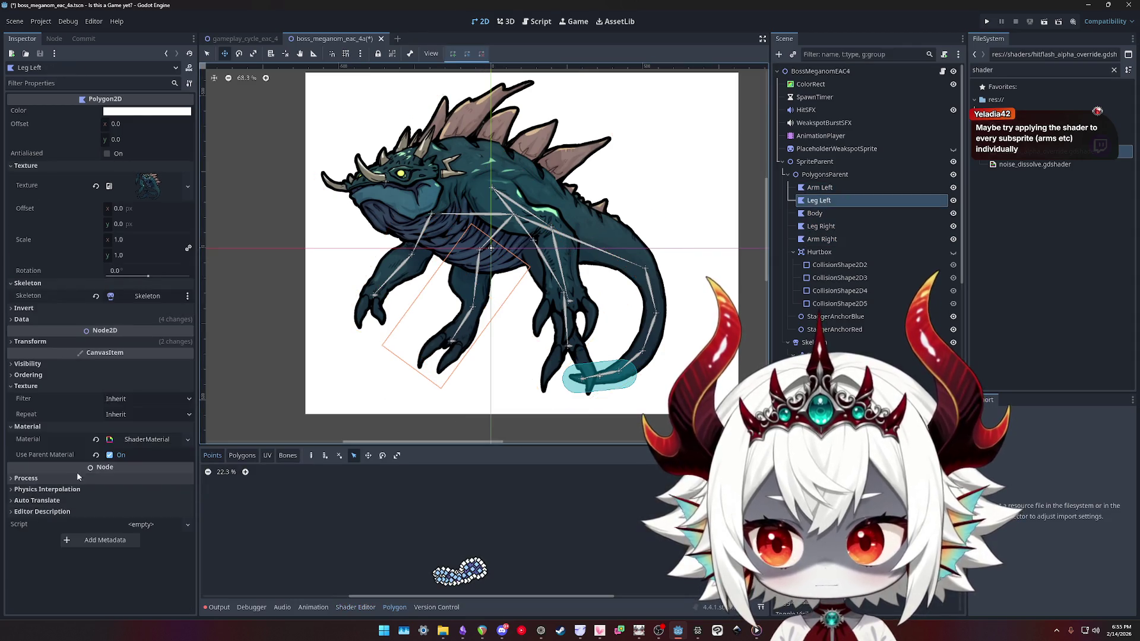
Save the scene and select the five boss polygon parts, Arm Left through Arm Right
{"action": "key", "text": "ctrl+s"}
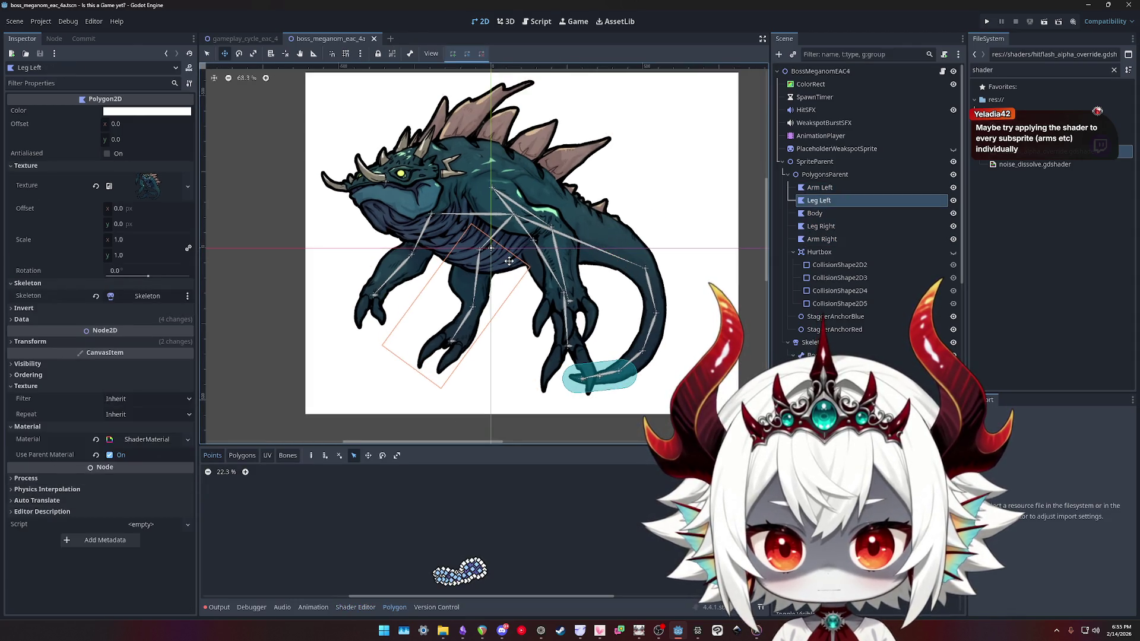
{"action": "left_click", "coordinate": [815, 213]}
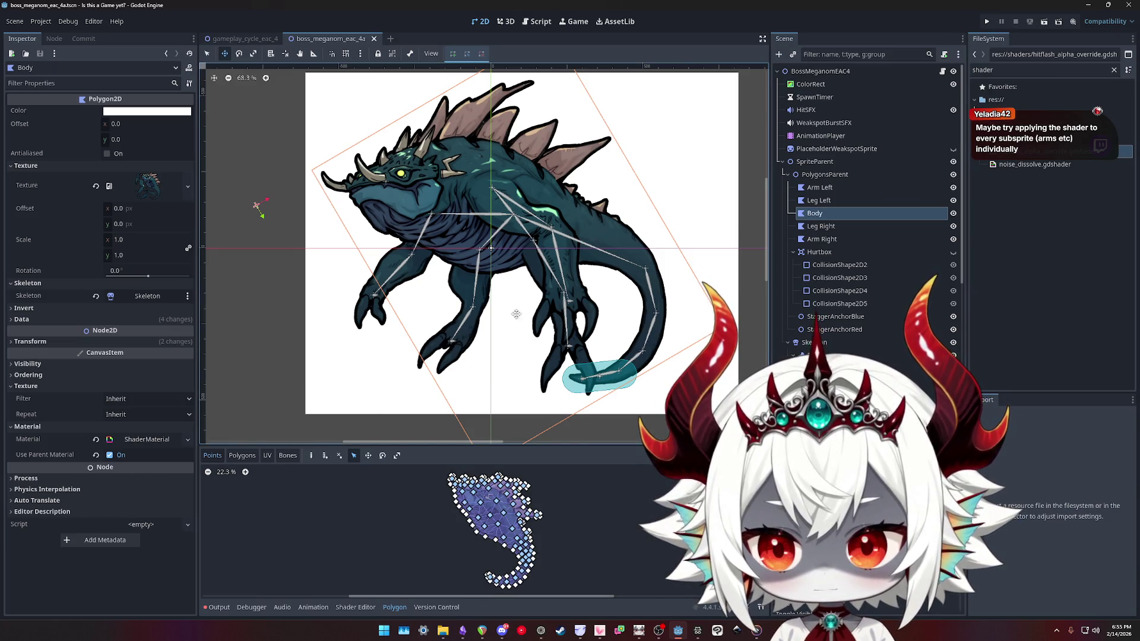
{"action": "left_click", "coordinate": [819, 187]}
{"action": "left_click", "coordinate": [818, 200]}
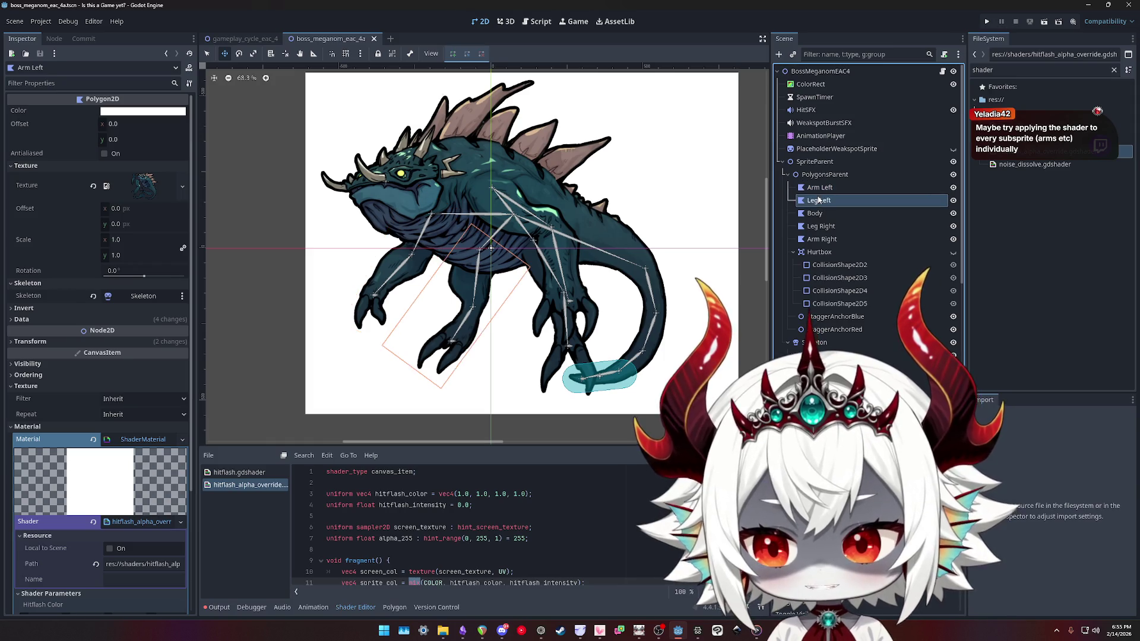
{"action": "left_click", "coordinate": [819, 187]}
{"action": "left_click", "coordinate": [817, 240], "text": "shift"}
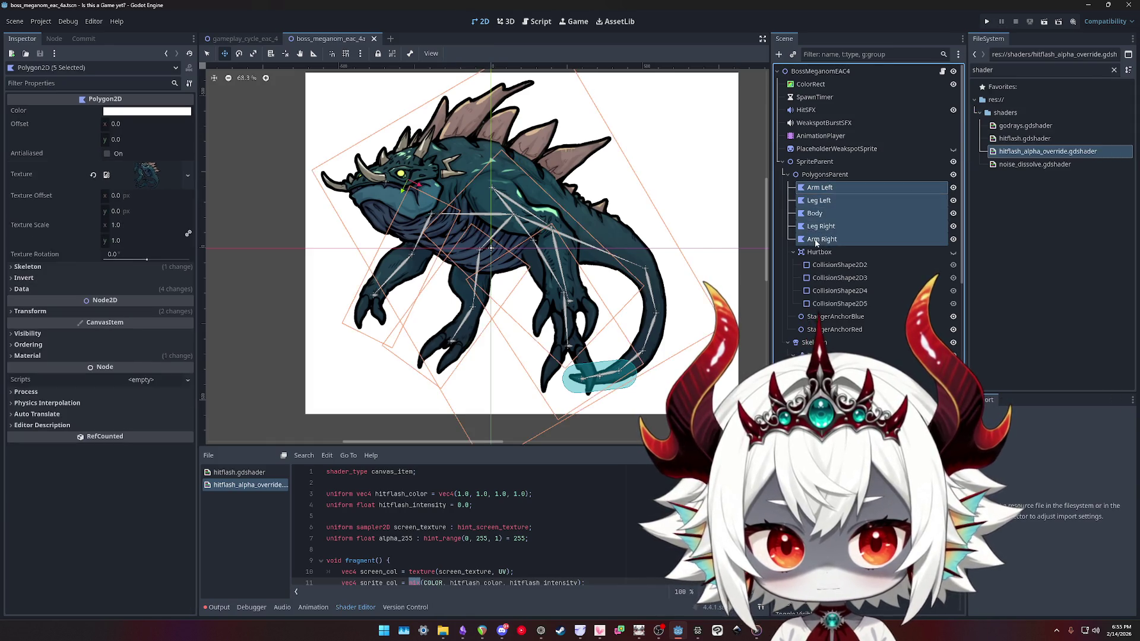
Revert the five polygons' ShaderMaterial so their Material slot is empty
{"action": "left_click", "coordinate": [36, 356]}
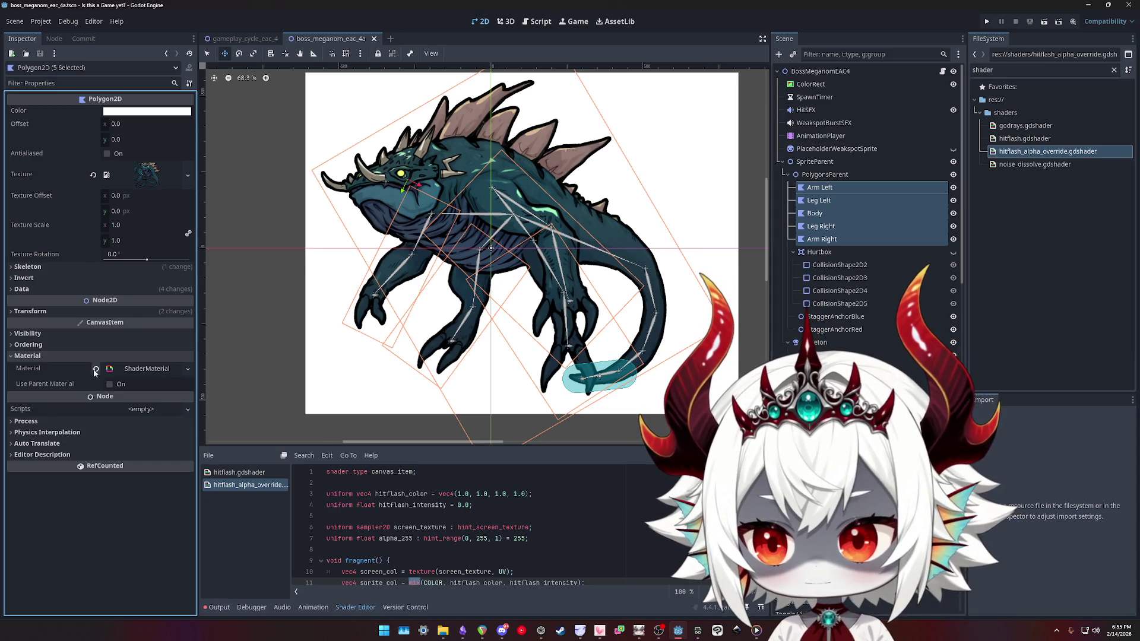
{"action": "left_click", "coordinate": [95, 370]}
{"action": "left_click", "coordinate": [140, 368]}
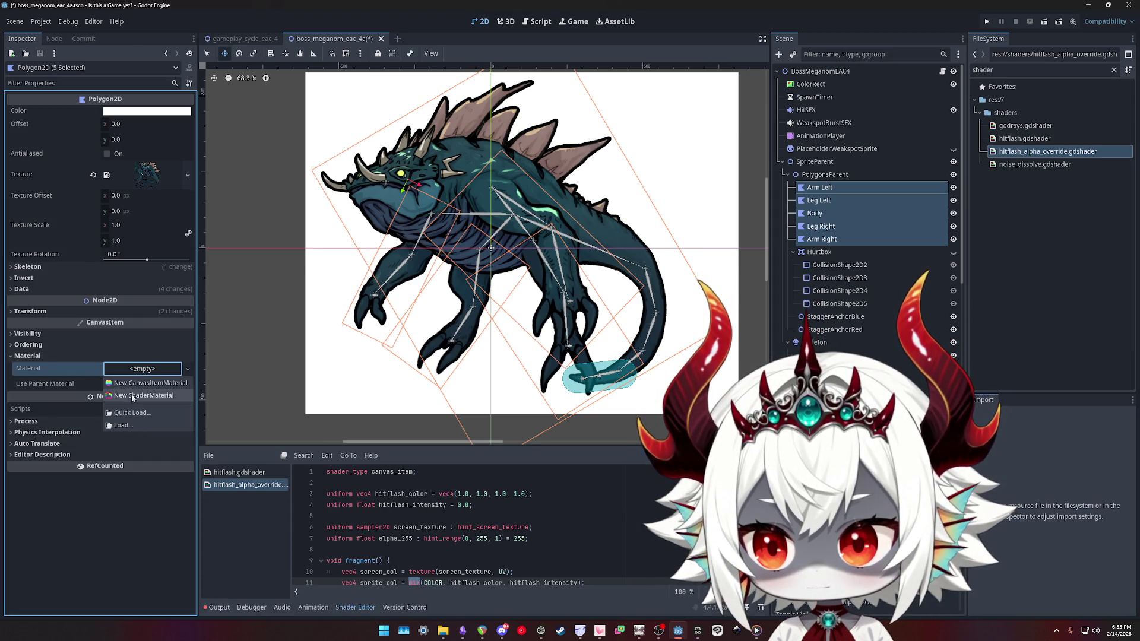
{"action": "left_click", "coordinate": [132, 395]}
{"action": "left_click", "coordinate": [95, 369]}
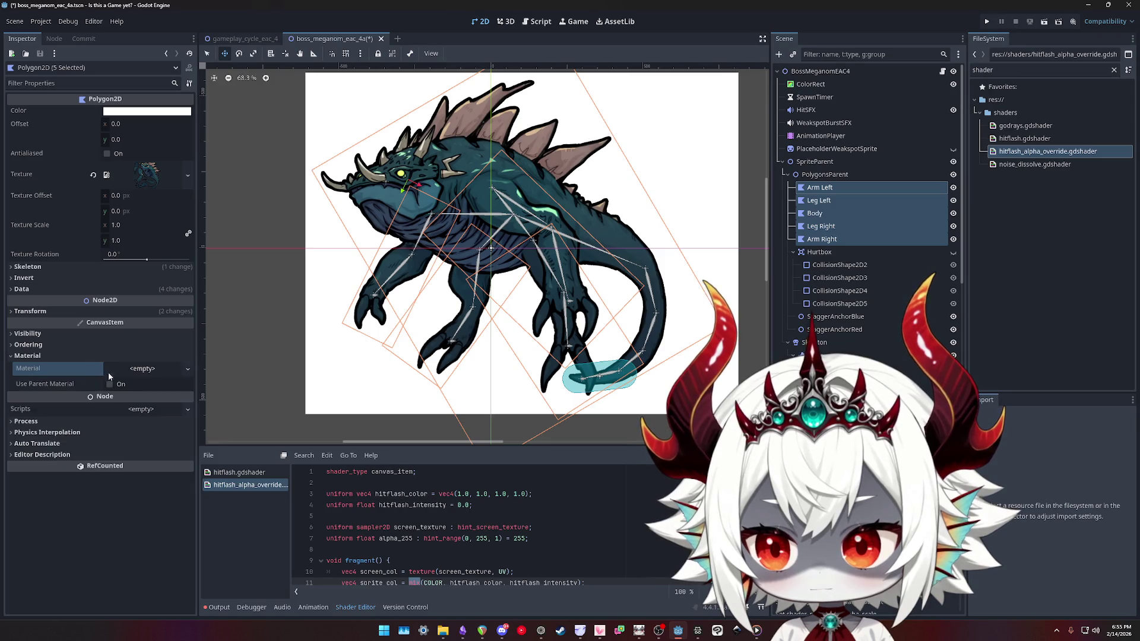
{"action": "left_click", "coordinate": [144, 369]}
{"action": "left_click", "coordinate": [825, 174]}
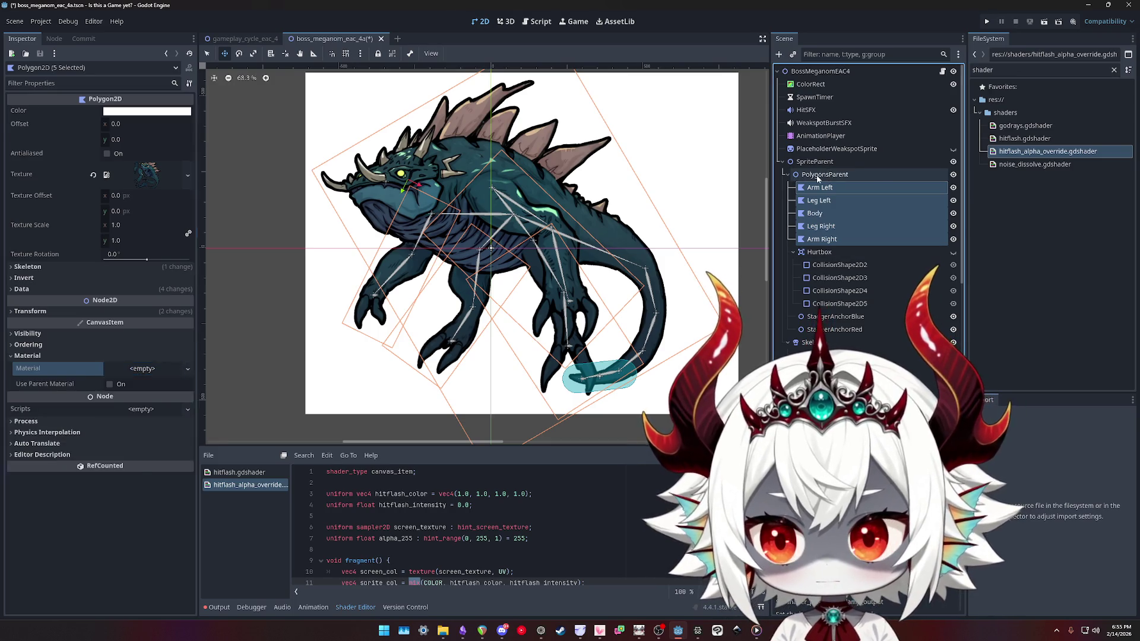
Give PolygonsParent a new ShaderMaterial using the hitflash_alpha_override shader
{"action": "left_click", "coordinate": [142, 383]}
{"action": "left_click", "coordinate": [138, 409]}
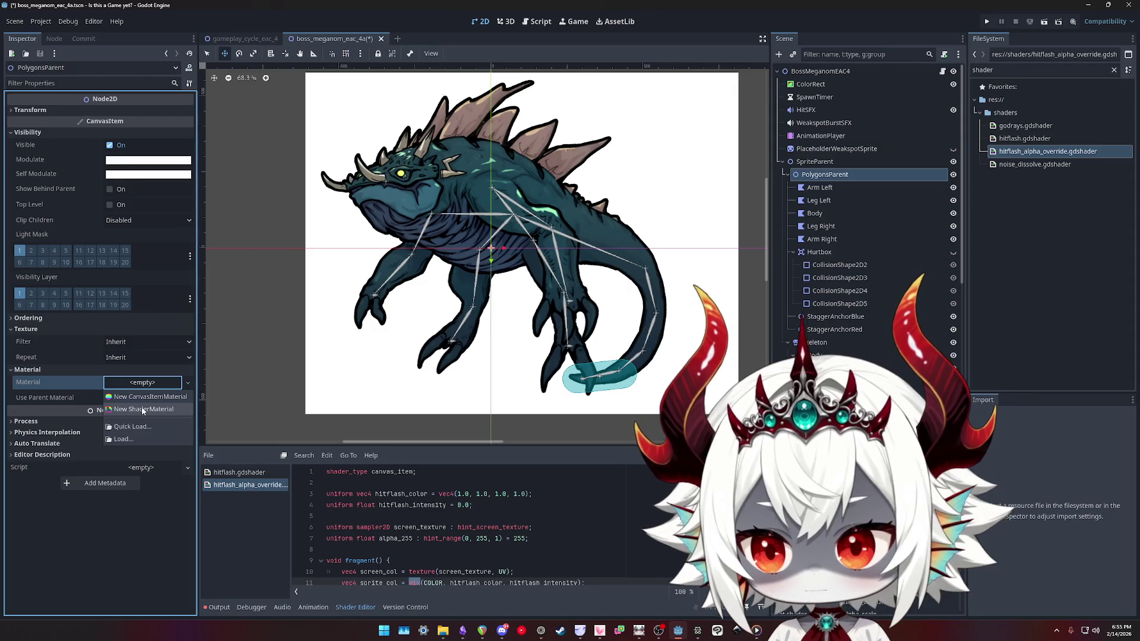
{"action": "left_click", "coordinate": [149, 389]}
{"action": "left_click", "coordinate": [148, 479]}
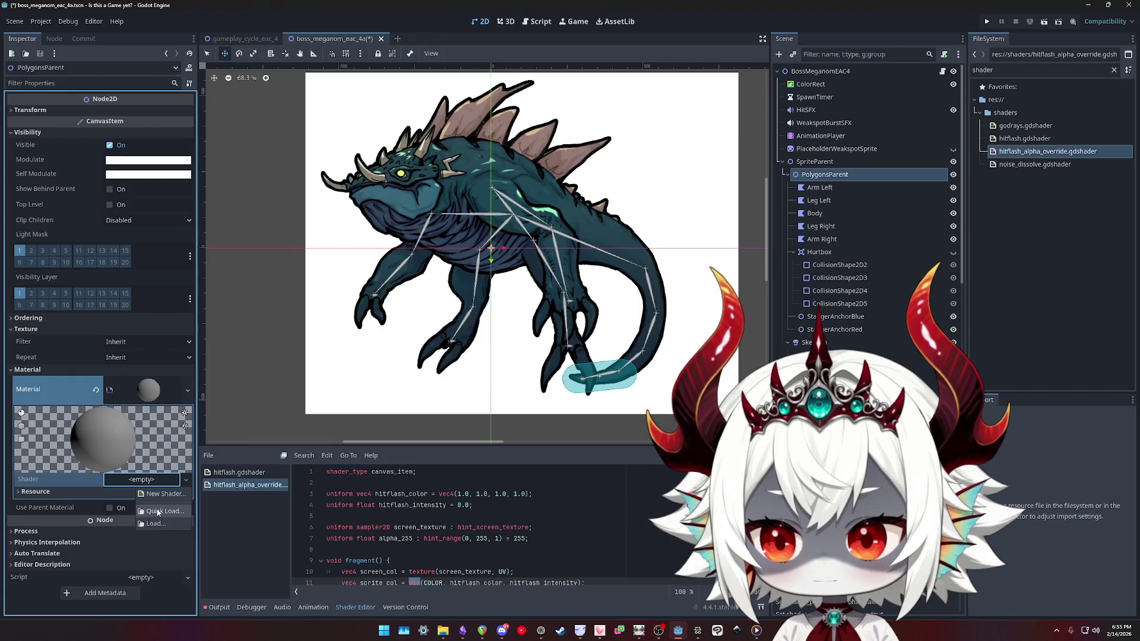
{"action": "left_click", "coordinate": [161, 511]}
{"action": "double_click", "coordinate": [456, 259]}
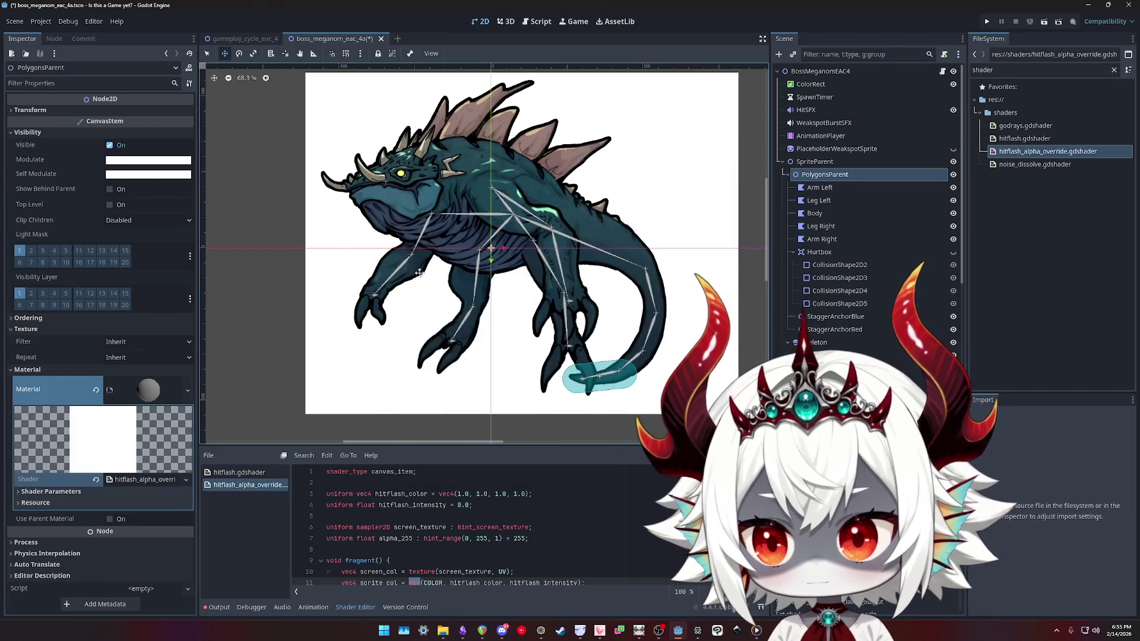
Make the material unique (recursive) and save it as test.tres in the shaders folder
{"action": "right_click", "coordinate": [154, 386]}
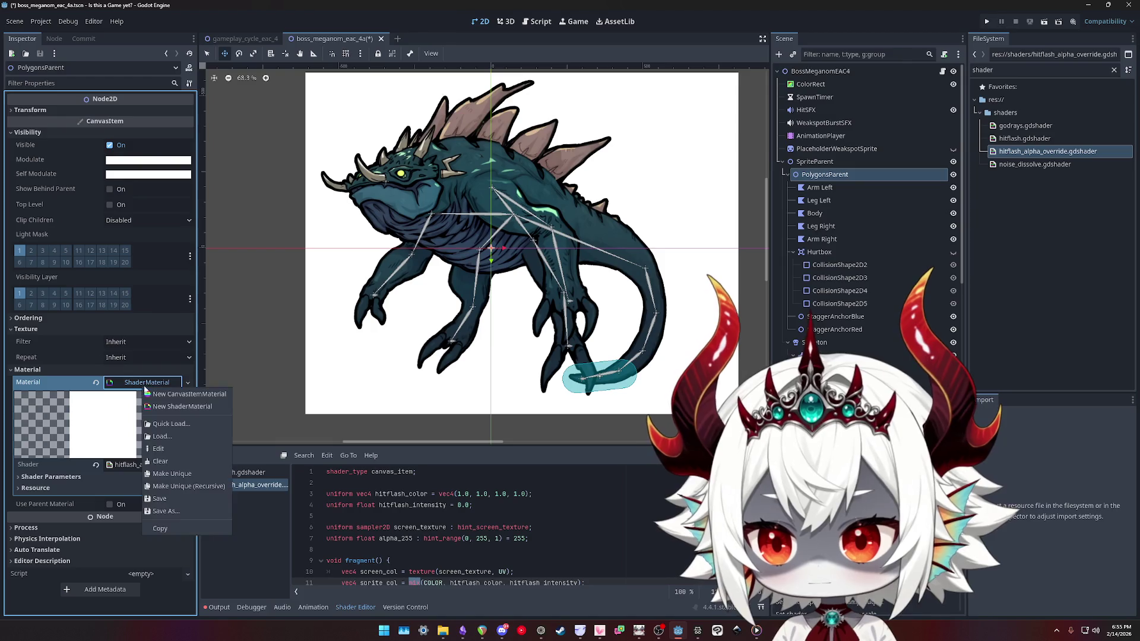
{"action": "left_click", "coordinate": [168, 487]}
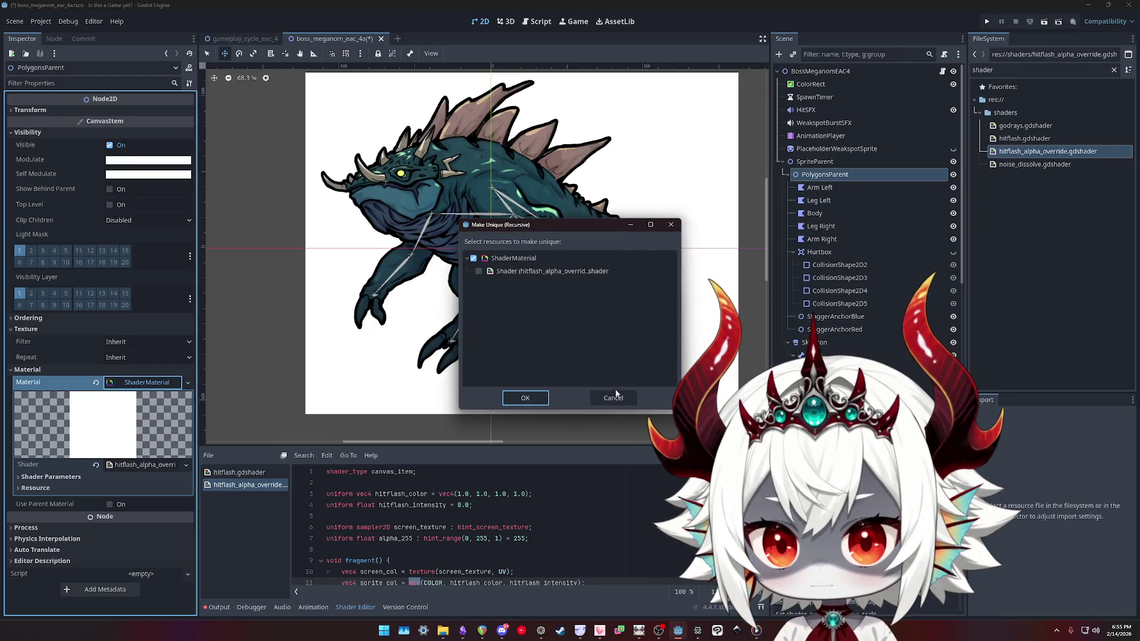
{"action": "left_click", "coordinate": [525, 398]}
{"action": "right_click", "coordinate": [145, 385]}
{"action": "left_click", "coordinate": [168, 504]}
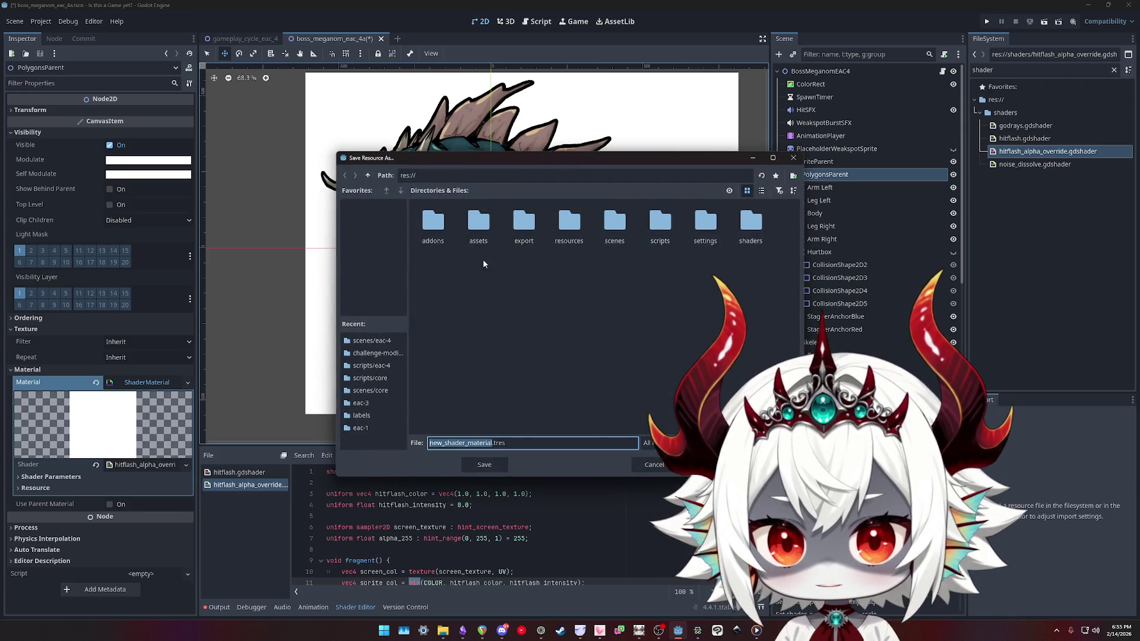
{"action": "double_click", "coordinate": [751, 225]}
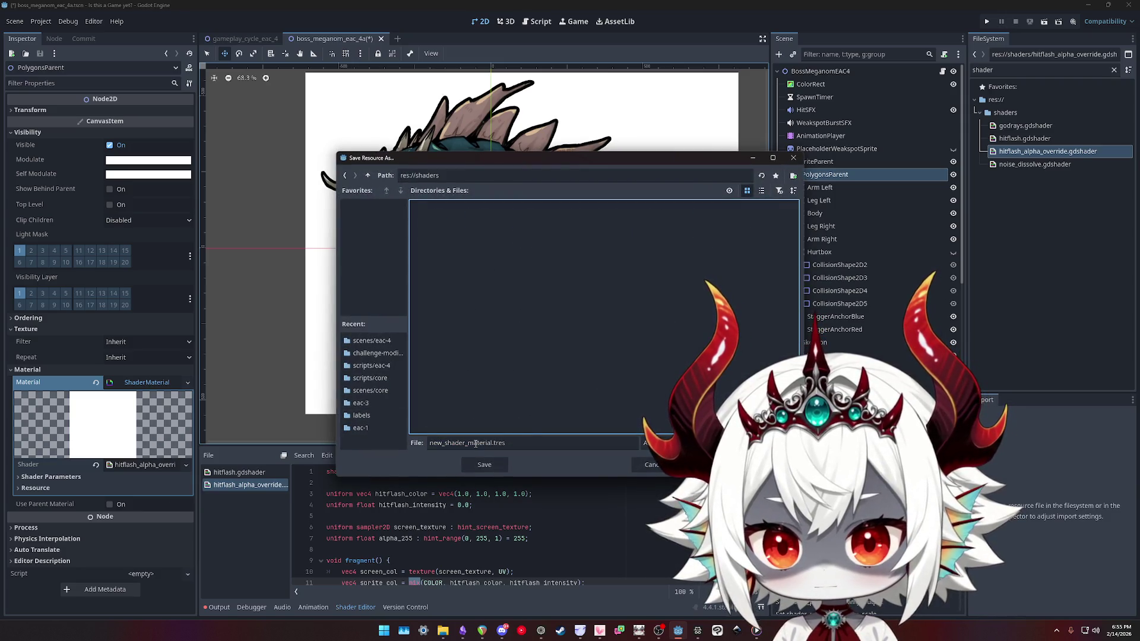
{"action": "type", "text": "test"}
{"action": "key", "text": "Return"}
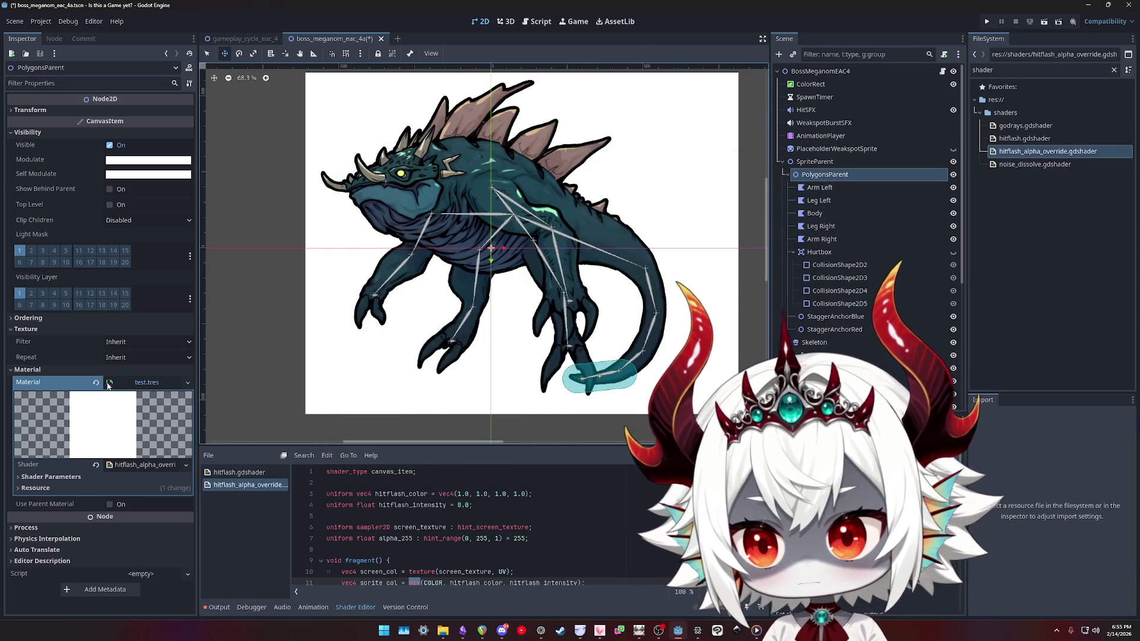
{"action": "key", "text": "ctrl+z"}
{"action": "left_click", "coordinate": [818, 187]}
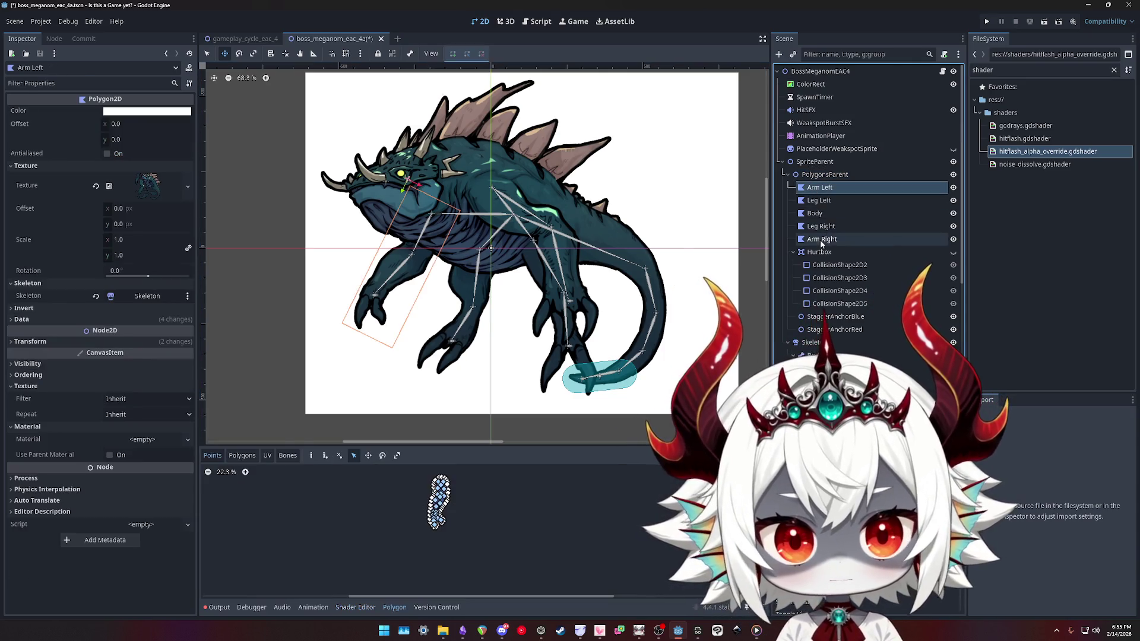
Filter the FileSystem for 'test' and drag test.tres toward the selected polygon parts
{"action": "left_click", "coordinate": [822, 238], "text": "shift"}
{"action": "left_click", "coordinate": [1021, 71]}
{"action": "key", "text": "ctrl+a"}
{"action": "type", "text": "test"}
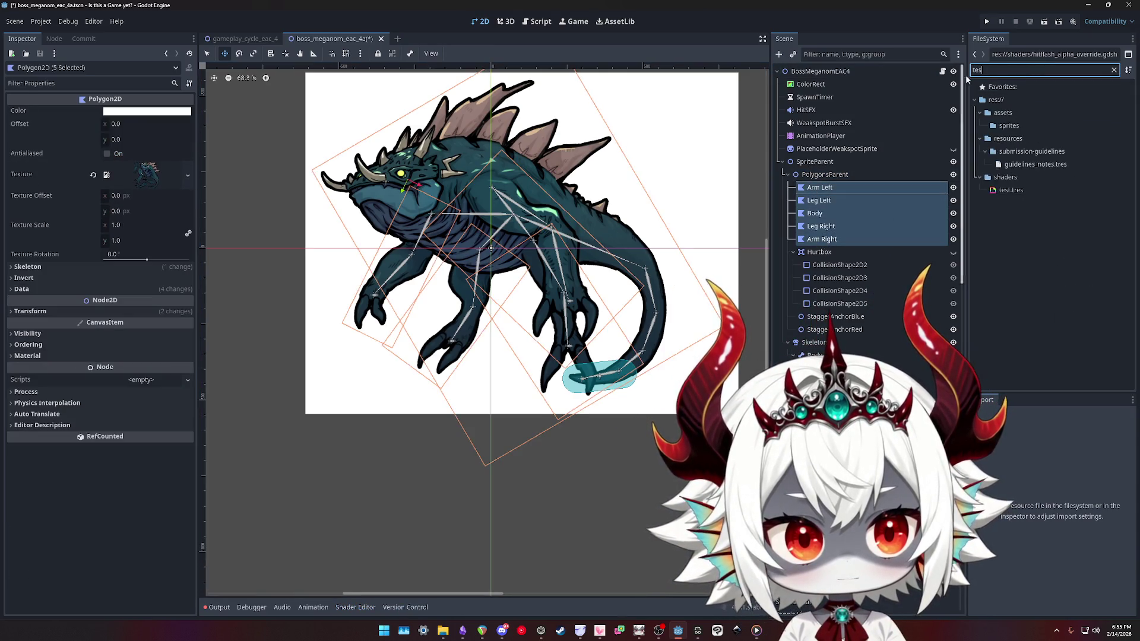
{"action": "mouse_move", "coordinate": [1010, 125]}
{"action": "left_mouse_down"}
{"action": "mouse_move", "coordinate": [178, 363]}
{"action": "mouse_move", "coordinate": [71, 344]}
{"action": "mouse_move", "coordinate": [282, 331]}
{"action": "left_mouse_up"}
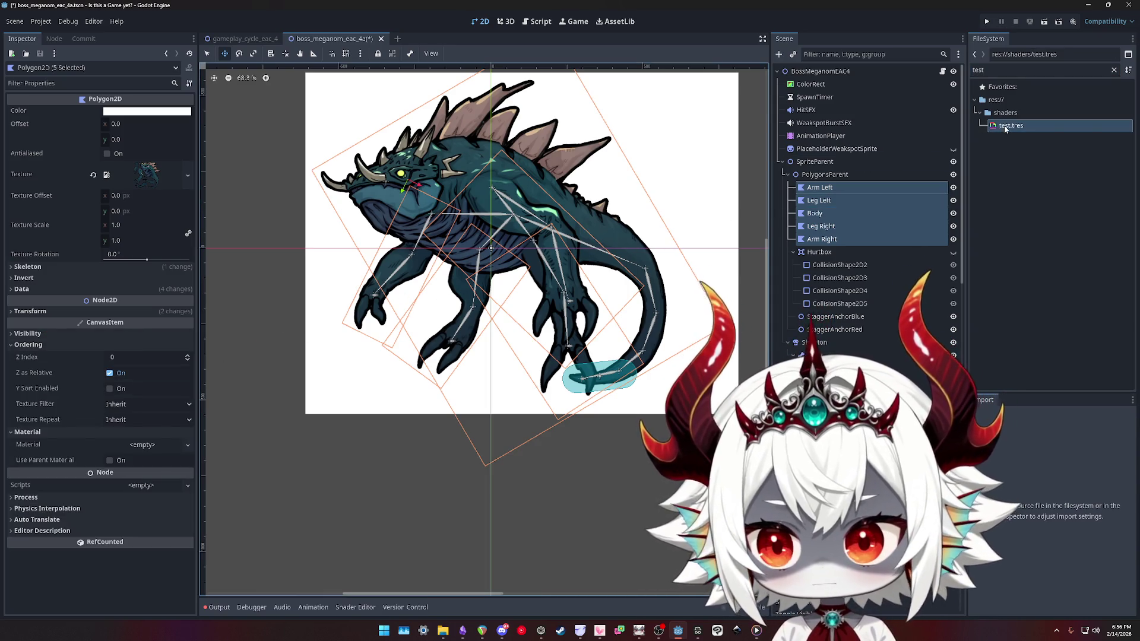
{"action": "left_click", "coordinate": [110, 460]}
{"action": "left_click", "coordinate": [110, 460]}
Assign test.tres as the Material of all five boss polygon parts and save the scene
{"action": "left_click", "coordinate": [816, 213]}
{"action": "left_click", "coordinate": [820, 200]}
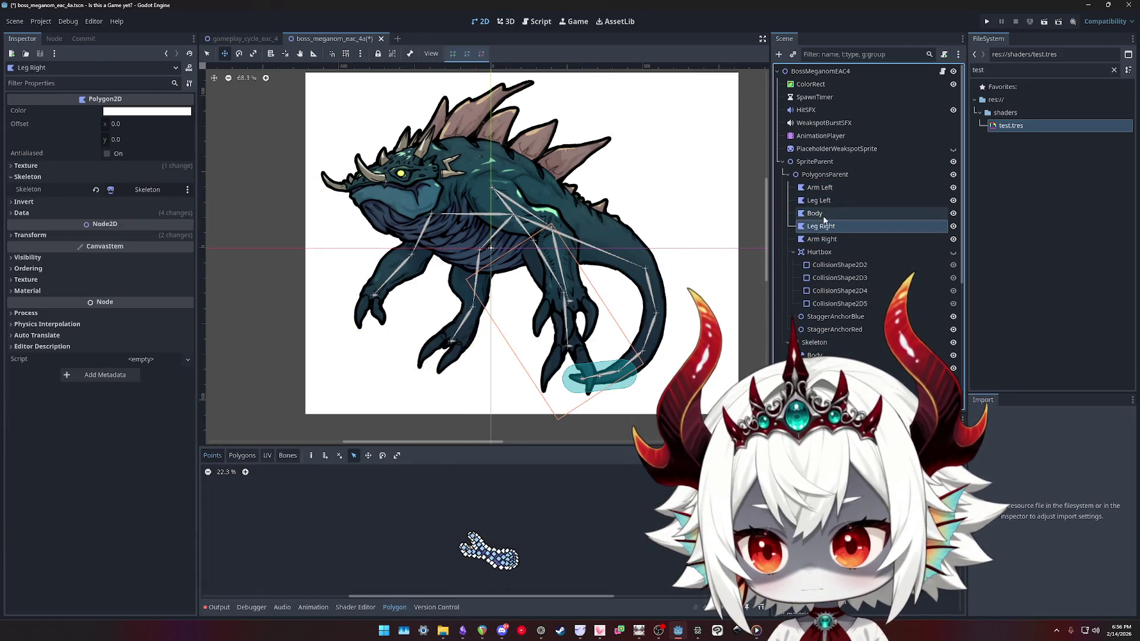
{"action": "left_click", "coordinate": [861, 187]}
{"action": "left_click", "coordinate": [891, 238], "text": "shift"}
{"action": "mouse_move", "coordinate": [1011, 125]}
{"action": "left_mouse_down"}
{"action": "mouse_move", "coordinate": [140, 376]}
{"action": "mouse_move", "coordinate": [69, 370]}
{"action": "left_mouse_up"}
{"action": "left_click", "coordinate": [27, 355]}
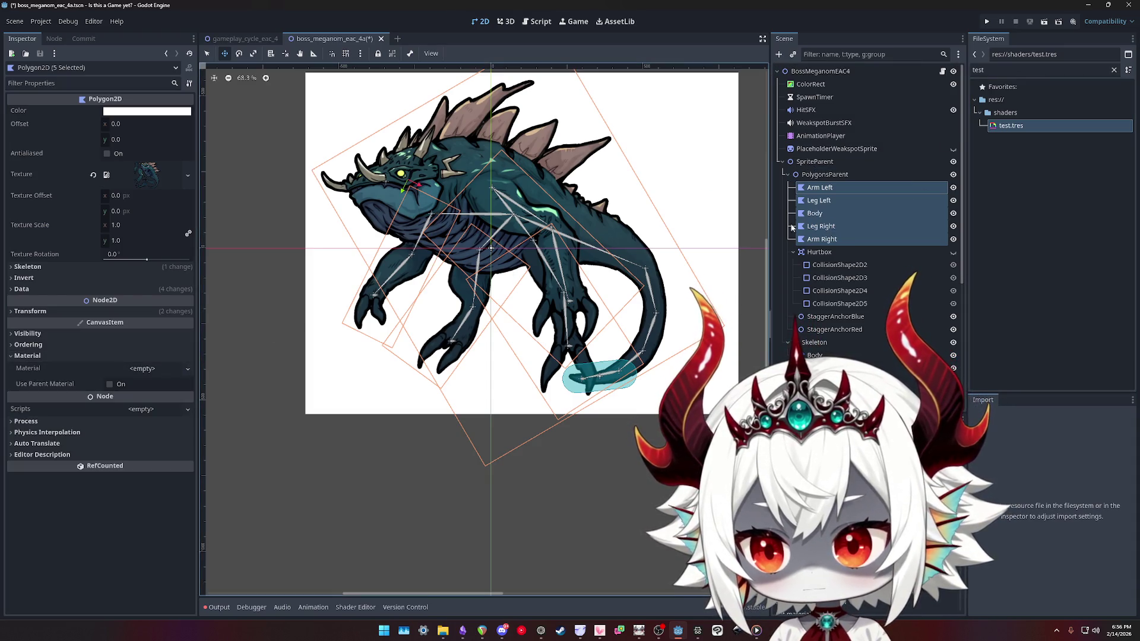
{"action": "mouse_move", "coordinate": [1002, 126]}
{"action": "left_mouse_down"}
{"action": "mouse_move", "coordinate": [178, 371]}
{"action": "mouse_move", "coordinate": [143, 369]}
{"action": "left_mouse_up"}
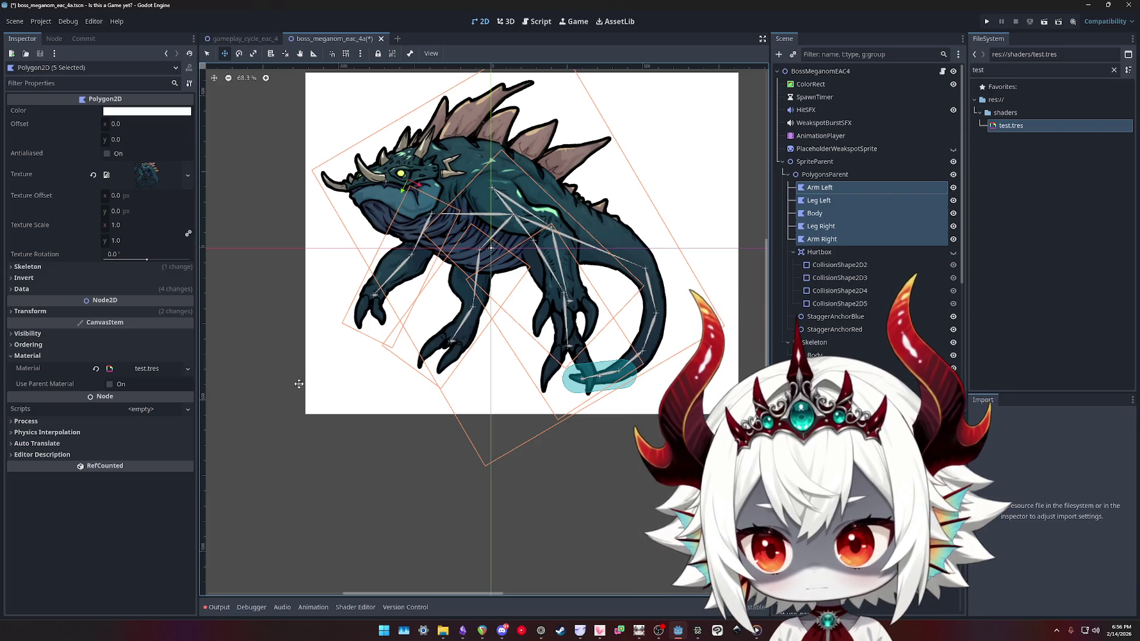
{"action": "key", "text": "ctrl+s"}
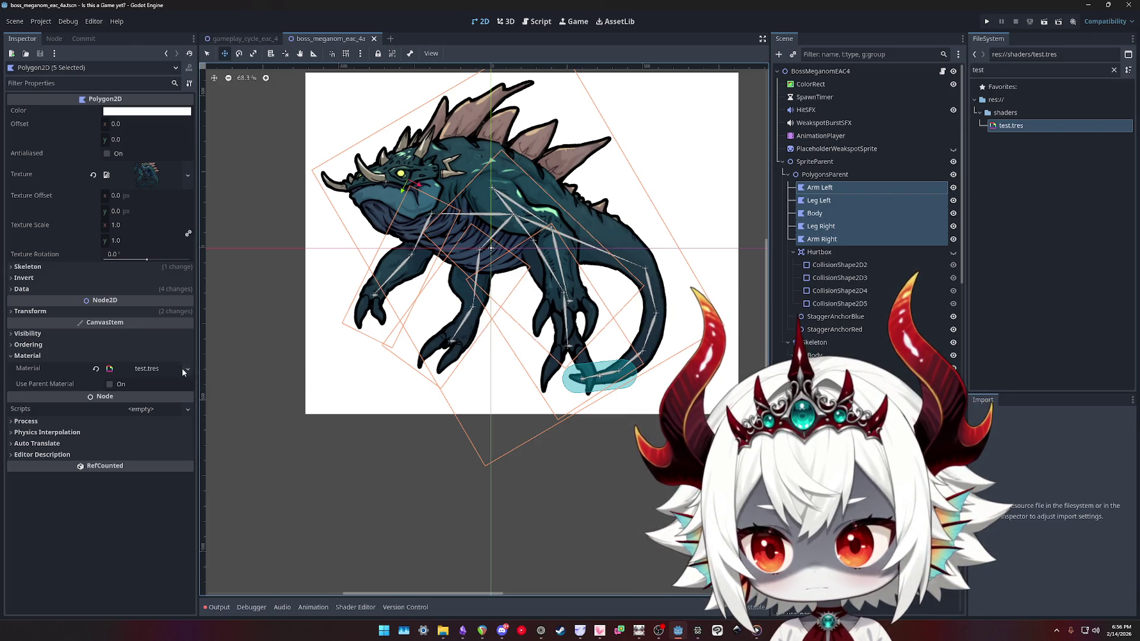
Expand test.tres's shader to show its Shader Parameters and select the Alpha 255 field
{"action": "left_click", "coordinate": [142, 369]}
{"action": "left_click", "coordinate": [140, 455]}
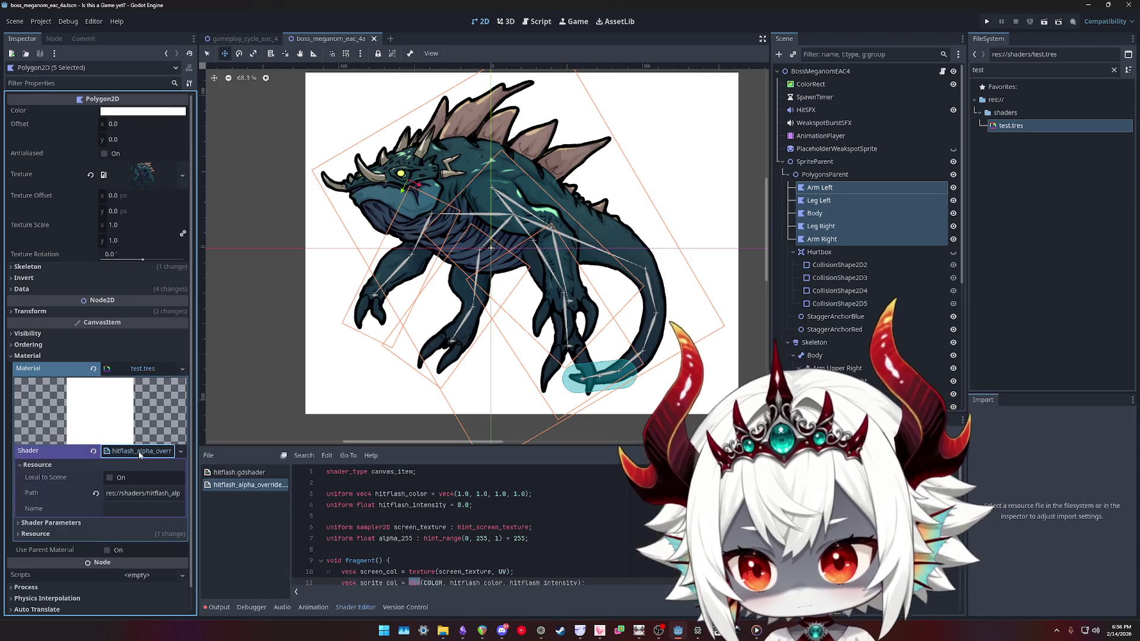
{"action": "left_click", "coordinate": [47, 523]}
{"action": "scroll", "coordinate": [50, 523], "scroll_direction": "down", "scroll_amount": 1}
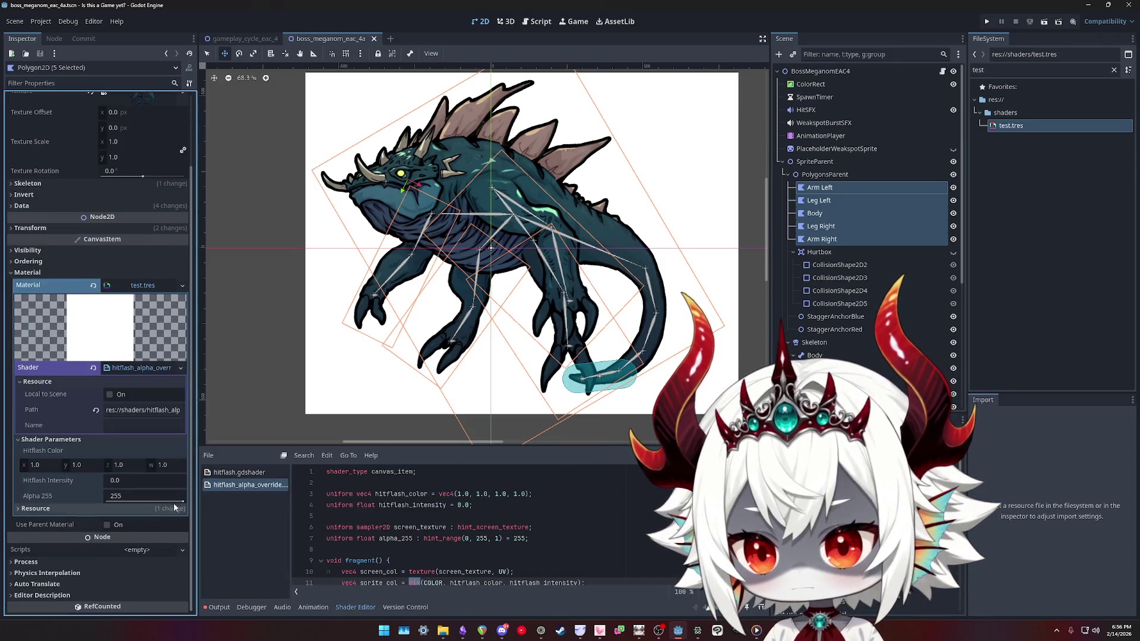
{"action": "left_click", "coordinate": [142, 495]}
Lower test.tres's Alpha 255 to 40, hide the white ColorRect, and save the scene
{"action": "type", "text": "0"}
{"action": "mouse_move", "coordinate": [107, 501]}
{"action": "left_mouse_down"}
{"action": "mouse_move", "coordinate": [178, 502]}
{"action": "mouse_move", "coordinate": [107, 502]}
{"action": "mouse_move", "coordinate": [122, 502]}
{"action": "left_mouse_up"}
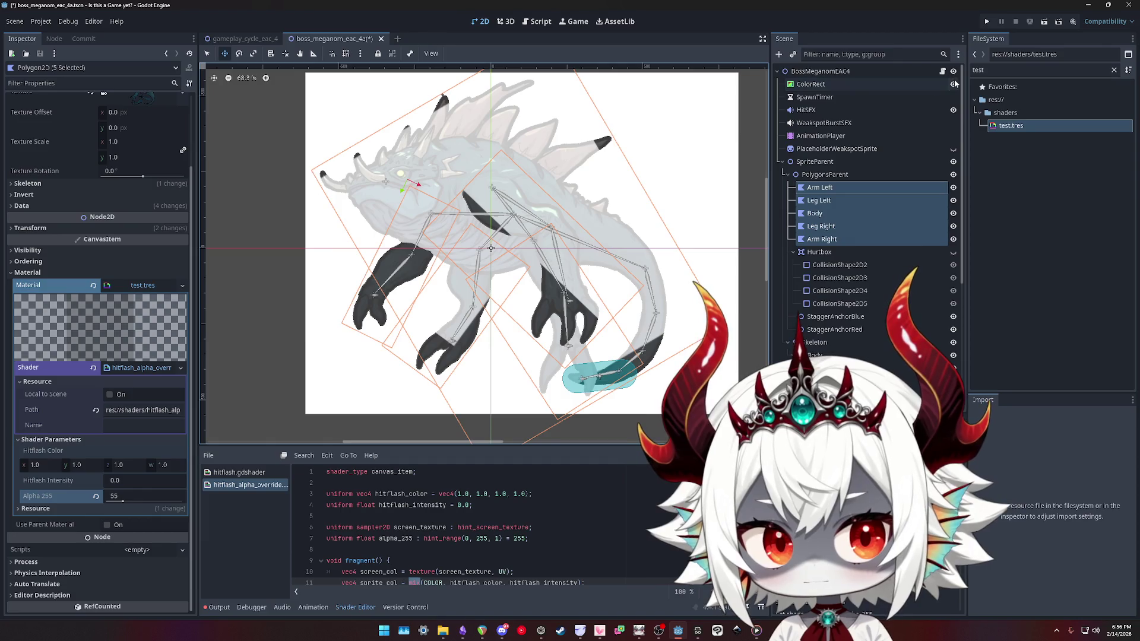
{"action": "left_click", "coordinate": [954, 84]}
{"action": "left_click", "coordinate": [954, 85]}
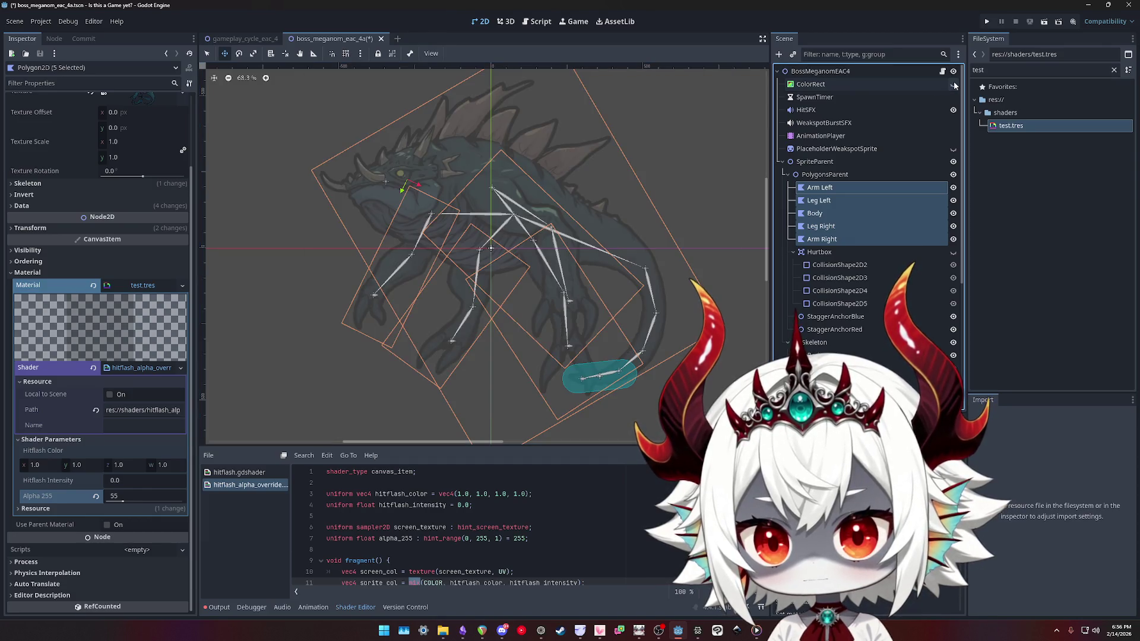
{"action": "left_click_drag", "start_coordinate": [123, 501], "coordinate": [117, 502]}
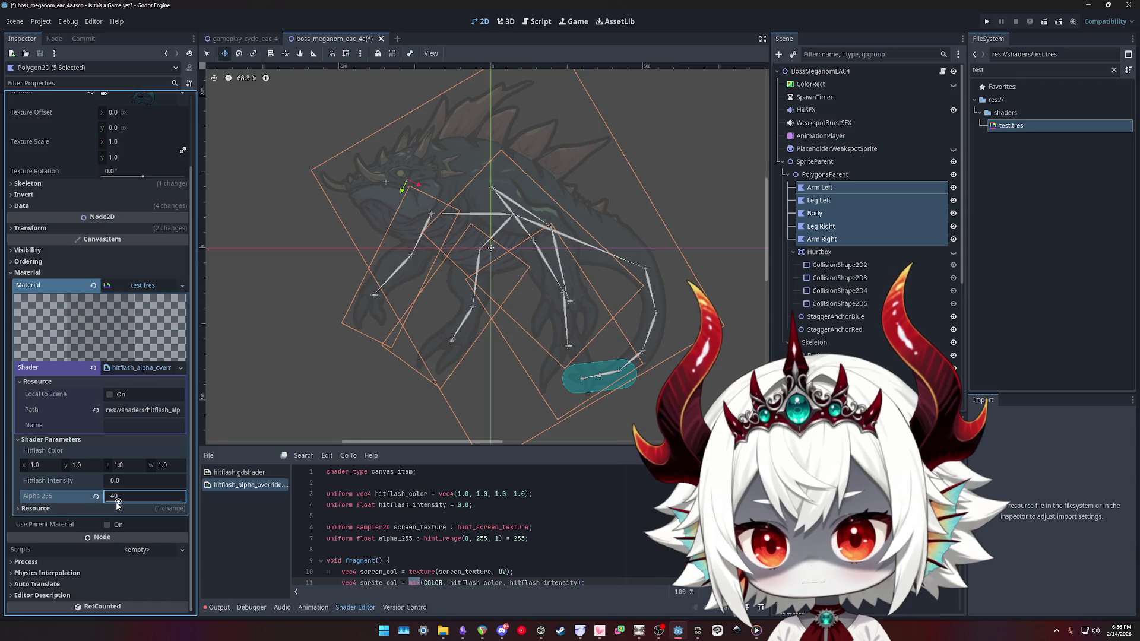
{"action": "key", "text": "ctrl+s"}
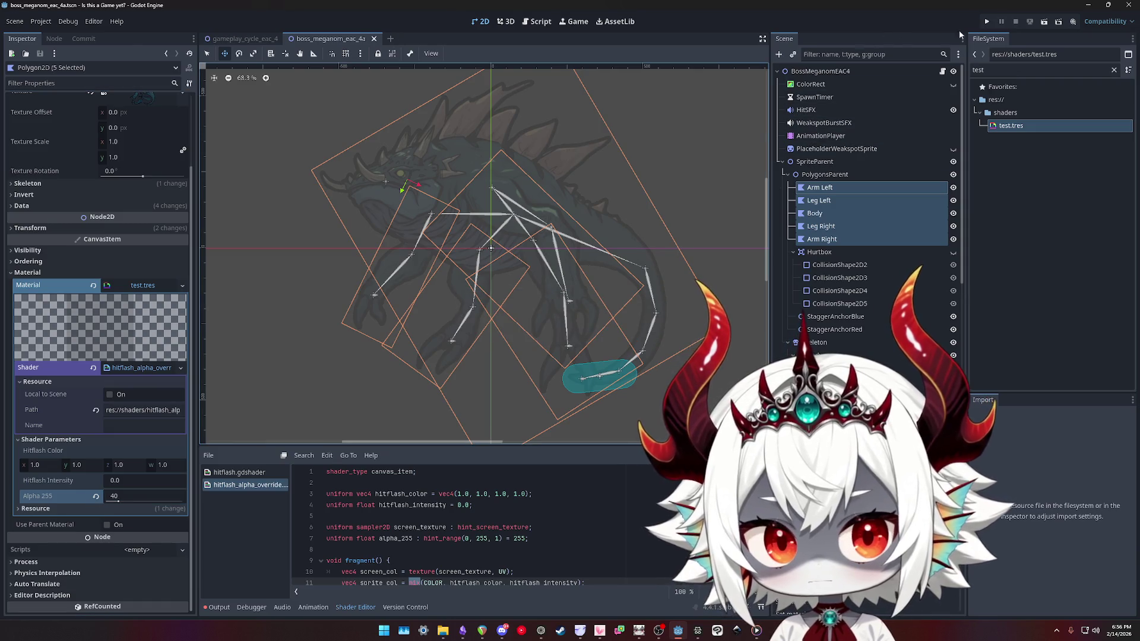
{"action": "key", "text": "F5"}
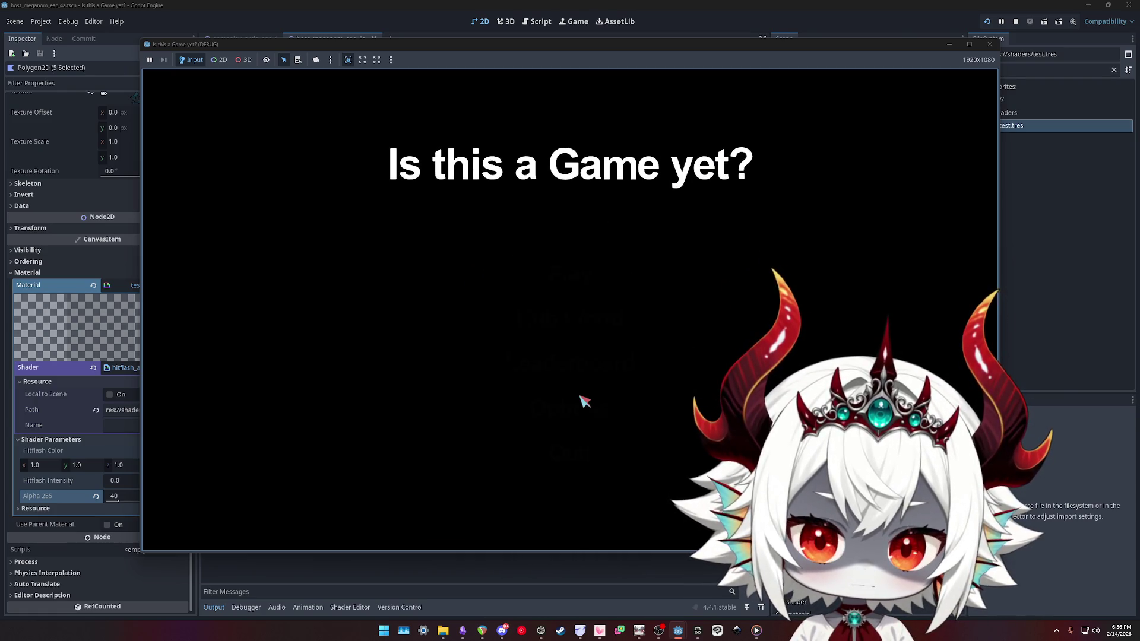
Start gameplay, hit the line 62 null-material error, stop the run, and return to 2D
{"action": "left_click", "coordinate": [573, 272]}
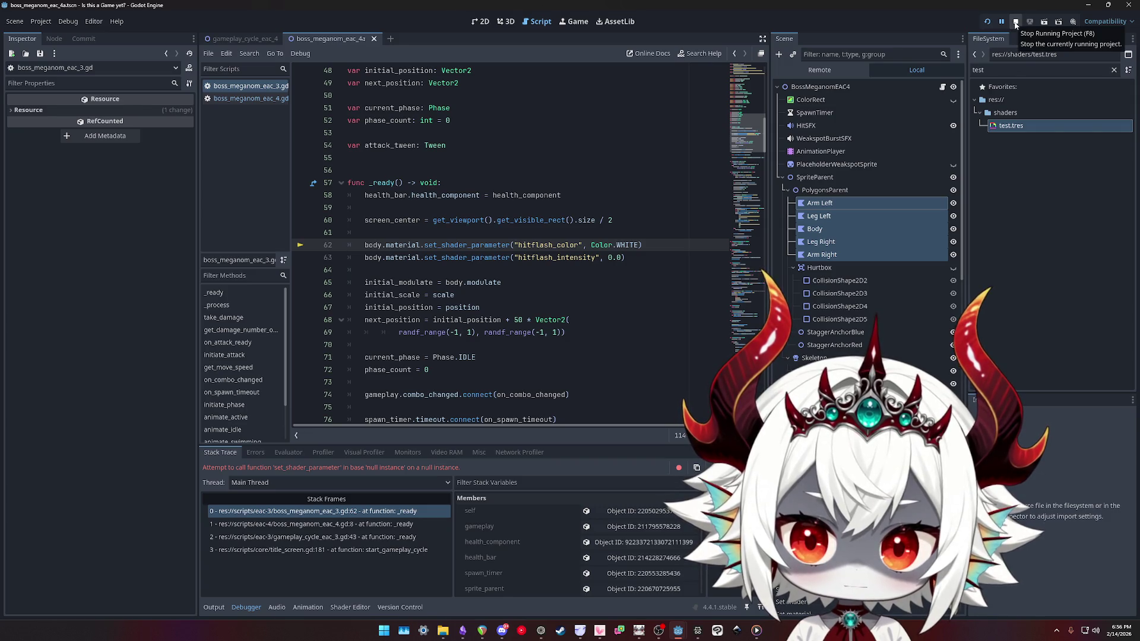
{"action": "left_click", "coordinate": [1015, 25]}
{"action": "left_click", "coordinate": [840, 175]}
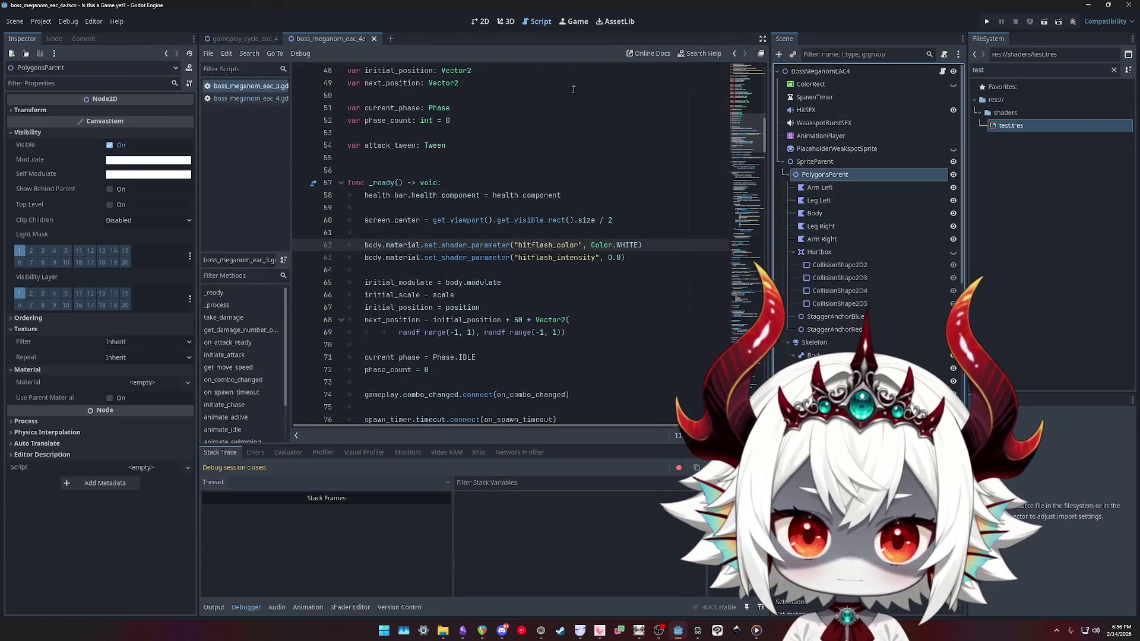
{"action": "left_click", "coordinate": [482, 23]}
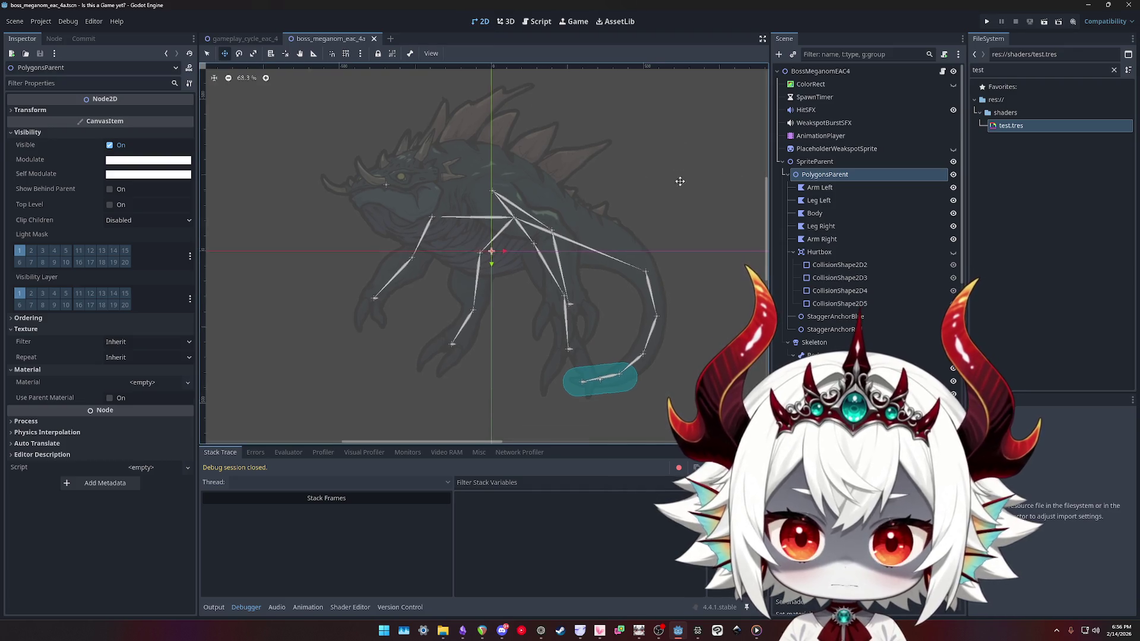
{"action": "left_click", "coordinate": [953, 85]}
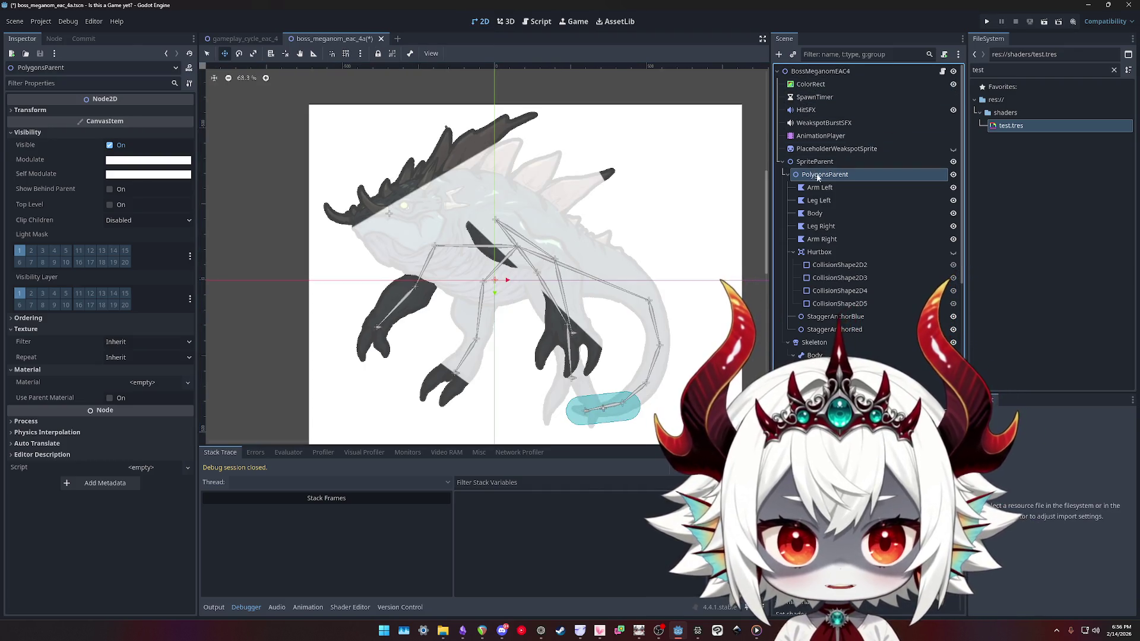
{"action": "scroll", "coordinate": [824, 178], "scroll_direction": "down", "scroll_amount": 3}
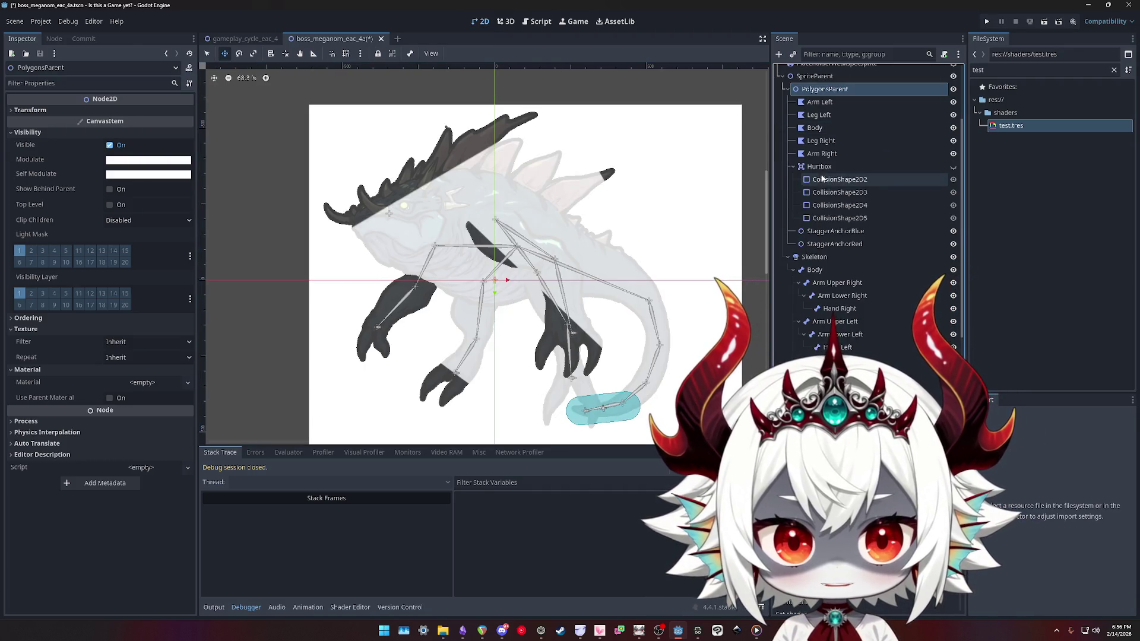
{"action": "left_click", "coordinate": [805, 255]}
{"action": "scroll", "coordinate": [808, 125], "scroll_direction": "up", "scroll_amount": 3}
{"action": "left_click", "coordinate": [807, 122]}
{"action": "right_click", "coordinate": [808, 123]}
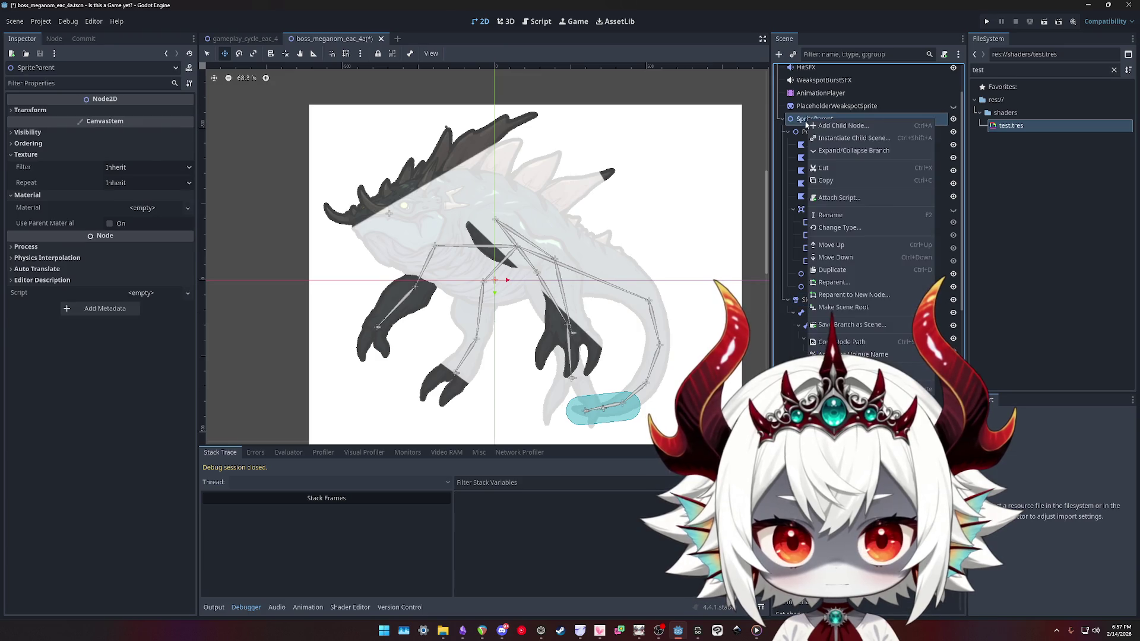
{"action": "left_click", "coordinate": [833, 228]}
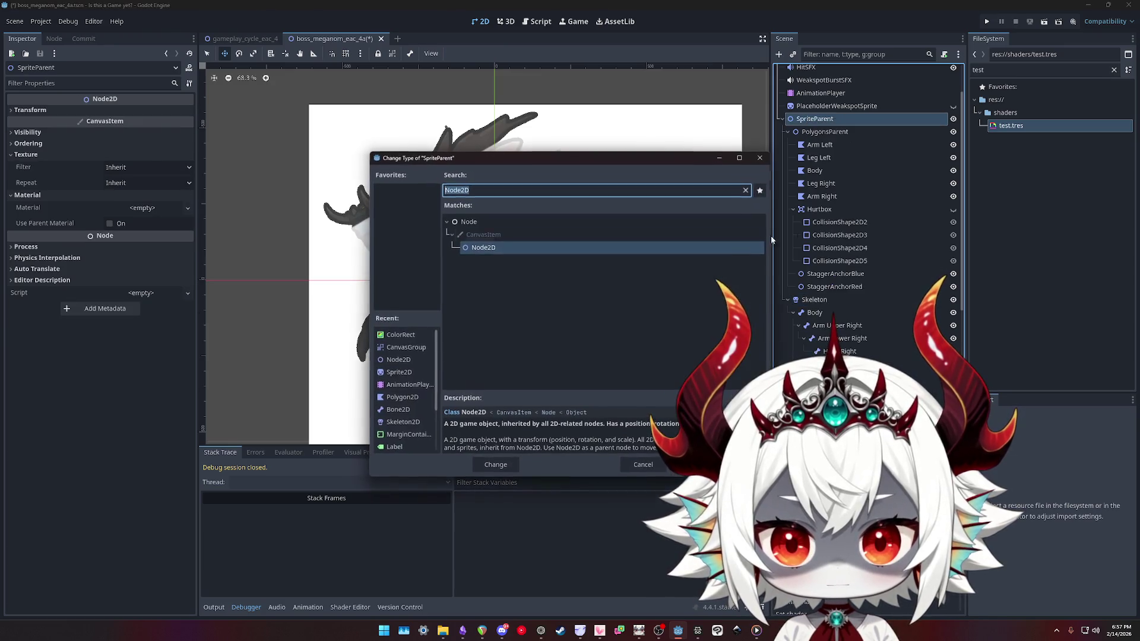
{"action": "type", "text": "ca"}
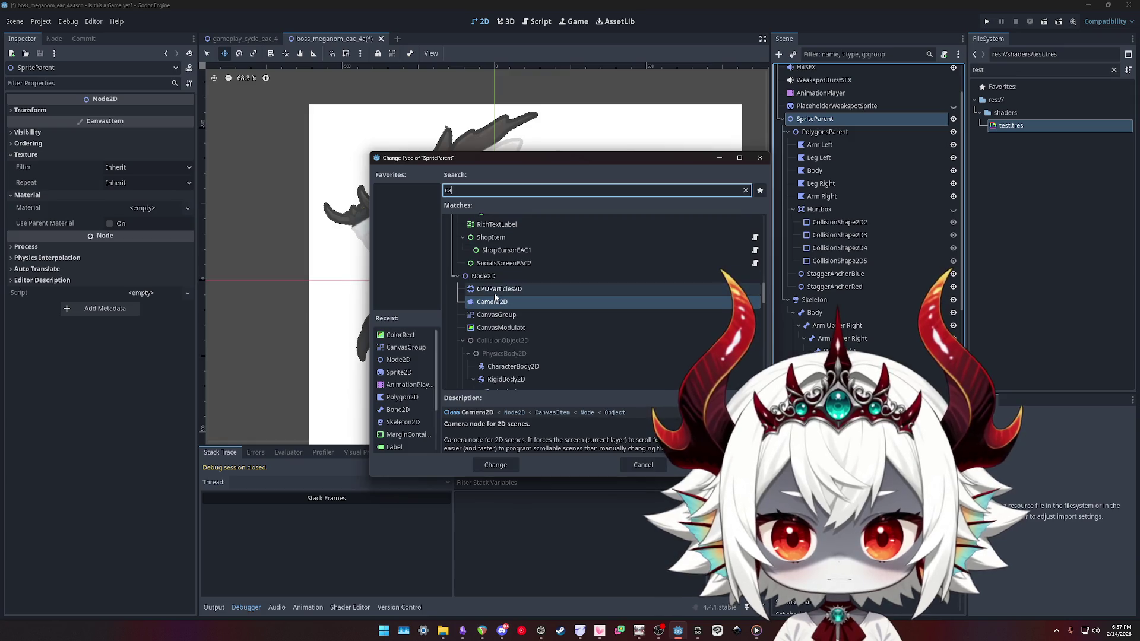
{"action": "double_click", "coordinate": [493, 315]}
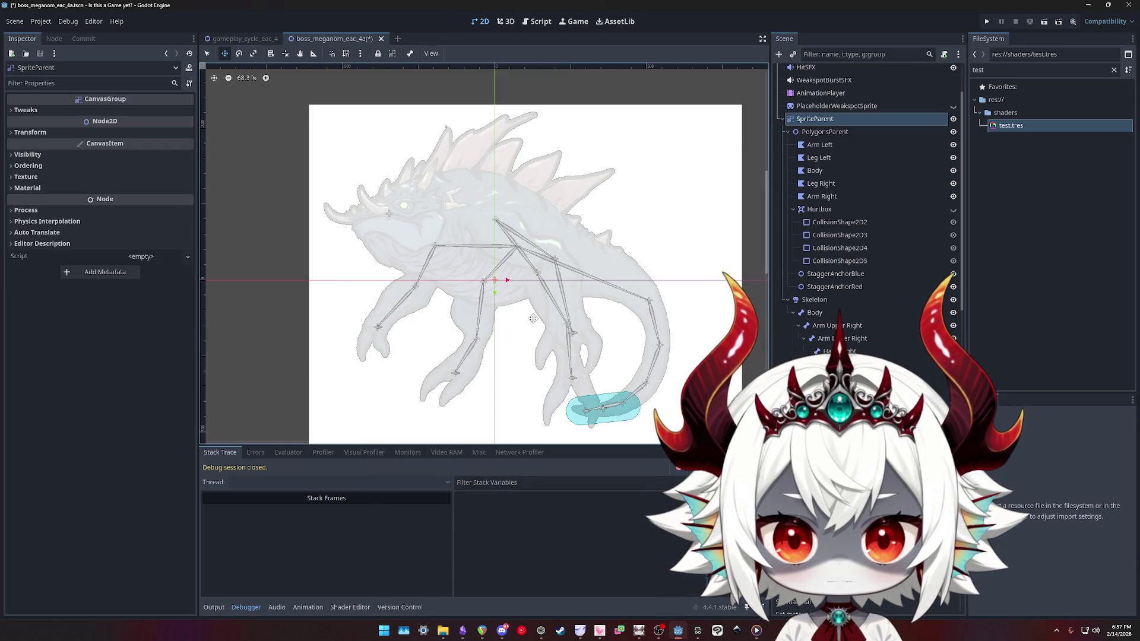
{"action": "scroll", "coordinate": [533, 319], "scroll_direction": "down", "scroll_amount": 1}
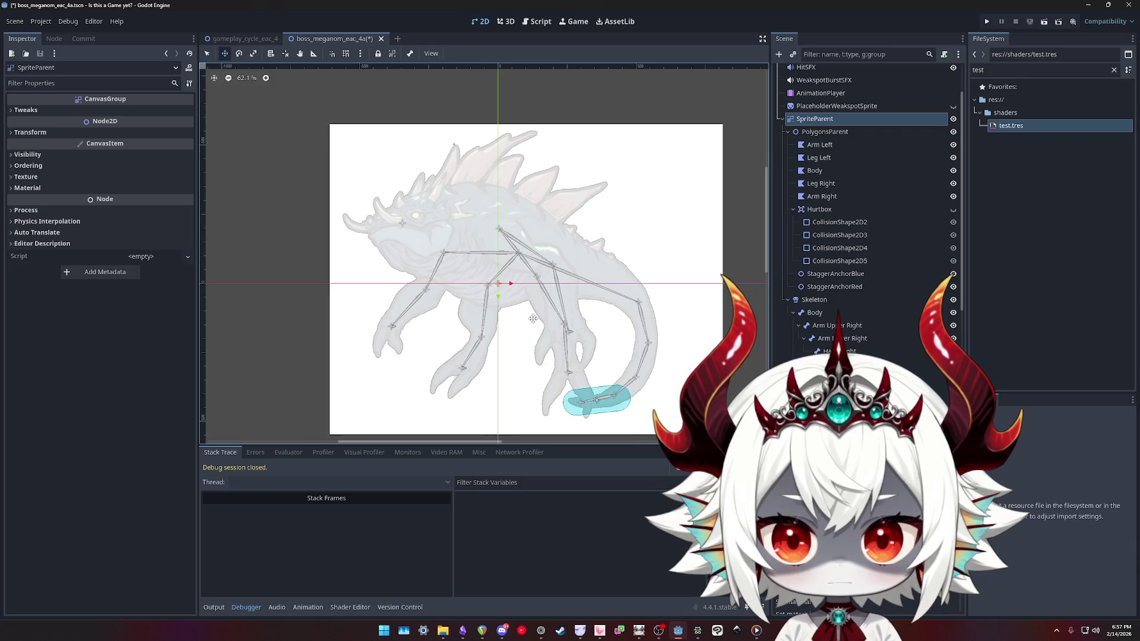
{"action": "scroll", "coordinate": [558, 300], "scroll_direction": "up", "scroll_amount": 2}
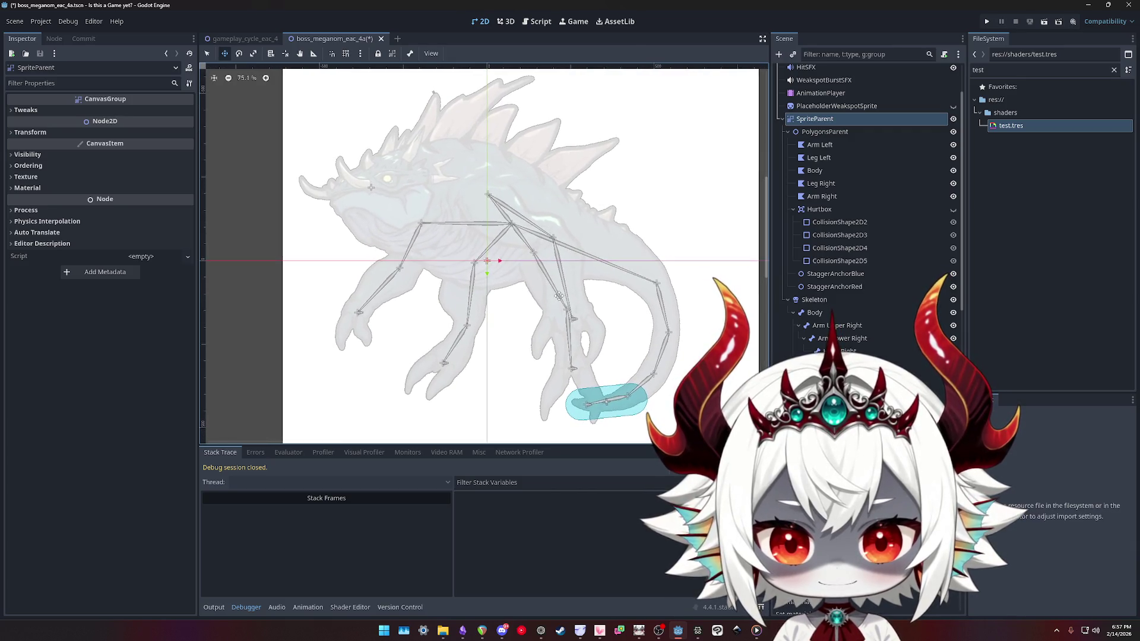
{"action": "left_click", "coordinate": [817, 132]}
{"action": "left_click", "coordinate": [879, 119]}
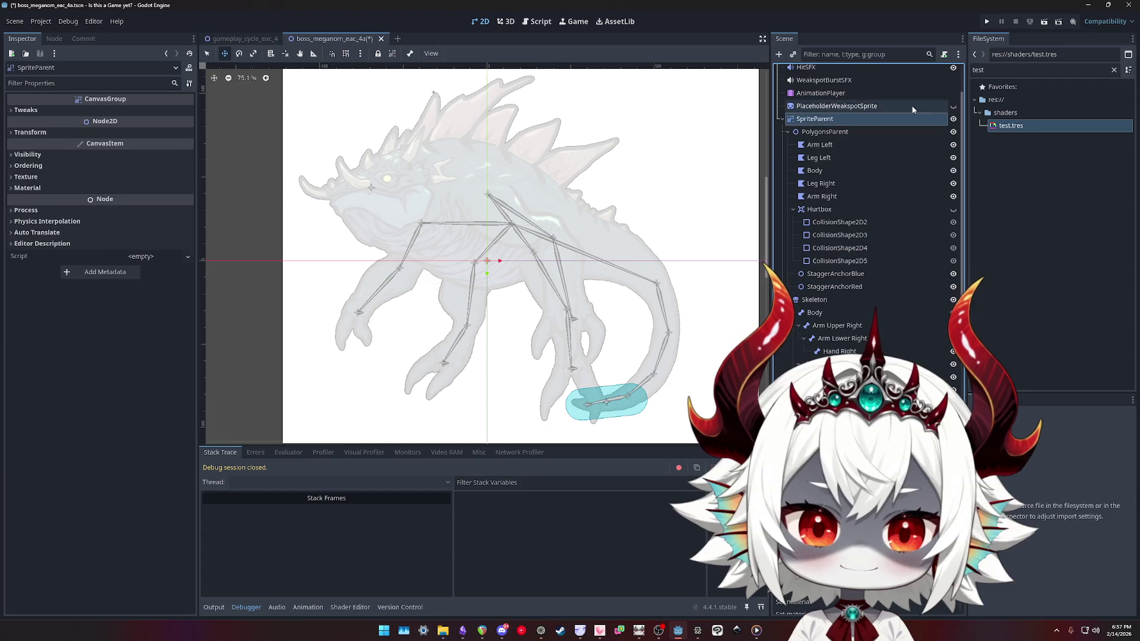
{"action": "scroll", "coordinate": [911, 102], "scroll_direction": "up", "scroll_amount": 2}
{"action": "left_click", "coordinate": [953, 84]}
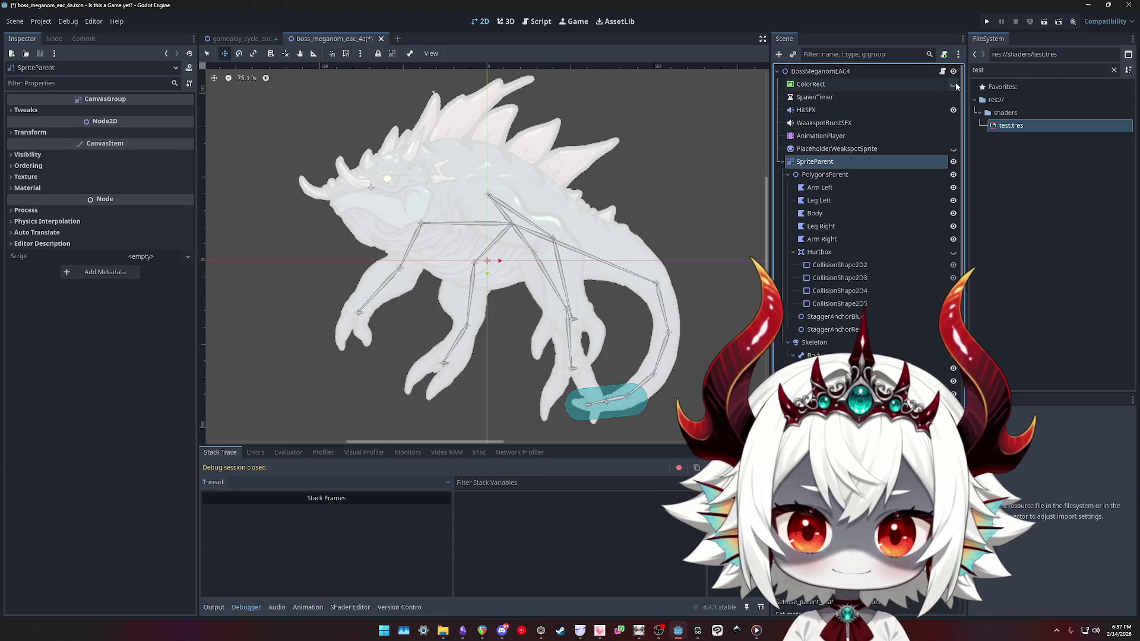
{"action": "left_click", "coordinate": [953, 85]}
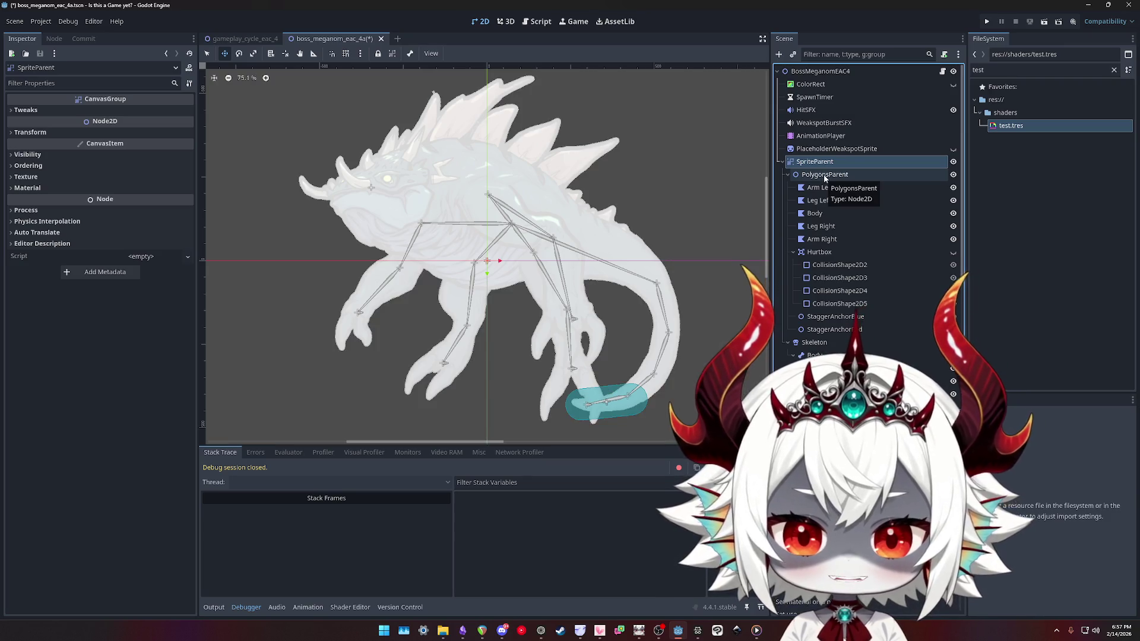
{"action": "key", "text": "ctrl+z"}
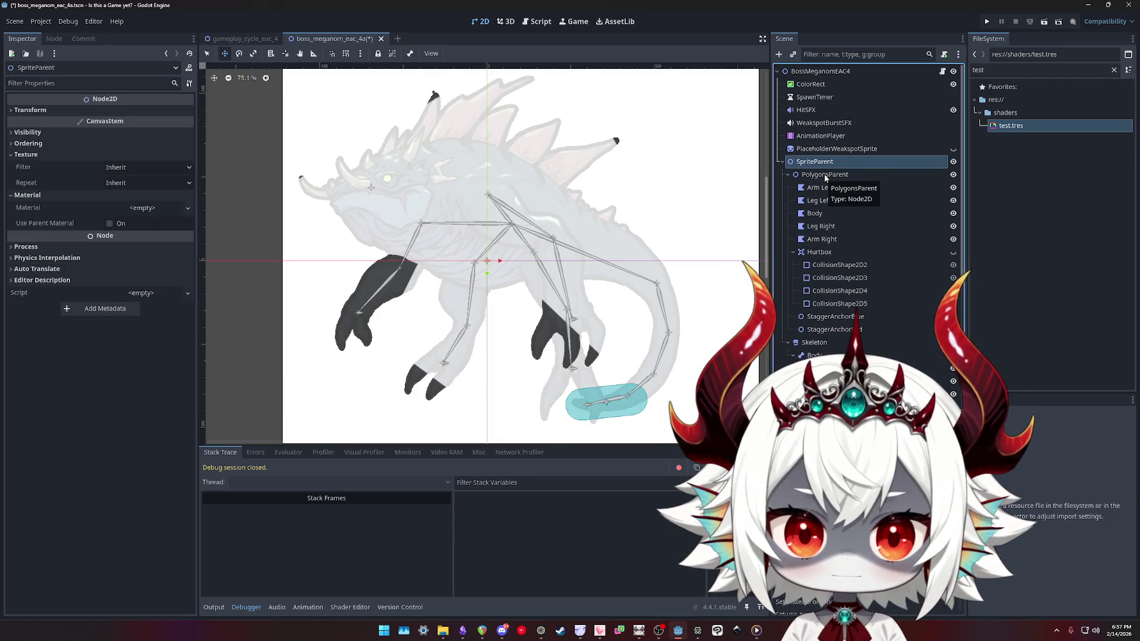
{"action": "key", "text": "ctrl+z"}
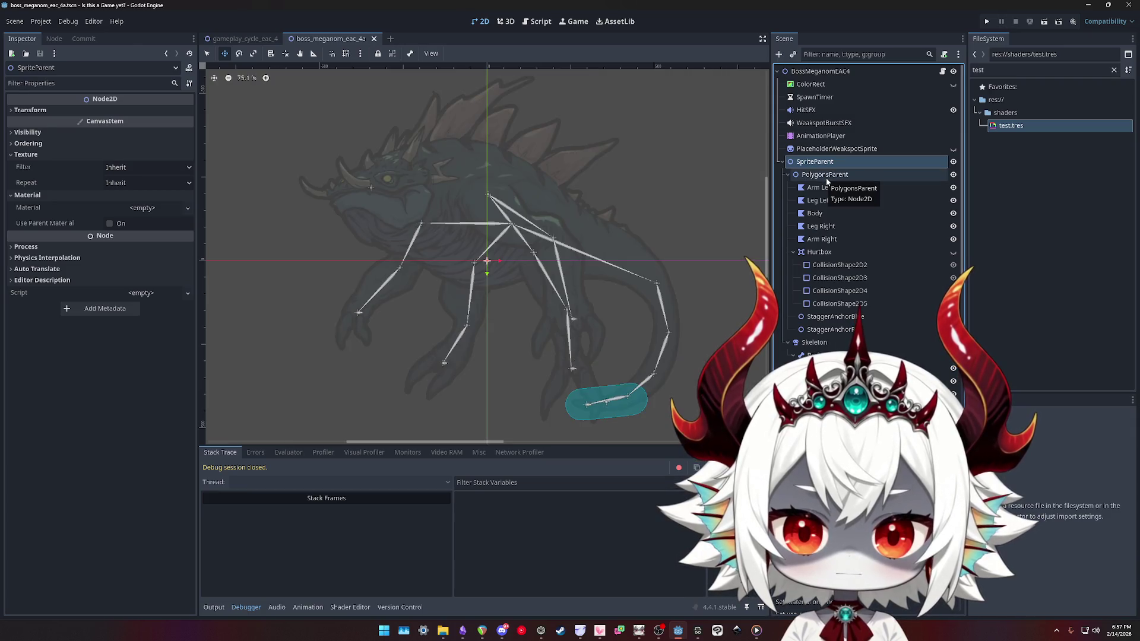
Step through undo and redo to restore the boss's sprite texture and background visibility
{"action": "key", "text": "ctrl+shift+z"}
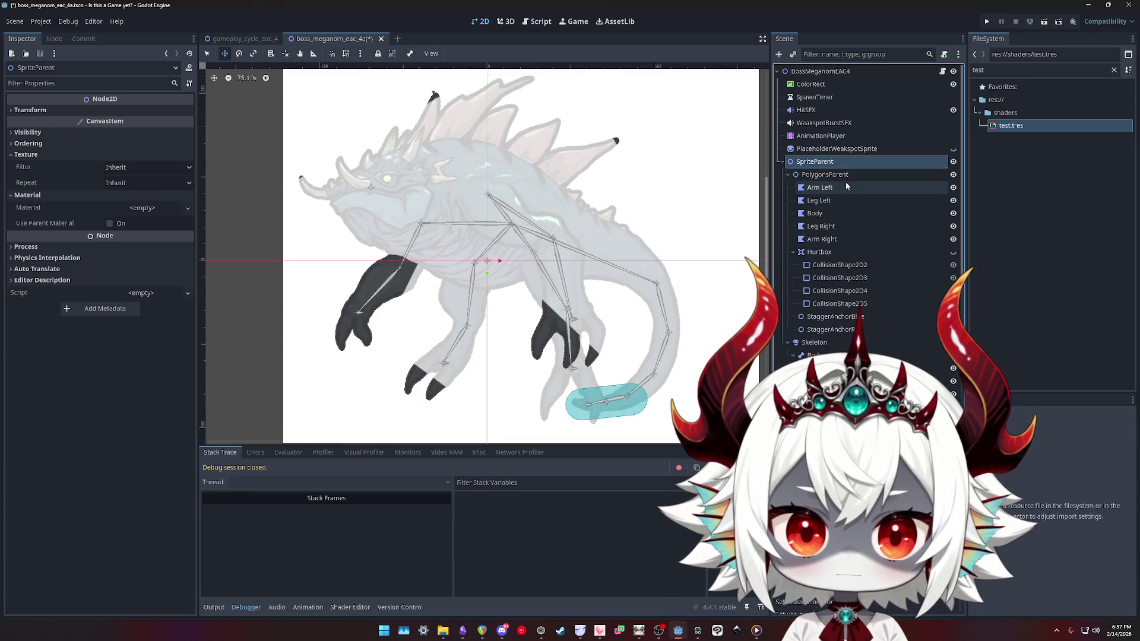
{"action": "key", "text": "ctrl+z"}
{"action": "key", "text": "ctrl+shift+z"}
{"action": "key", "text": "ctrl+z"}
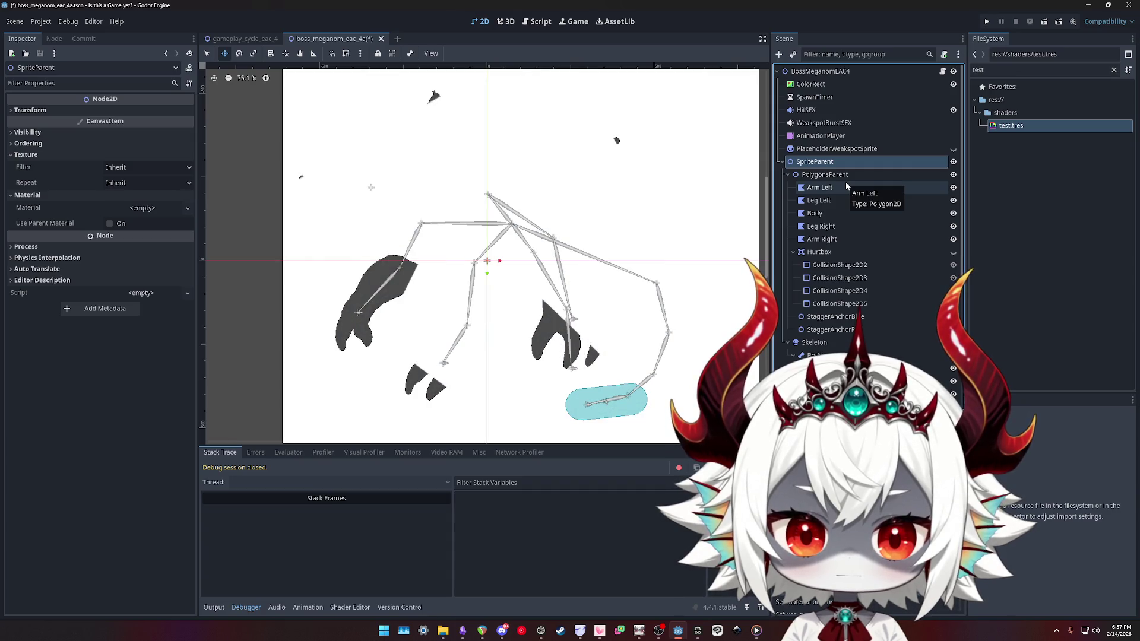
{"action": "key", "text": "ctrl+shift+z"}
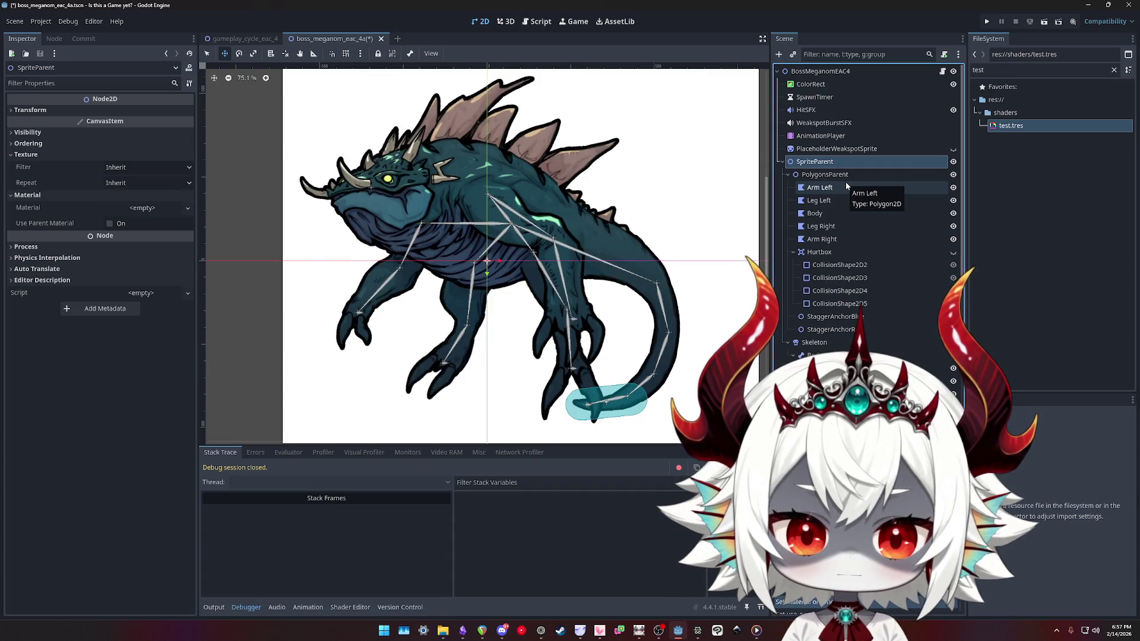
Clear test.tres from Arm Left through Arm Right and enable Use Parent Material
{"action": "left_click", "coordinate": [820, 187]}
{"action": "left_click", "coordinate": [821, 239], "text": "shift"}
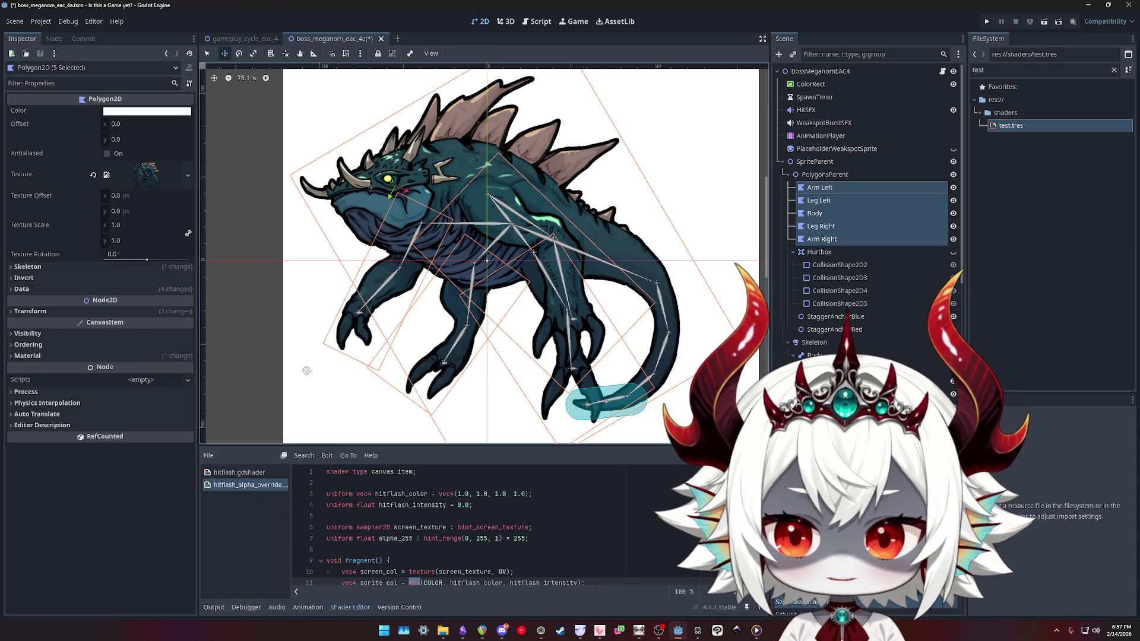
{"action": "left_click", "coordinate": [35, 356]}
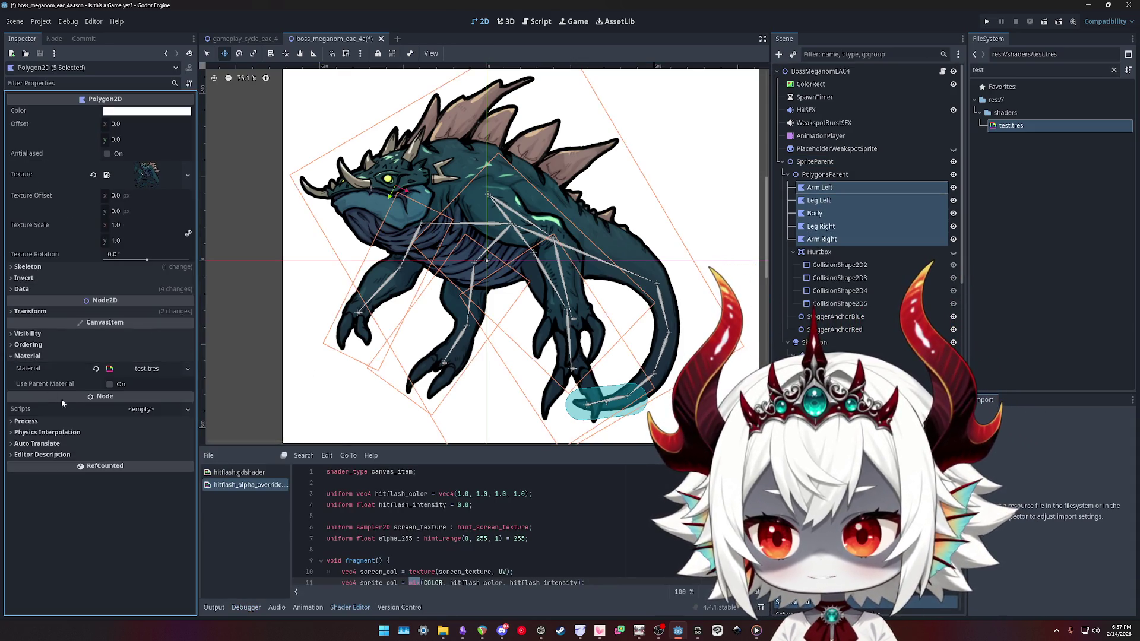
{"action": "left_click", "coordinate": [96, 369]}
{"action": "left_click", "coordinate": [109, 385]}
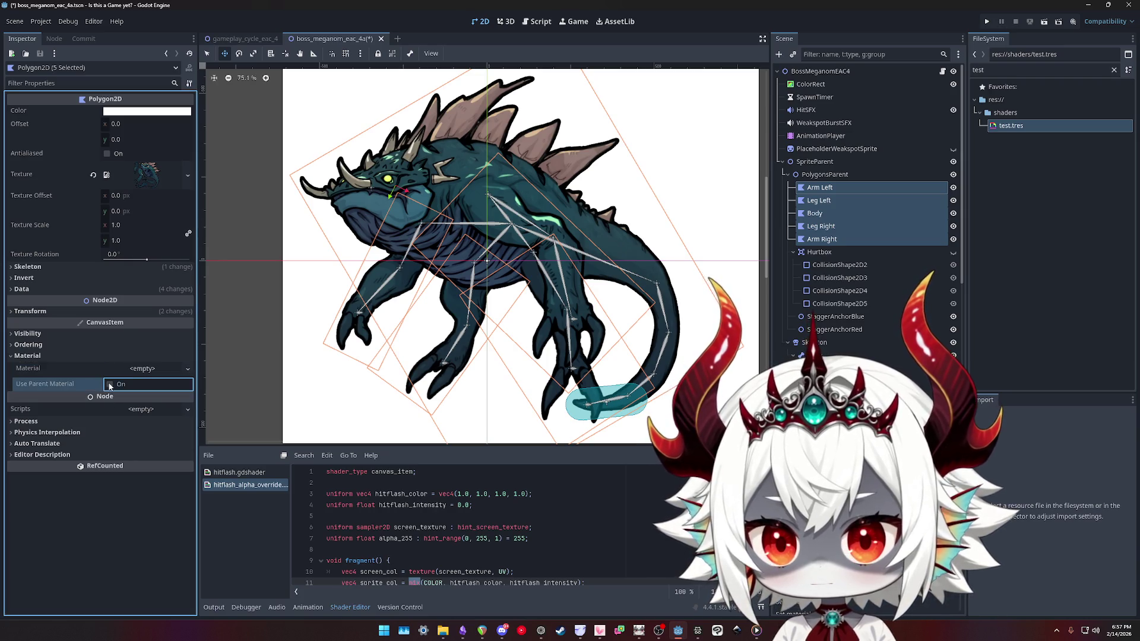
{"action": "left_click", "coordinate": [826, 175]}
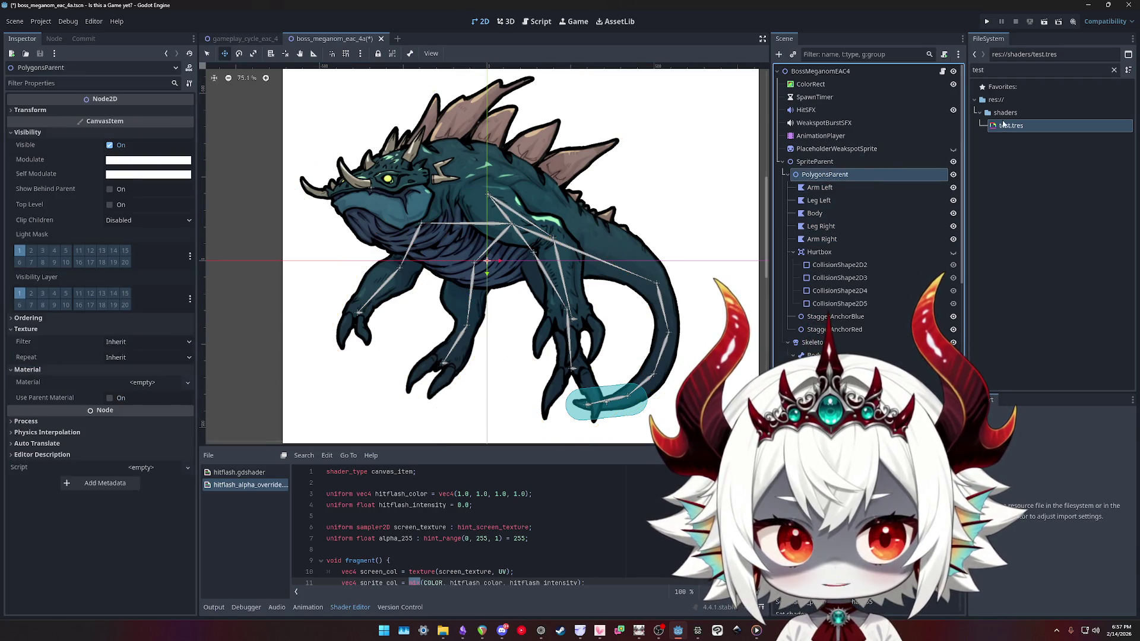
Drop test.tres into PolygonsParent's Material slot and slide Alpha 255 down to 46
{"action": "mouse_move", "coordinate": [1008, 126]}
{"action": "left_mouse_down"}
{"action": "mouse_move", "coordinate": [831, 202]}
{"action": "mouse_move", "coordinate": [151, 383]}
{"action": "left_mouse_up"}
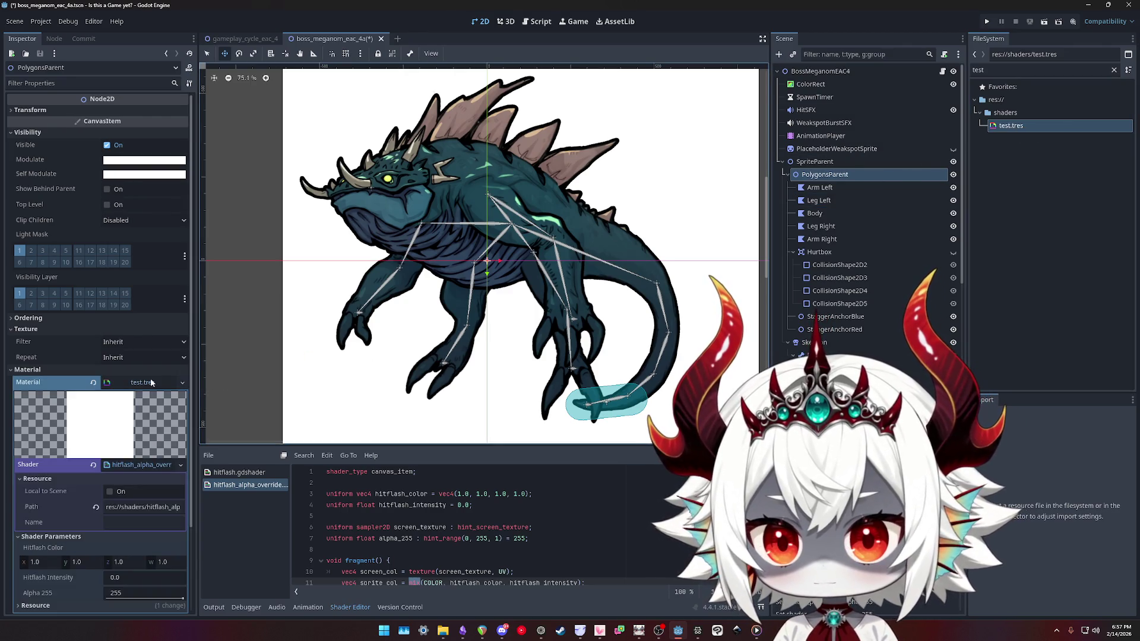
{"action": "left_click", "coordinate": [129, 466]}
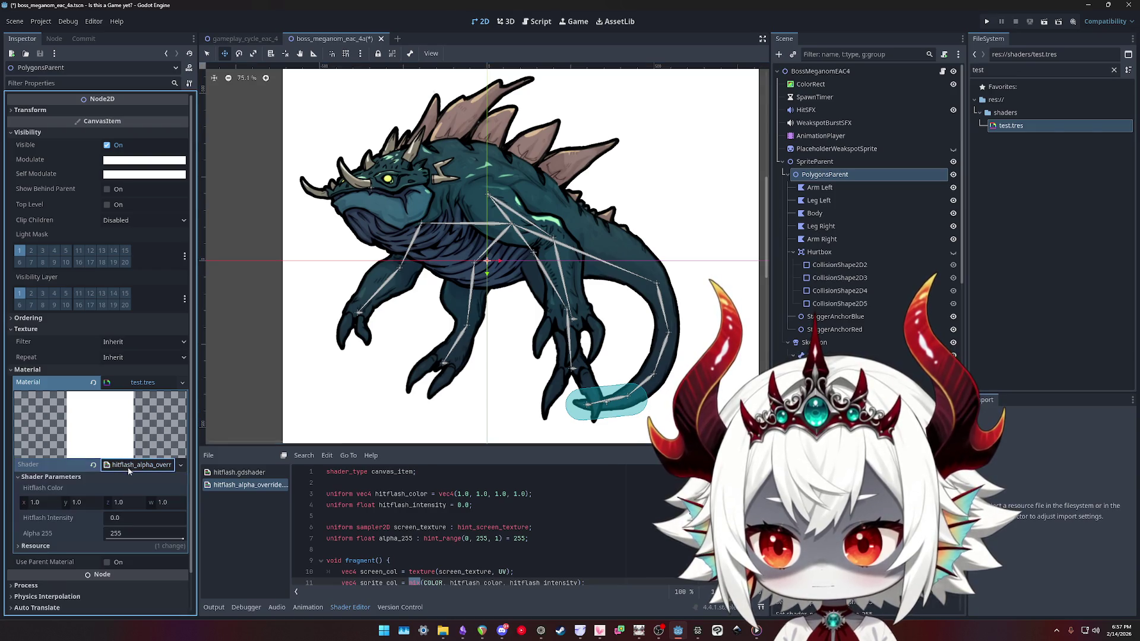
{"action": "mouse_move", "coordinate": [172, 541]}
{"action": "left_mouse_down"}
{"action": "mouse_move", "coordinate": [107, 539]}
{"action": "mouse_move", "coordinate": [129, 539]}
{"action": "mouse_move", "coordinate": [120, 540]}
{"action": "left_mouse_up"}
{"action": "right_click", "coordinate": [821, 176]}
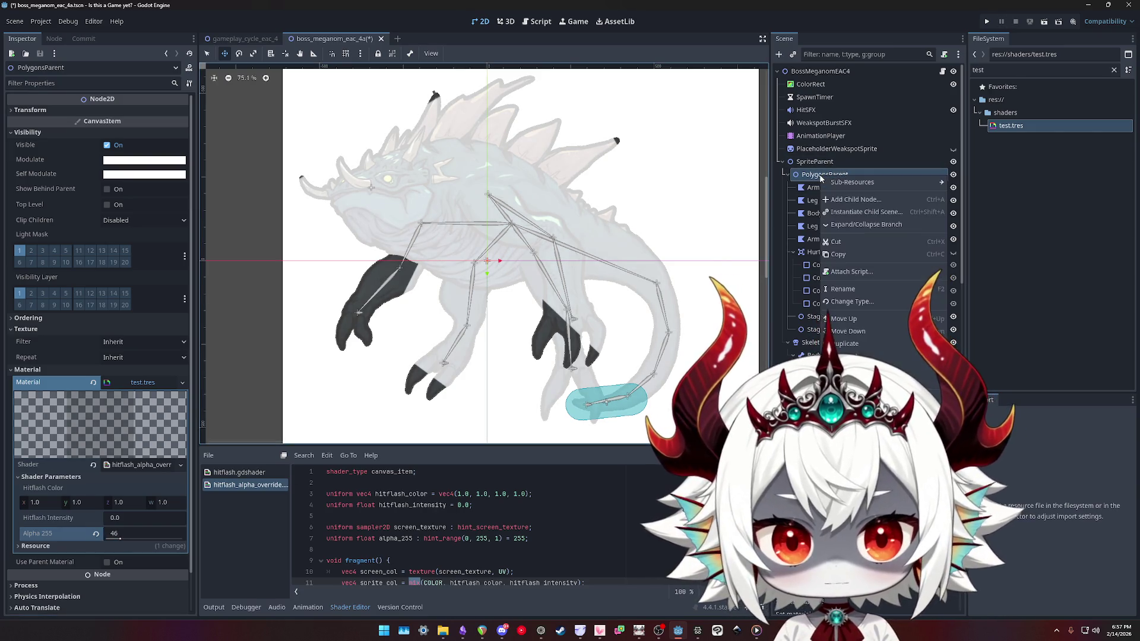
Change PolygonsParent's type to CanvasGroup, then undo it so it remains a Node2D
{"action": "left_click", "coordinate": [852, 302]}
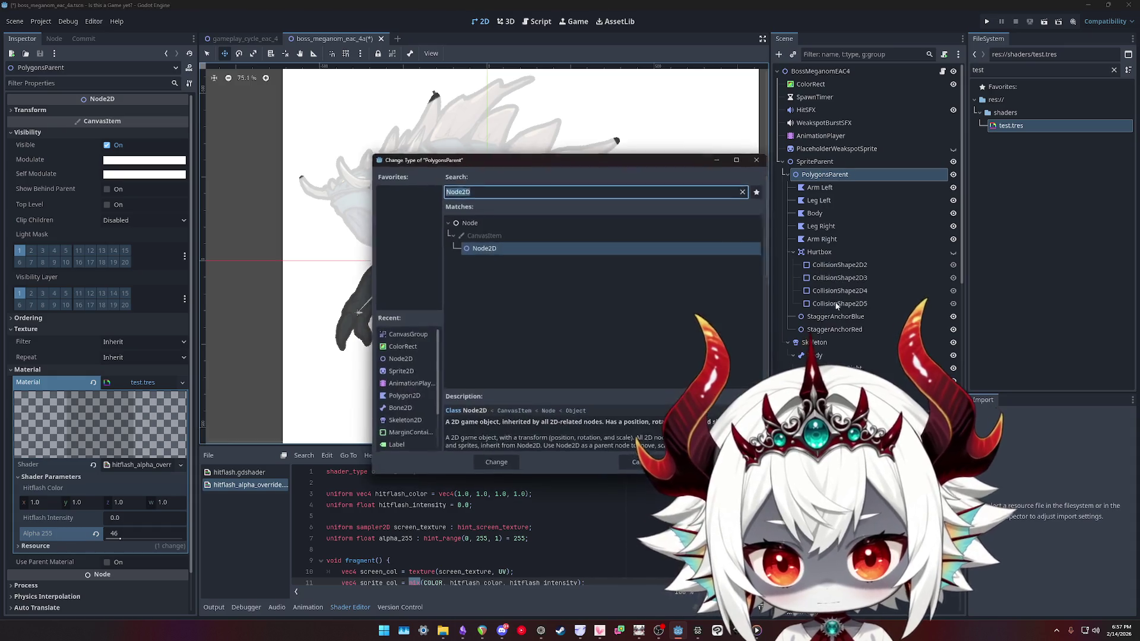
{"action": "left_click", "coordinate": [483, 190]}
{"action": "type", "text": "ca"}
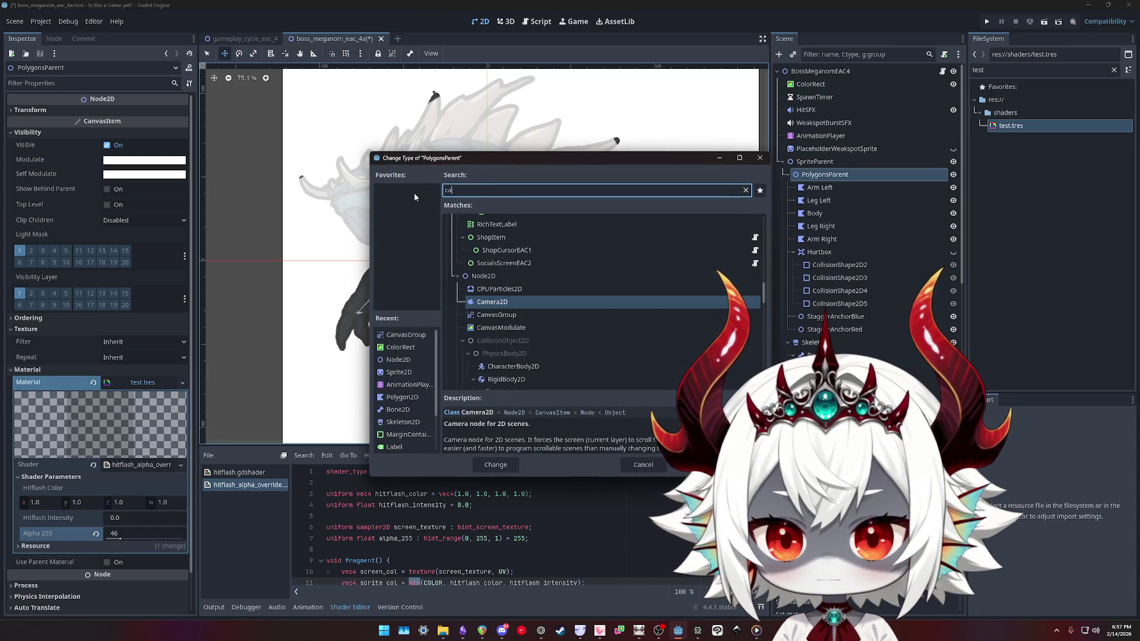
{"action": "double_click", "coordinate": [497, 314]}
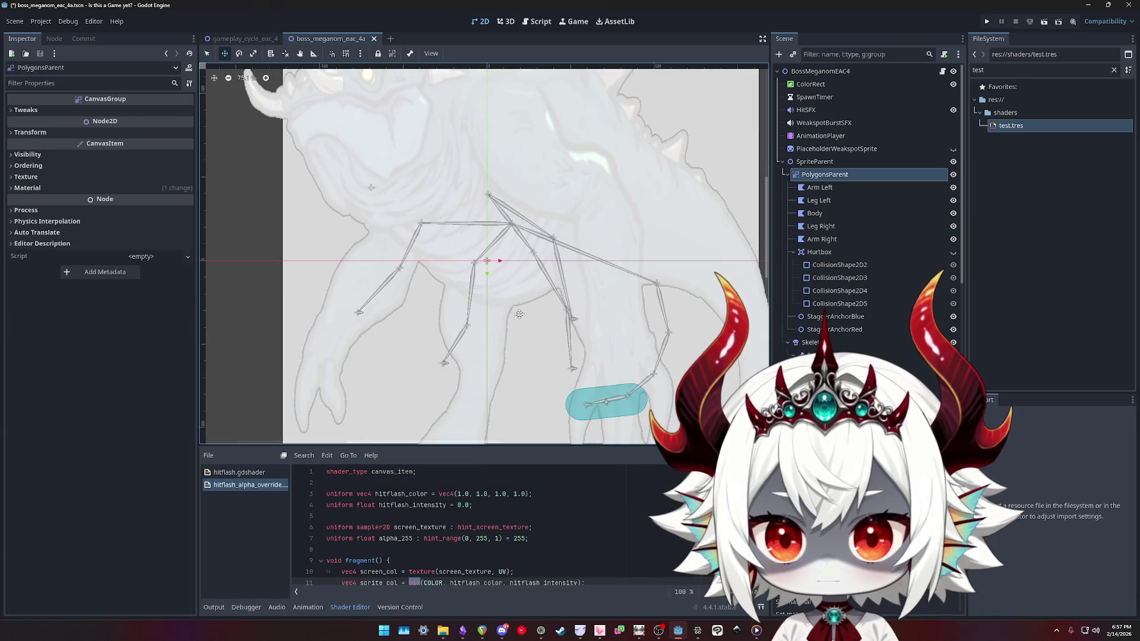
{"action": "scroll", "coordinate": [541, 309], "scroll_direction": "down", "scroll_amount": 4}
{"action": "key", "text": "ctrl+z"}
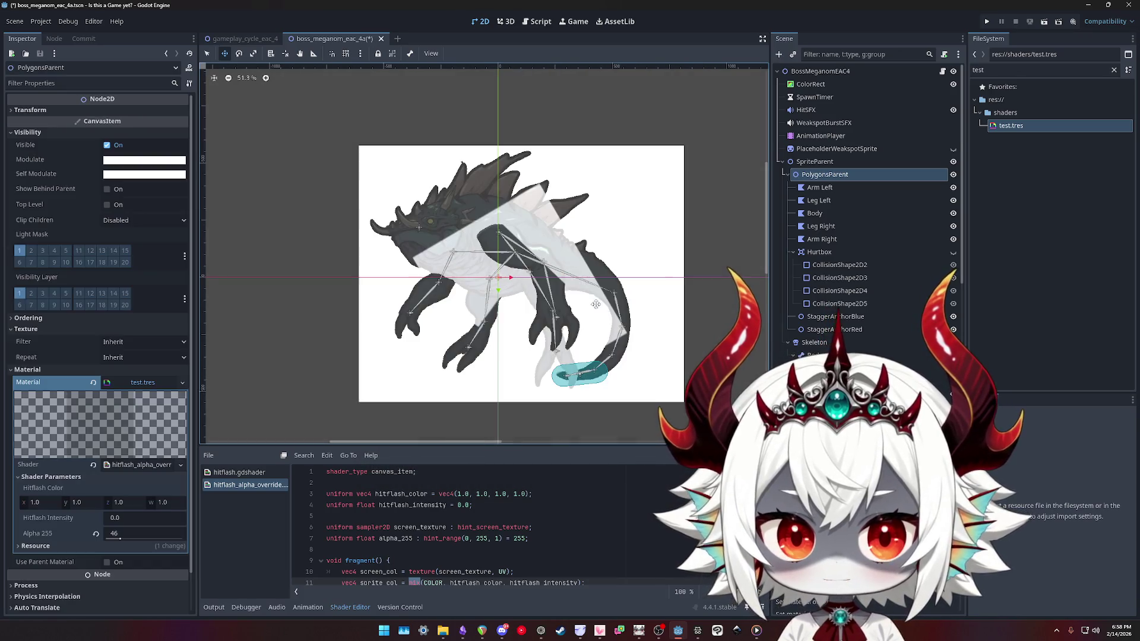
{"action": "scroll", "coordinate": [839, 313], "scroll_direction": "down", "scroll_amount": 3}
{"action": "scroll", "coordinate": [839, 313], "scroll_direction": "down", "scroll_amount": 2}
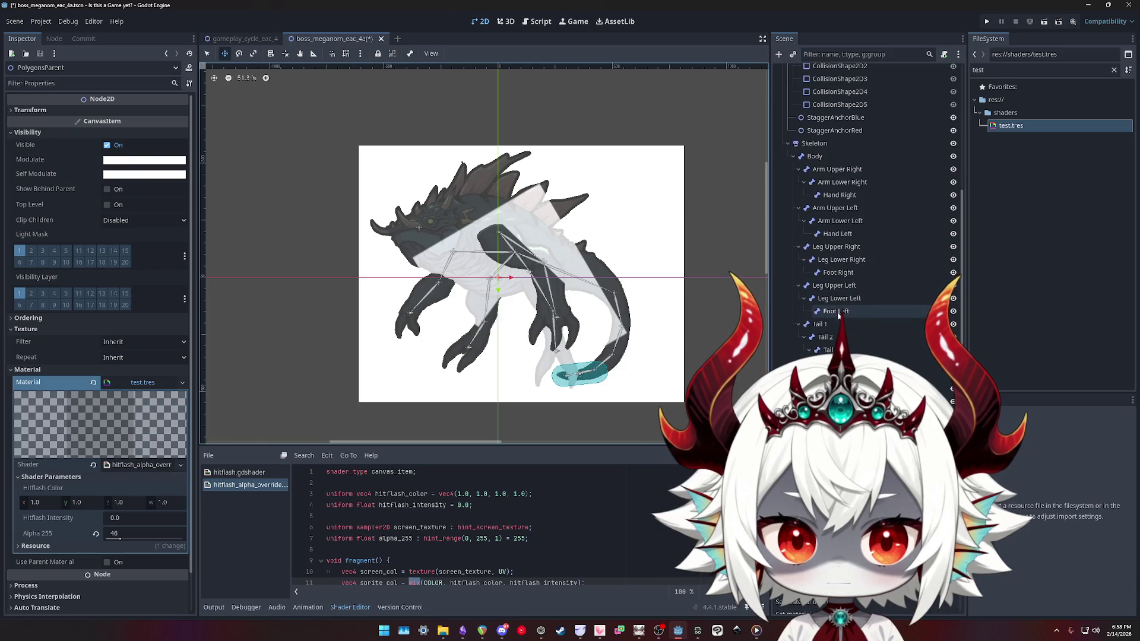
{"action": "left_click", "coordinate": [841, 312], "text": "shift"}
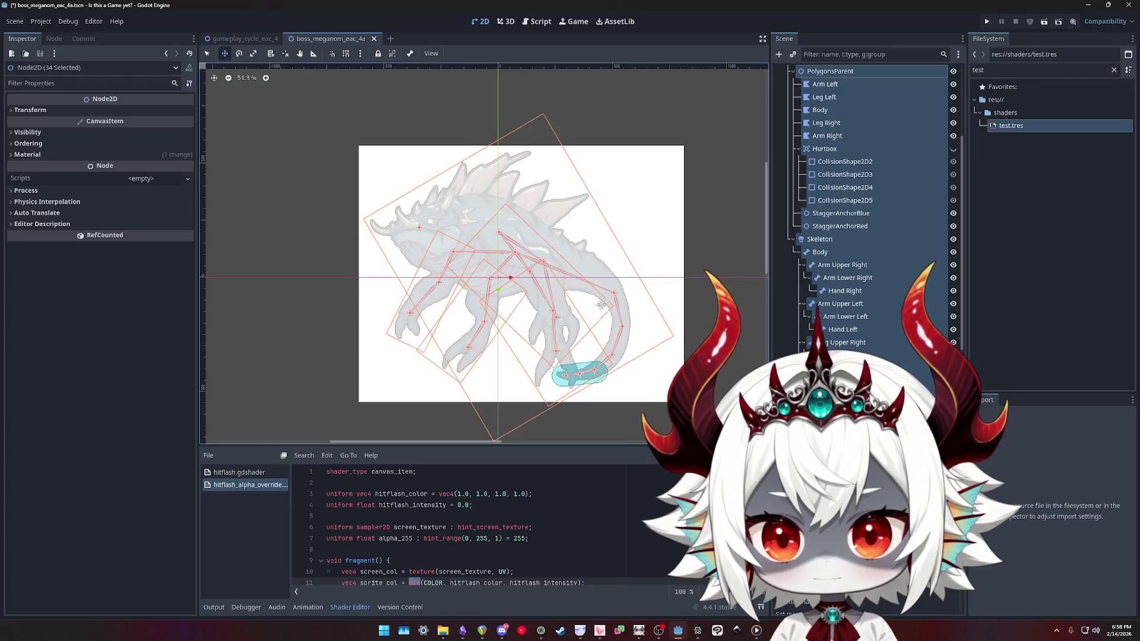
Inspect the AnimationPlayer, undo PolygonsParent's test.tres material, and select the new CanvasGroup
{"action": "scroll", "coordinate": [845, 191], "scroll_direction": "up", "scroll_amount": 5}
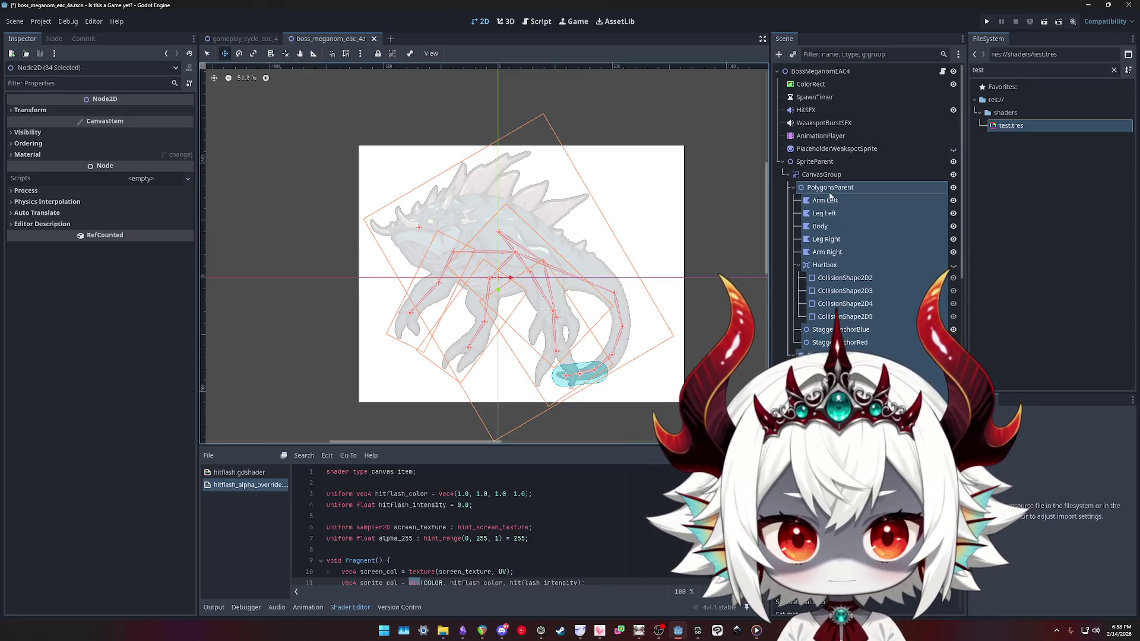
{"action": "left_click", "coordinate": [813, 135]}
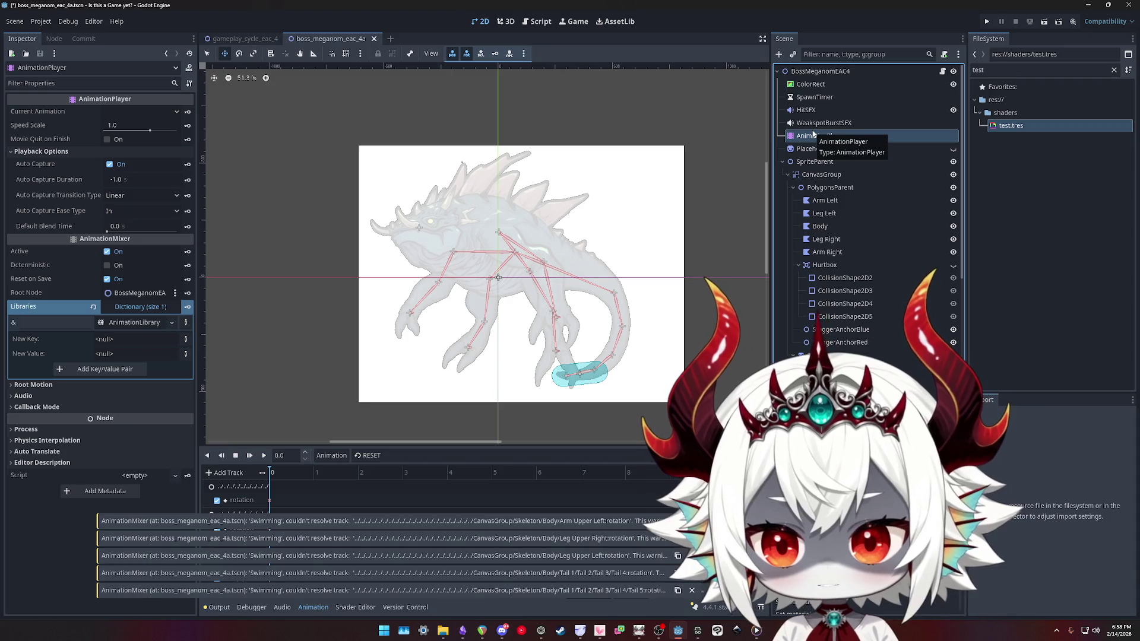
{"action": "left_click", "coordinate": [839, 189]}
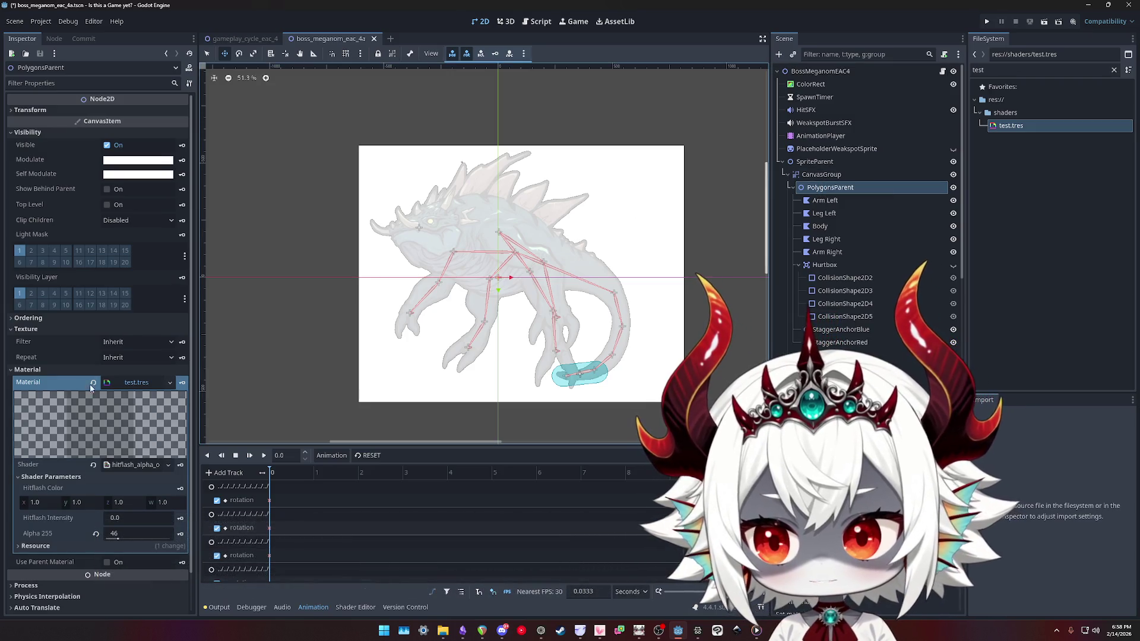
{"action": "key", "text": "ctrl+z"}
{"action": "left_click", "coordinate": [823, 174]}
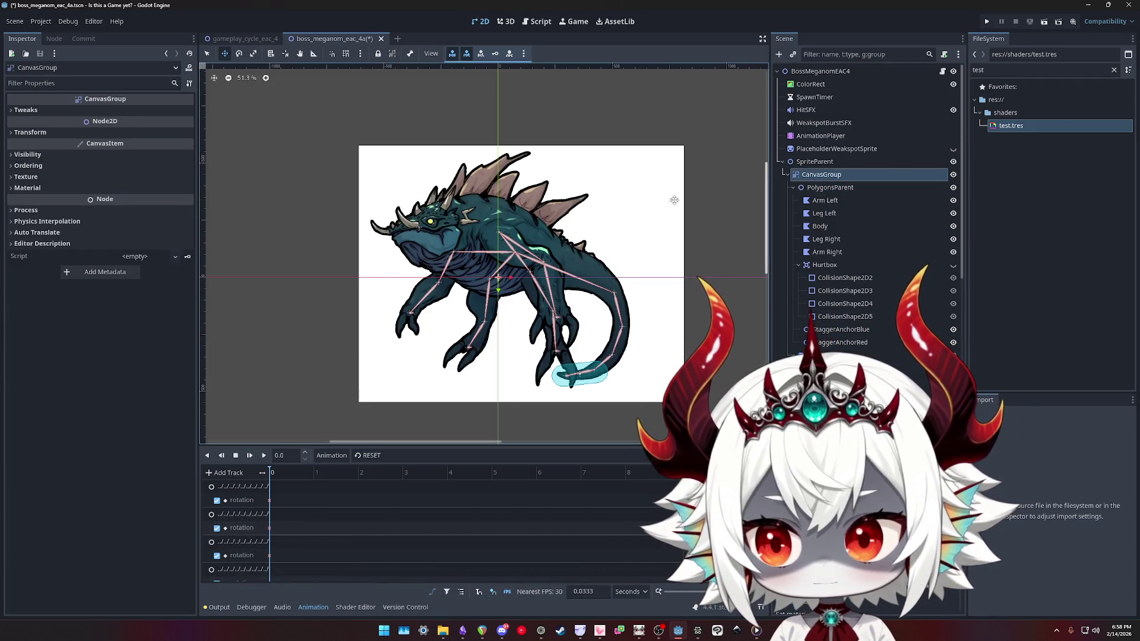
Drop test.tres on the CanvasGroup's Material, undo that, and reapply test.tres to PolygonsParent
{"action": "left_click", "coordinate": [148, 201]}
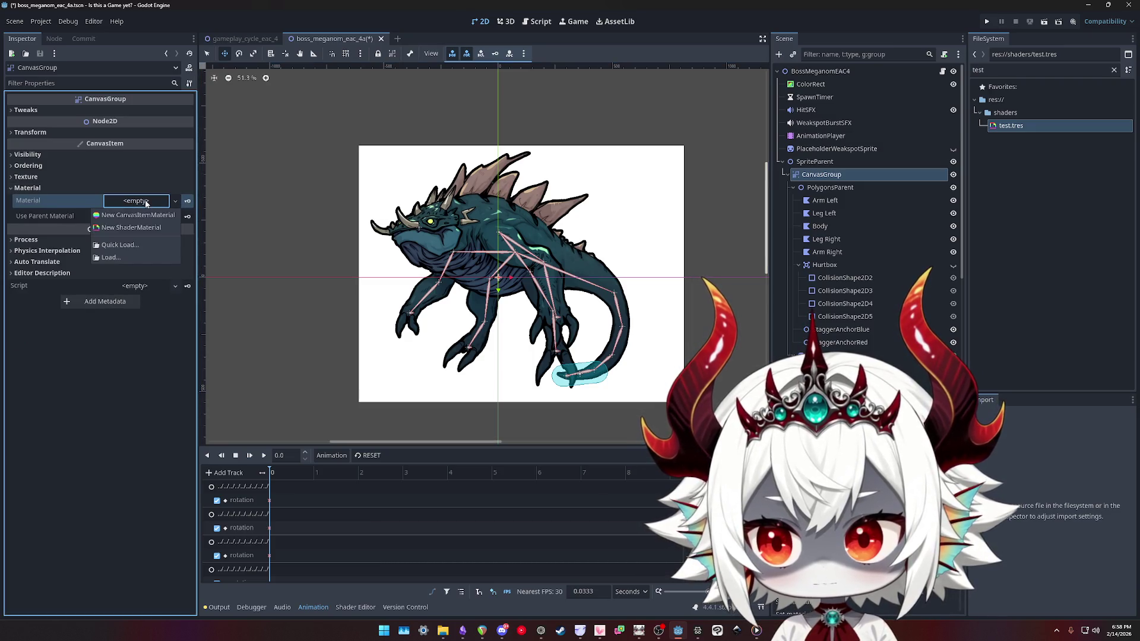
{"action": "mouse_move", "coordinate": [1009, 126]}
{"action": "left_mouse_down"}
{"action": "mouse_move", "coordinate": [534, 178]}
{"action": "mouse_move", "coordinate": [130, 206]}
{"action": "mouse_move", "coordinate": [149, 205]}
{"action": "left_mouse_up"}
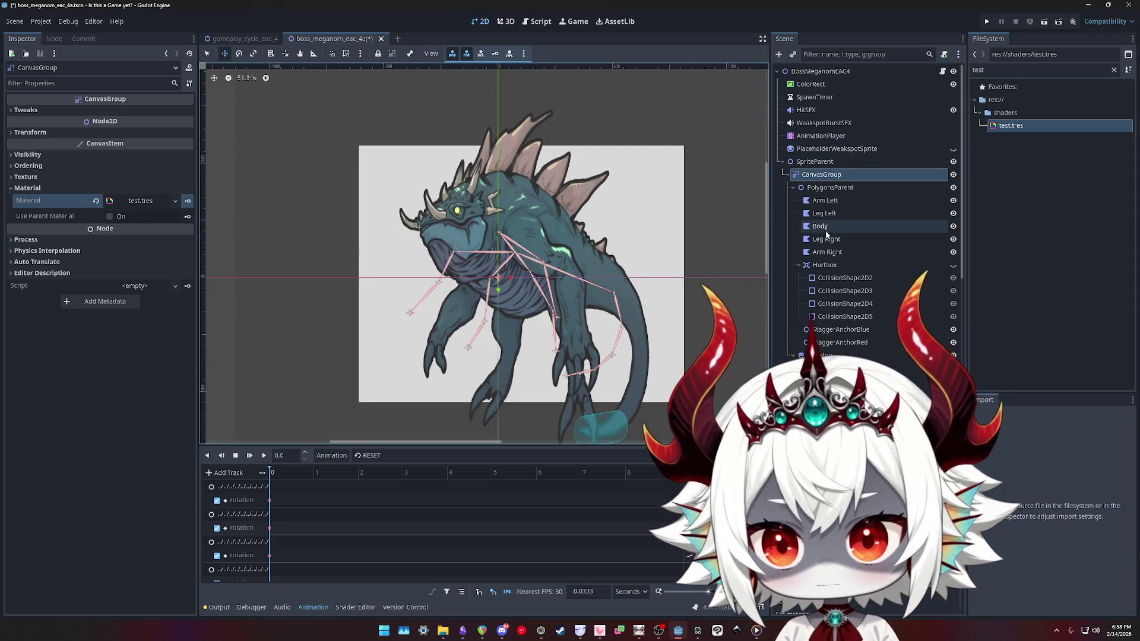
{"action": "key", "text": "ctrl+z"}
{"action": "left_click", "coordinate": [834, 188]}
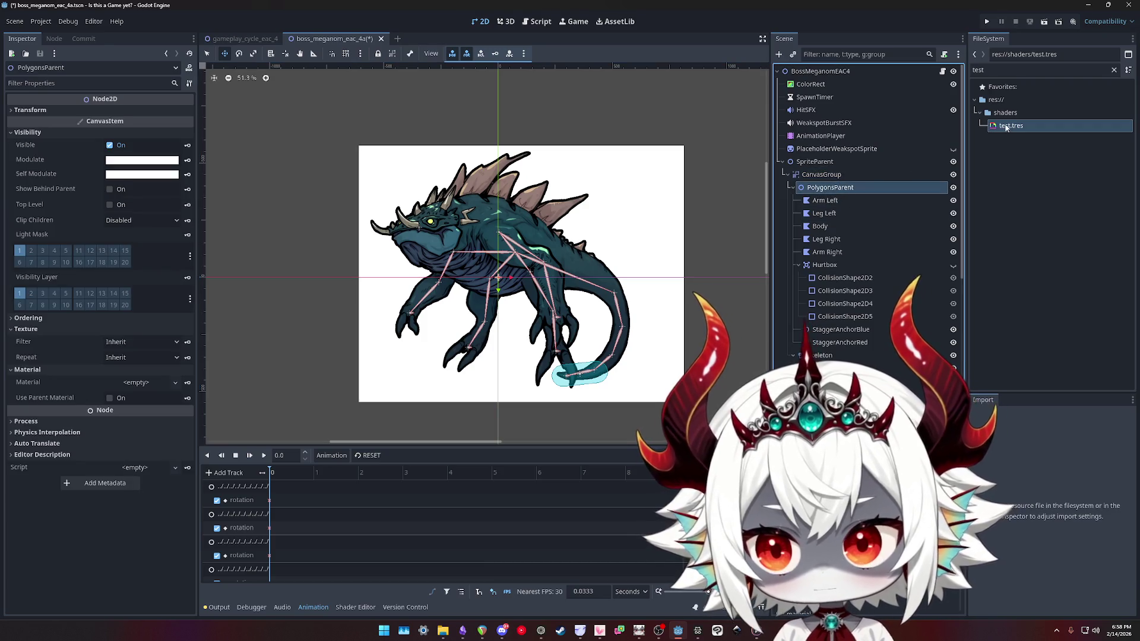
{"action": "left_click_drag", "start_coordinate": [1002, 126], "coordinate": [142, 383]}
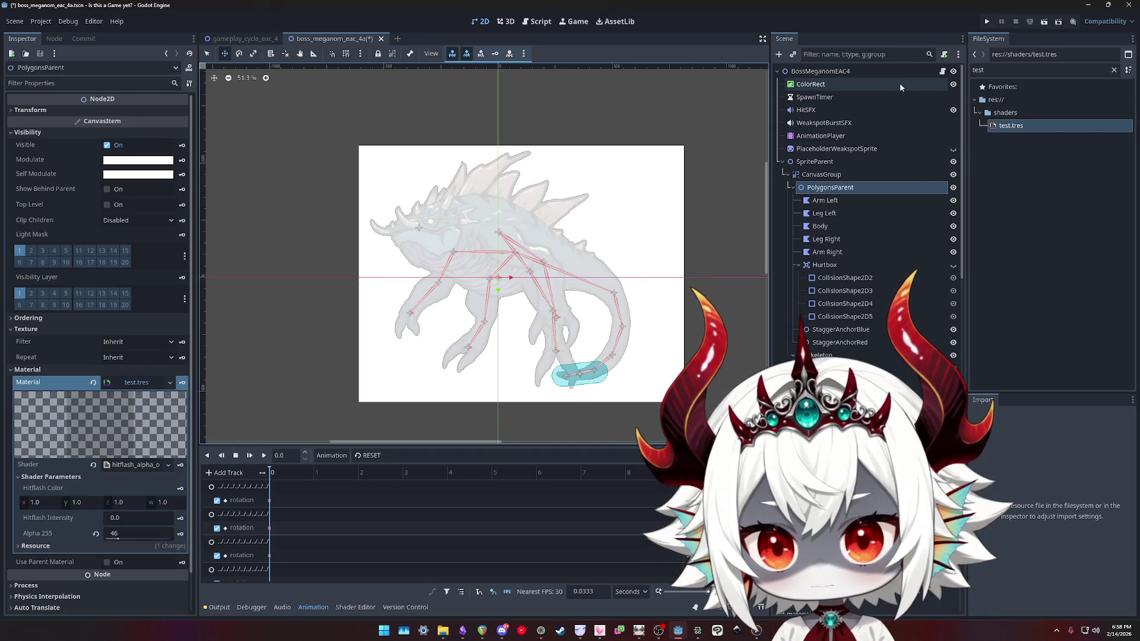
Zoom into the spines and hide the white ColorRect backdrop
{"action": "scroll", "coordinate": [455, 158], "scroll_direction": "up", "scroll_amount": 15}
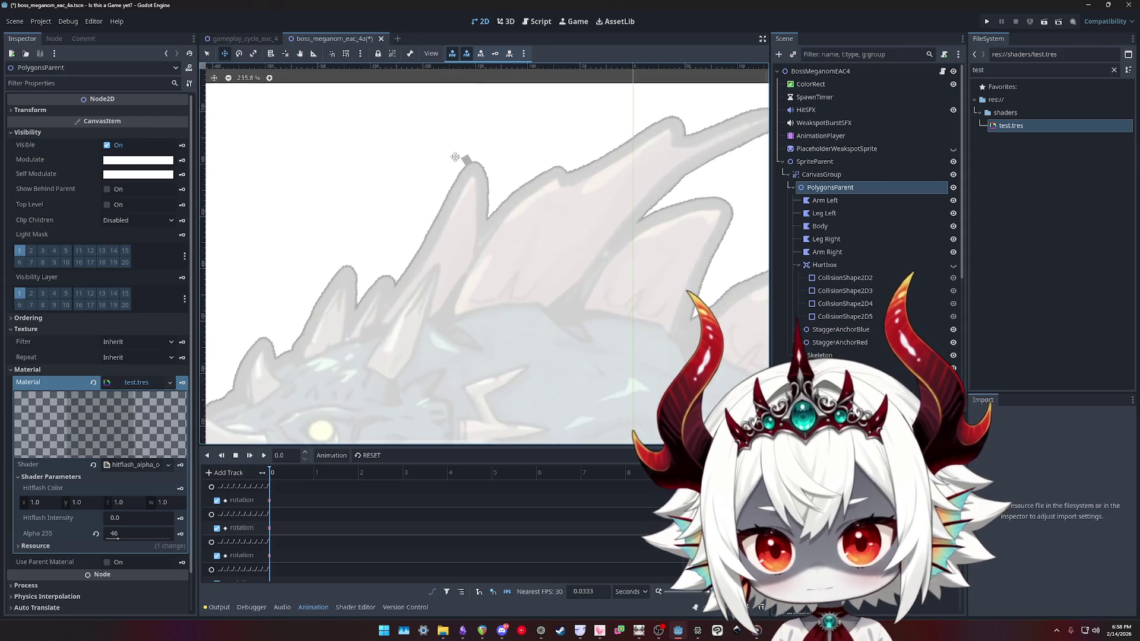
{"action": "scroll", "coordinate": [454, 157], "scroll_direction": "up", "scroll_amount": 10}
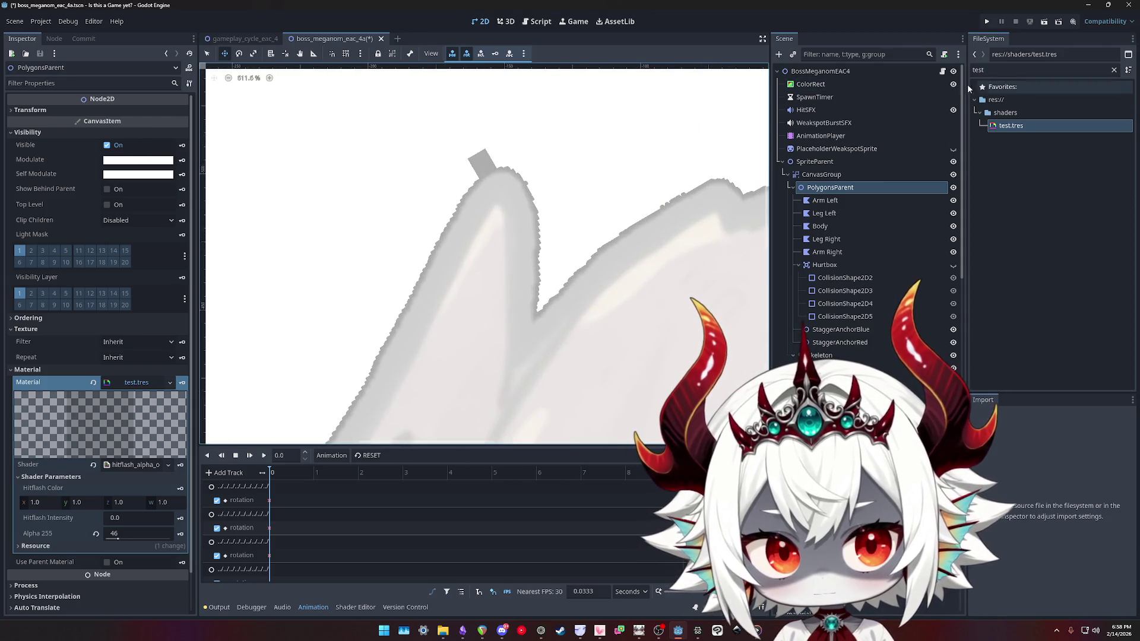
{"action": "left_click", "coordinate": [954, 84]}
{"action": "left_click", "coordinate": [954, 84]}
{"action": "left_click", "coordinate": [954, 85]}
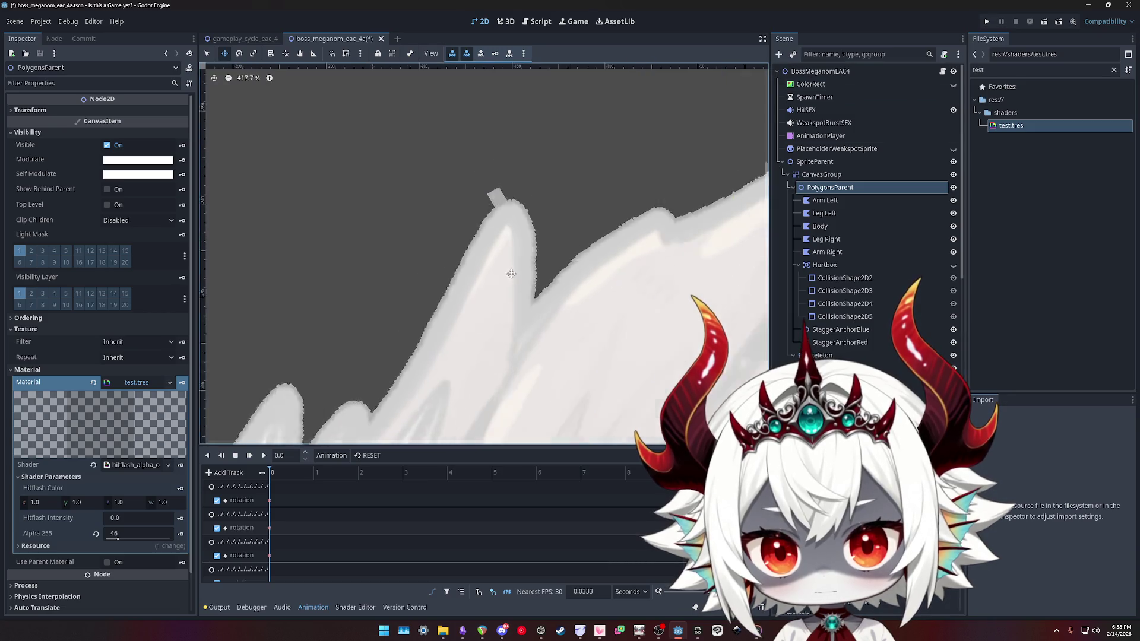
Recentre the boss and drag PolygonsParent's Alpha 255 through several values, ending at 124
{"action": "scroll", "coordinate": [523, 210], "scroll_direction": "down", "scroll_amount": 20}
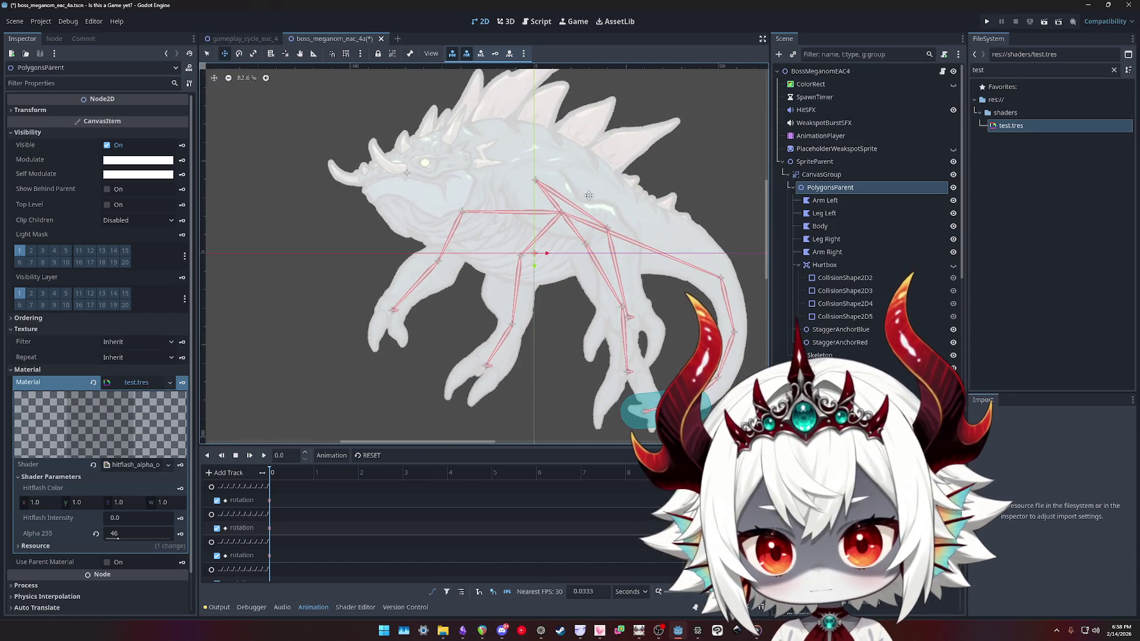
{"action": "scroll", "coordinate": [531, 222], "scroll_direction": "up", "scroll_amount": 3}
{"action": "left_click_drag", "start_coordinate": [540, 236], "coordinate": [532, 215]}
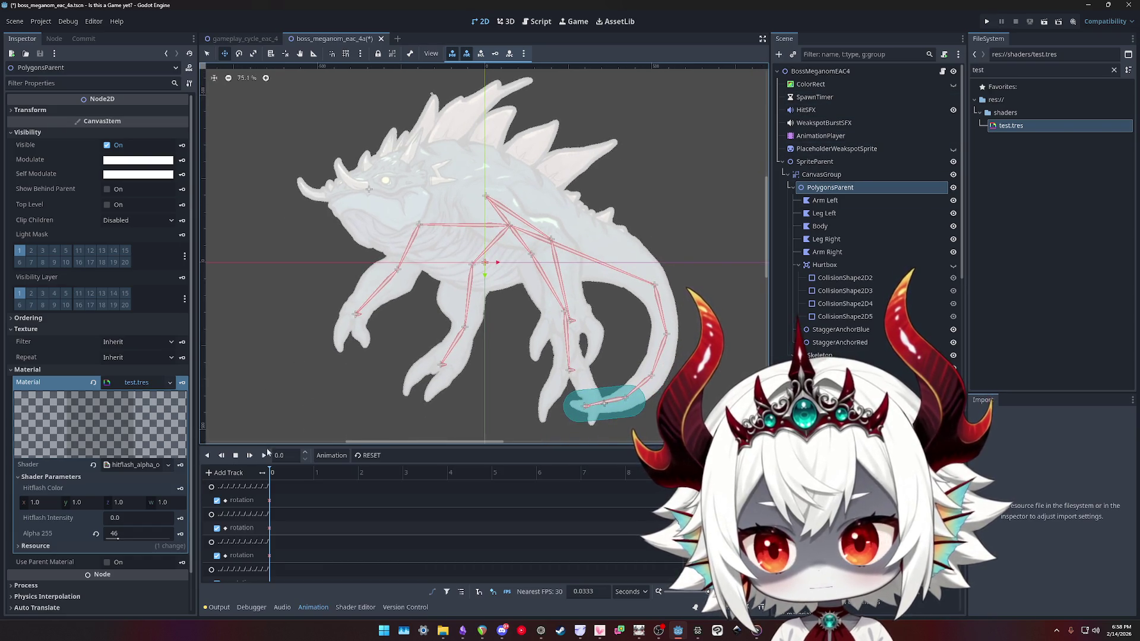
{"action": "mouse_move", "coordinate": [119, 537]}
{"action": "left_mouse_down"}
{"action": "mouse_move", "coordinate": [155, 537]}
{"action": "mouse_move", "coordinate": [85, 542]}
{"action": "left_mouse_up"}
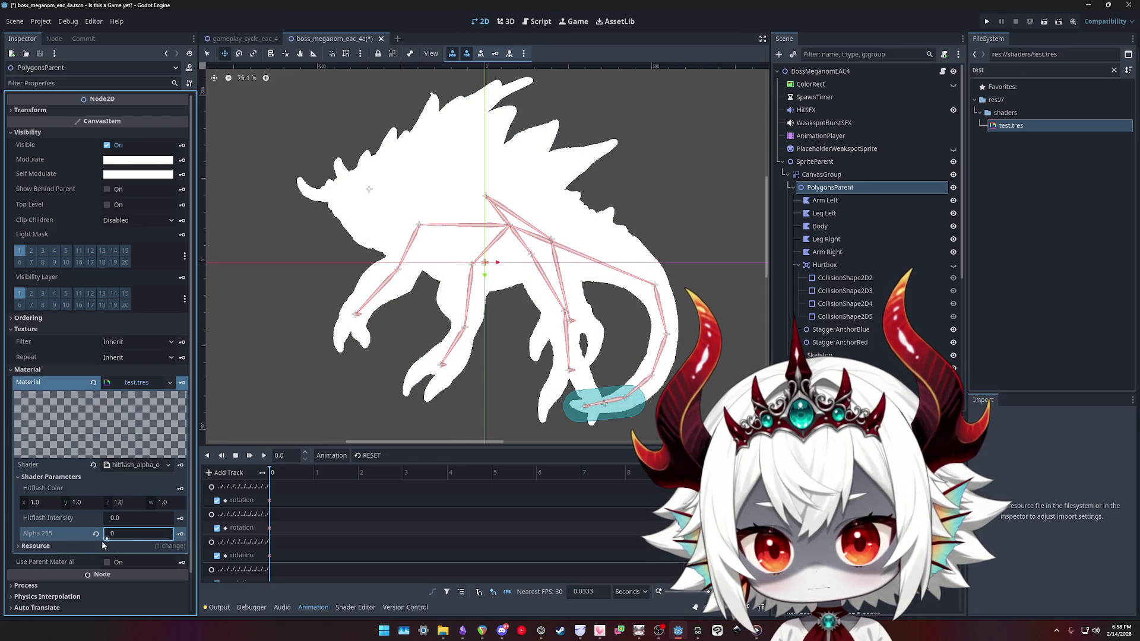
{"action": "left_click_drag", "start_coordinate": [108, 540], "coordinate": [137, 541]}
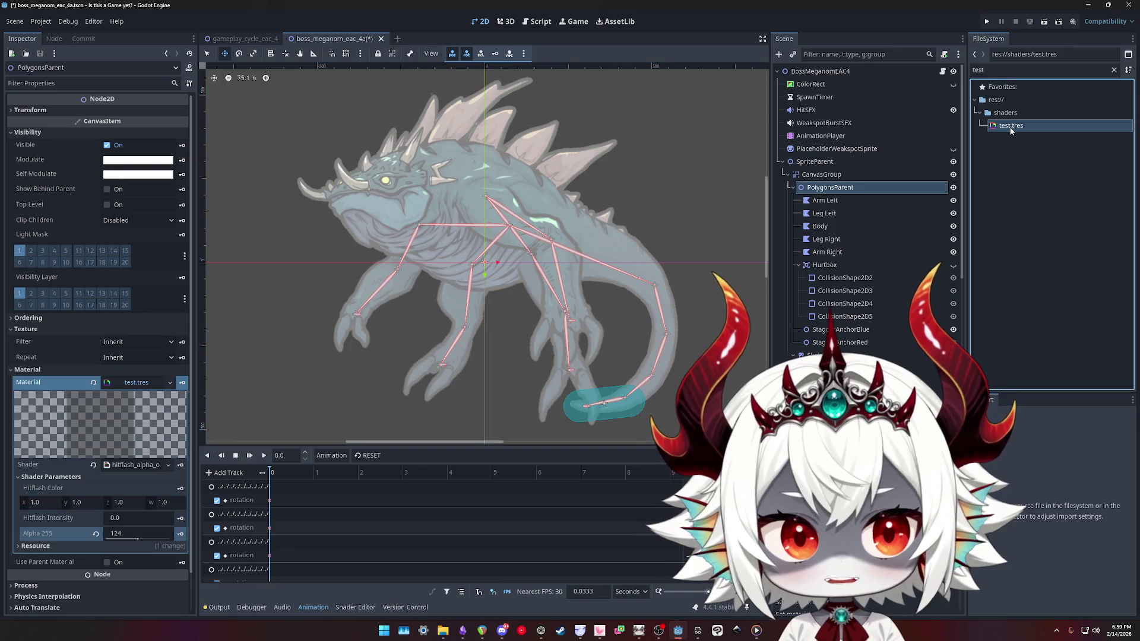
Open the test.tres alpha-override shader code and find sprite_col in the final blend line
{"action": "double_click", "coordinate": [1011, 127]}
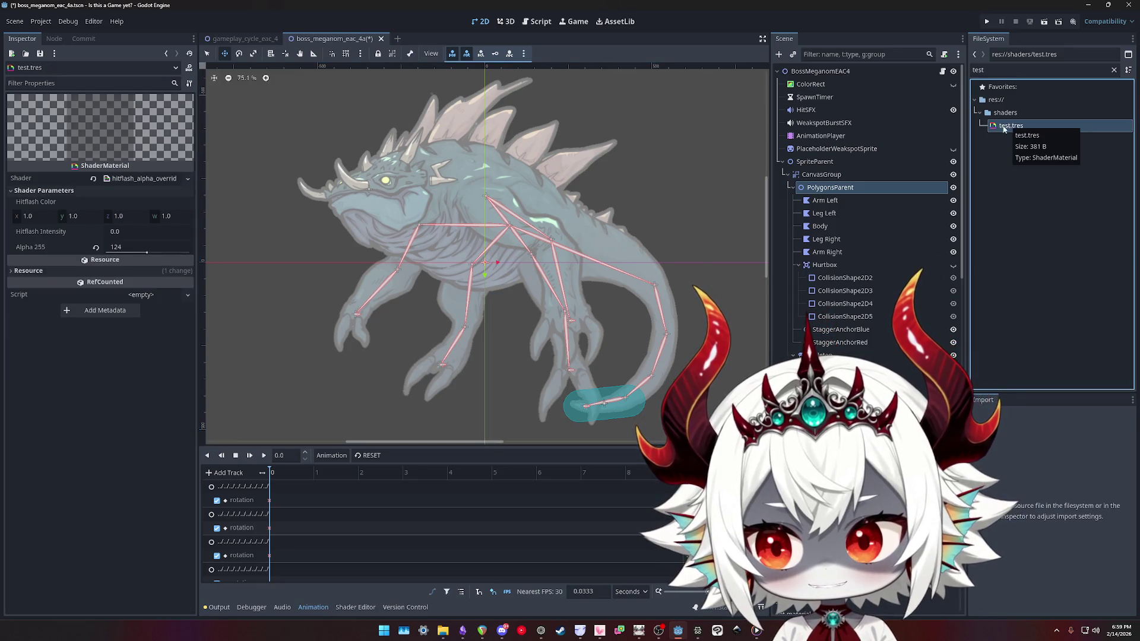
{"action": "left_click", "coordinate": [145, 178]}
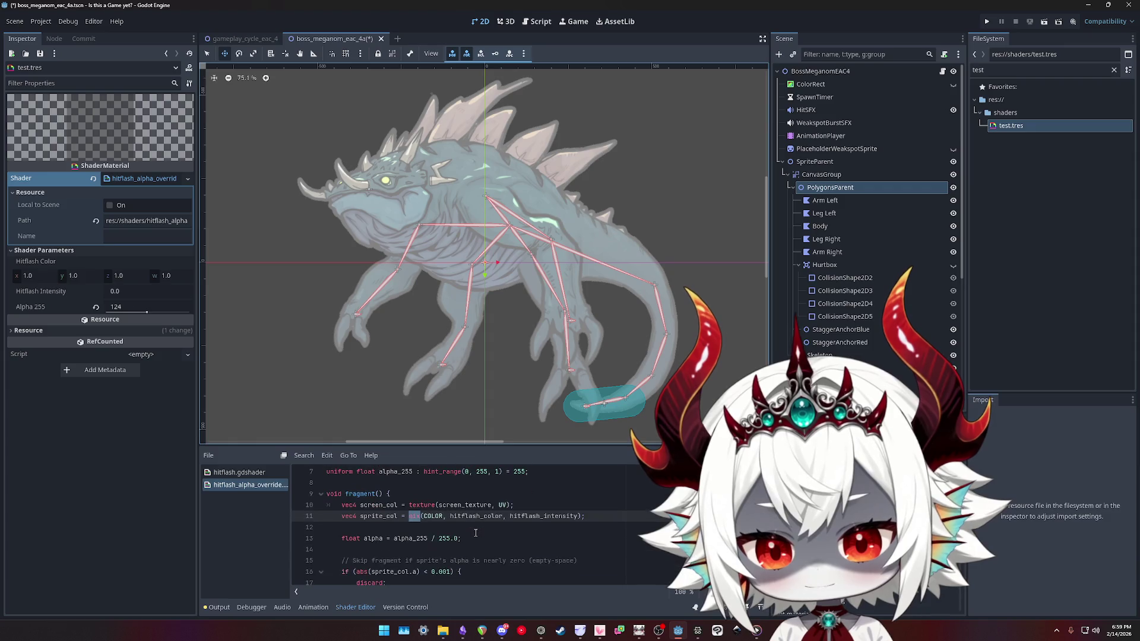
{"action": "scroll", "coordinate": [474, 522], "scroll_direction": "up", "scroll_amount": 2}
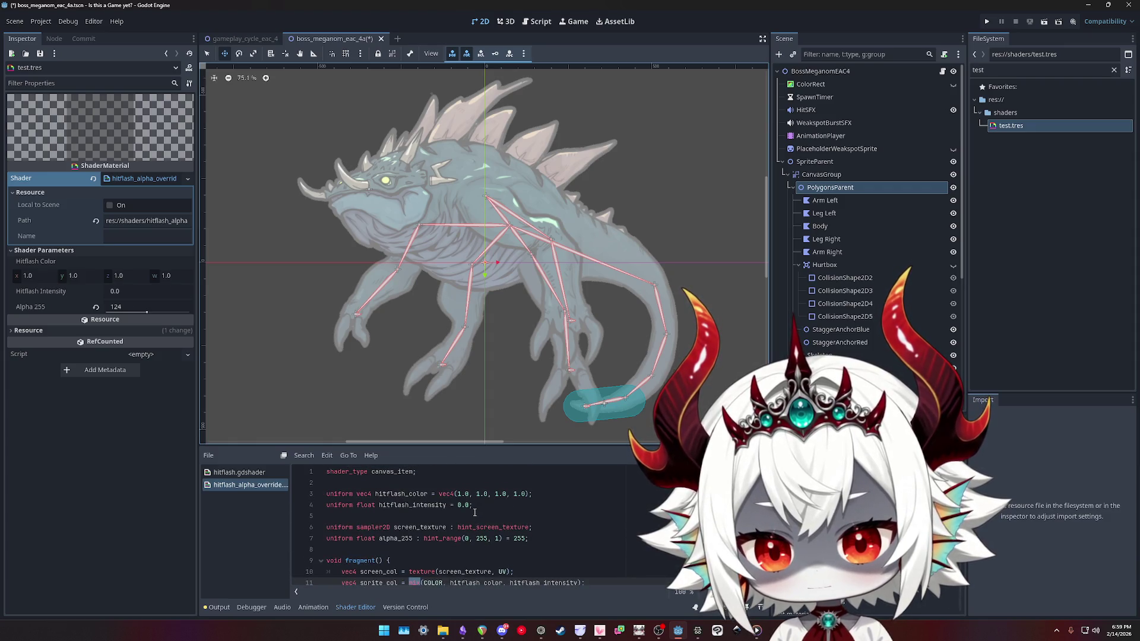
{"action": "scroll", "coordinate": [474, 511], "scroll_direction": "down", "scroll_amount": 4}
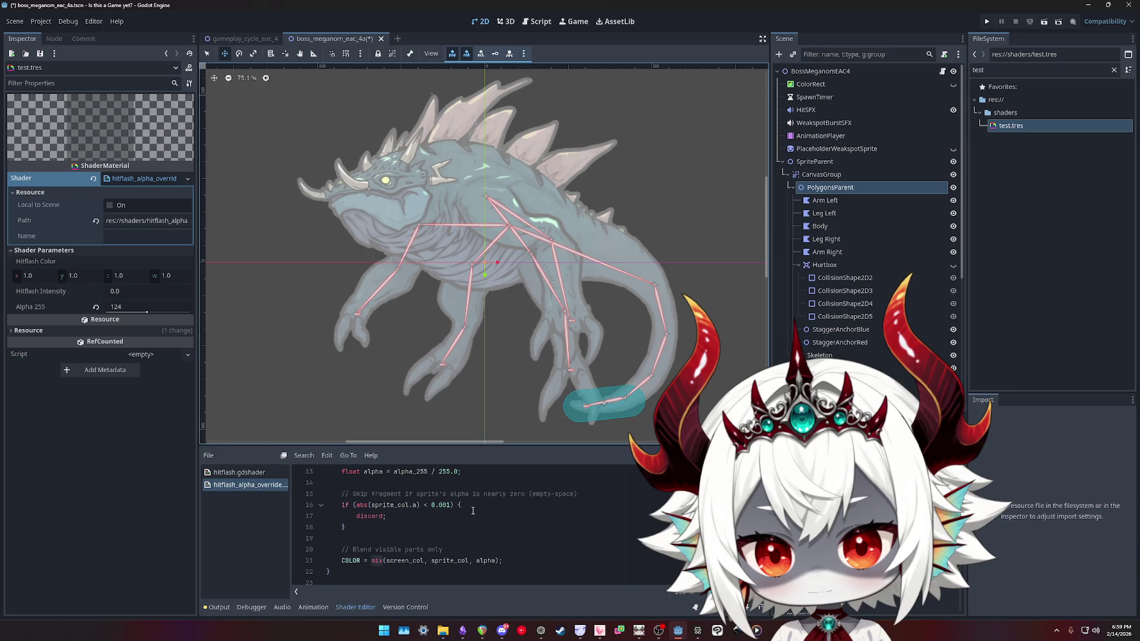
{"action": "double_click", "coordinate": [405, 560]}
{"action": "double_click", "coordinate": [450, 560]}
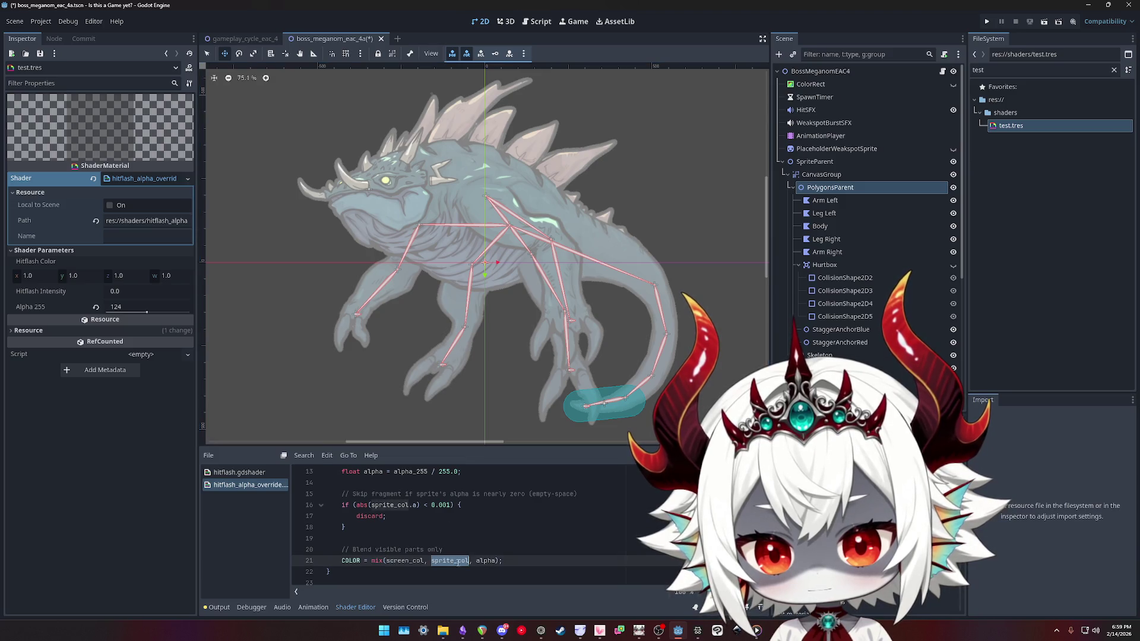
{"action": "left_click", "coordinate": [490, 562]}
Review the sprite_col definition and screen texture lines, then save the shader
{"action": "scroll", "coordinate": [505, 538], "scroll_direction": "up", "scroll_amount": 2}
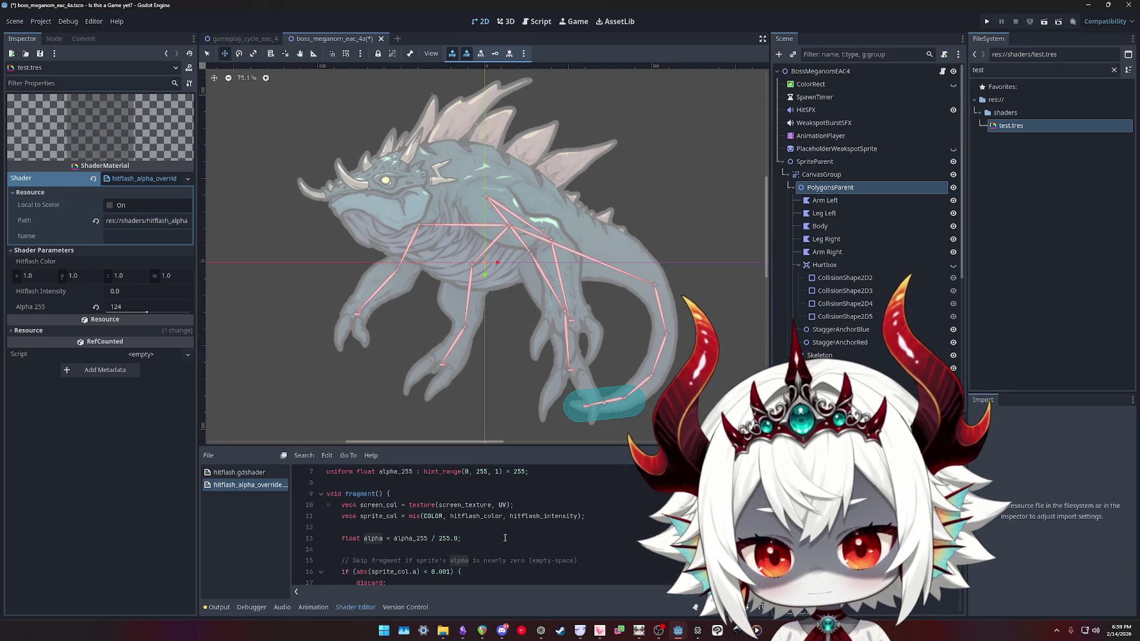
{"action": "double_click", "coordinate": [432, 516]}
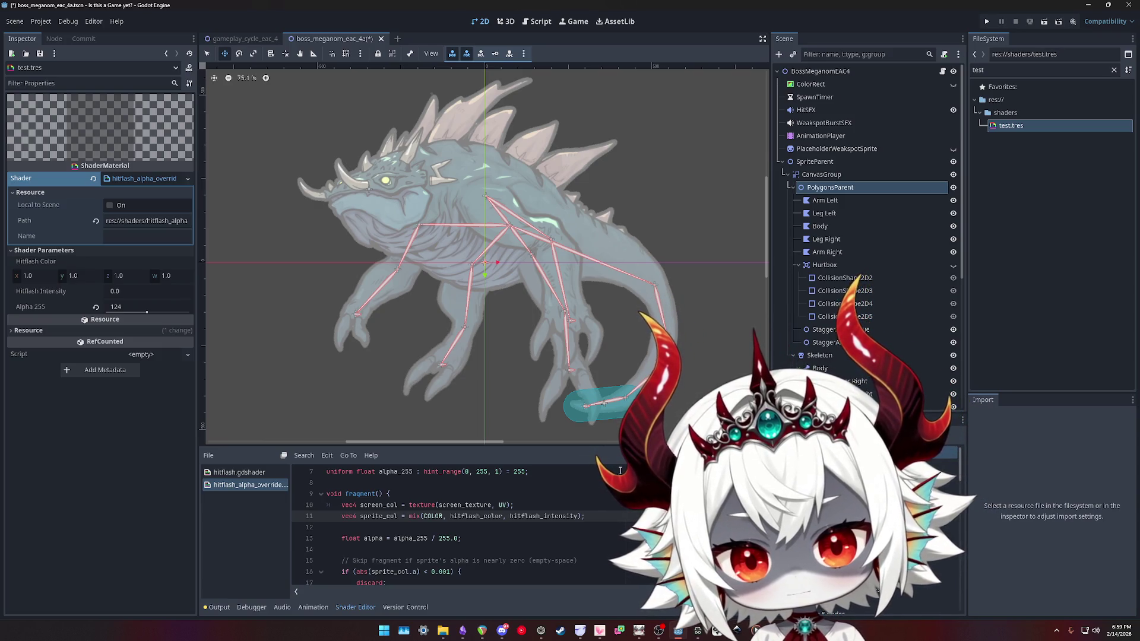
{"action": "left_click_drag", "start_coordinate": [598, 517], "coordinate": [342, 518]}
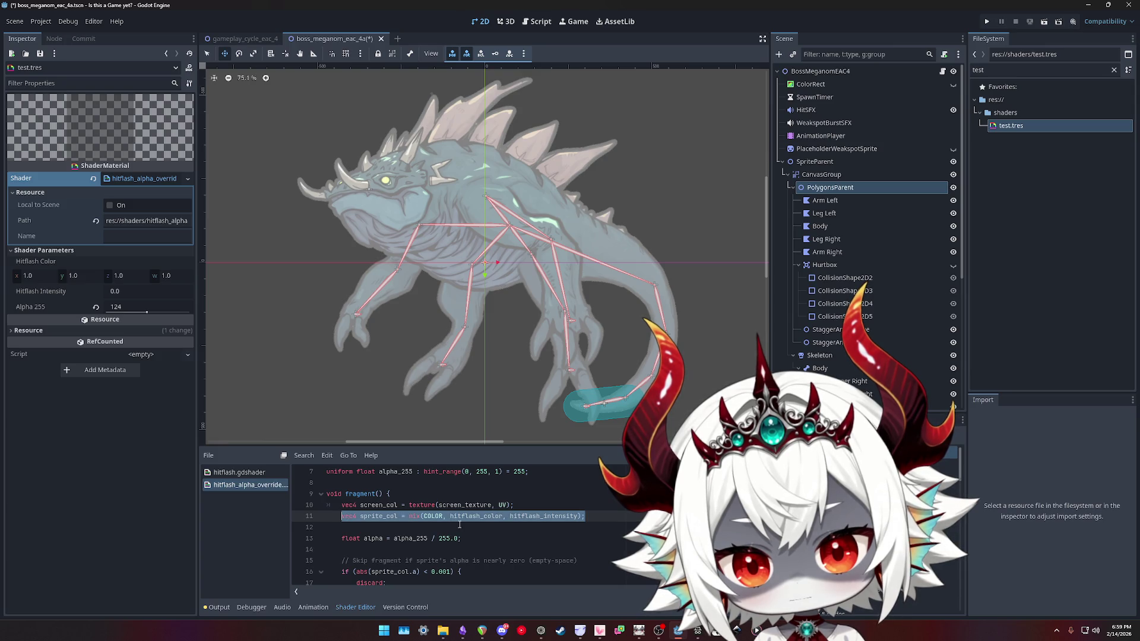
{"action": "left_click", "coordinate": [414, 505]}
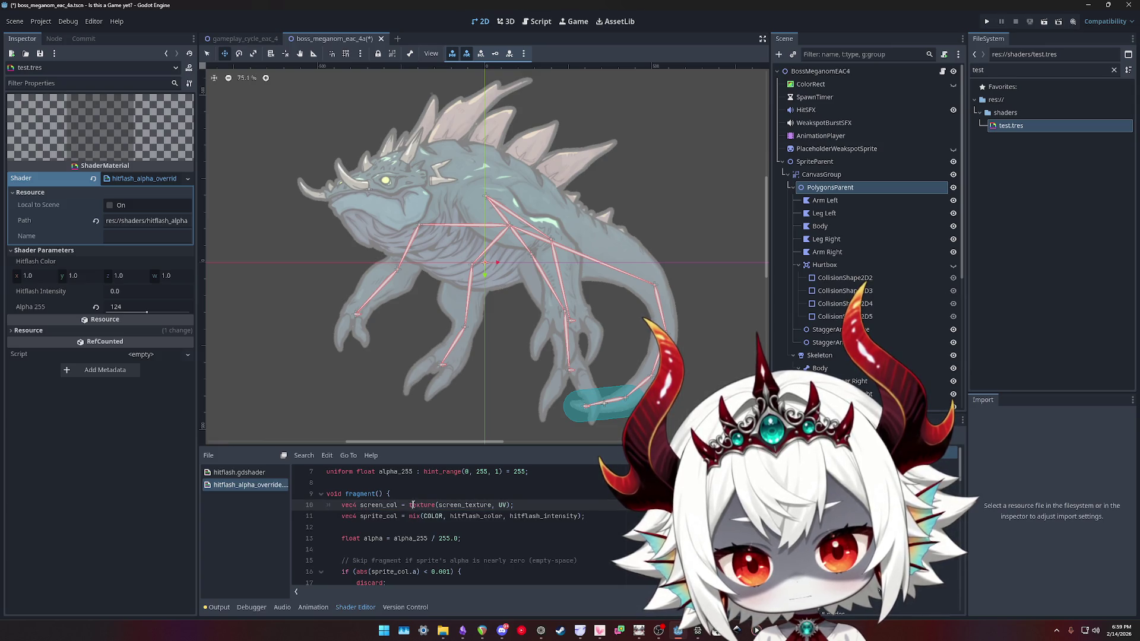
{"action": "left_click_drag", "start_coordinate": [407, 505], "coordinate": [555, 503]}
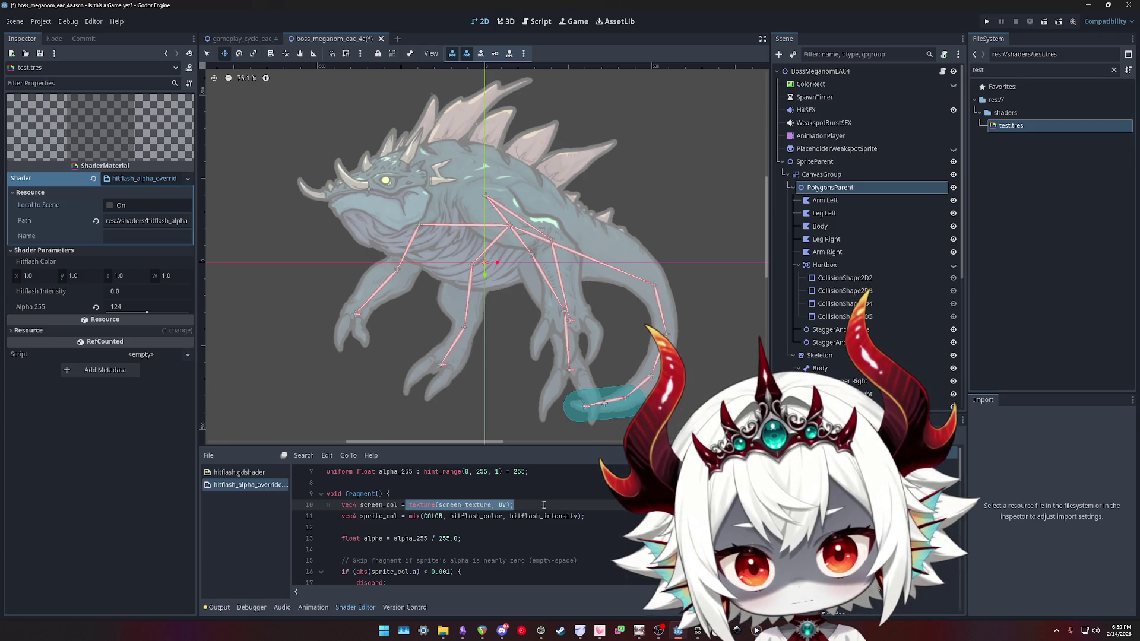
{"action": "left_click", "coordinate": [410, 516]}
{"action": "scroll", "coordinate": [524, 514], "scroll_direction": "down", "scroll_amount": 2}
{"action": "scroll", "coordinate": [525, 514], "scroll_direction": "up", "scroll_amount": 2}
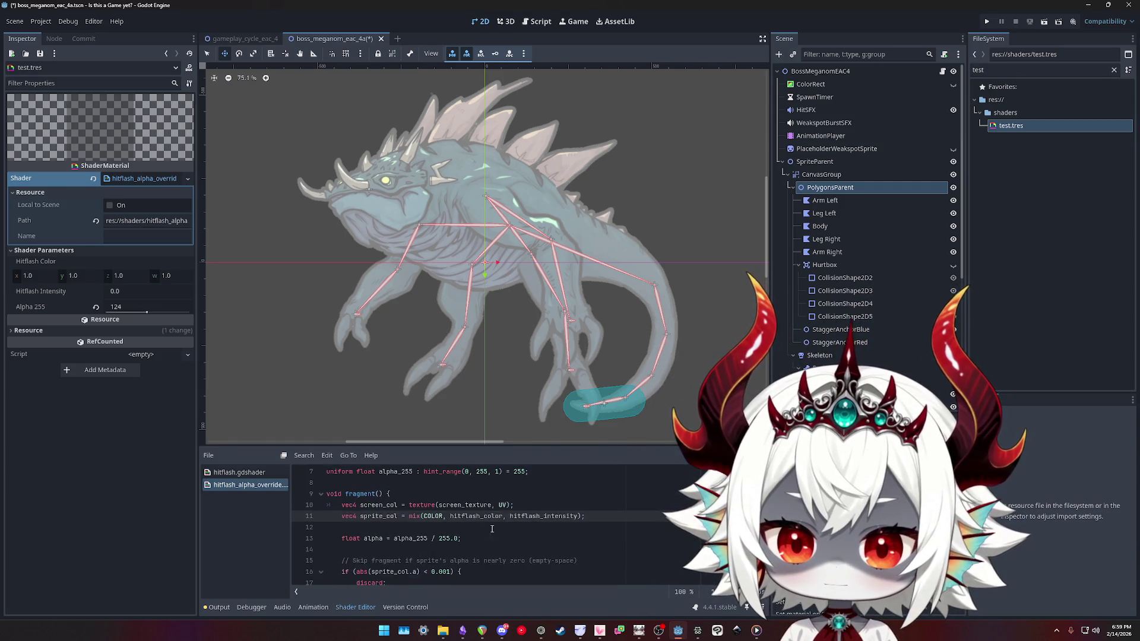
{"action": "double_click", "coordinate": [433, 517]}
{"action": "scroll", "coordinate": [477, 533], "scroll_direction": "down", "scroll_amount": 1}
{"action": "left_click", "coordinate": [478, 533]}
{"action": "scroll", "coordinate": [588, 541], "scroll_direction": "up", "scroll_amount": 3}
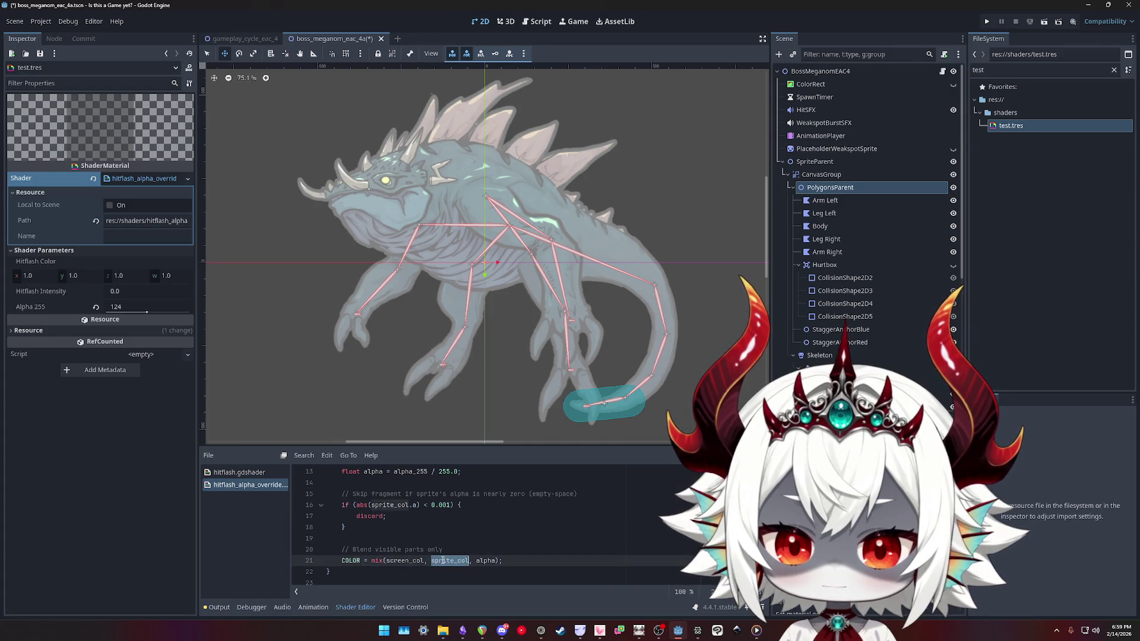
{"action": "left_click", "coordinate": [587, 550]}
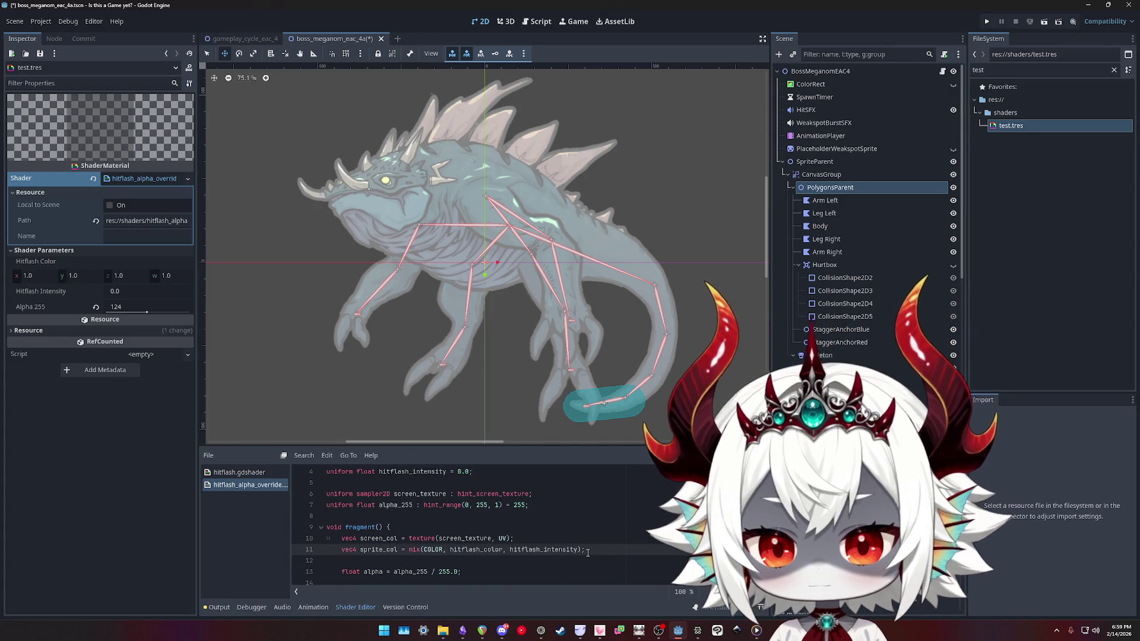
{"action": "key", "text": "ctrl+s"}
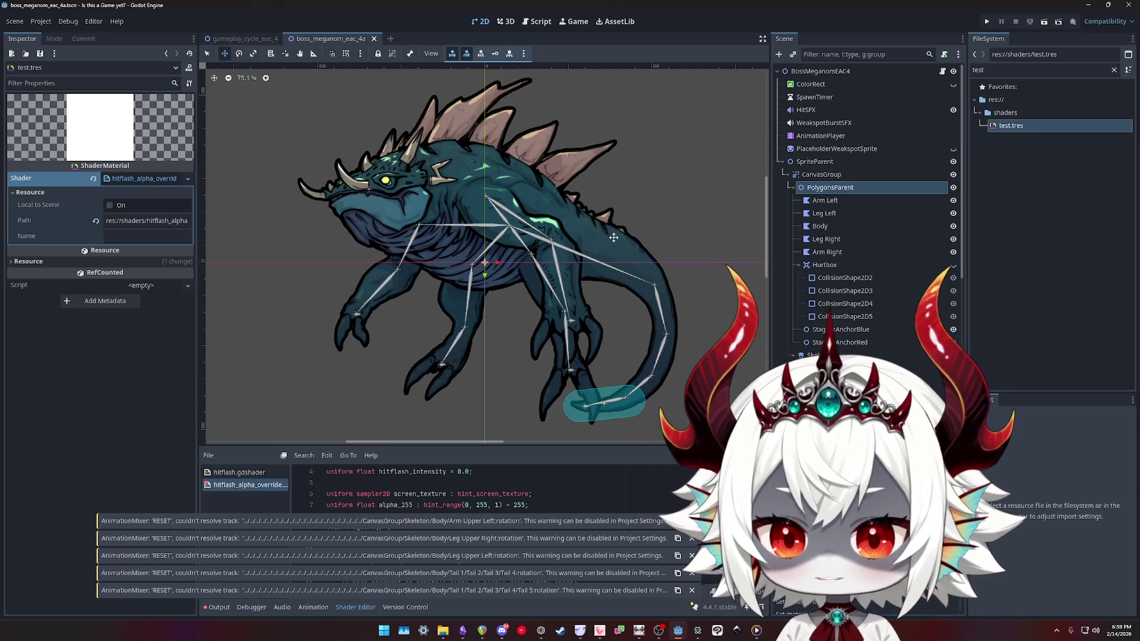
Select PolygonsParent and focus its material's shader resource in the Inspector
{"action": "left_click", "coordinate": [830, 188]}
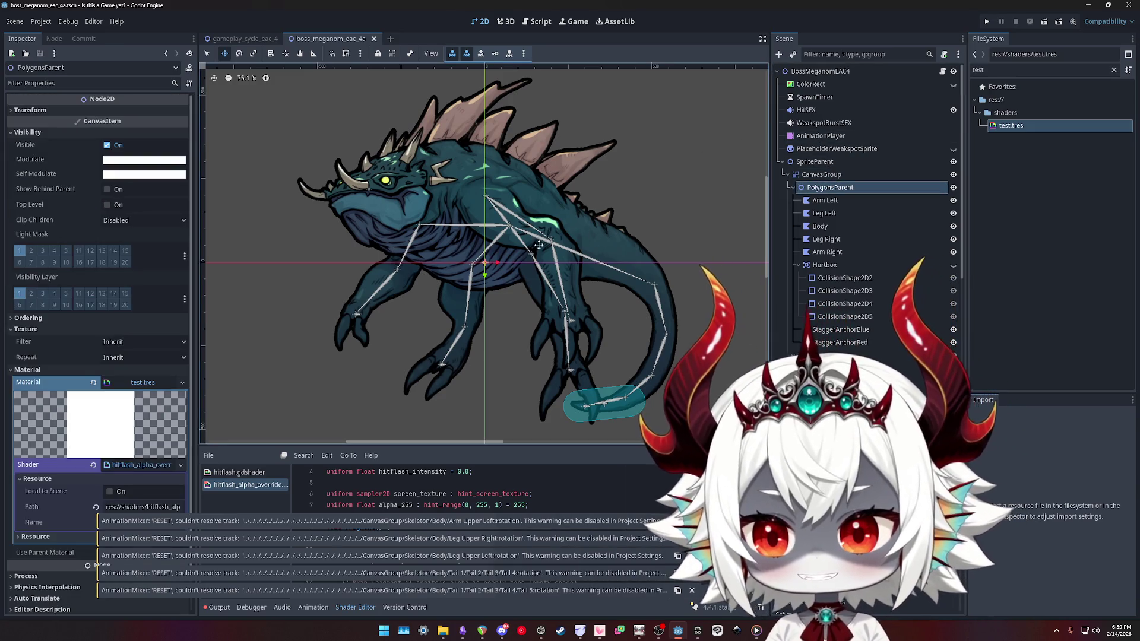
{"action": "scroll", "coordinate": [52, 372], "scroll_direction": "down", "scroll_amount": 1}
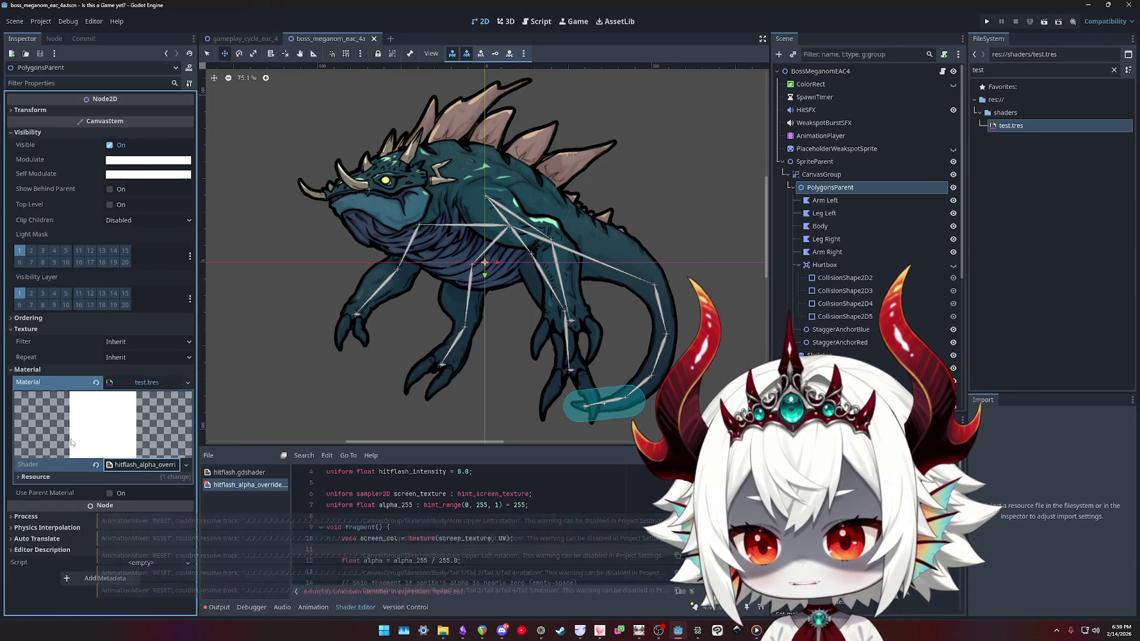
{"action": "left_click", "coordinate": [125, 432]}
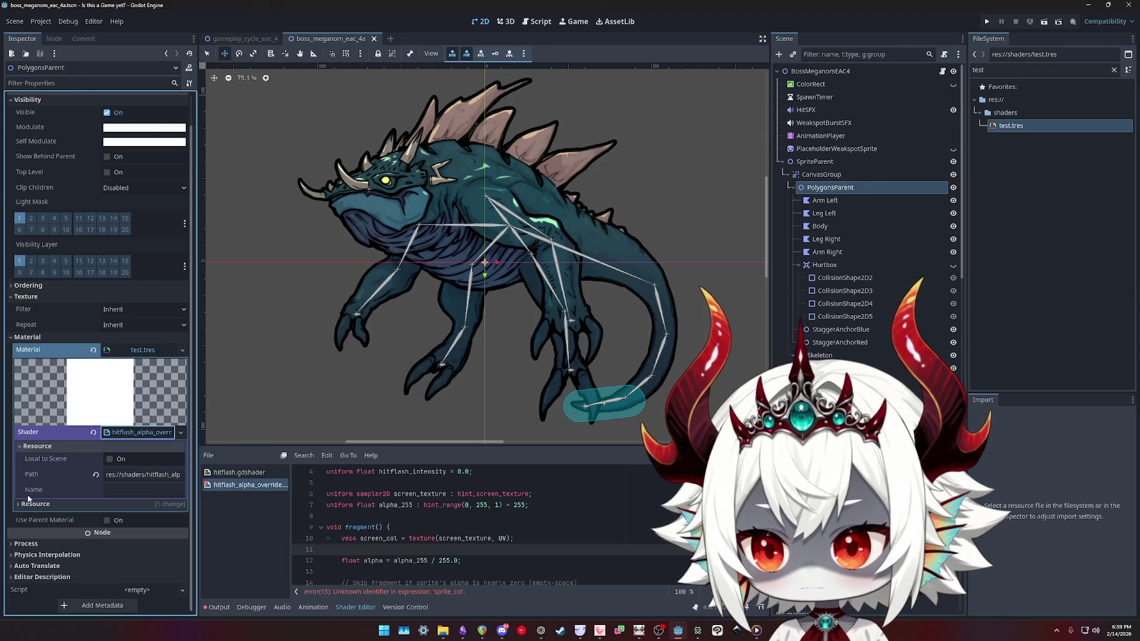
{"action": "scroll", "coordinate": [534, 530], "scroll_direction": "down", "scroll_amount": 3}
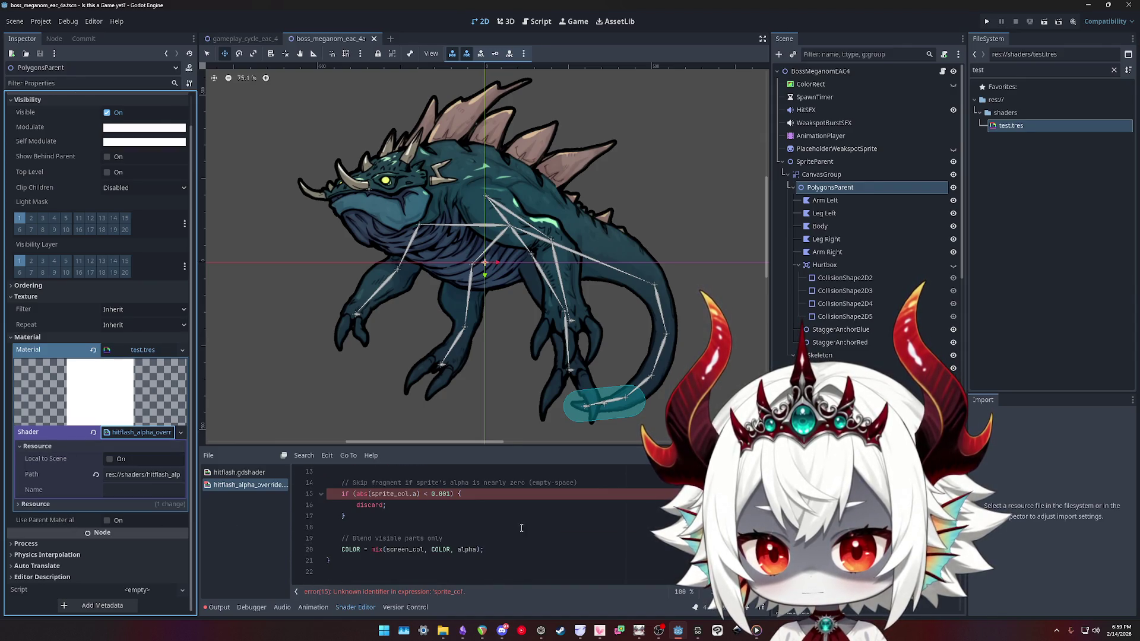
Replace the undefined sprite_col on line 15 with COLOR so the shader recompiles
{"action": "double_click", "coordinate": [380, 494]}
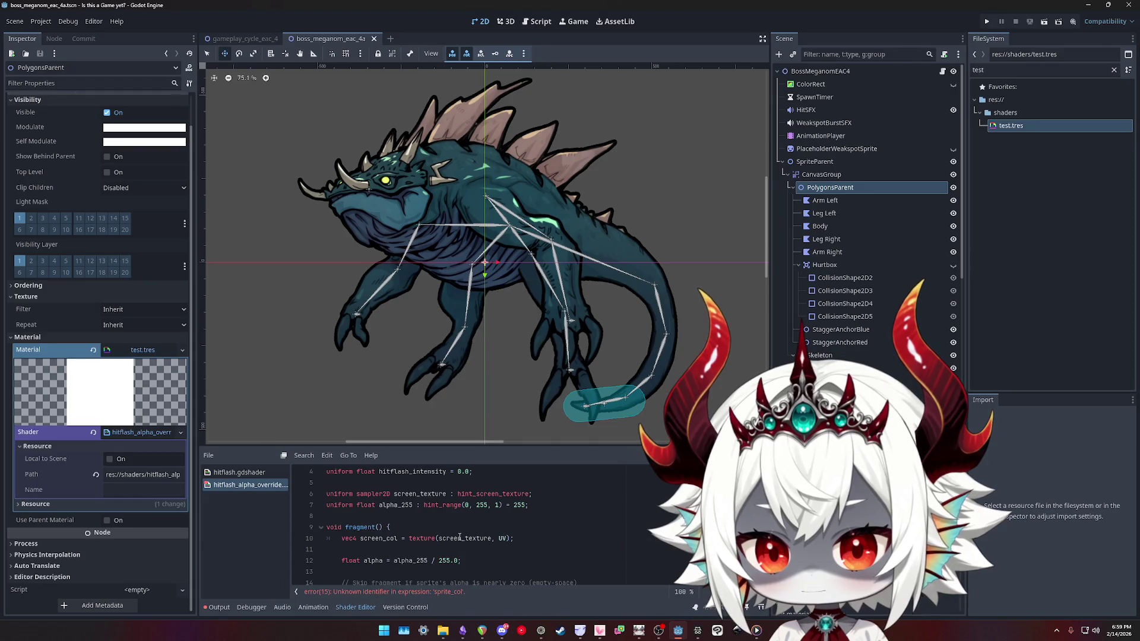
{"action": "scroll", "coordinate": [460, 537], "scroll_direction": "down", "scroll_amount": 1}
{"action": "type", "text": "COLOR.a) < 0.001) {"}
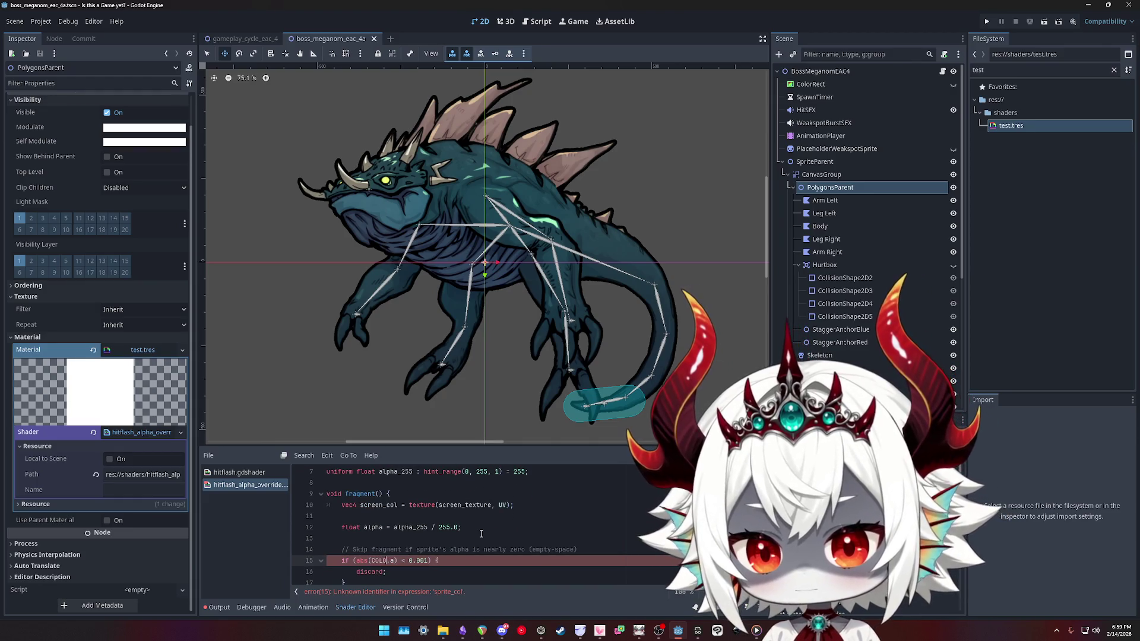
{"action": "scroll", "coordinate": [552, 500], "scroll_direction": "down", "scroll_amount": 2}
{"action": "left_click", "coordinate": [558, 503]}
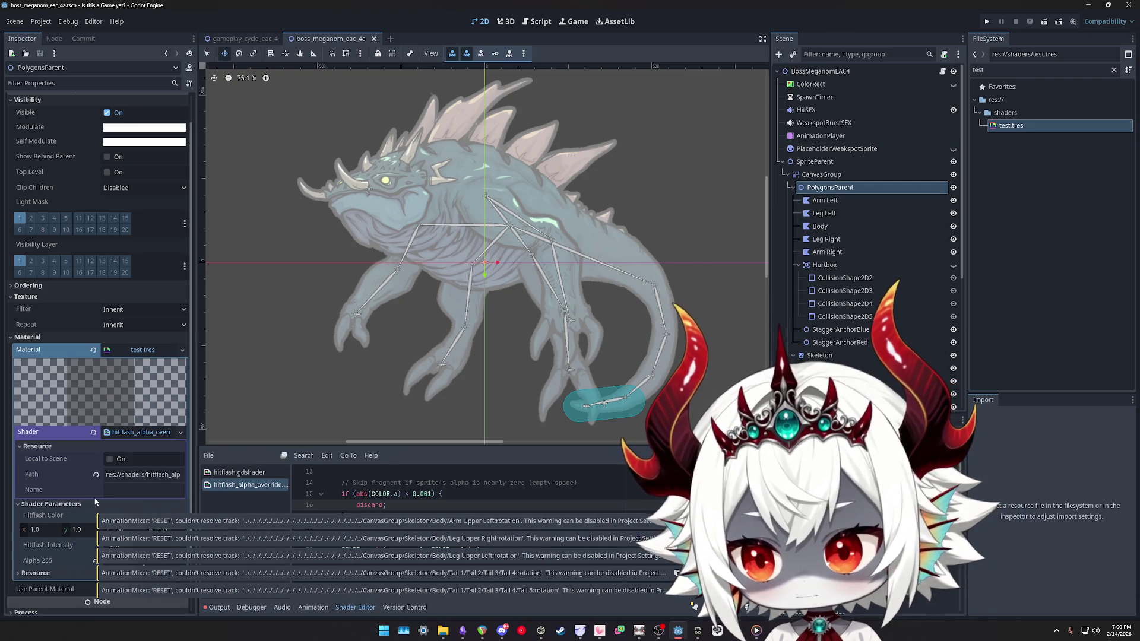
Reveal the shader parameters and set Alpha 255 to 255, then 0
{"action": "left_click", "coordinate": [144, 433]}
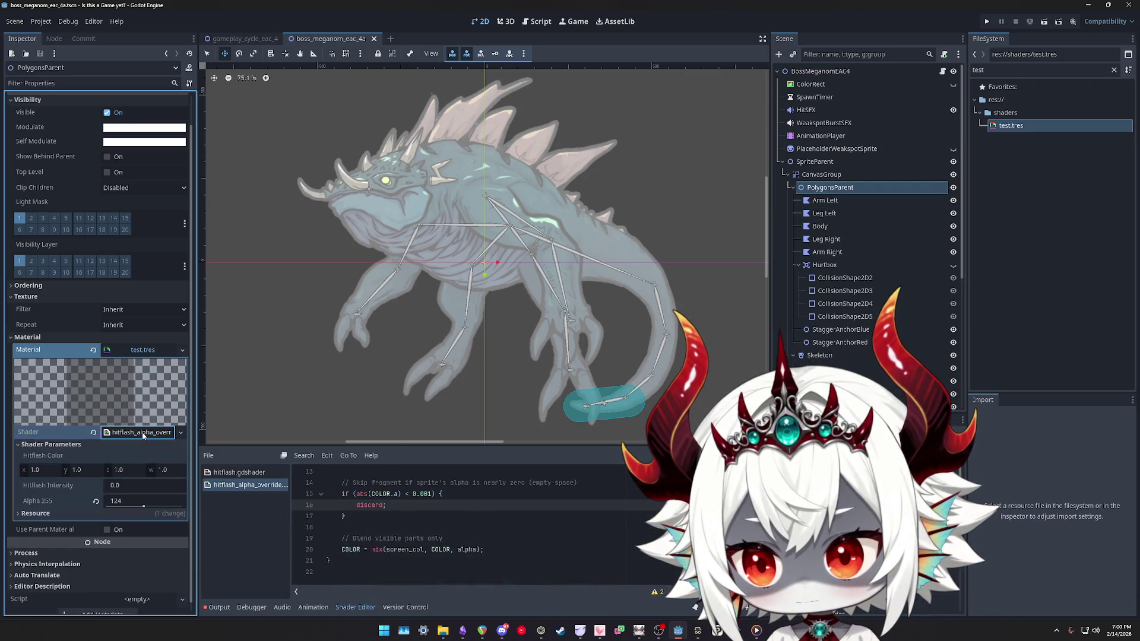
{"action": "left_click", "coordinate": [135, 505]}
{"action": "type", "text": "255"}
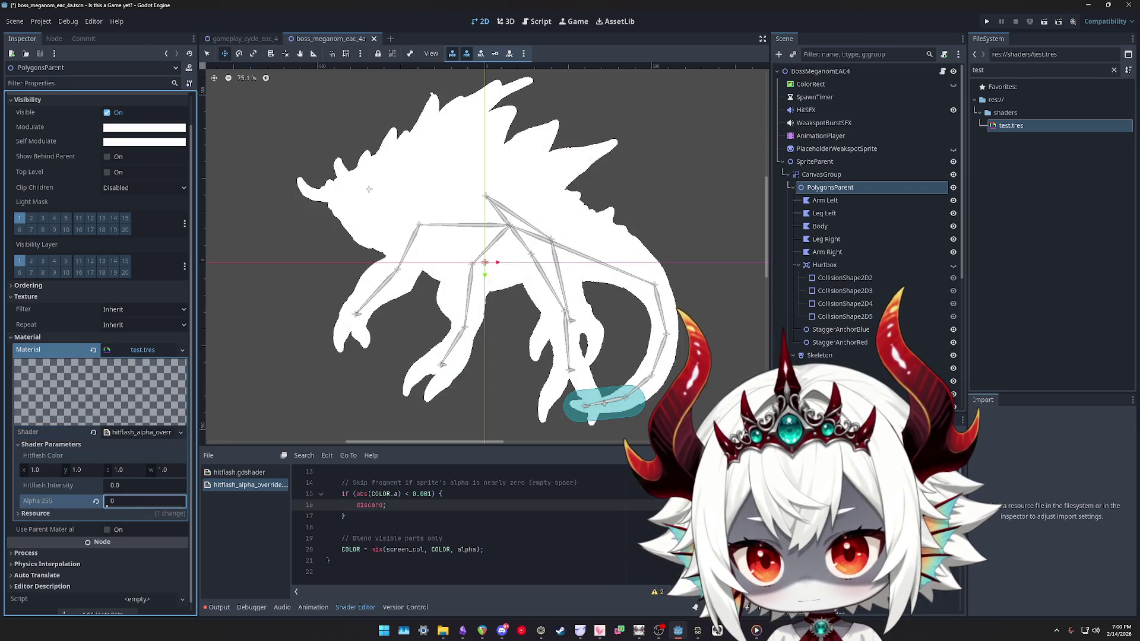
{"action": "key", "text": "BackSpace"}
{"action": "key", "text": "BackSpace"}
{"action": "key", "text": "BackSpace"}
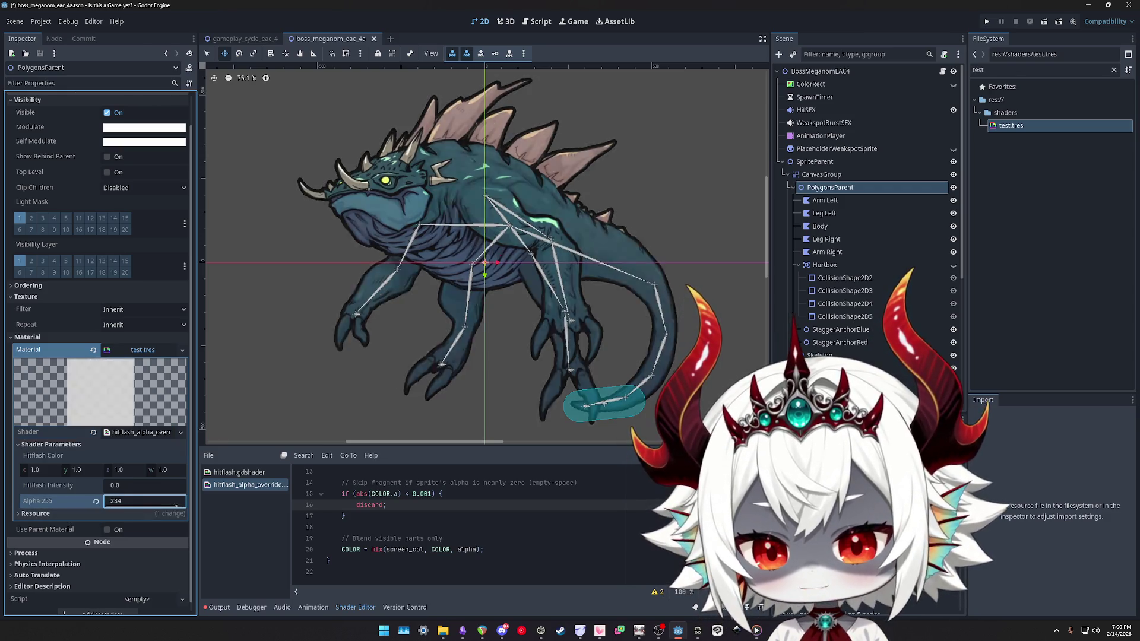
{"action": "type", "text": "0"}
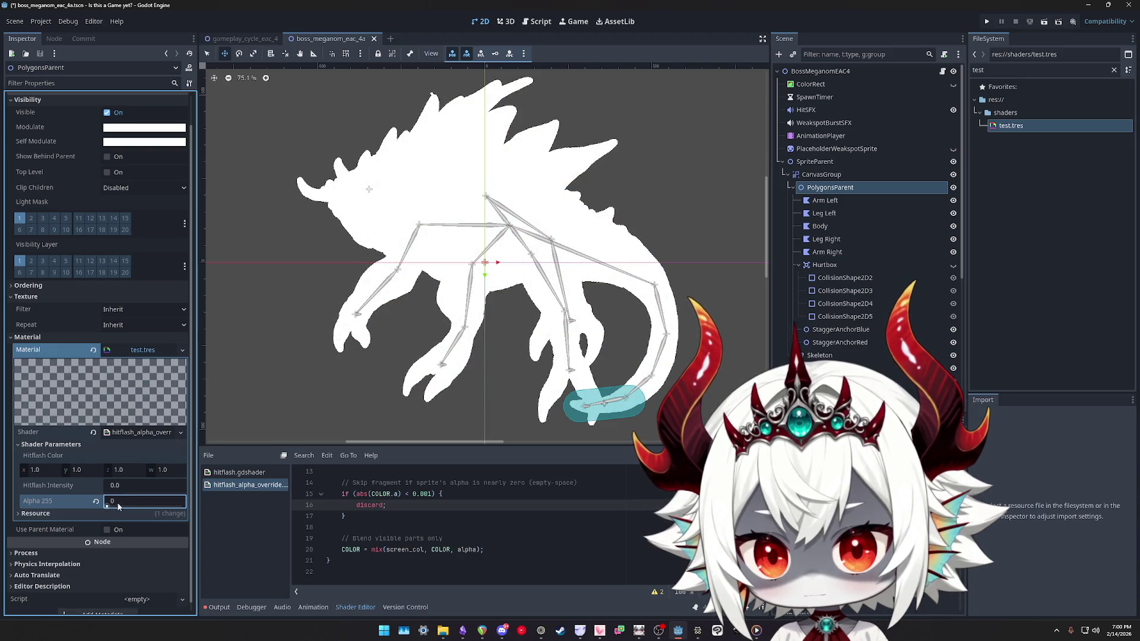
Scroll through the shader code and place the caret after the screen texture line
{"action": "scroll", "coordinate": [489, 511], "scroll_direction": "up", "scroll_amount": 4}
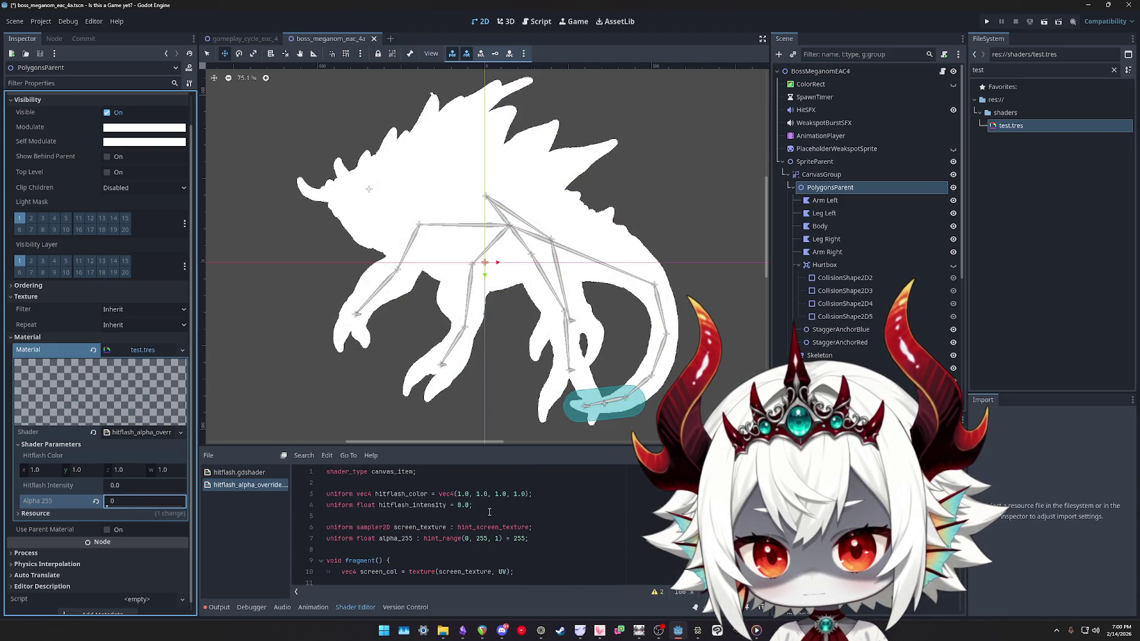
{"action": "scroll", "coordinate": [489, 511], "scroll_direction": "down", "scroll_amount": 2}
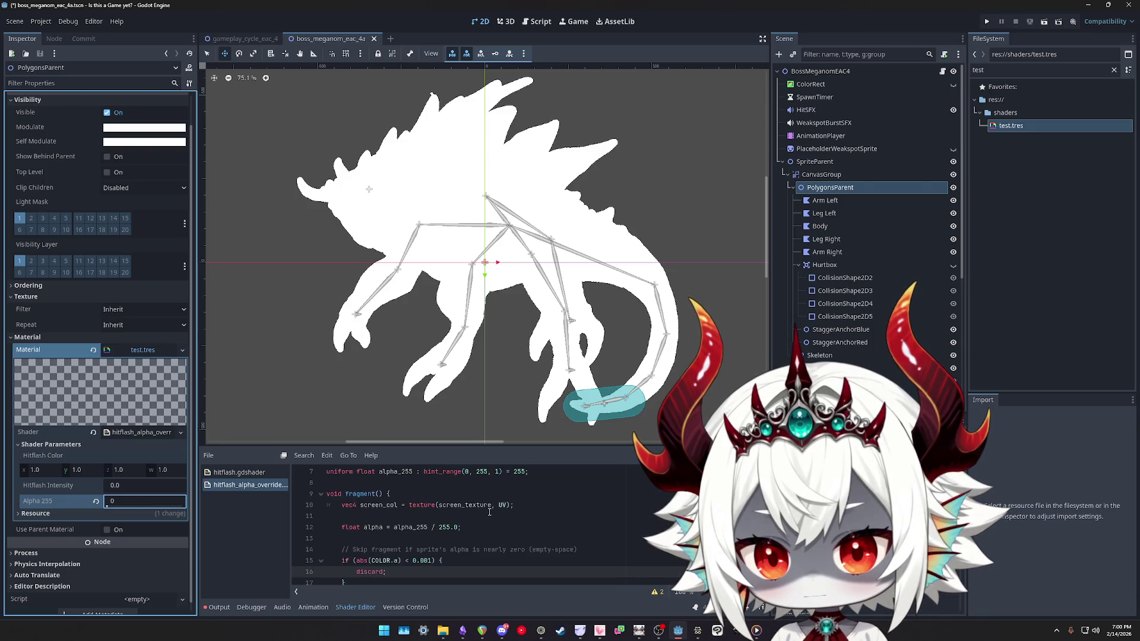
{"action": "scroll", "coordinate": [489, 512], "scroll_direction": "down", "scroll_amount": 1}
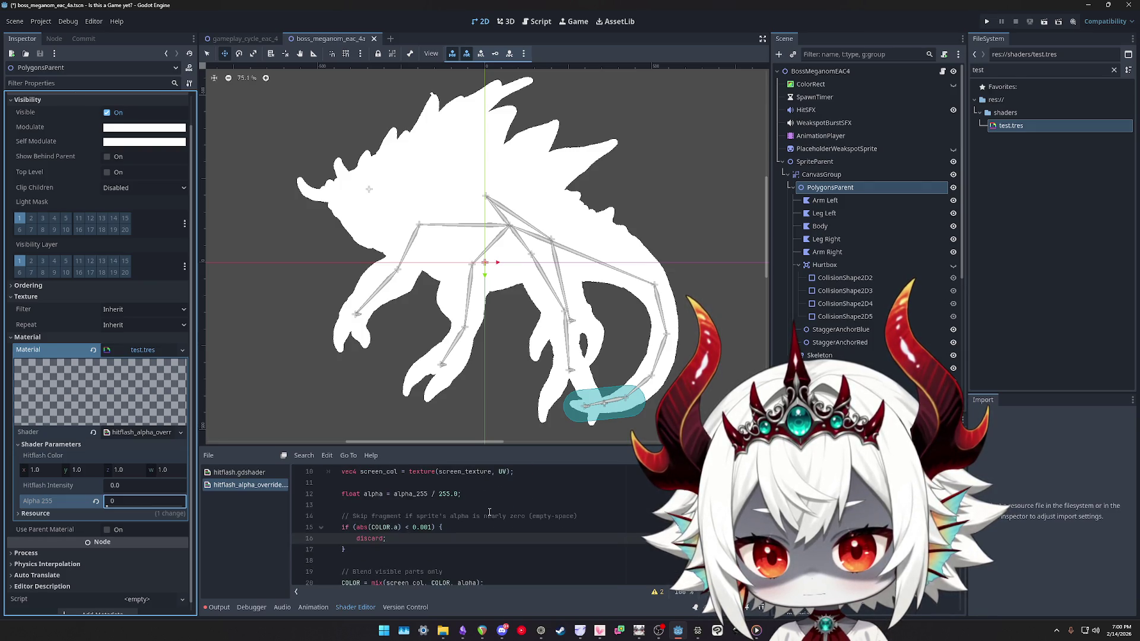
{"action": "scroll", "coordinate": [489, 512], "scroll_direction": "down", "scroll_amount": 1}
{"action": "scroll", "coordinate": [489, 512], "scroll_direction": "up", "scroll_amount": 1}
{"action": "scroll", "coordinate": [489, 512], "scroll_direction": "up", "scroll_amount": 1}
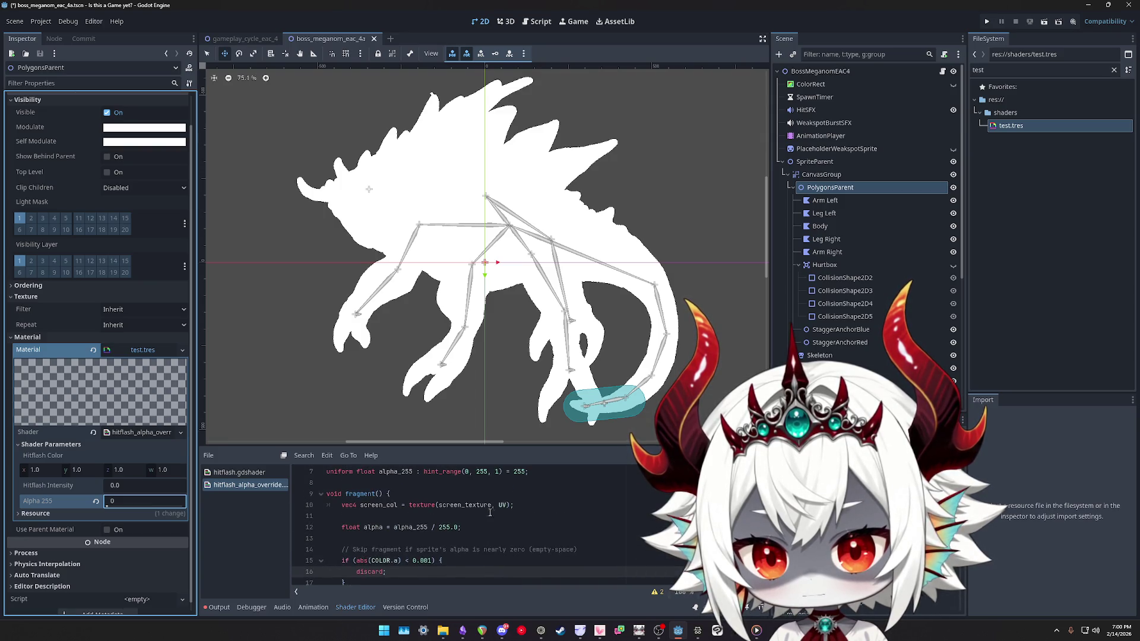
{"action": "left_click", "coordinate": [542, 507]}
Add a vec4 sprite_col line sampling texture(TEXTURE, UV) after line 10
{"action": "key", "text": "Return"}
{"action": "type", "text": "vec4"}
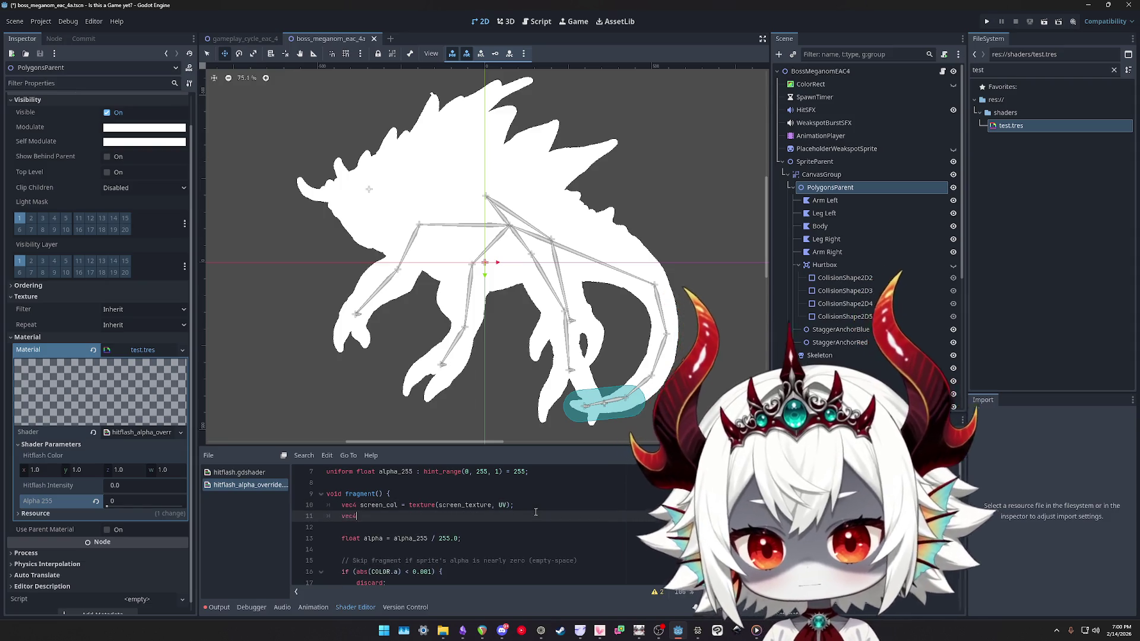
{"action": "type", "text": " sprite_col = texture("}
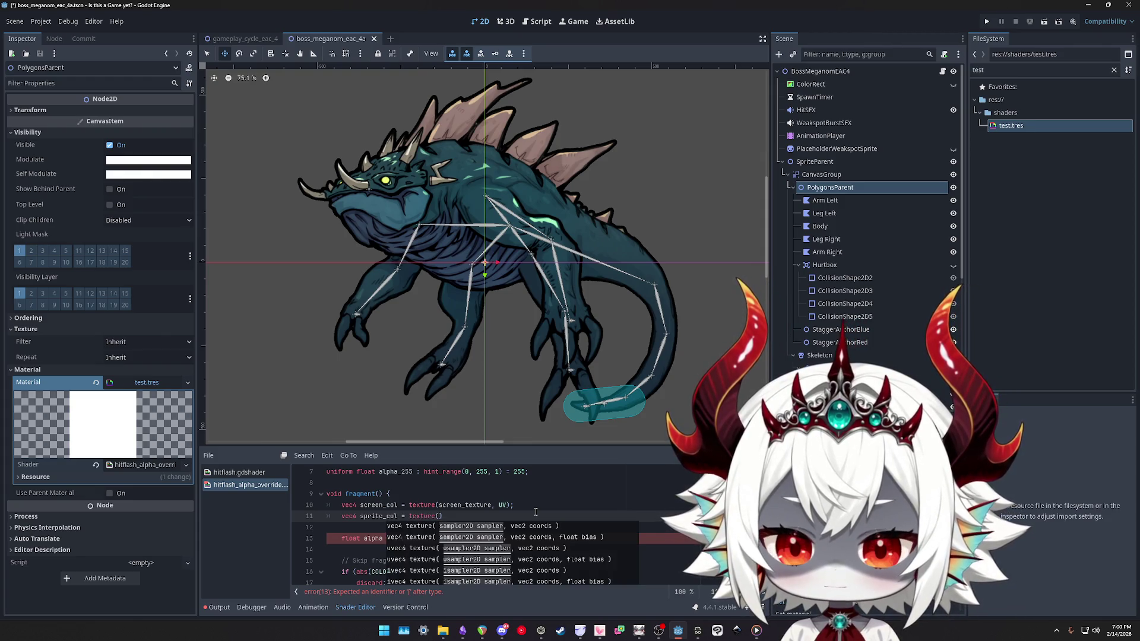
{"action": "type", "text": "TEXTURE< UV"}
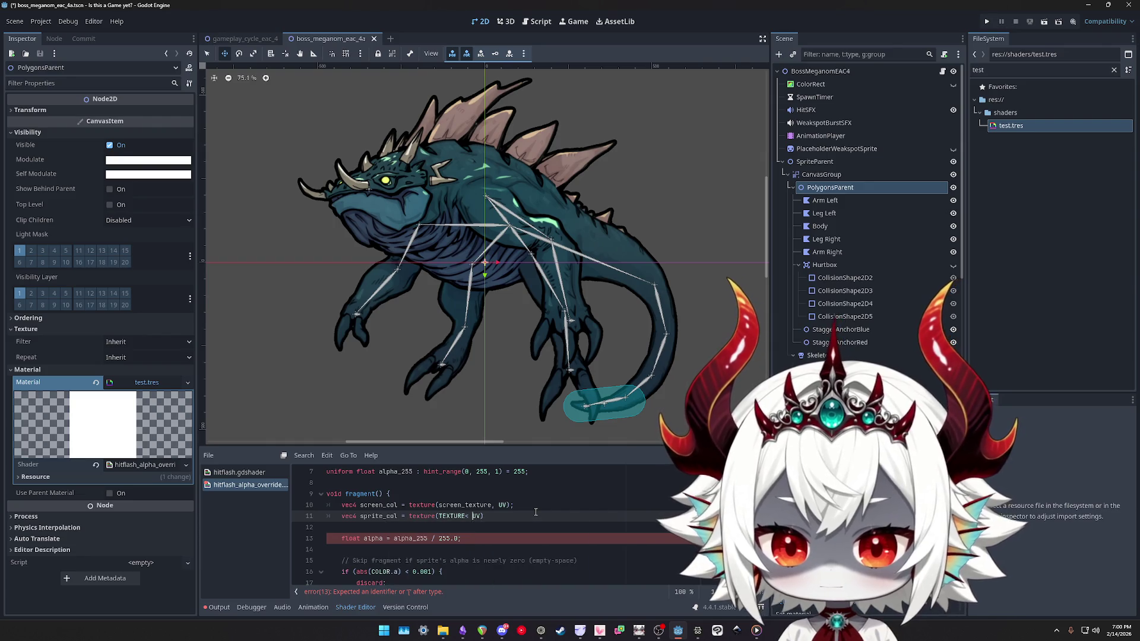
{"action": "type", "text": ","}
{"action": "key", "text": "Escape"}
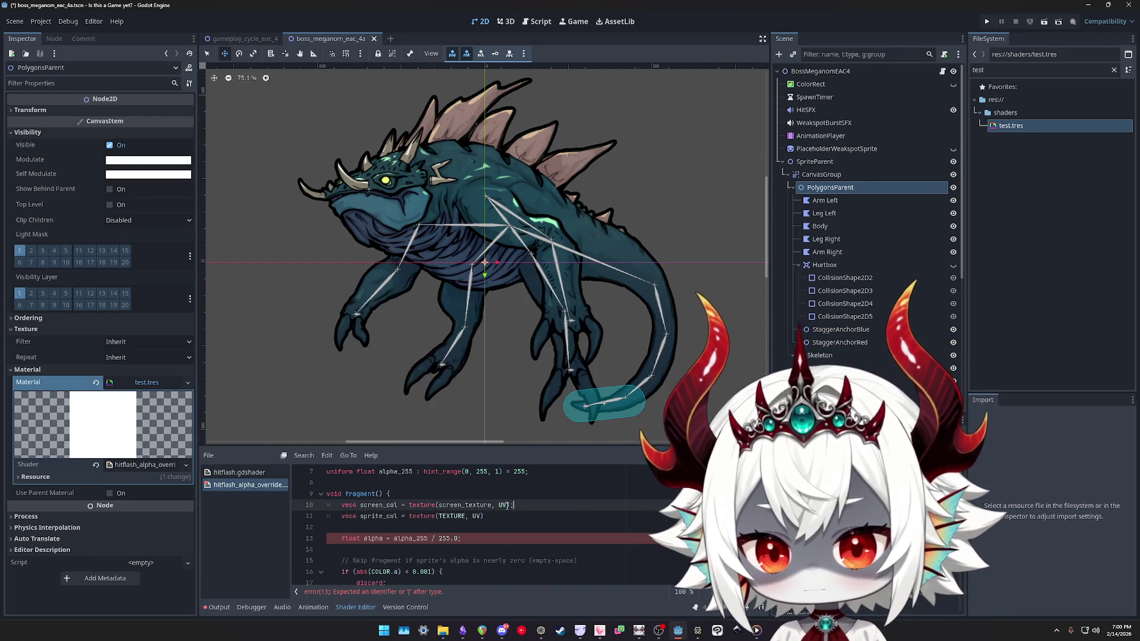
Replace COLOR with sprite_col on lines 16 and 21 and save the scene
{"action": "scroll", "coordinate": [452, 509], "scroll_direction": "down", "scroll_amount": 1}
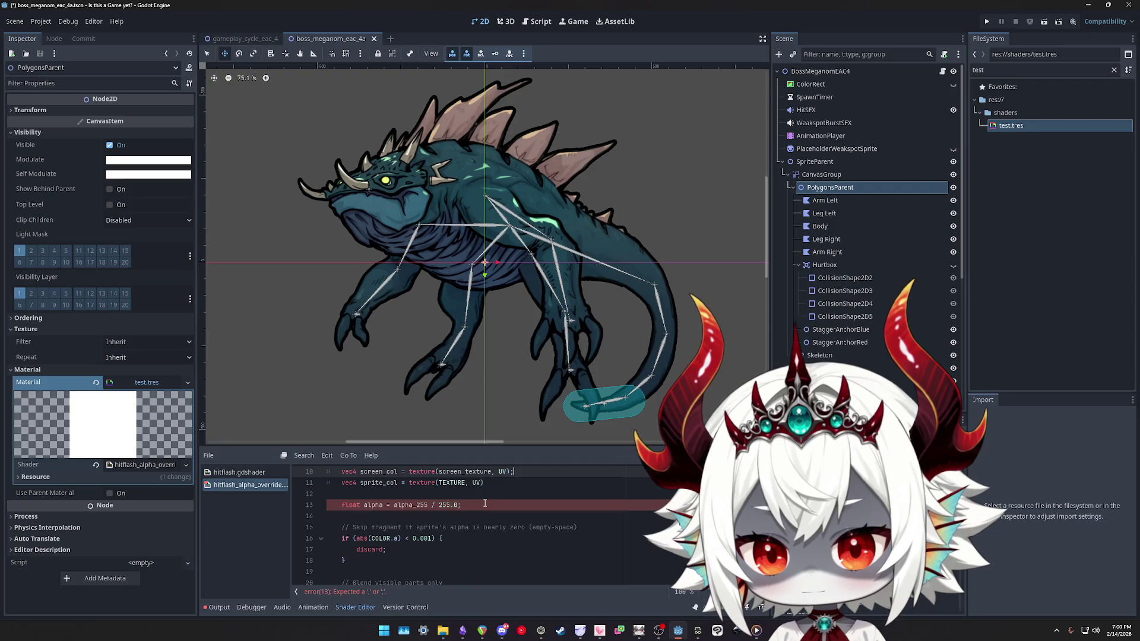
{"action": "left_click", "coordinate": [505, 482]}
{"action": "scroll", "coordinate": [492, 513], "scroll_direction": "down", "scroll_amount": 1}
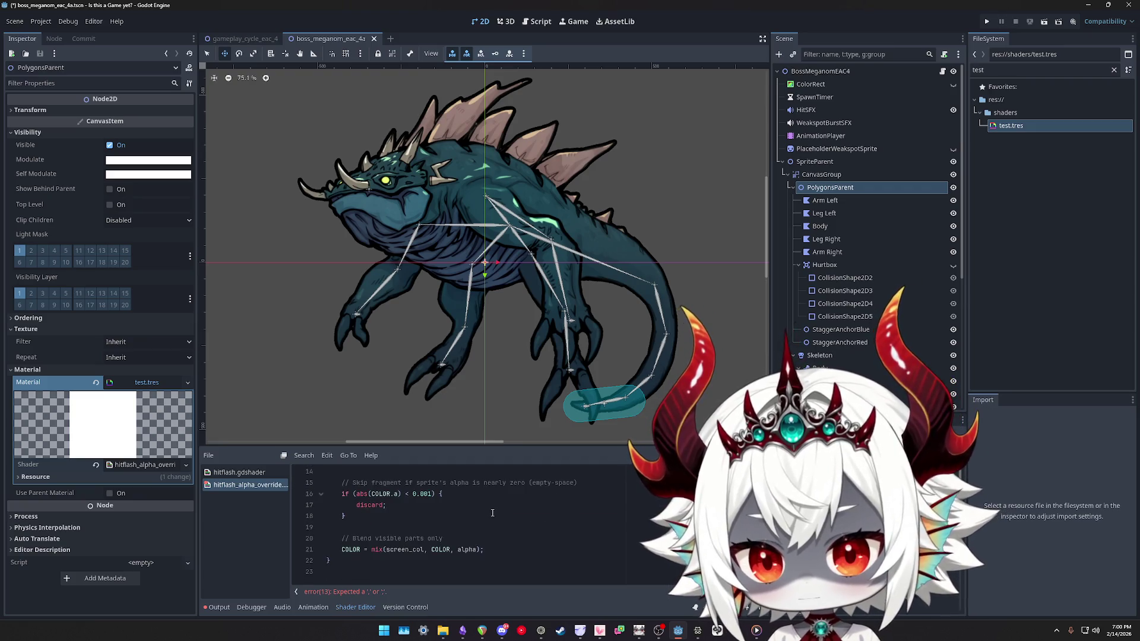
{"action": "double_click", "coordinate": [380, 493]}
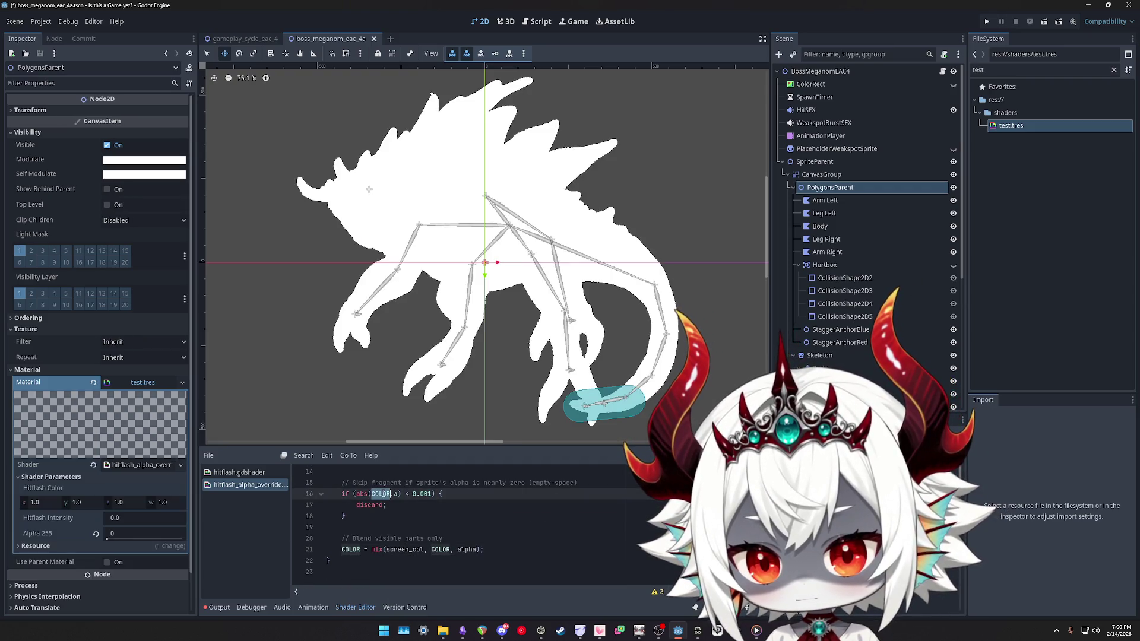
{"action": "left_click", "coordinate": [439, 548], "text": "shift"}
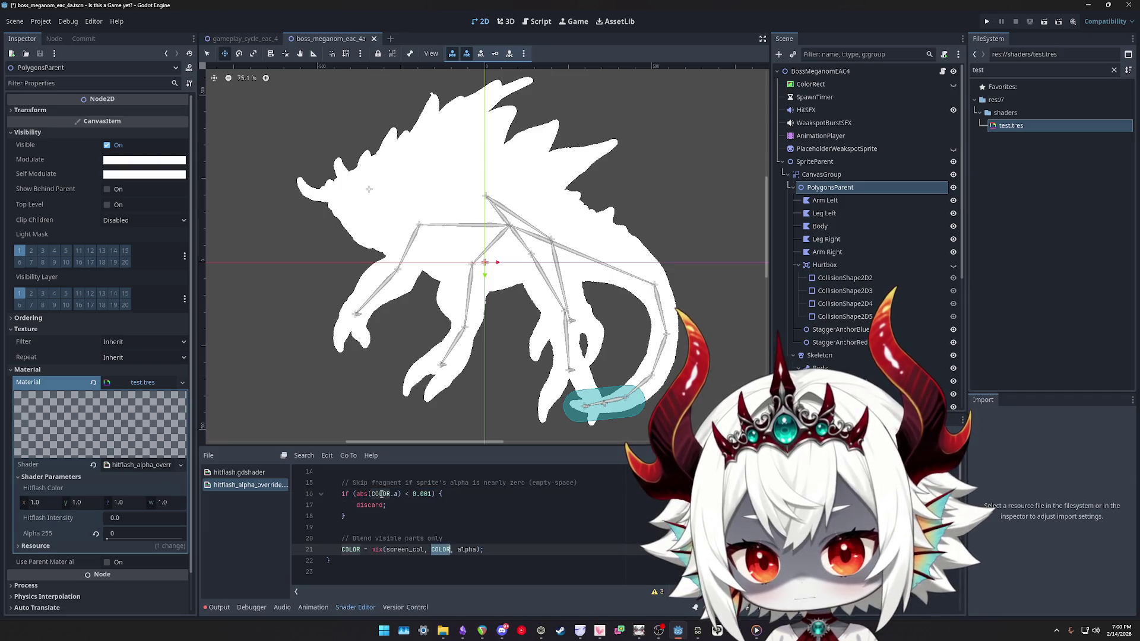
{"action": "type", "text": "sprite_col"}
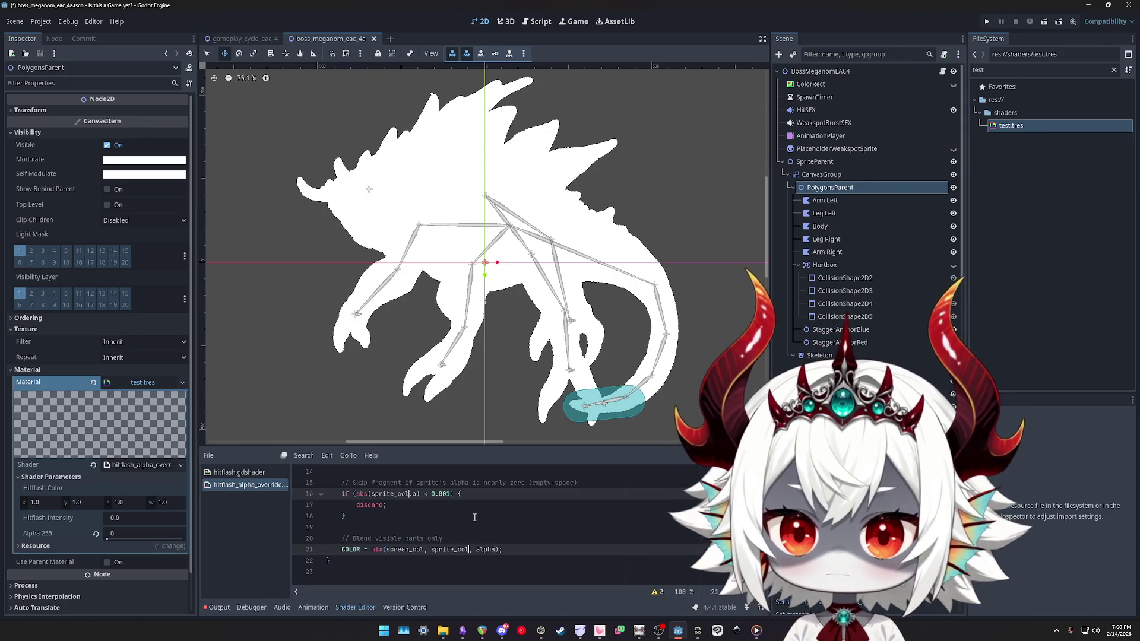
{"action": "key", "text": "ctrl+s"}
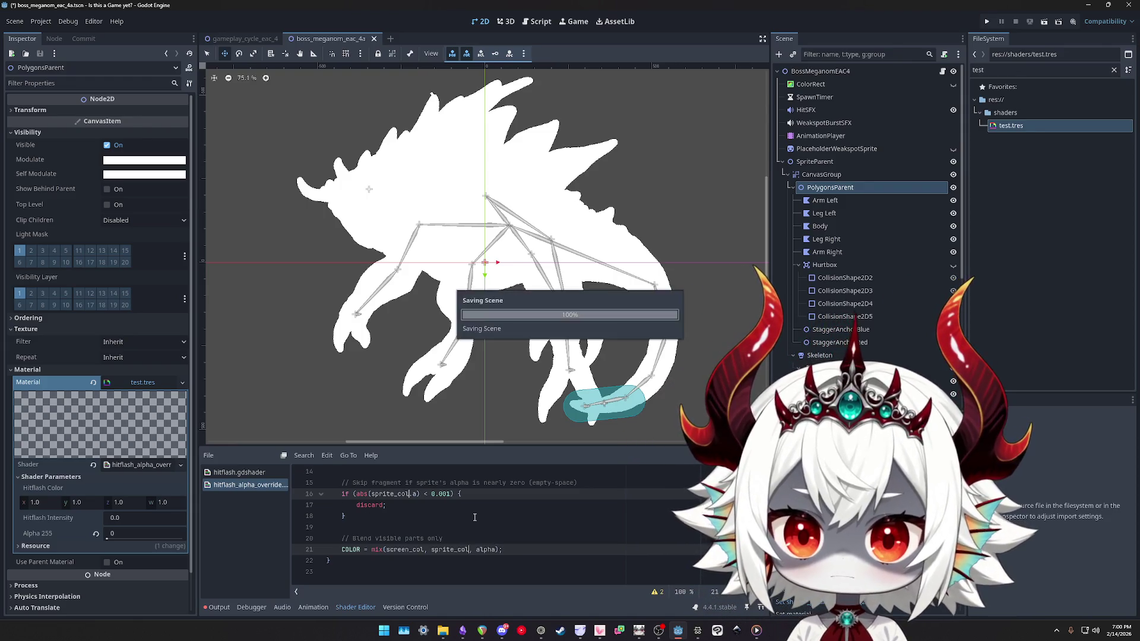
{"action": "left_click", "coordinate": [496, 493]}
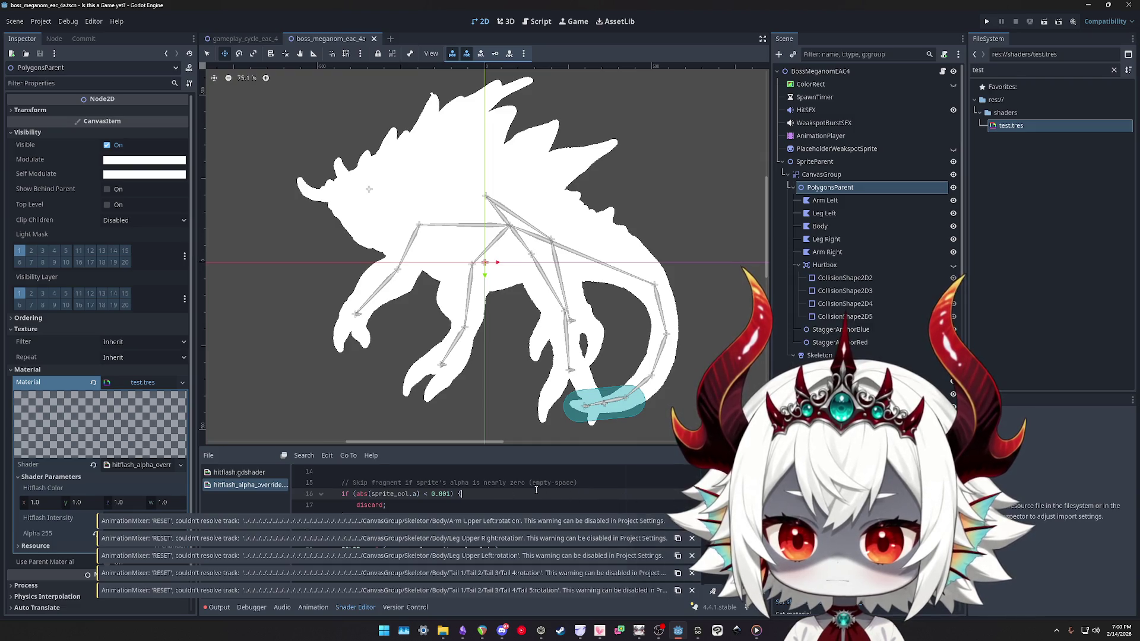
Switch between CanvasGroup and PolygonsParent and nudge the Alpha 255 slider
{"action": "left_click", "coordinate": [827, 177]}
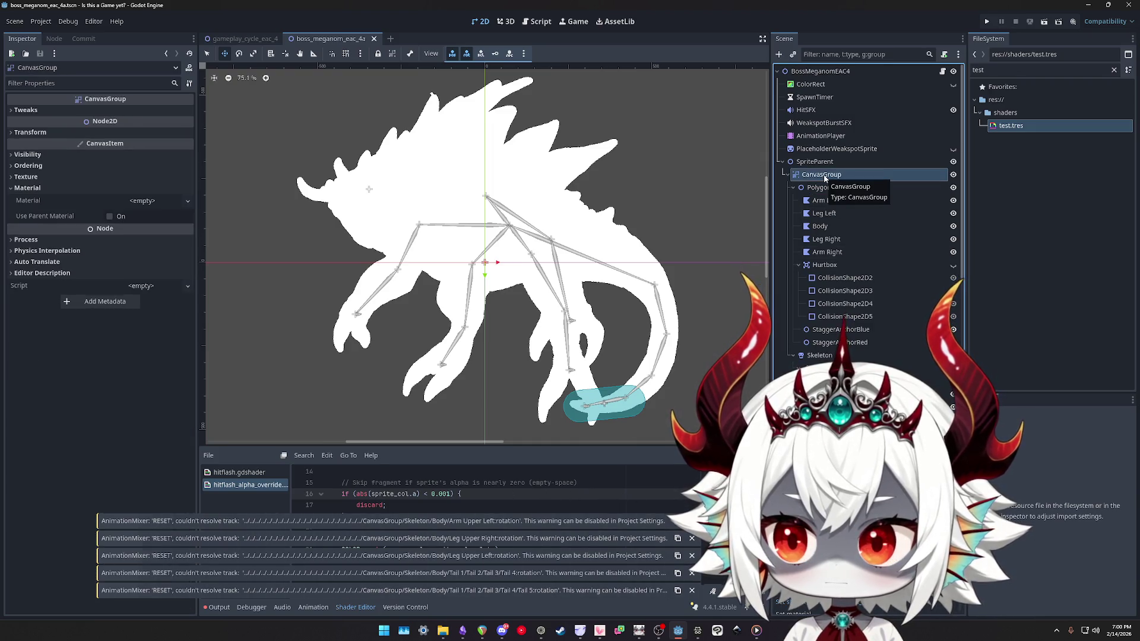
{"action": "left_click", "coordinate": [828, 186]}
{"action": "left_click", "coordinate": [829, 200]}
{"action": "left_click", "coordinate": [829, 188]}
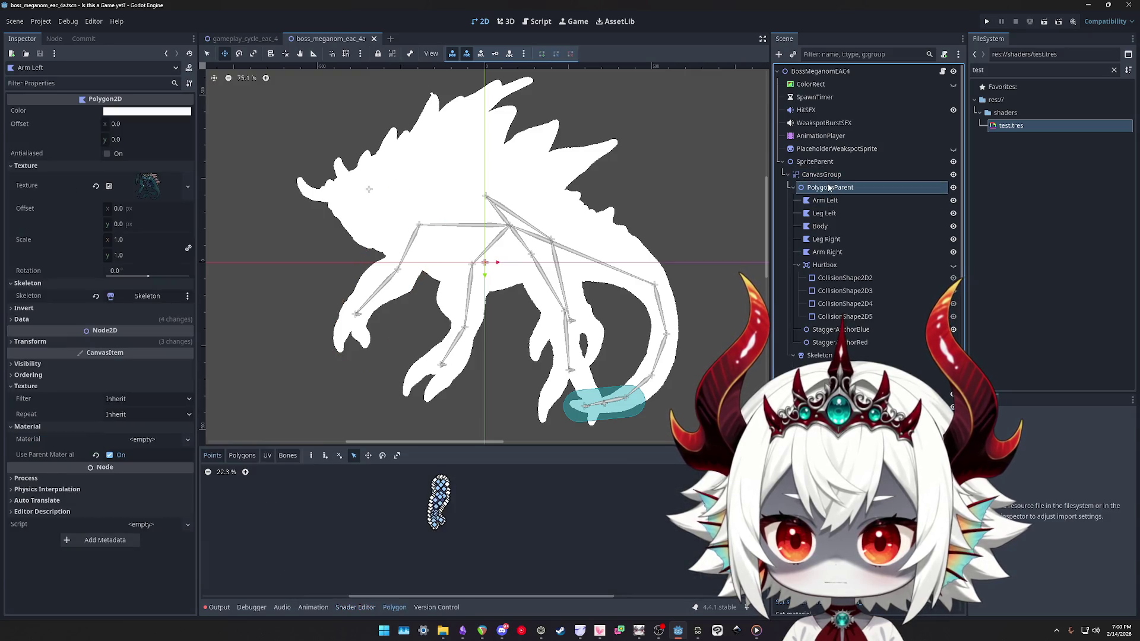
{"action": "left_click", "coordinate": [824, 175]}
{"action": "left_click", "coordinate": [822, 187]}
{"action": "left_click", "coordinate": [822, 175]}
{"action": "left_click", "coordinate": [819, 187]}
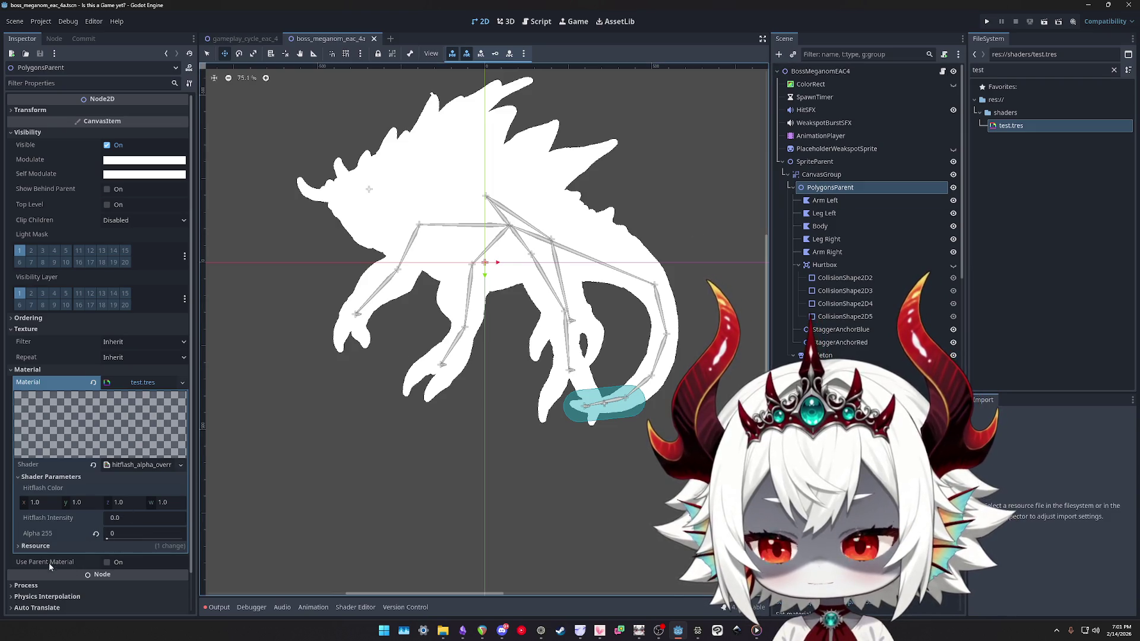
{"action": "mouse_move", "coordinate": [111, 538]}
{"action": "left_mouse_down"}
{"action": "mouse_move", "coordinate": [173, 537]}
{"action": "mouse_move", "coordinate": [106, 538]}
{"action": "left_mouse_up"}
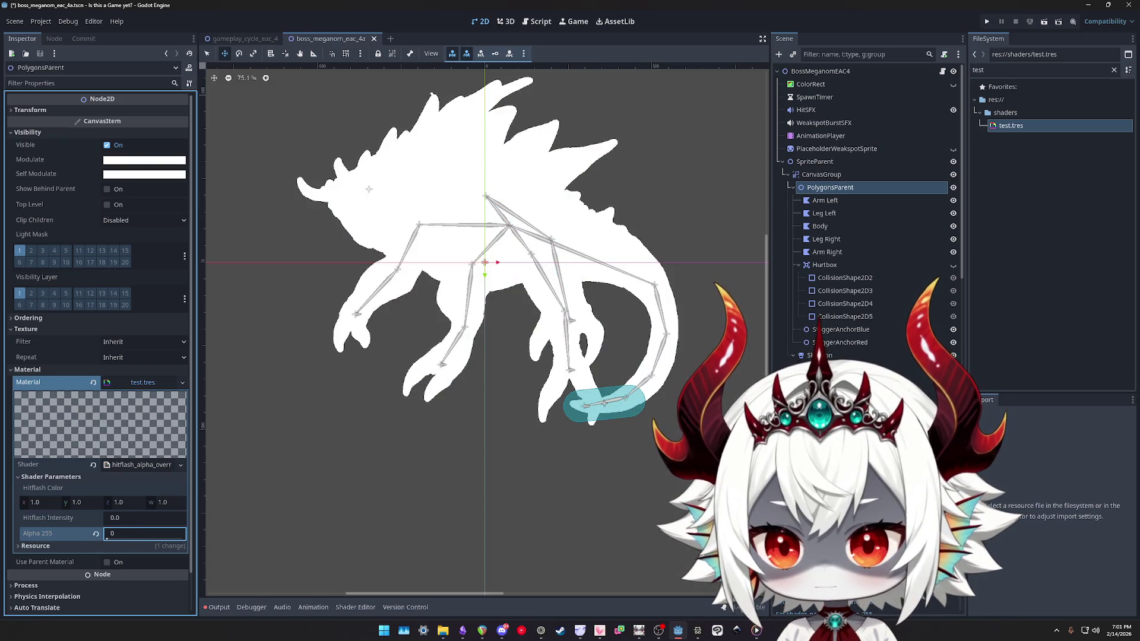
Select CanvasGroup and expand its Ordering and Visibility settings
{"action": "left_click", "coordinate": [812, 175]}
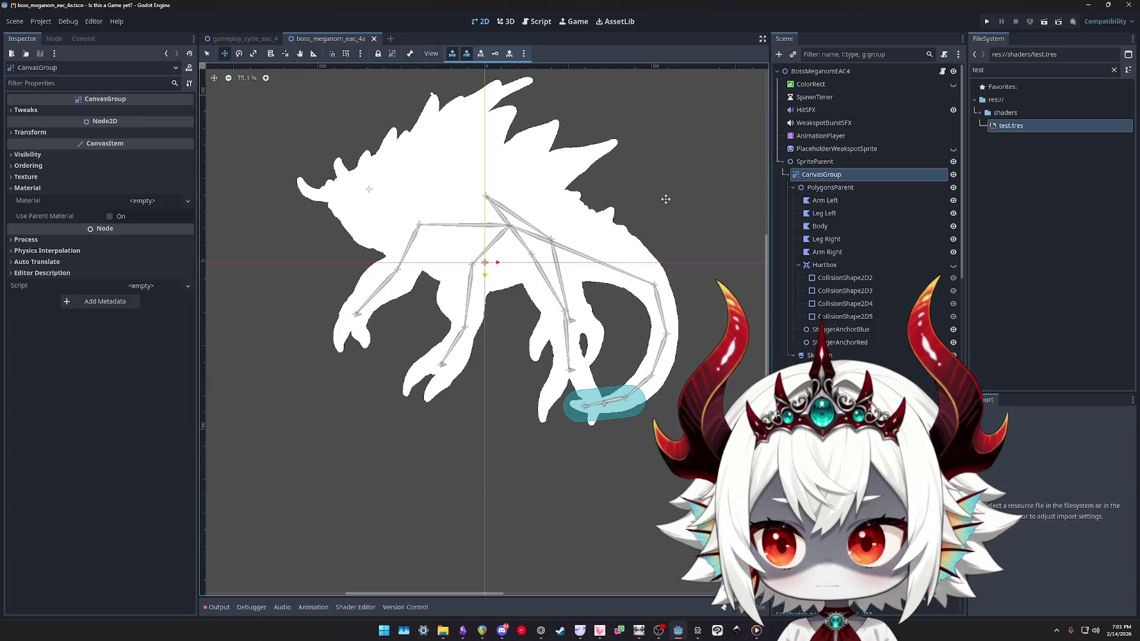
{"action": "left_click", "coordinate": [27, 166]}
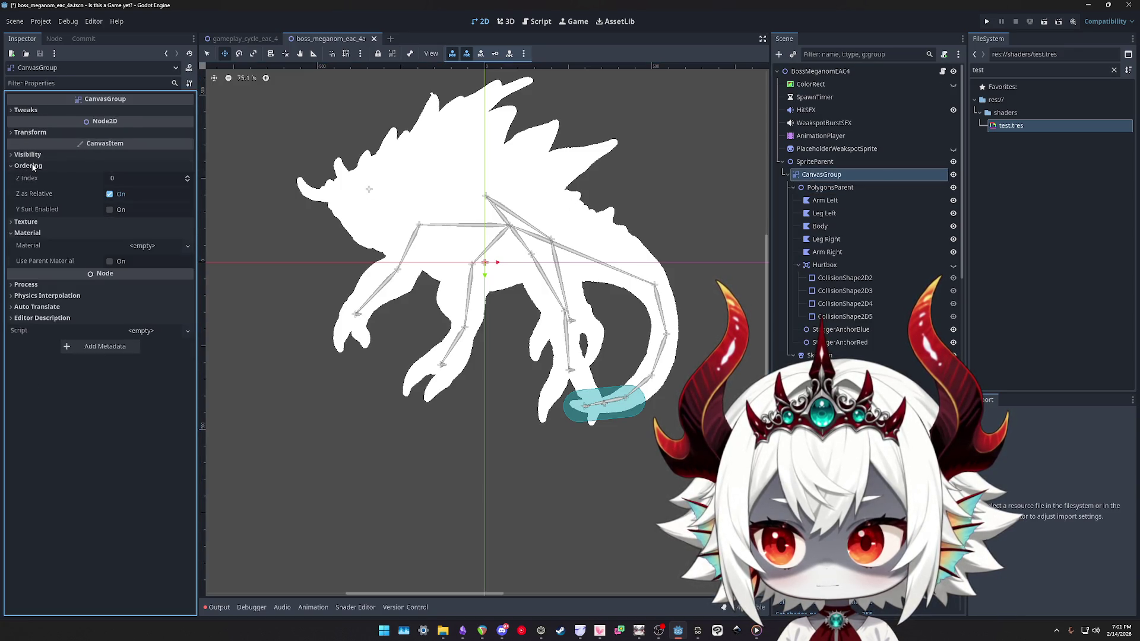
{"action": "left_click", "coordinate": [33, 167]}
{"action": "left_click", "coordinate": [34, 188]}
{"action": "left_click", "coordinate": [30, 155]}
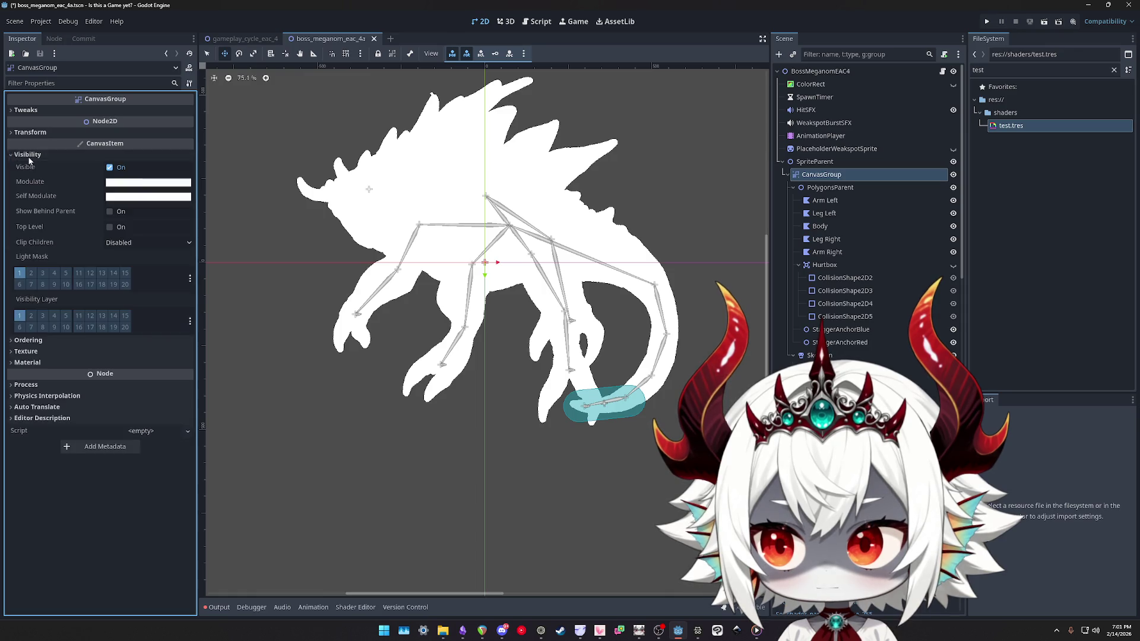
Experiment with CanvasGroup's Modulate colour, trying a grey value and zero alpha
{"action": "left_click", "coordinate": [119, 183]}
{"action": "mouse_move", "coordinate": [205, 285]}
{"action": "left_mouse_down"}
{"action": "mouse_move", "coordinate": [206, 305]}
{"action": "mouse_move", "coordinate": [205, 223]}
{"action": "mouse_move", "coordinate": [209, 278]}
{"action": "mouse_move", "coordinate": [209, 207]}
{"action": "mouse_move", "coordinate": [208, 302]}
{"action": "mouse_move", "coordinate": [220, 174]}
{"action": "left_mouse_up"}
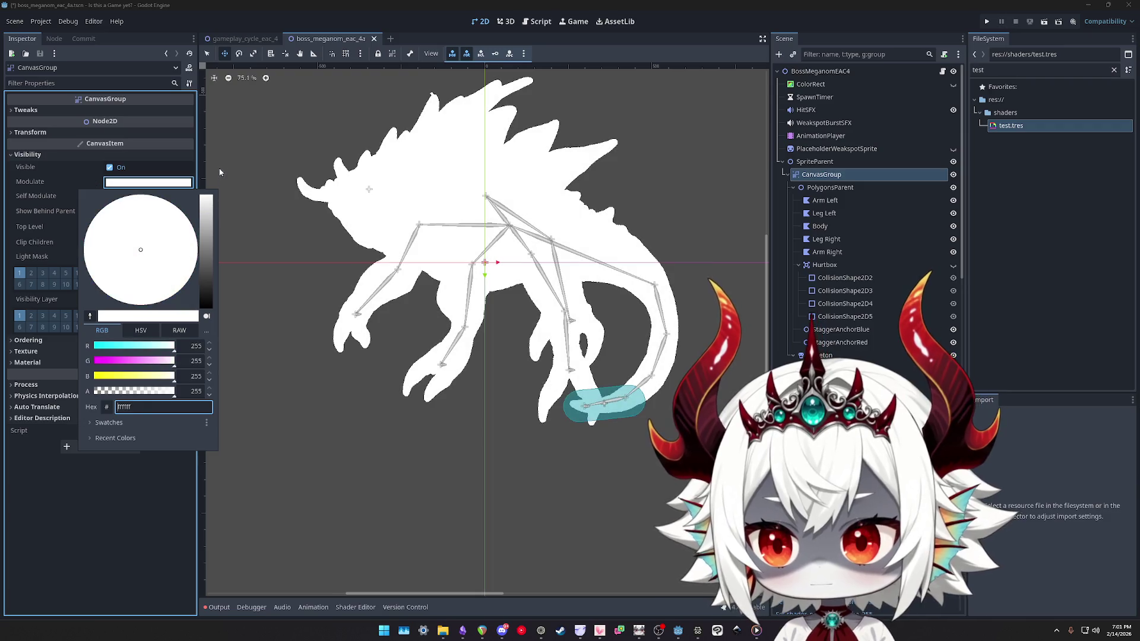
{"action": "left_click", "coordinate": [233, 311]}
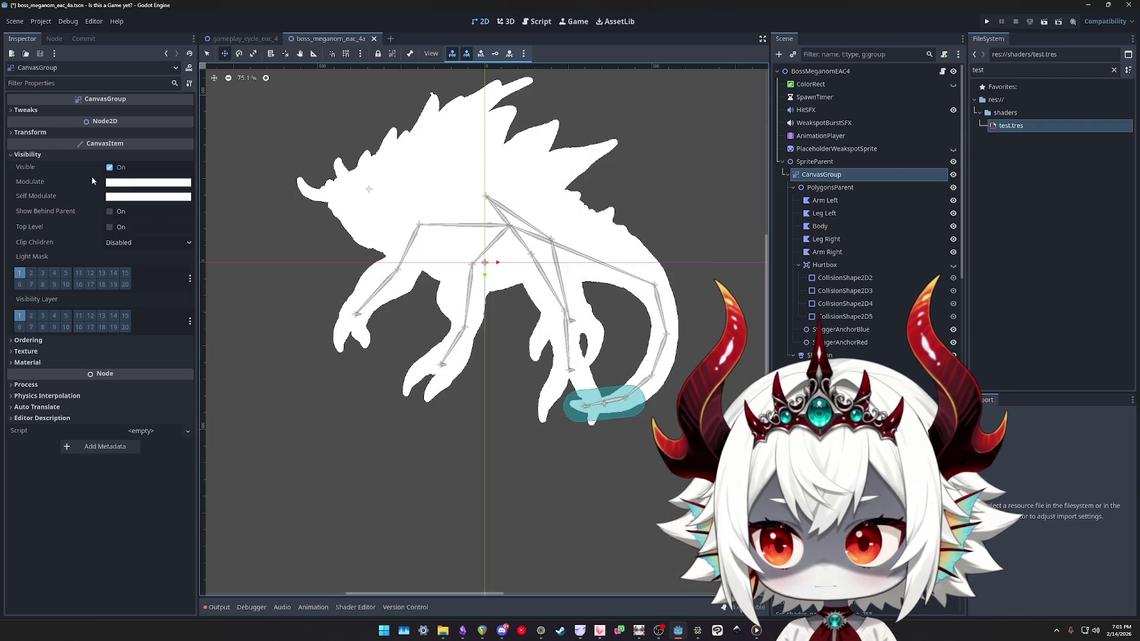
{"action": "left_click", "coordinate": [130, 183]}
{"action": "mouse_move", "coordinate": [174, 390]}
{"action": "left_mouse_down"}
{"action": "mouse_move", "coordinate": [82, 392]}
{"action": "mouse_move", "coordinate": [254, 402]}
{"action": "left_mouse_up"}
{"action": "left_click", "coordinate": [93, 505]}
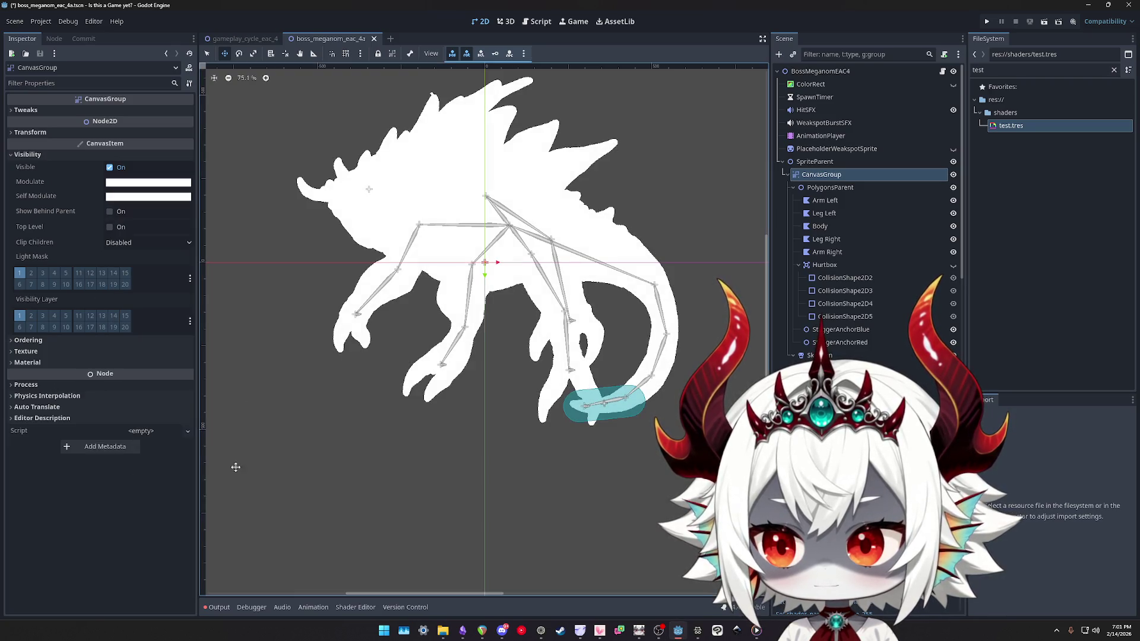
Reselect PolygonsParent and CanvasGroup, then pick out the test.tres material file
{"action": "left_click", "coordinate": [831, 188]}
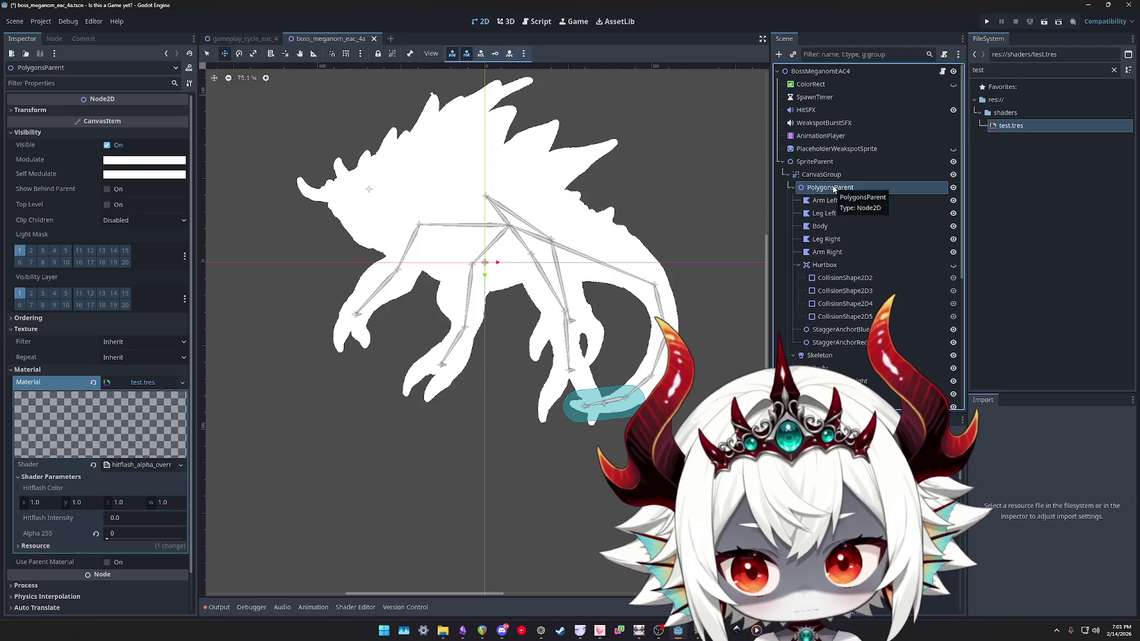
{"action": "left_click", "coordinate": [821, 174]}
{"action": "left_click", "coordinate": [1011, 127]}
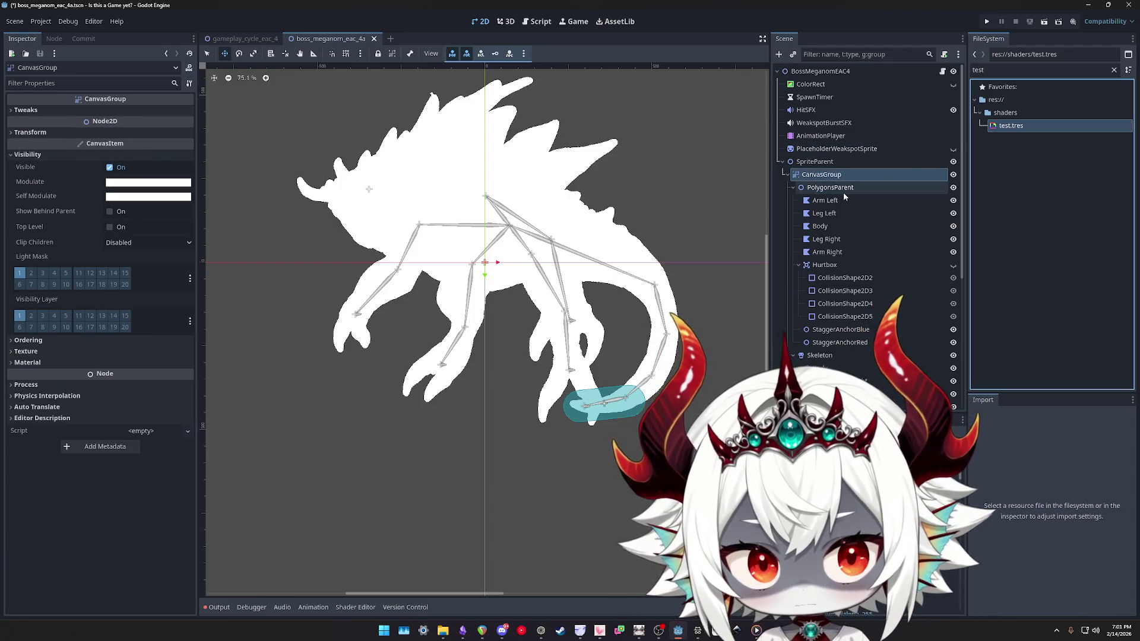
Select Arm Left through Arm Right and turn off Use Parent Material
{"action": "left_click", "coordinate": [825, 201]}
{"action": "left_click", "coordinate": [827, 252], "text": "shift"}
{"action": "left_click", "coordinate": [27, 357]}
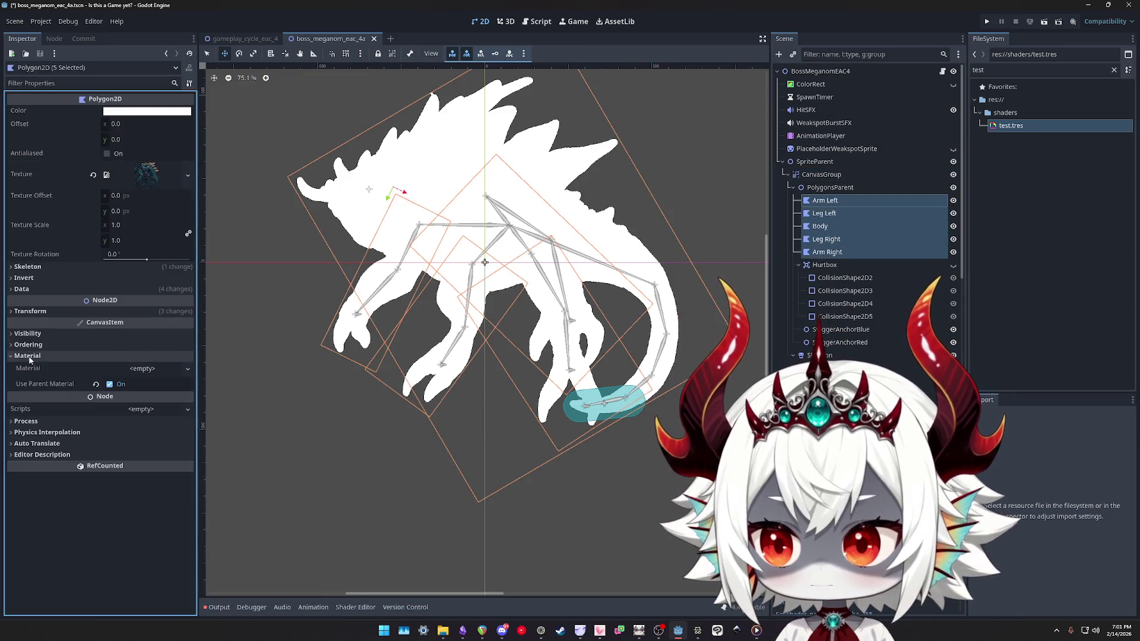
{"action": "left_click", "coordinate": [96, 386]}
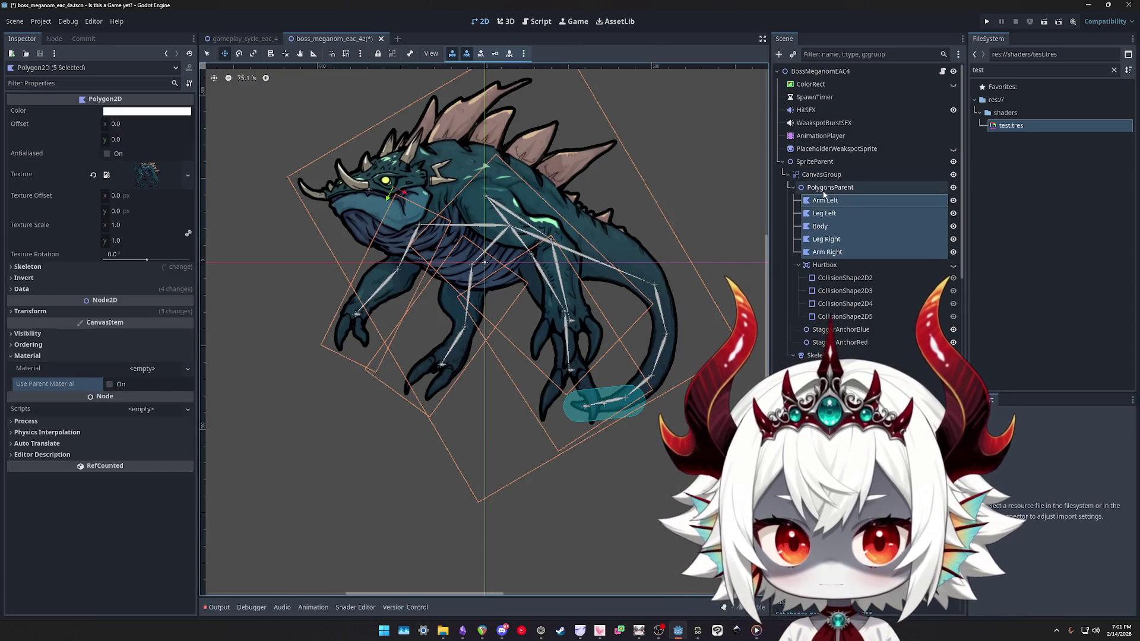
Try assigning test.tres as CanvasGroup's material, then undo it
{"action": "left_click", "coordinate": [824, 191]}
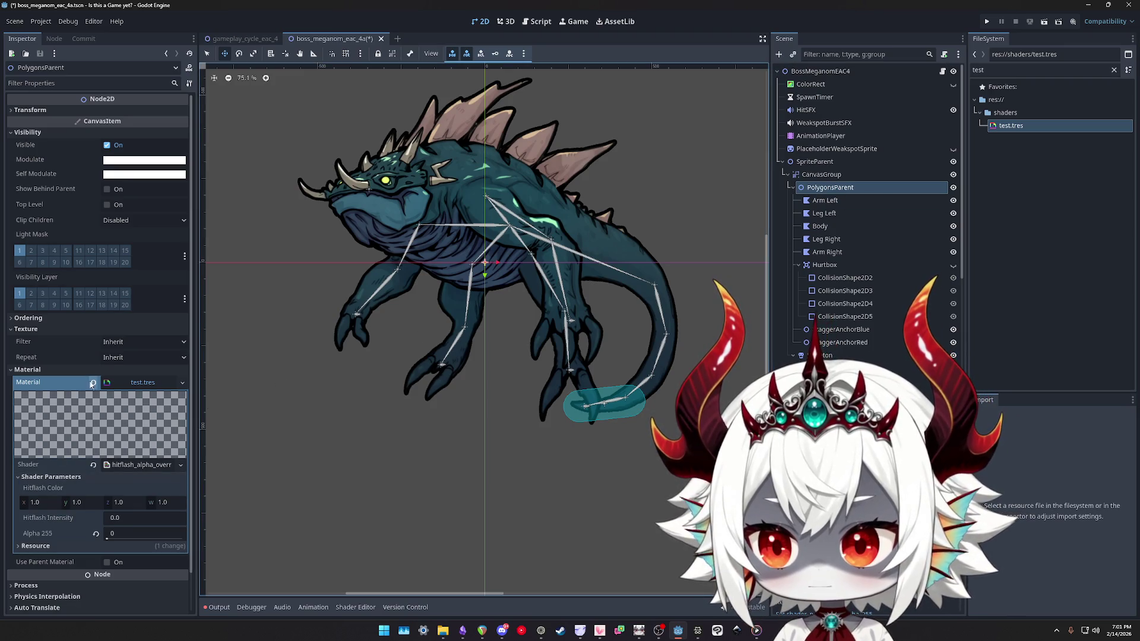
{"action": "left_click", "coordinate": [821, 174]}
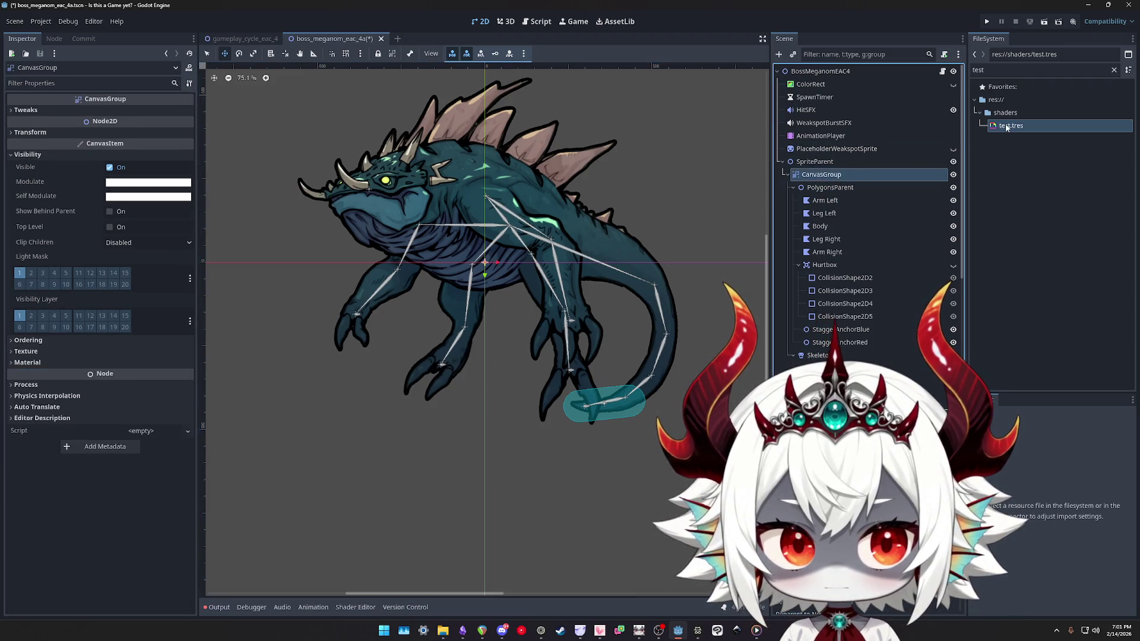
{"action": "left_click", "coordinate": [27, 362]}
{"action": "left_click", "coordinate": [26, 351]}
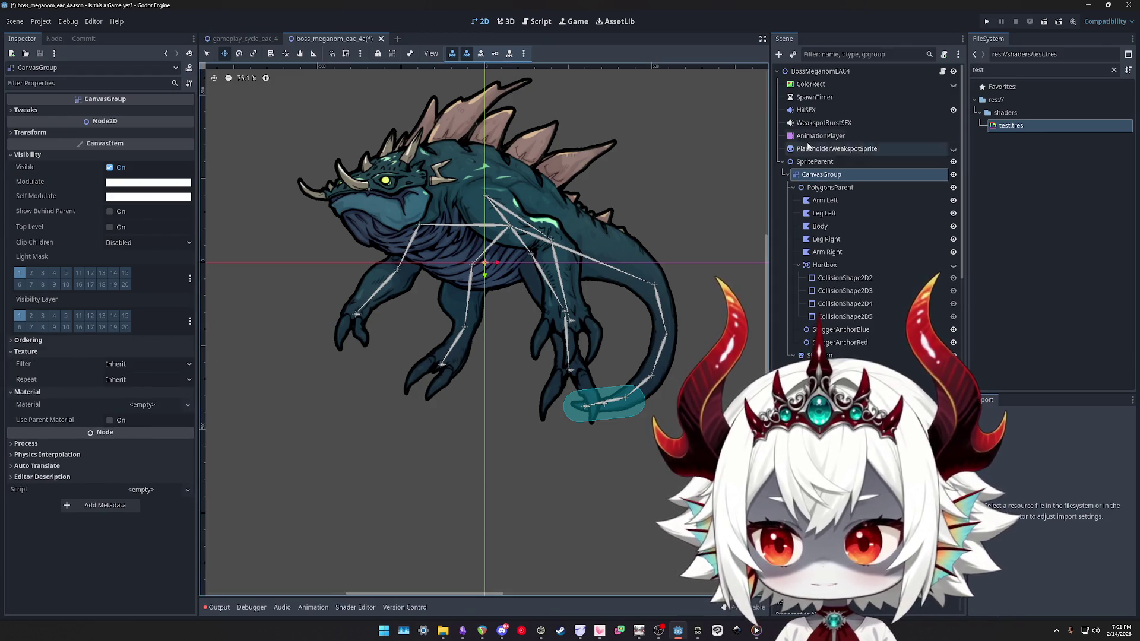
{"action": "left_click_drag", "start_coordinate": [1011, 125], "coordinate": [143, 404]}
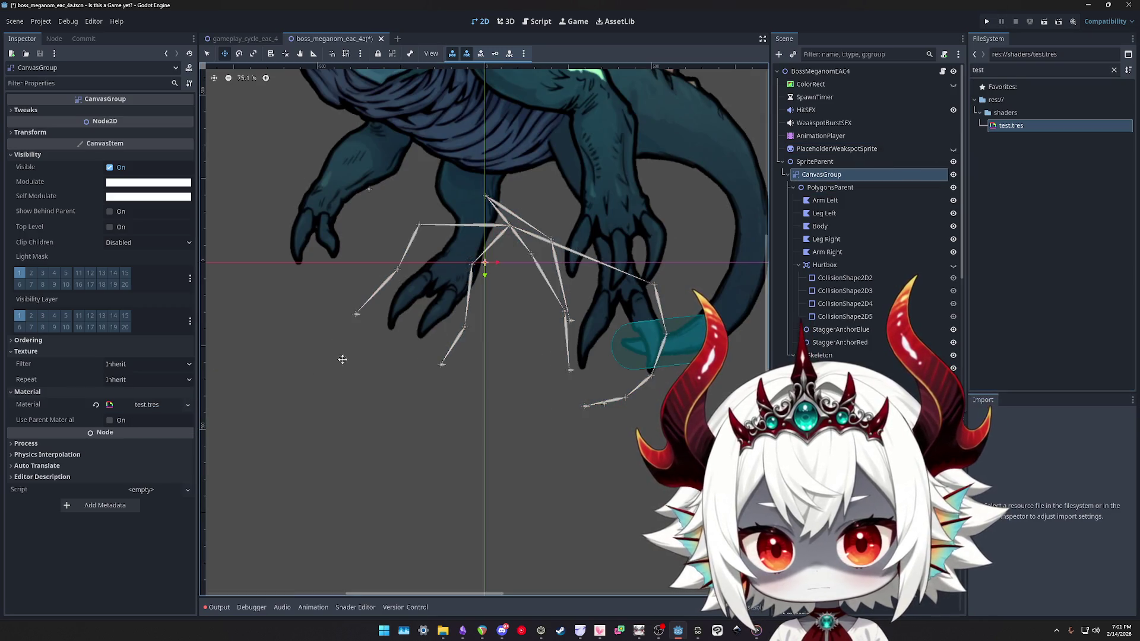
{"action": "scroll", "coordinate": [477, 321], "scroll_direction": "down", "scroll_amount": 3}
{"action": "key", "text": "ctrl+z"}
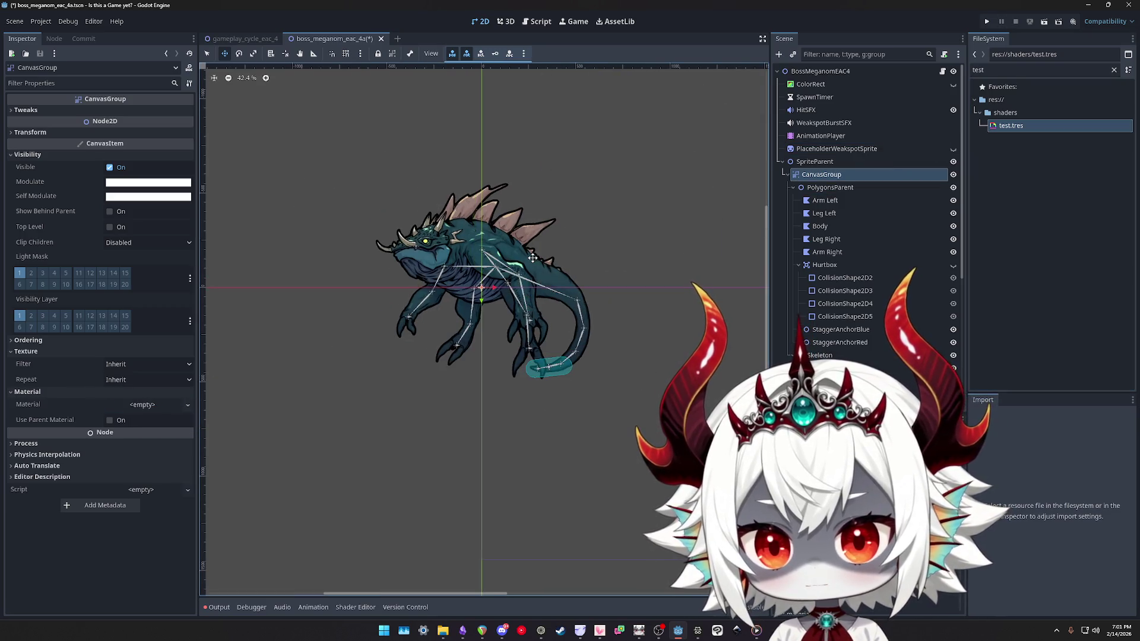
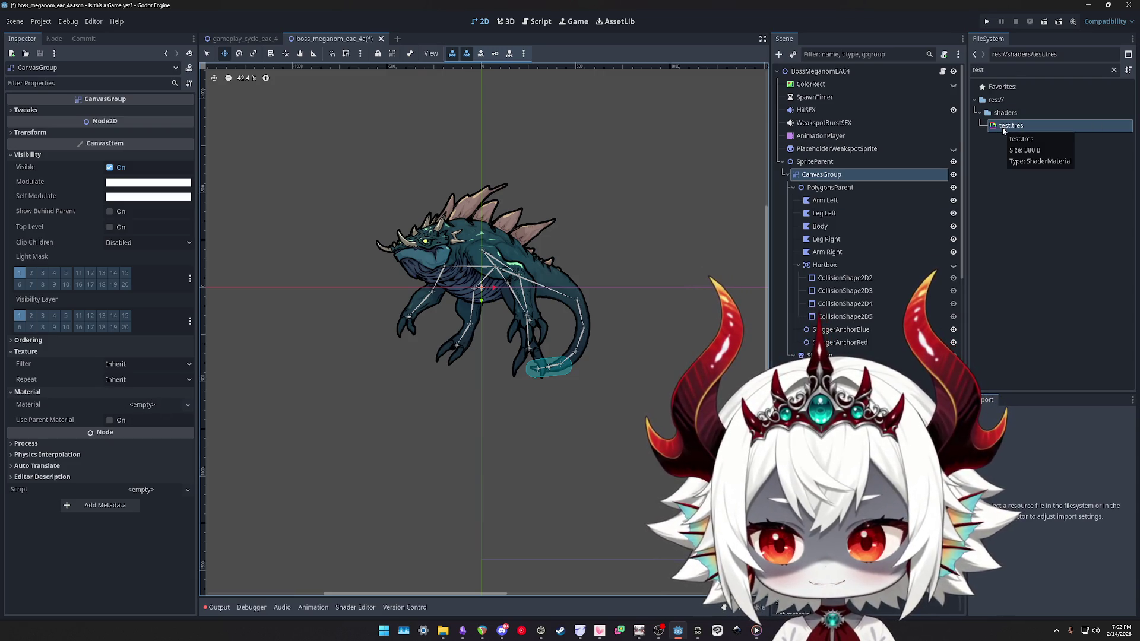
Put test.tres on PolygonsParent and drag its Alpha 255 shader parameter down to 0
{"action": "left_click", "coordinate": [829, 187]}
{"action": "left_click_drag", "start_coordinate": [1009, 125], "coordinate": [138, 385]}
{"action": "left_click", "coordinate": [132, 533]}
{"action": "type", "text": "85"}
{"action": "key", "text": "Return"}
{"action": "left_click_drag", "start_coordinate": [132, 537], "coordinate": [107, 537]}
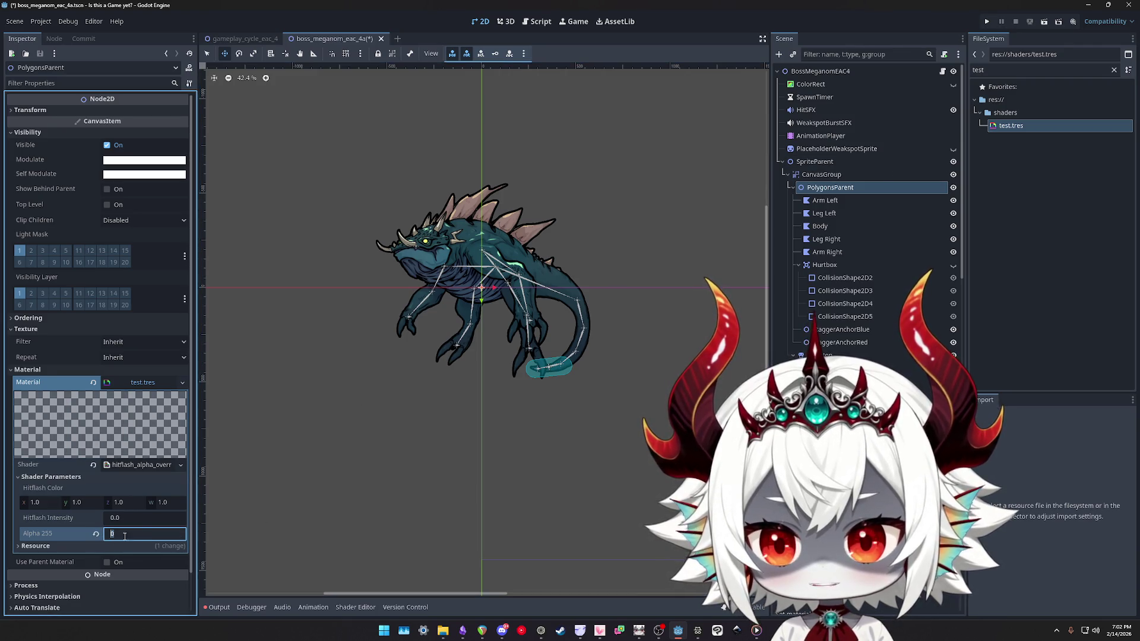
Clear the shader and the material from PolygonsParent
{"action": "left_click", "coordinate": [902, 174]}
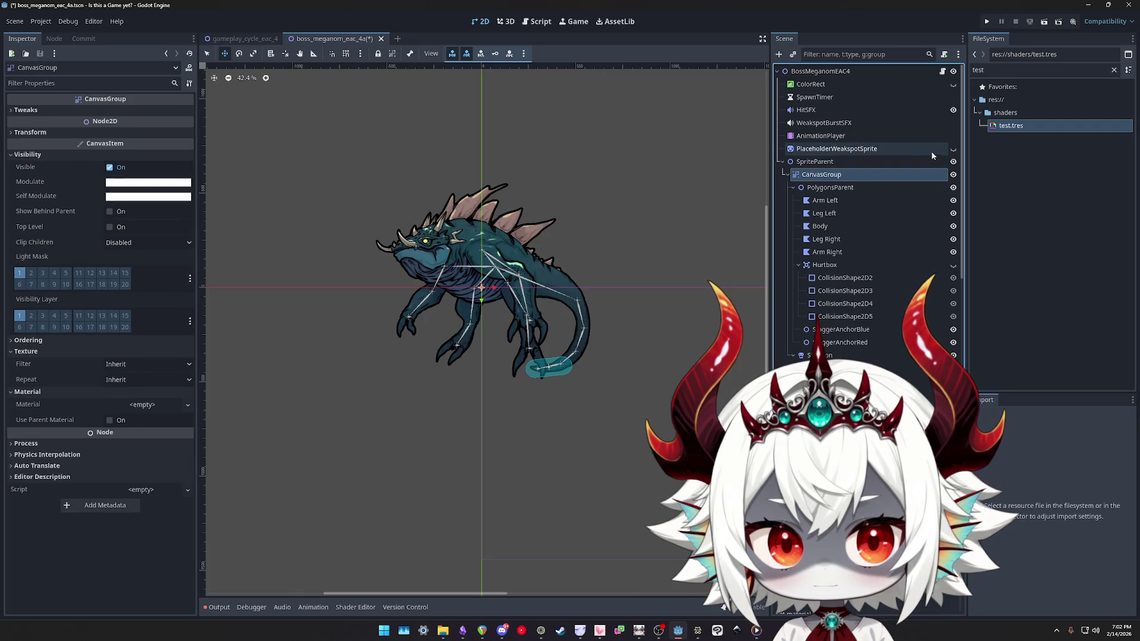
{"action": "left_click", "coordinate": [826, 188]}
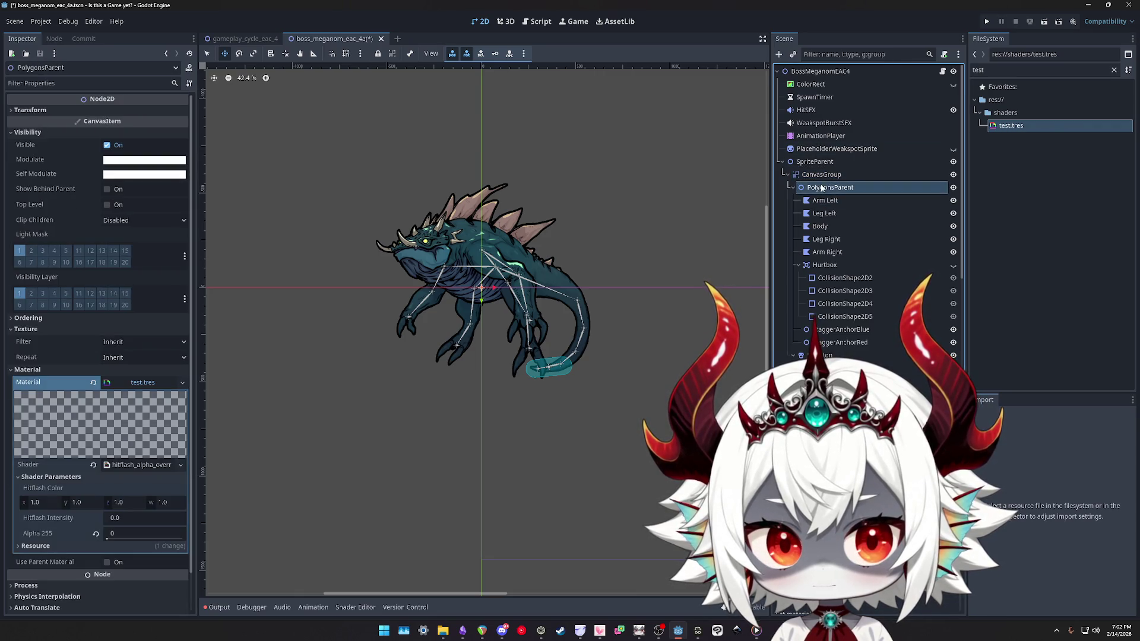
{"action": "left_click", "coordinate": [93, 466]}
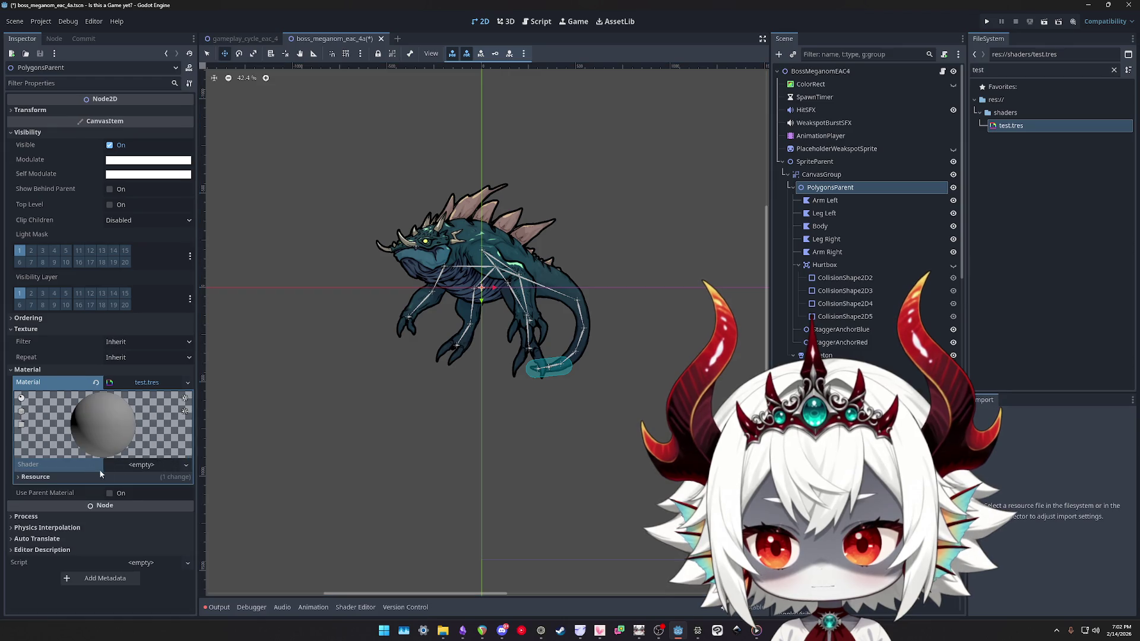
{"action": "left_click", "coordinate": [93, 382]}
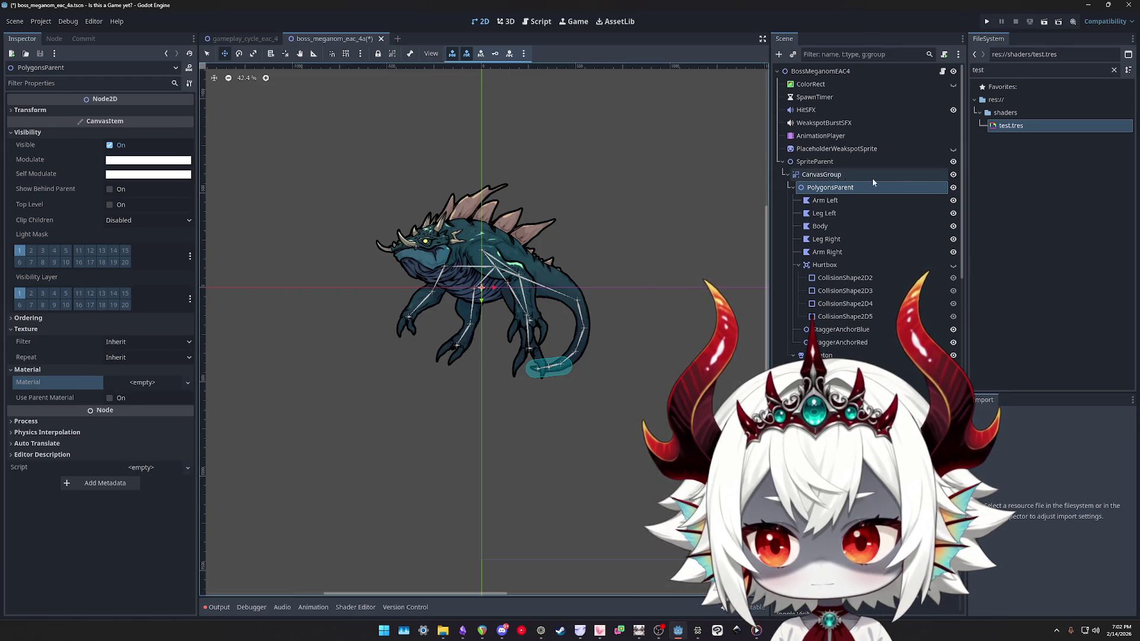
Assign test.tres as the CanvasGroup's material
{"action": "left_click", "coordinate": [821, 174]}
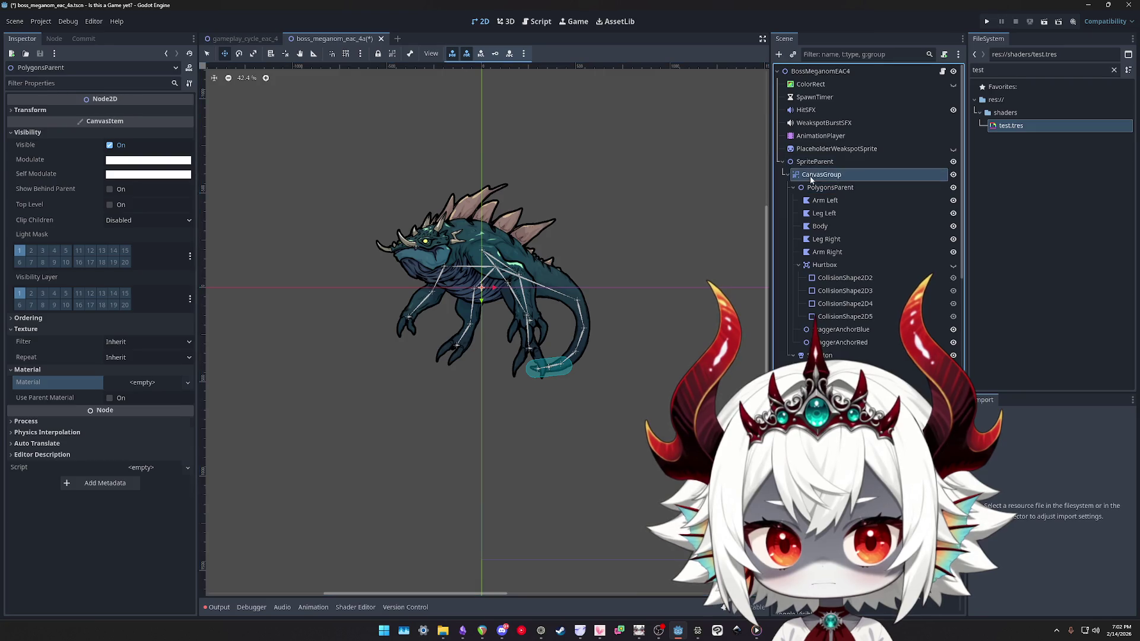
{"action": "left_click", "coordinate": [998, 130]}
{"action": "left_click_drag", "start_coordinate": [998, 131], "coordinate": [155, 407]}
{"action": "scroll", "coordinate": [594, 250], "scroll_direction": "down", "scroll_amount": 2}
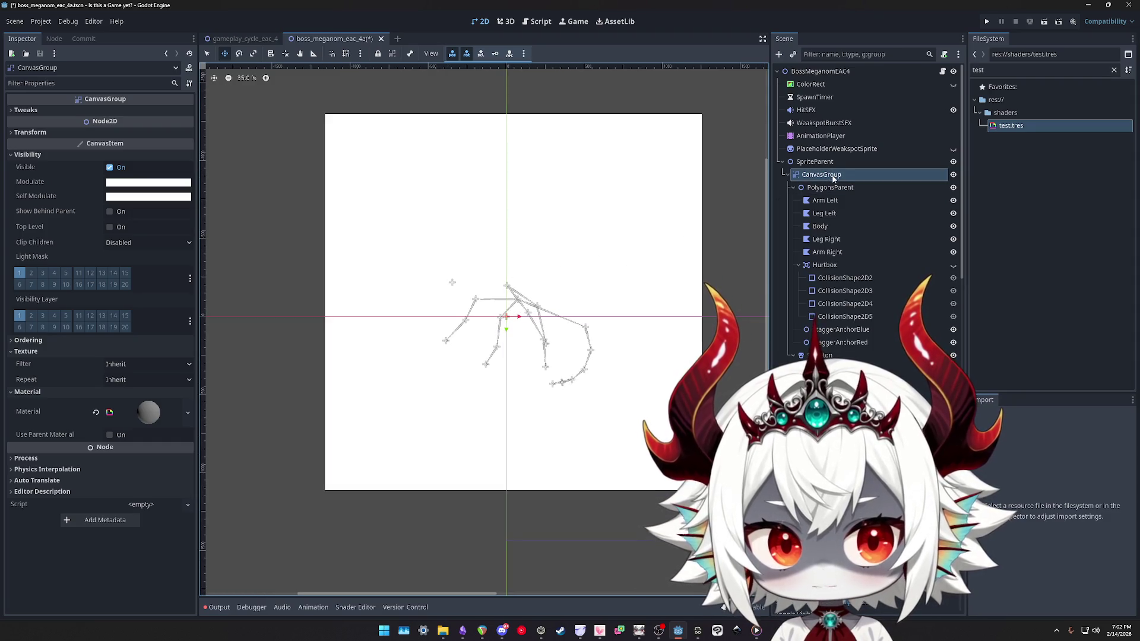
Quick-load the hitflash_alpha_override shader into the CanvasGroup's material
{"action": "left_click", "coordinate": [142, 414]}
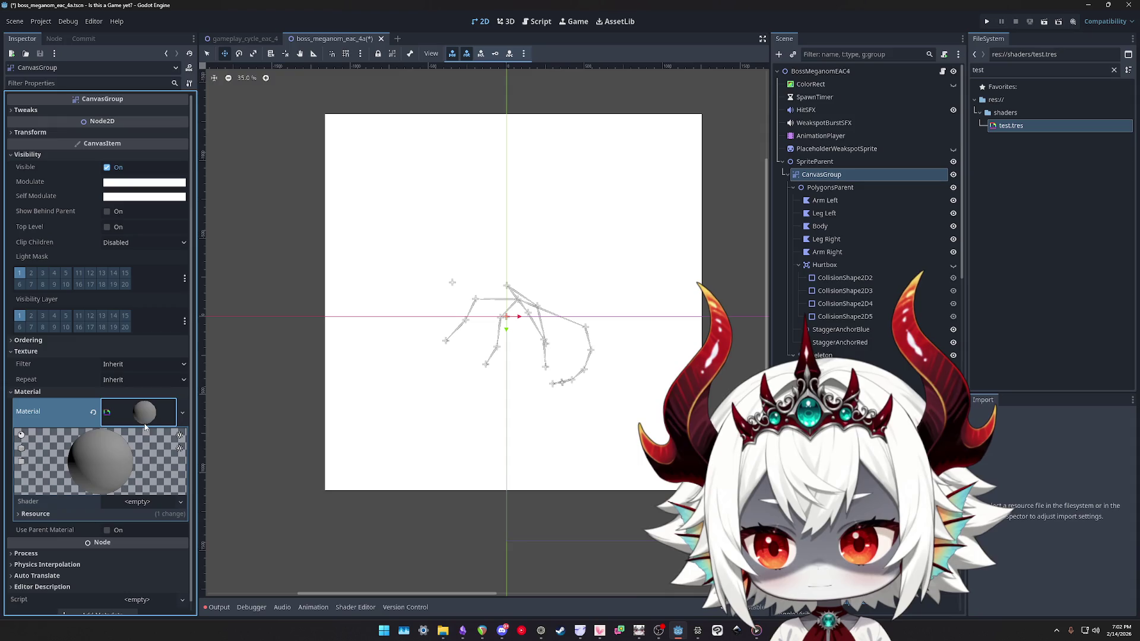
{"action": "left_click", "coordinate": [138, 503]}
{"action": "left_click", "coordinate": [158, 533]}
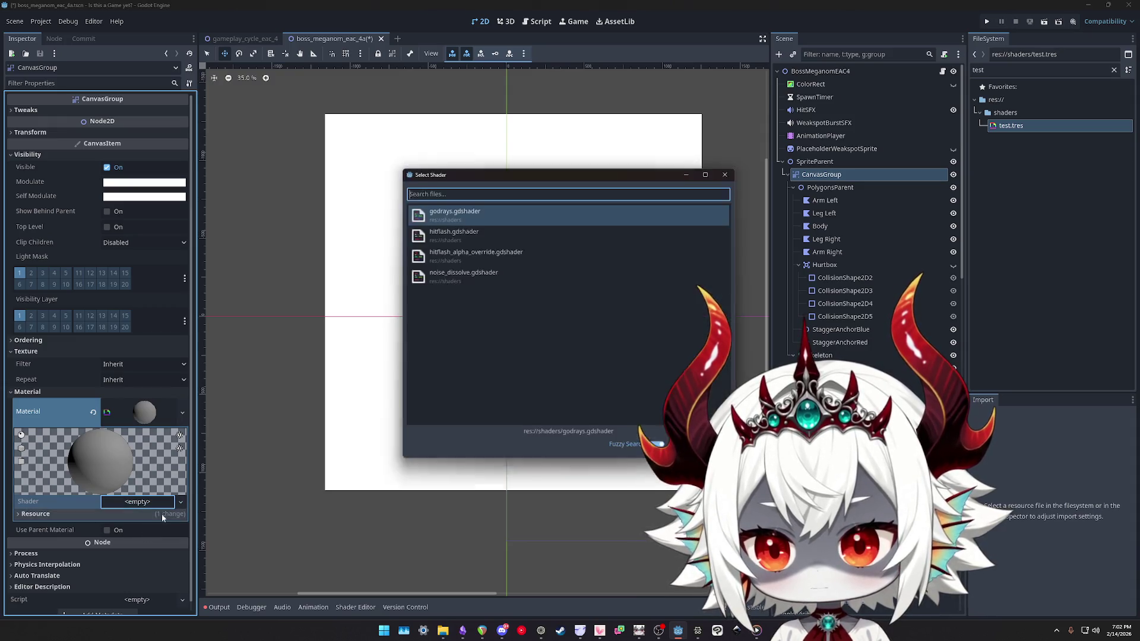
{"action": "left_click", "coordinate": [454, 252]}
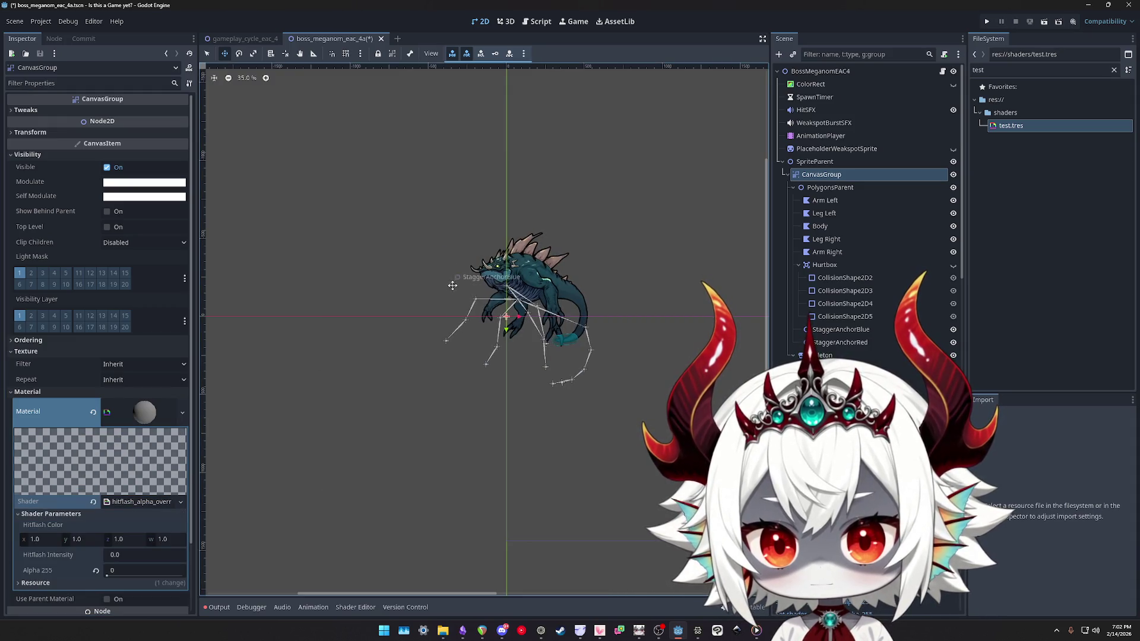
Undo the shader and material assignments, leaving CanvasGroup without a material
{"action": "scroll", "coordinate": [518, 331], "scroll_direction": "up", "scroll_amount": 10}
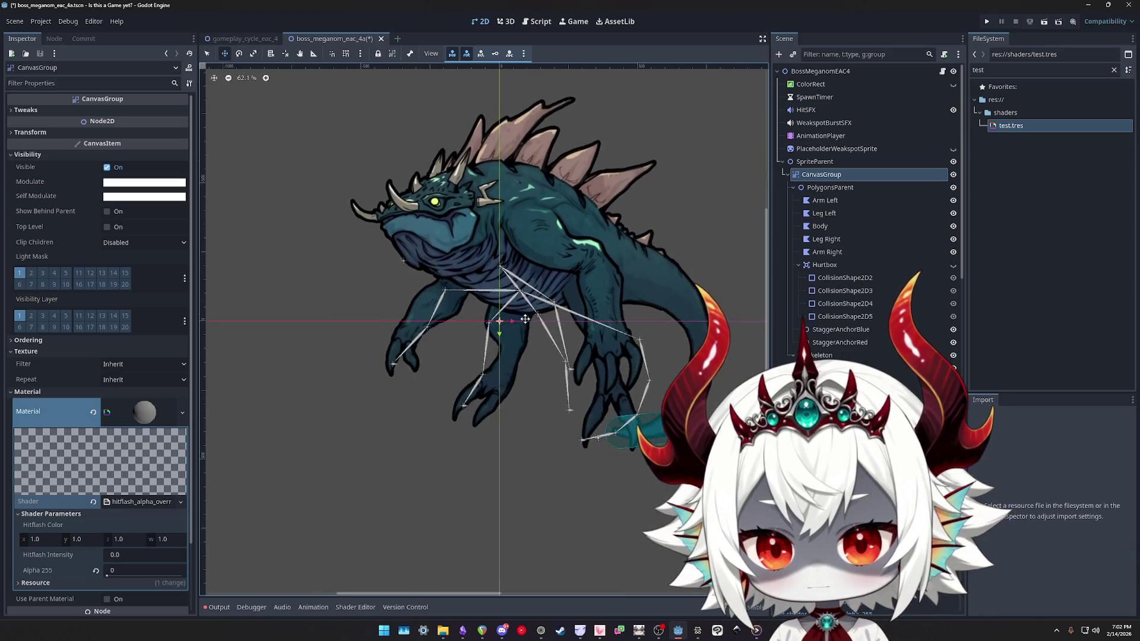
{"action": "scroll", "coordinate": [519, 330], "scroll_direction": "down", "scroll_amount": 5}
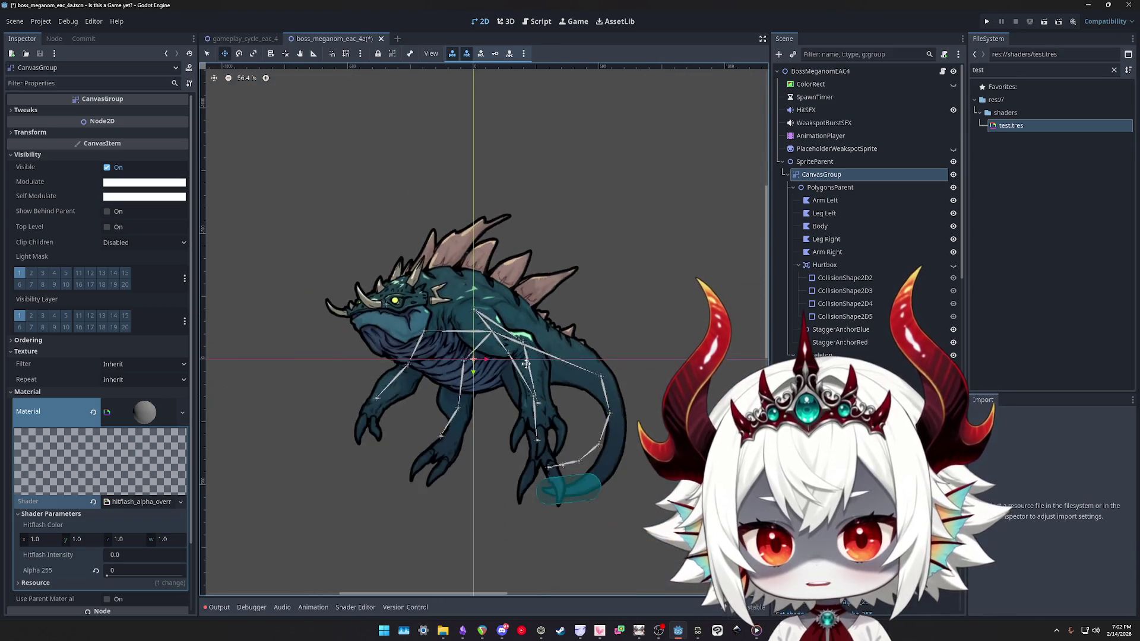
{"action": "scroll", "coordinate": [607, 422], "scroll_direction": "down", "scroll_amount": 3}
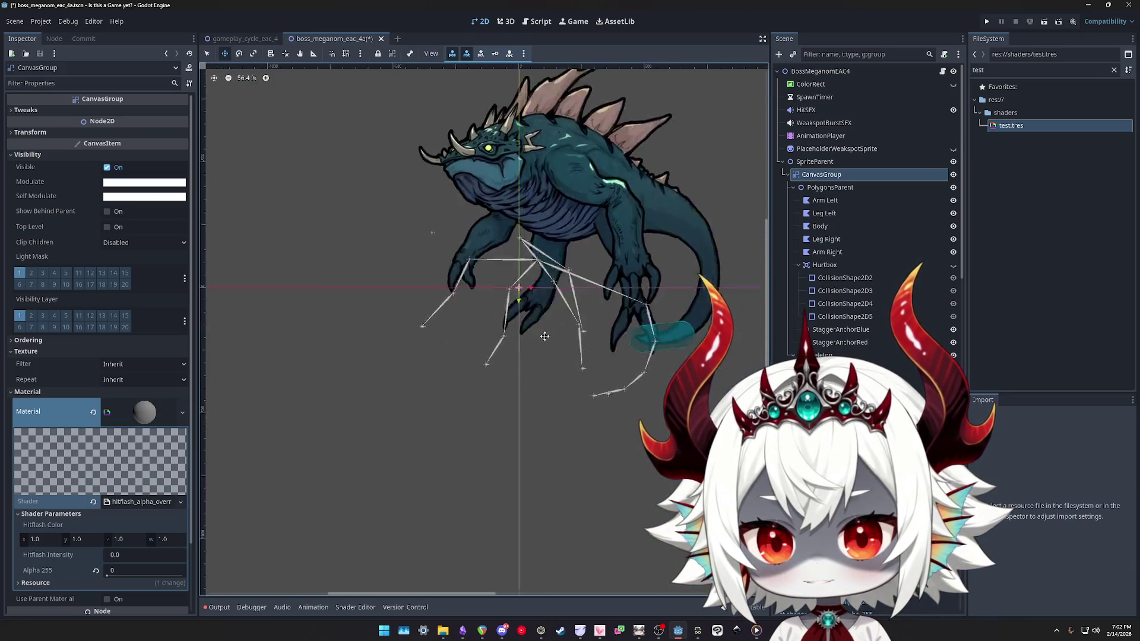
{"action": "scroll", "coordinate": [450, 366], "scroll_direction": "down", "scroll_amount": 3}
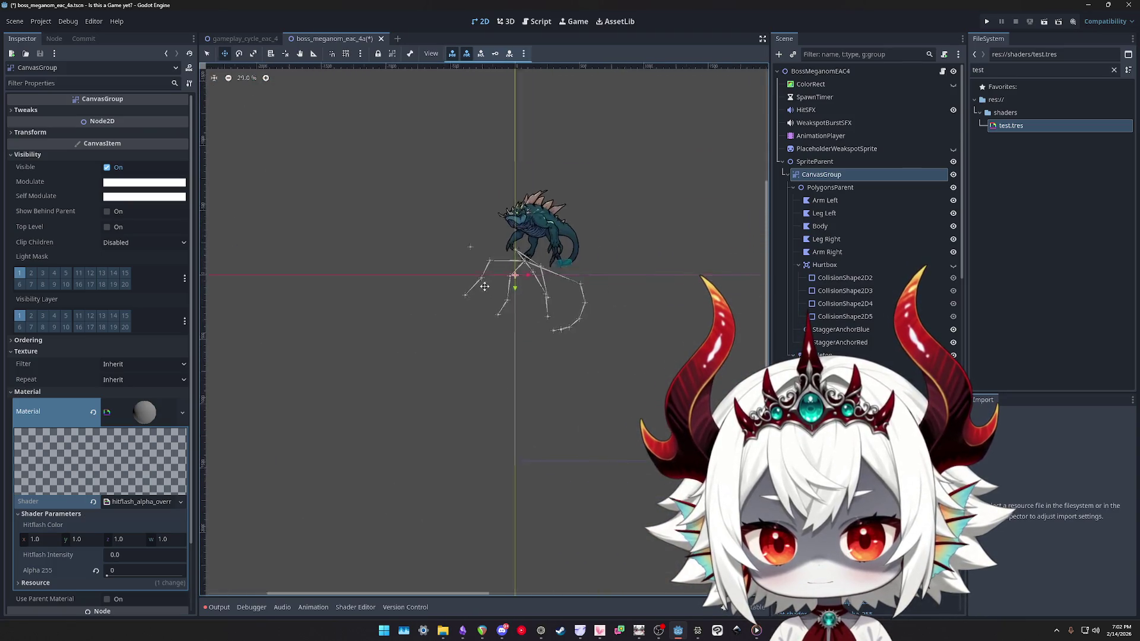
{"action": "scroll", "coordinate": [498, 397], "scroll_direction": "up", "scroll_amount": 1}
{"action": "key", "text": "ctrl+z"}
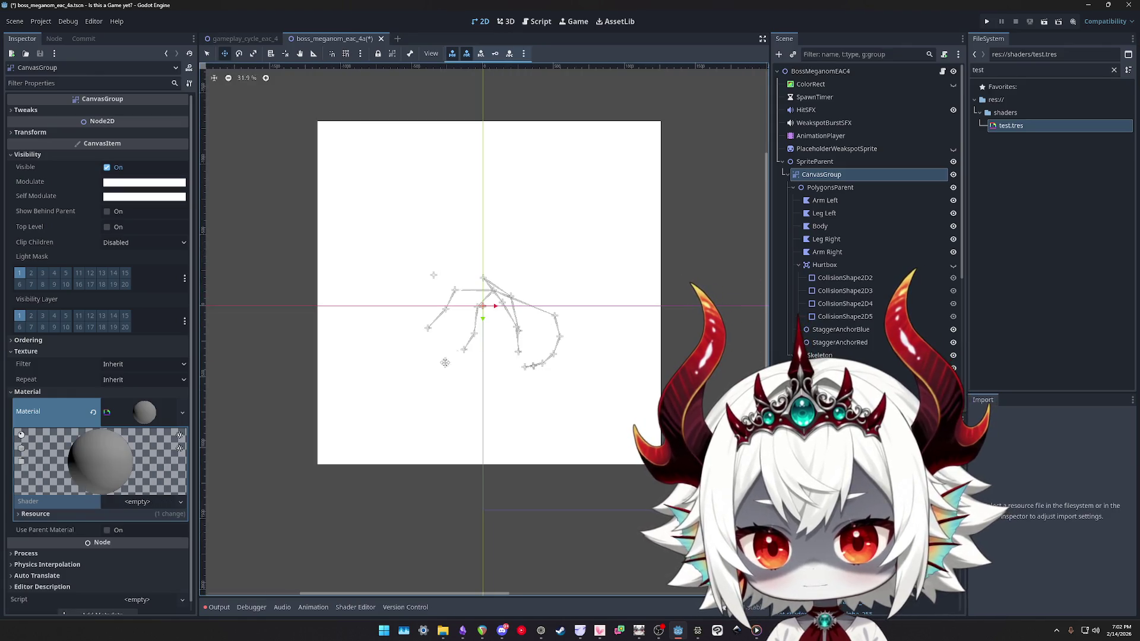
{"action": "key", "text": "ctrl+z"}
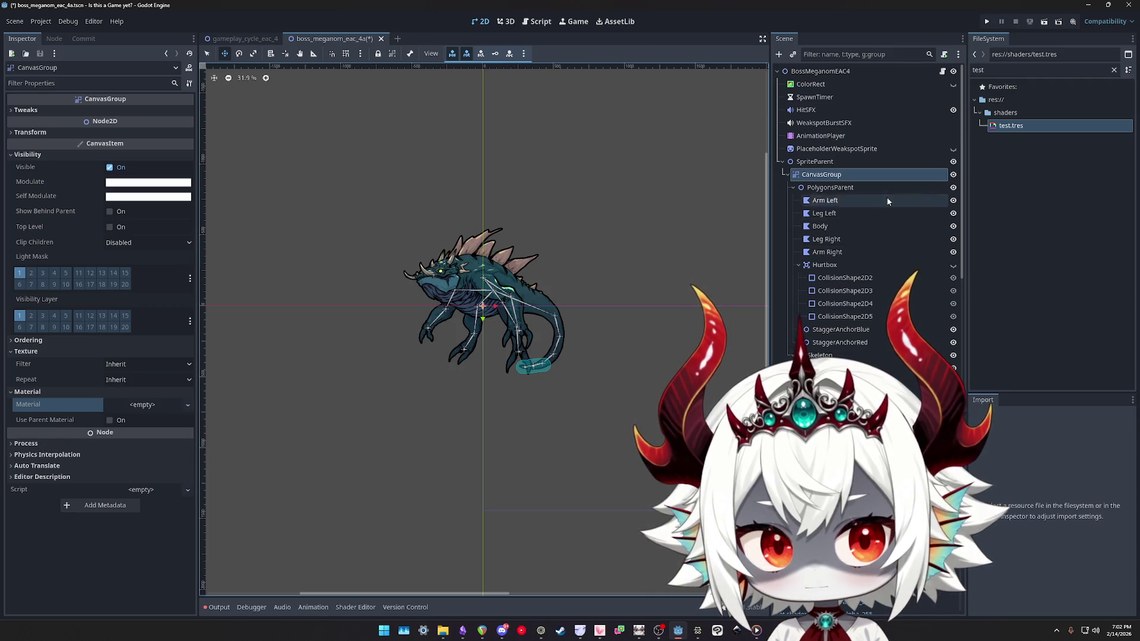
Lower the CanvasGroup's Modulate alpha to 82
{"action": "left_click", "coordinate": [864, 188]}
{"action": "left_click", "coordinate": [843, 174]}
{"action": "left_click", "coordinate": [161, 181]}
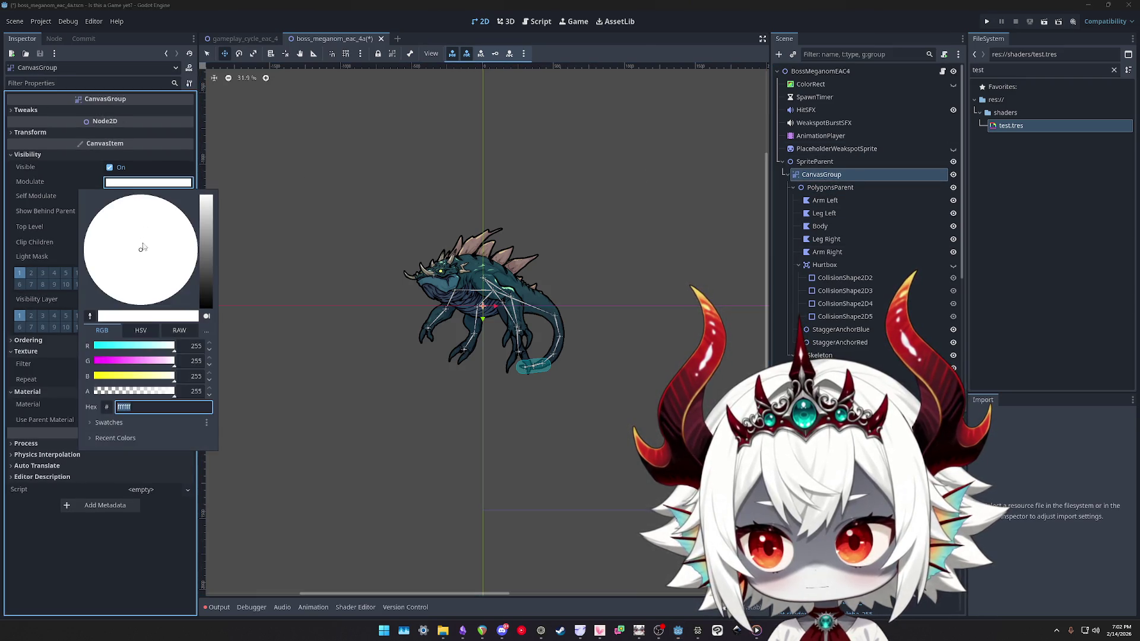
{"action": "scroll", "coordinate": [475, 331], "scroll_direction": "up", "scroll_amount": 4}
{"action": "mouse_move", "coordinate": [146, 396]}
{"action": "left_mouse_down"}
{"action": "mouse_move", "coordinate": [113, 395]}
{"action": "mouse_move", "coordinate": [231, 402]}
{"action": "left_mouse_up"}
{"action": "left_click", "coordinate": [58, 570]}
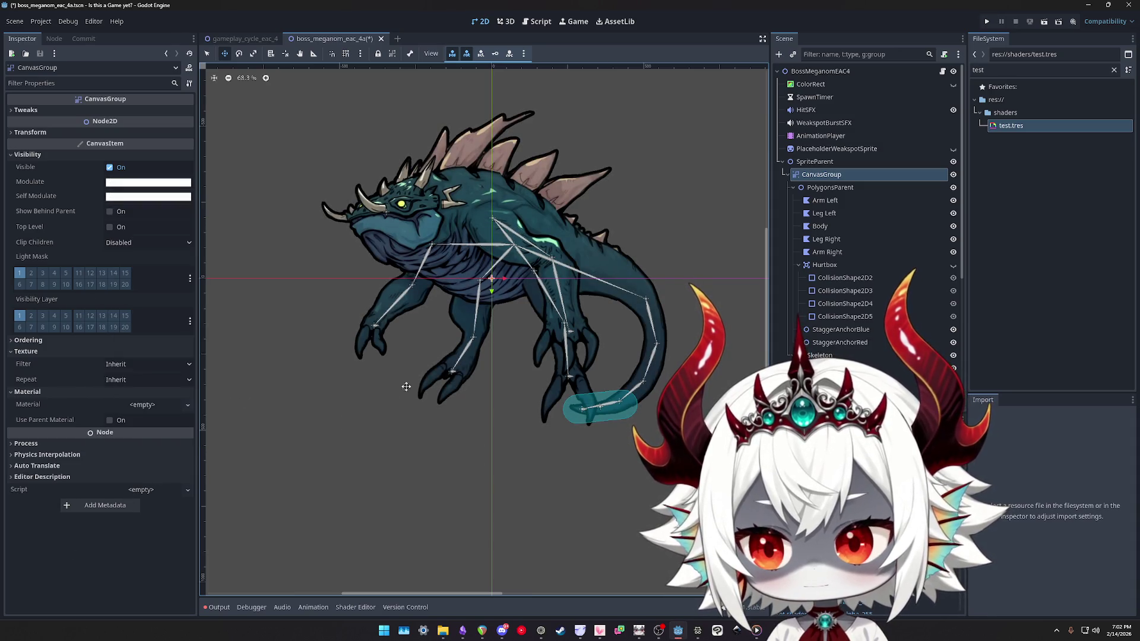
Inspect Arm Left, PolygonsParent and CanvasGroup, ending with PolygonsParent selected
{"action": "scroll", "coordinate": [477, 271], "scroll_direction": "up", "scroll_amount": 2}
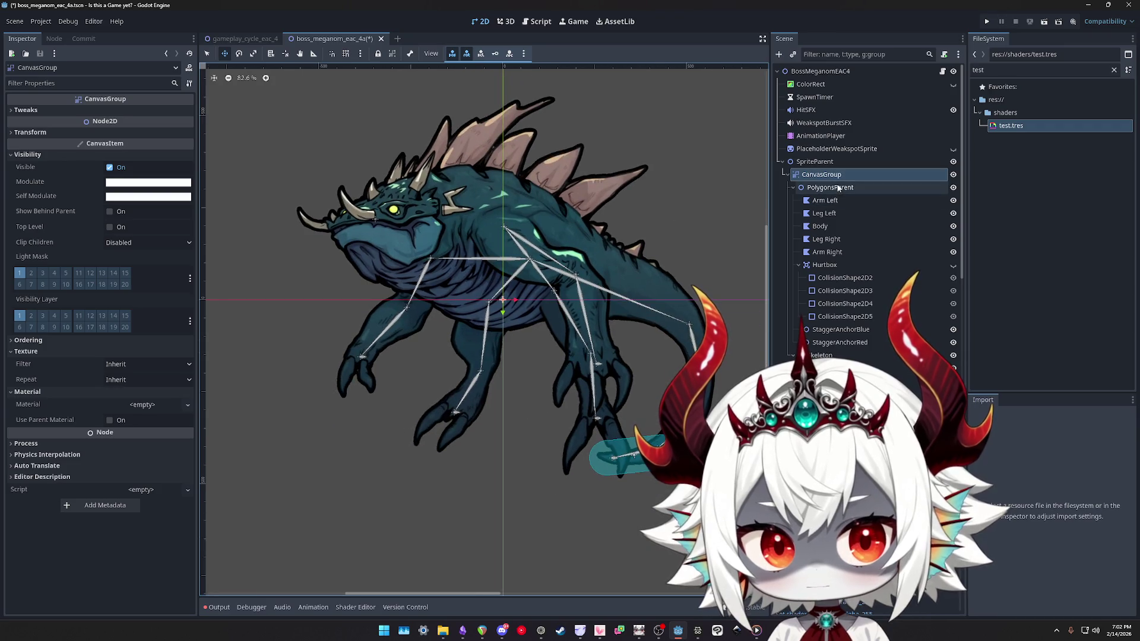
{"action": "left_click", "coordinate": [827, 200]}
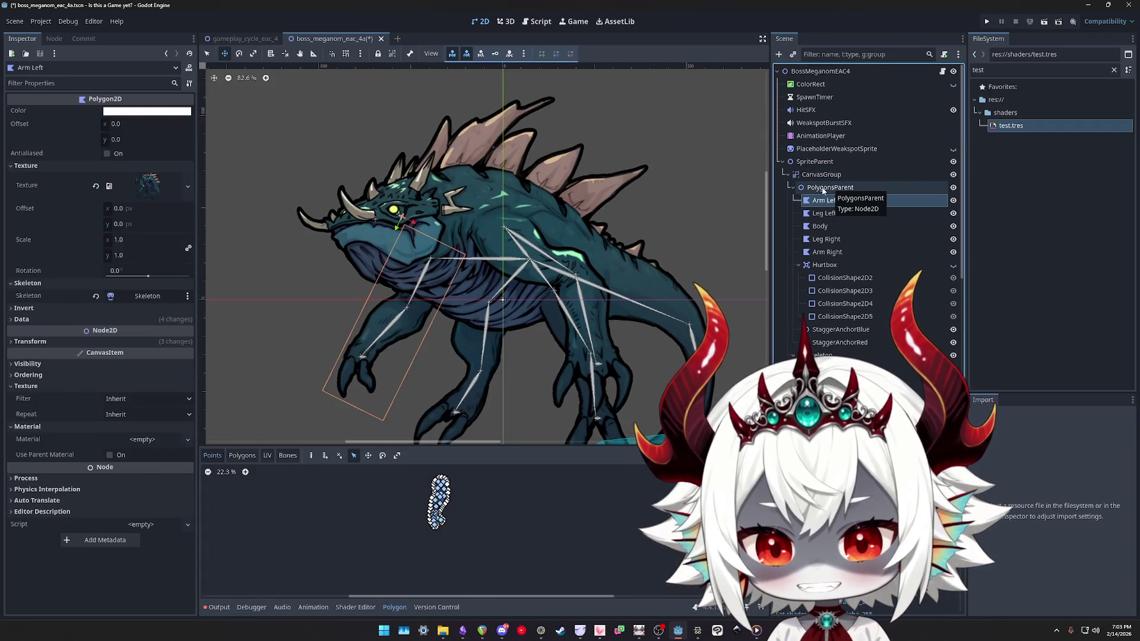
{"action": "left_click", "coordinate": [832, 188]}
{"action": "left_click", "coordinate": [808, 175]}
{"action": "left_click", "coordinate": [787, 175]}
{"action": "left_click", "coordinate": [787, 174]}
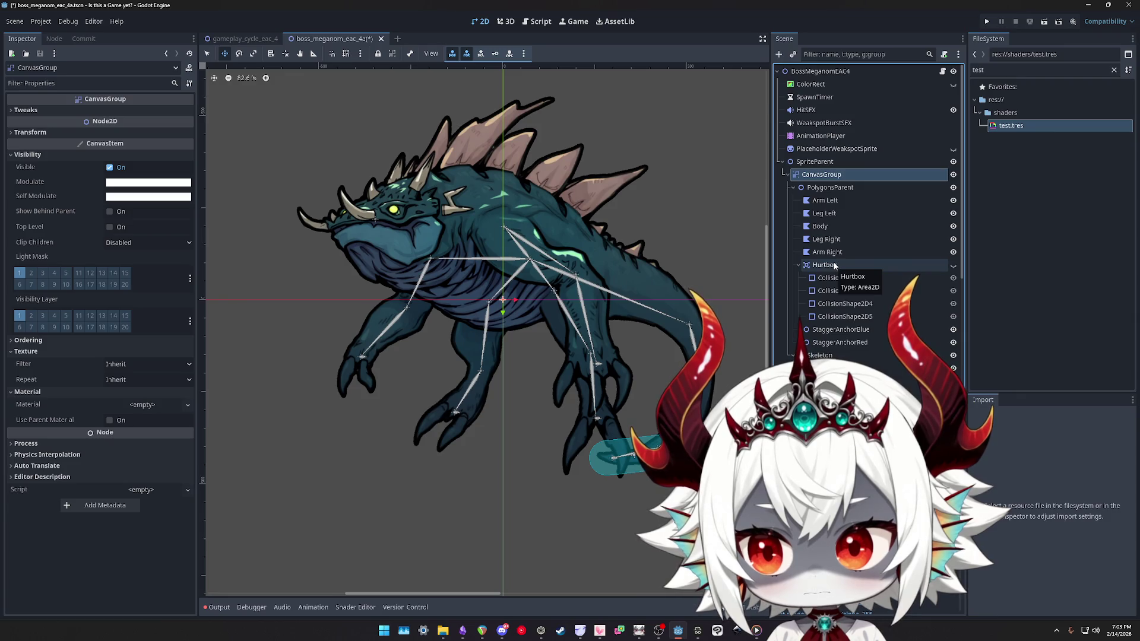
{"action": "left_click", "coordinate": [827, 189]}
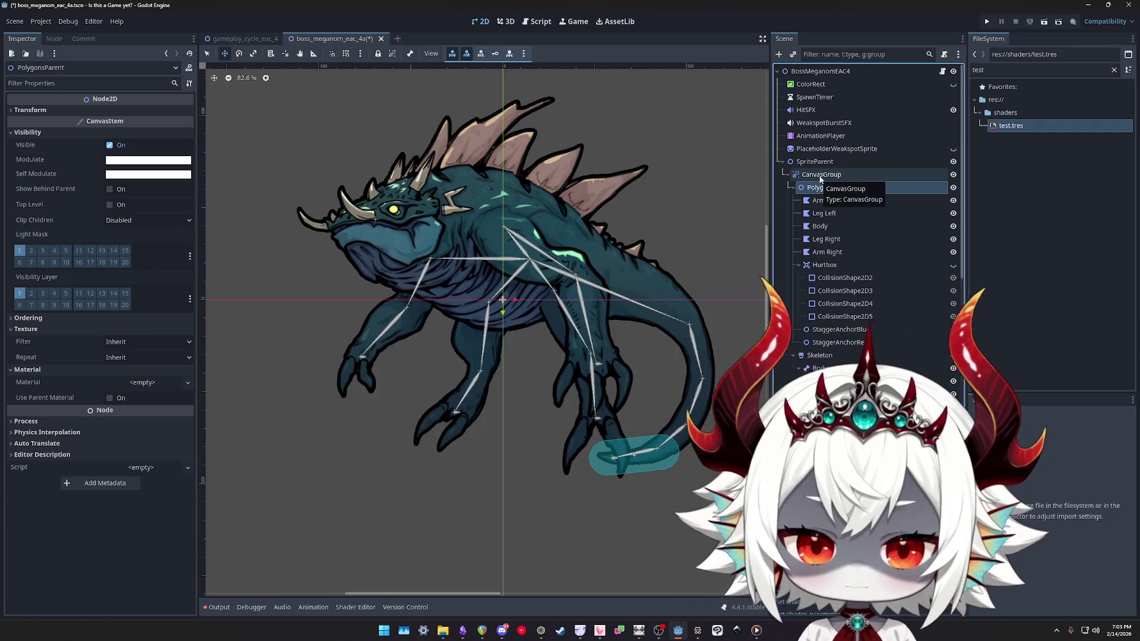
Restore test.tres on PolygonsParent and the white ColorRect, then lower Alpha 255
{"action": "key", "text": "ctrl+z"}
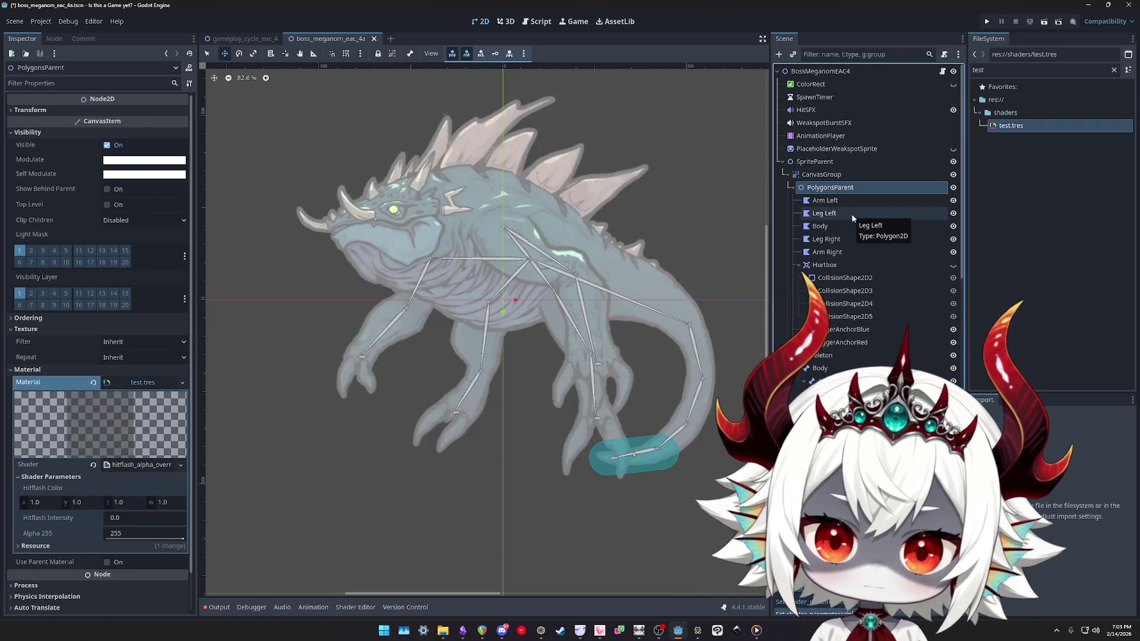
{"action": "key", "text": "ctrl+z"}
{"action": "left_click", "coordinate": [840, 213], "text": "shift"}
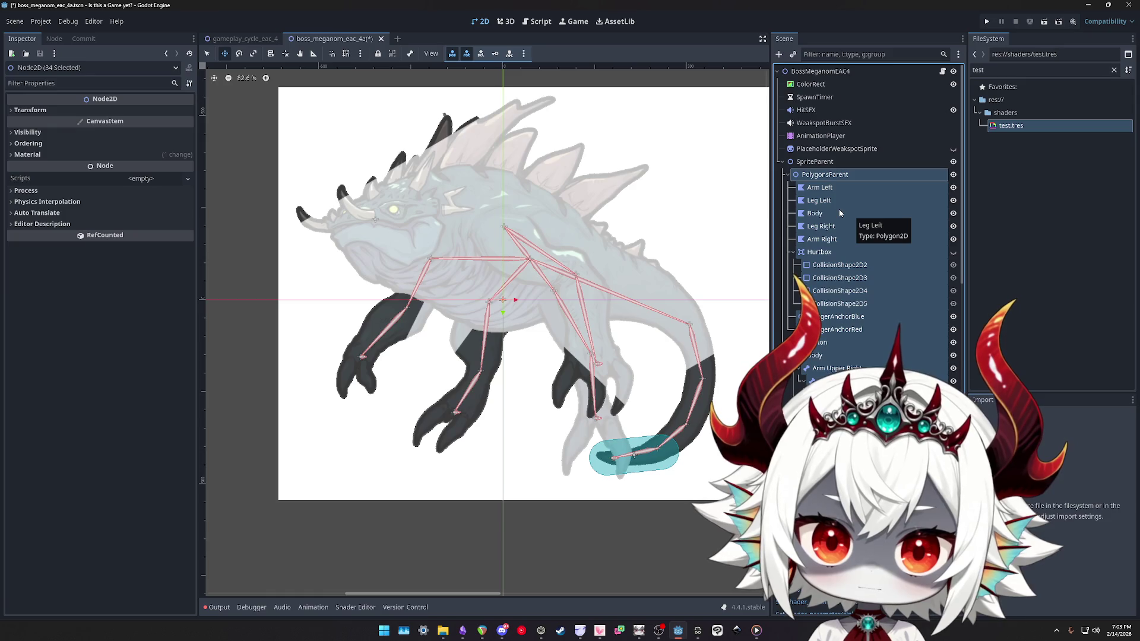
{"action": "scroll", "coordinate": [839, 213], "scroll_direction": "down", "scroll_amount": 3}
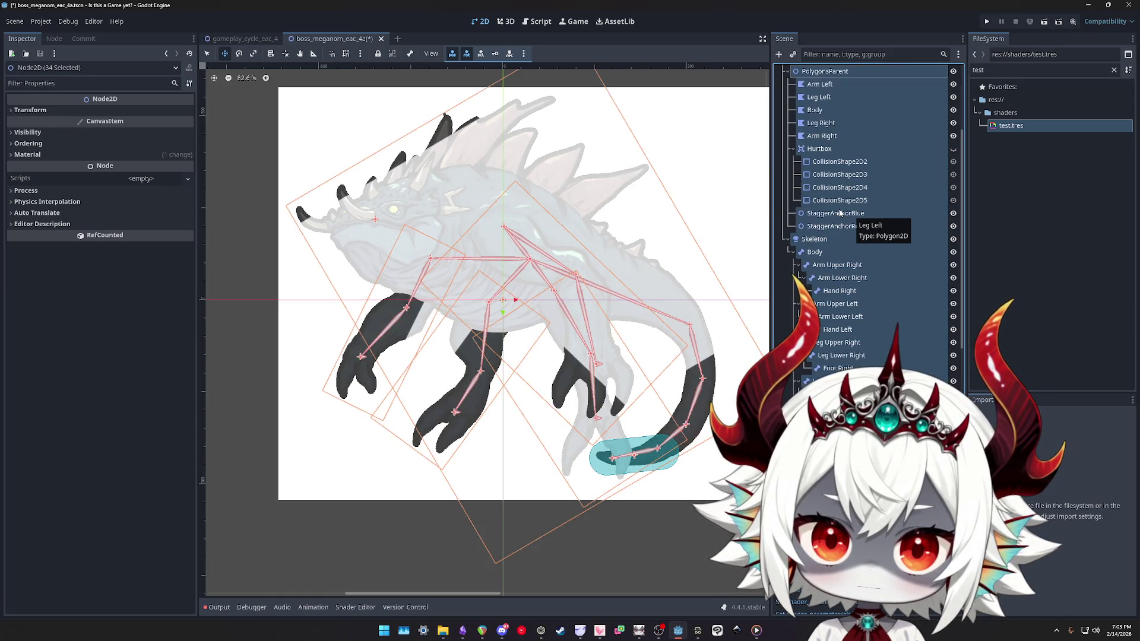
{"action": "scroll", "coordinate": [854, 208], "scroll_direction": "up", "scroll_amount": 4}
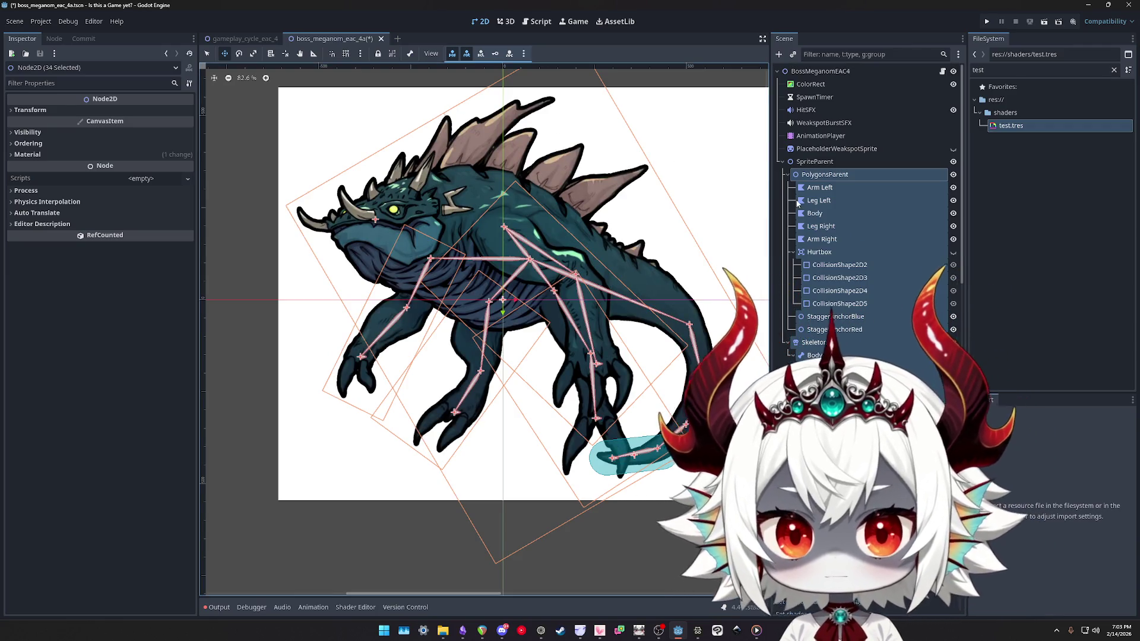
{"action": "left_click", "coordinate": [819, 188]}
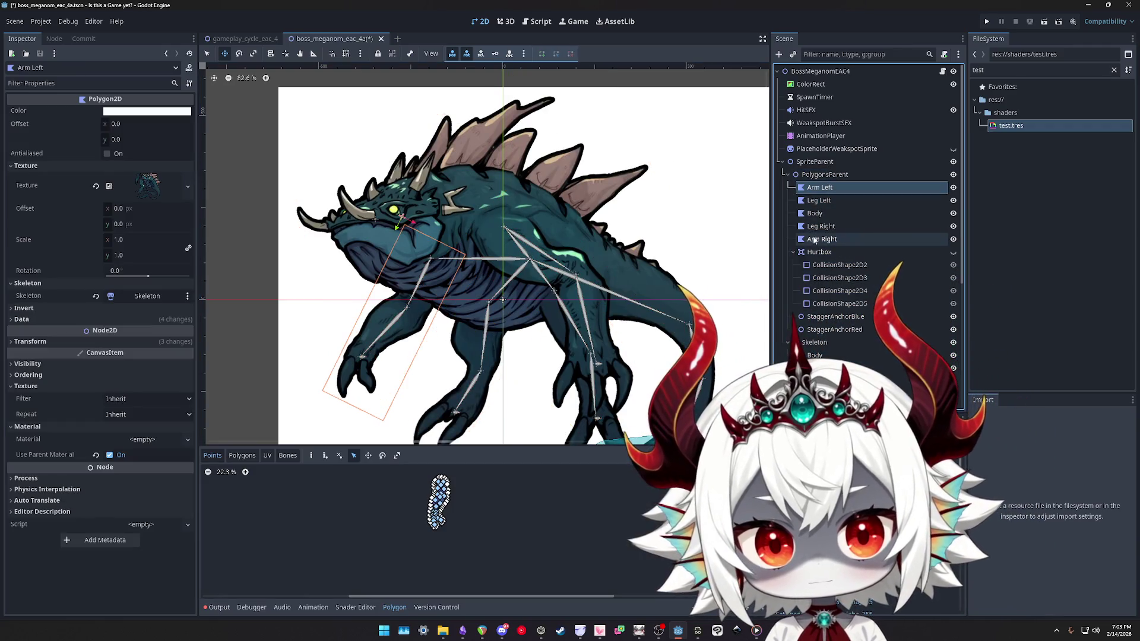
{"action": "left_click", "coordinate": [824, 175]}
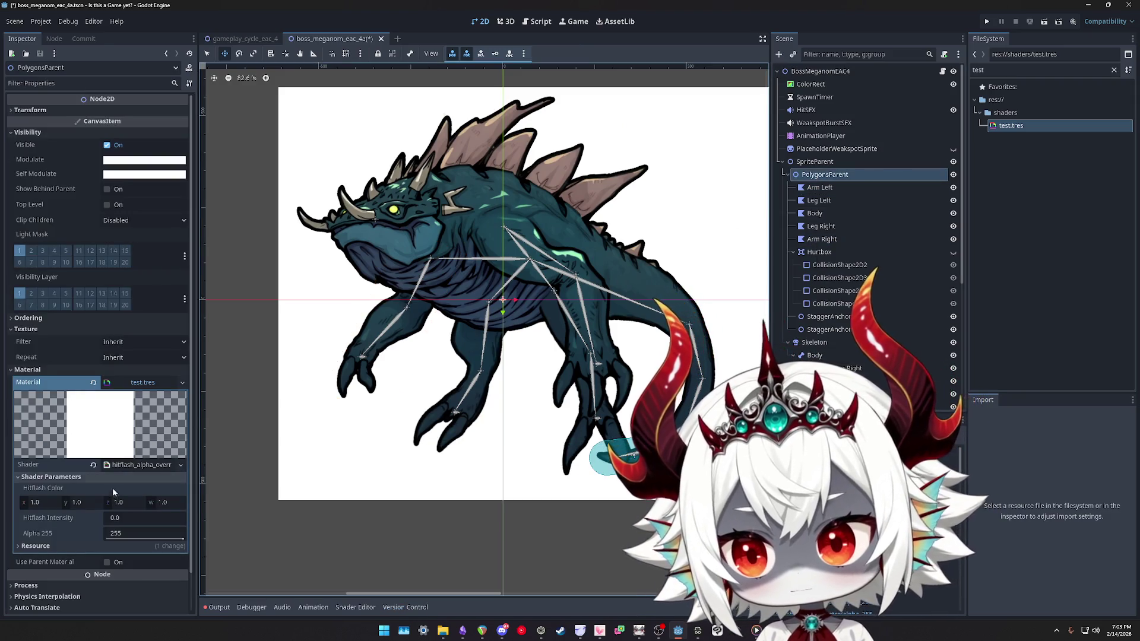
{"action": "mouse_move", "coordinate": [113, 539]}
{"action": "left_mouse_down"}
{"action": "mouse_move", "coordinate": [125, 538]}
{"action": "mouse_move", "coordinate": [114, 539]}
{"action": "left_mouse_up"}
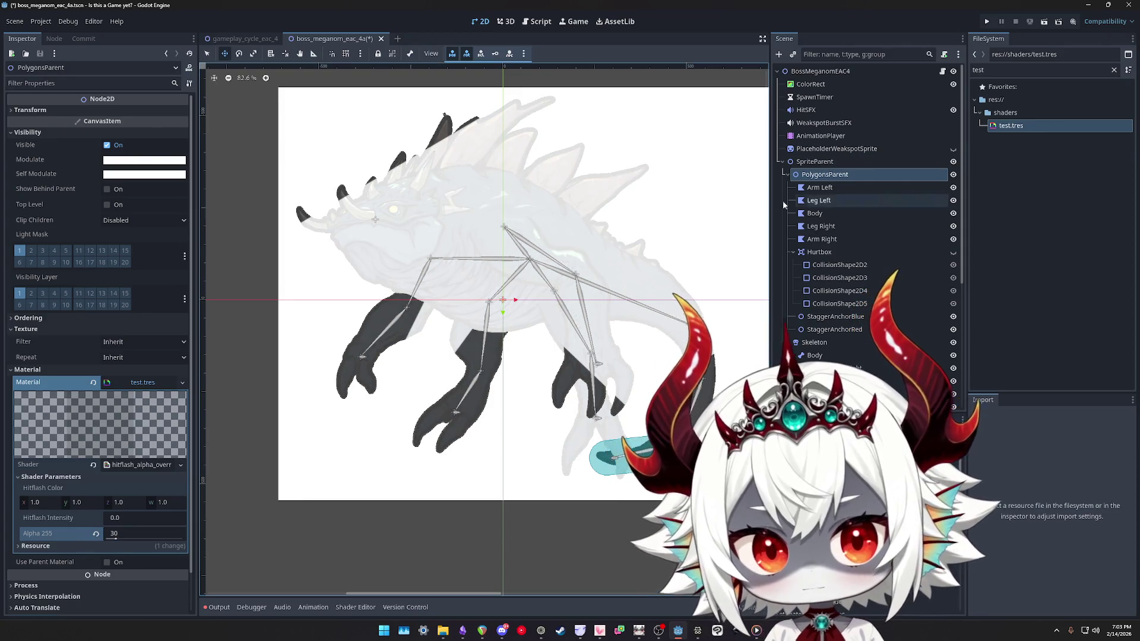
Check Arm Left, Leg Left, Body, Leg Right and Arm Right use the parent material
{"action": "left_click", "coordinate": [812, 189]}
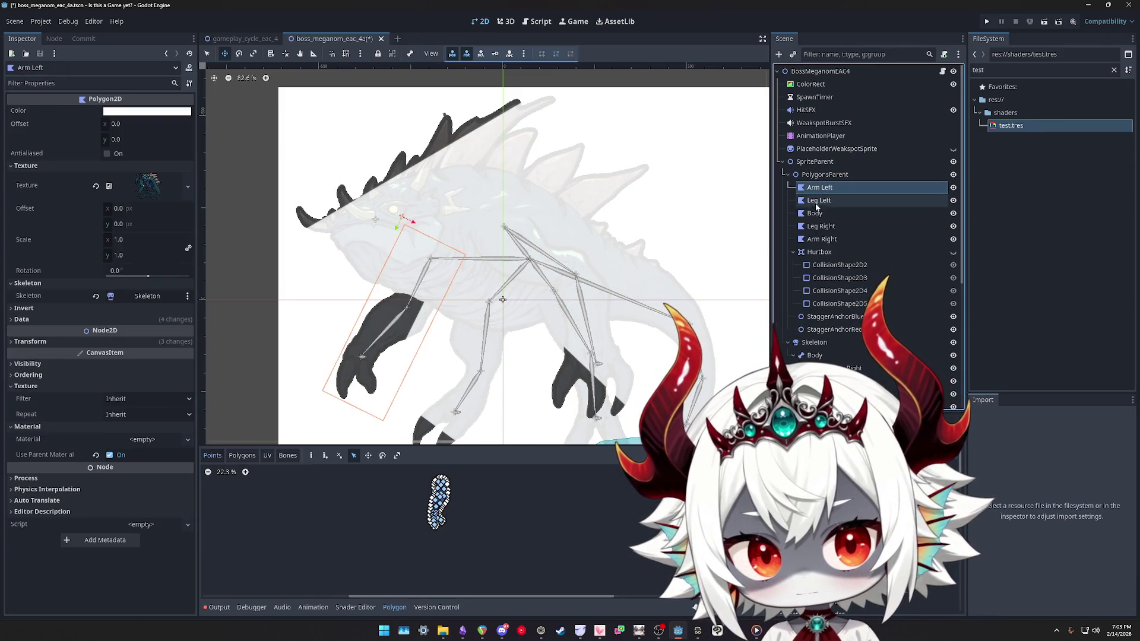
{"action": "left_click", "coordinate": [818, 201]}
{"action": "left_click", "coordinate": [818, 215]}
{"action": "left_click", "coordinate": [819, 227]}
{"action": "left_click", "coordinate": [820, 241]}
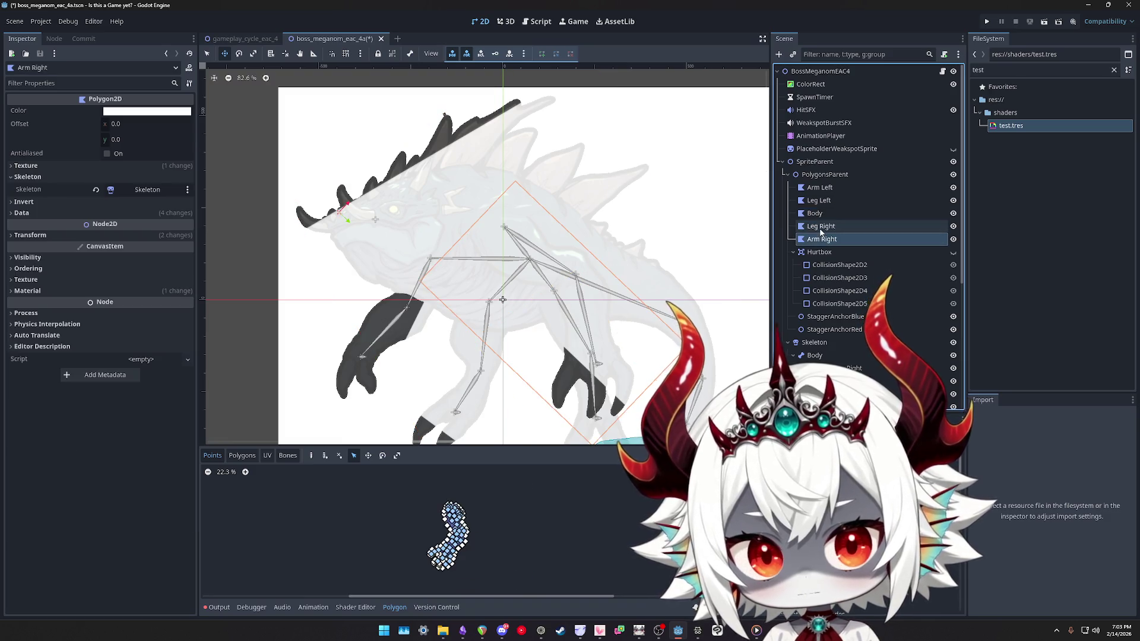
{"action": "left_click", "coordinate": [820, 228]}
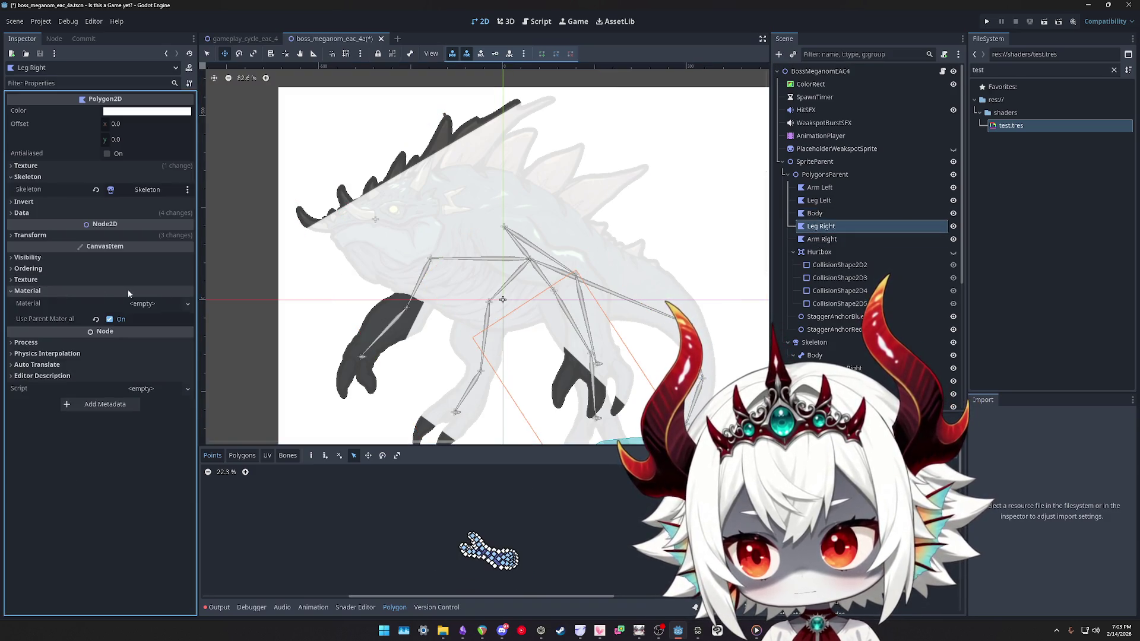
Reselect PolygonsParent and save the boss scene
{"action": "left_click", "coordinate": [813, 177]}
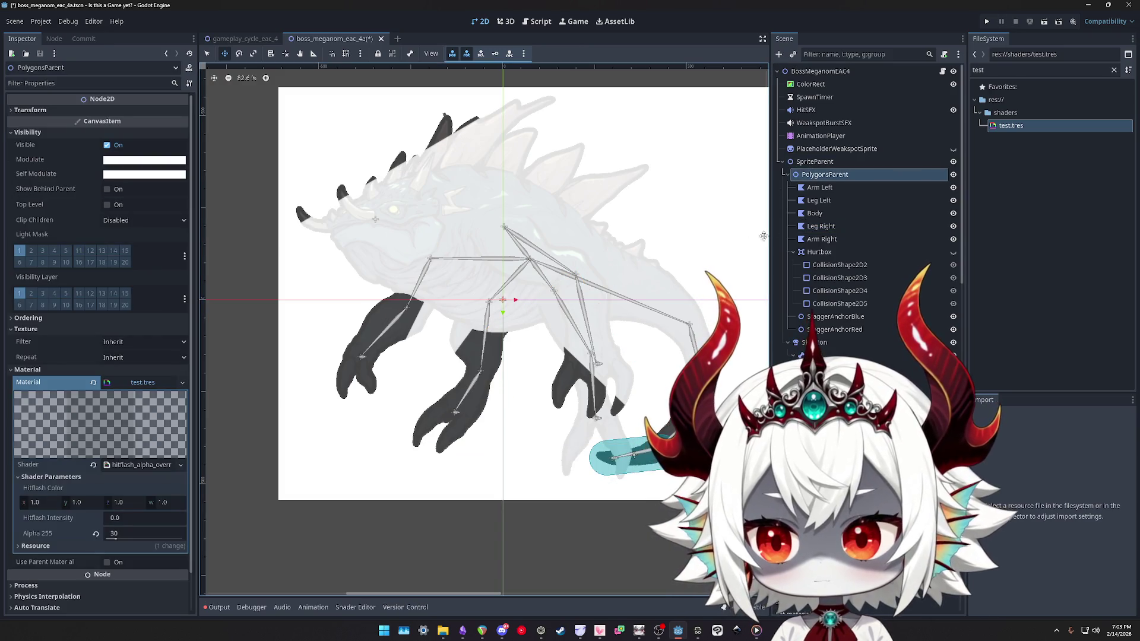
{"action": "left_click", "coordinate": [825, 205]}
{"action": "left_click", "coordinate": [825, 175]}
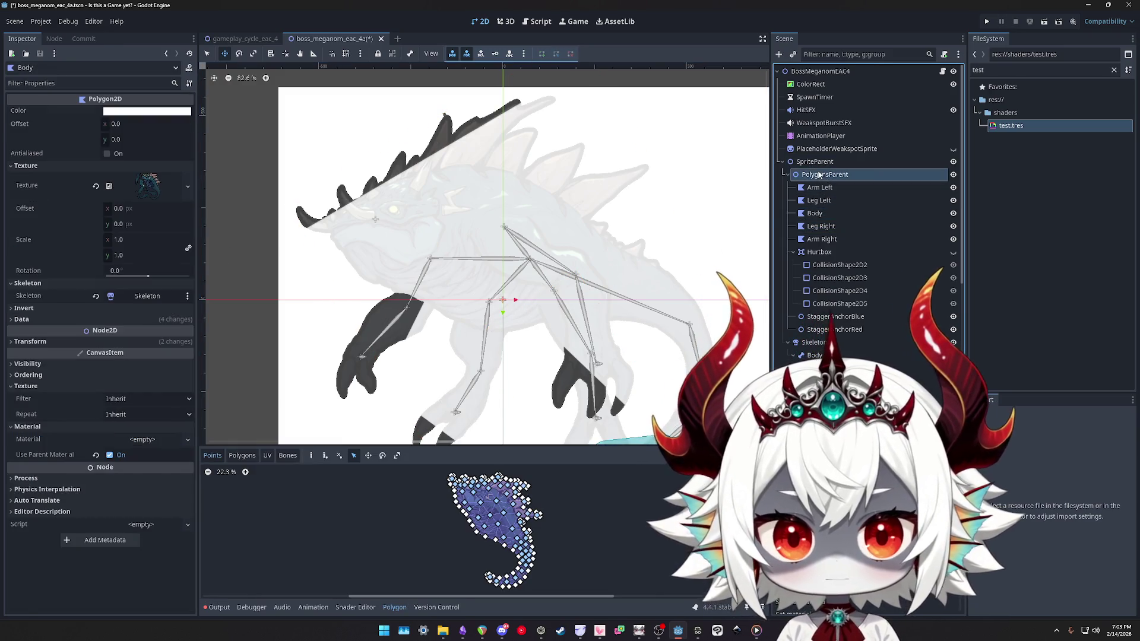
{"action": "key", "text": "ctrl+s"}
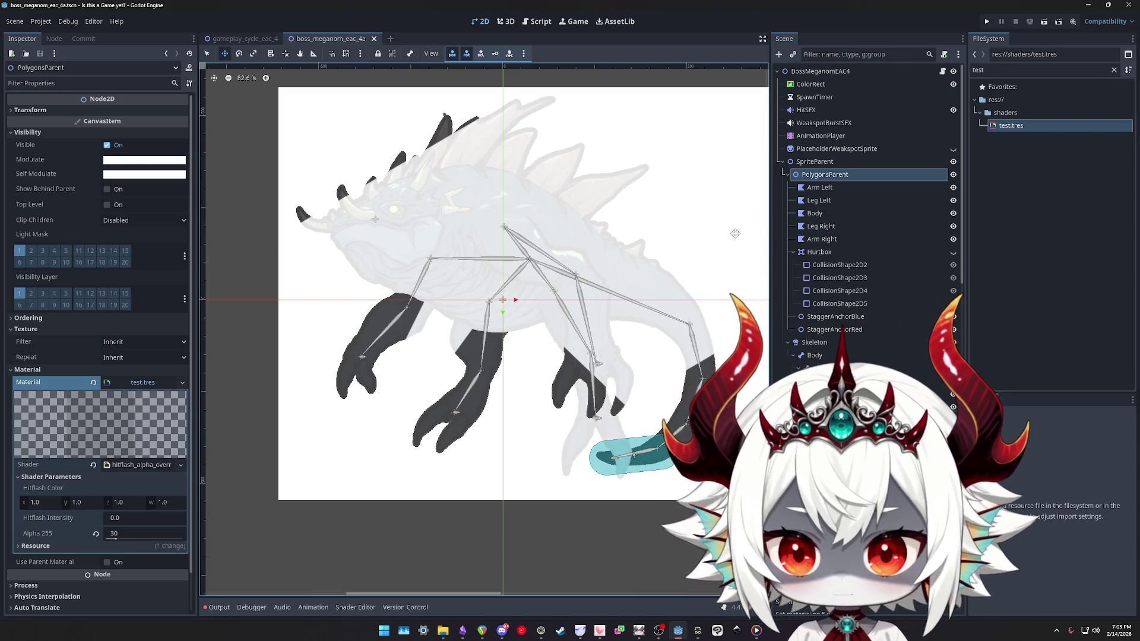
{"action": "scroll", "coordinate": [520, 143], "scroll_direction": "down", "scroll_amount": 1}
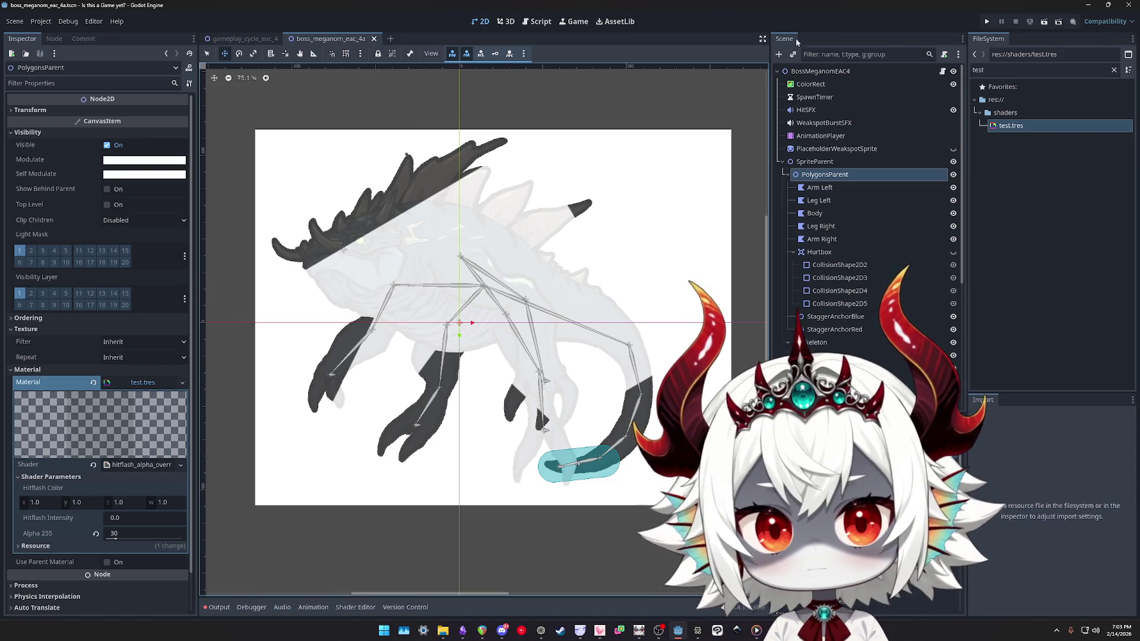
Create a new scene with a Node2D root and a CanvasGroup child
{"action": "left_click", "coordinate": [17, 23]}
{"action": "left_click", "coordinate": [30, 32]}
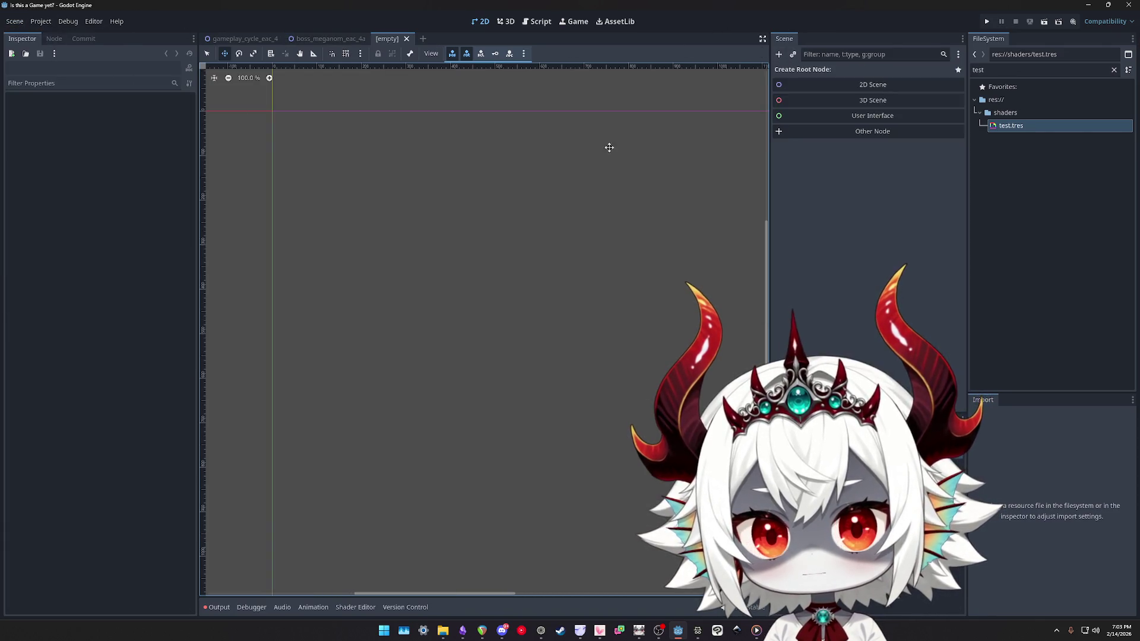
{"action": "left_click", "coordinate": [815, 84]}
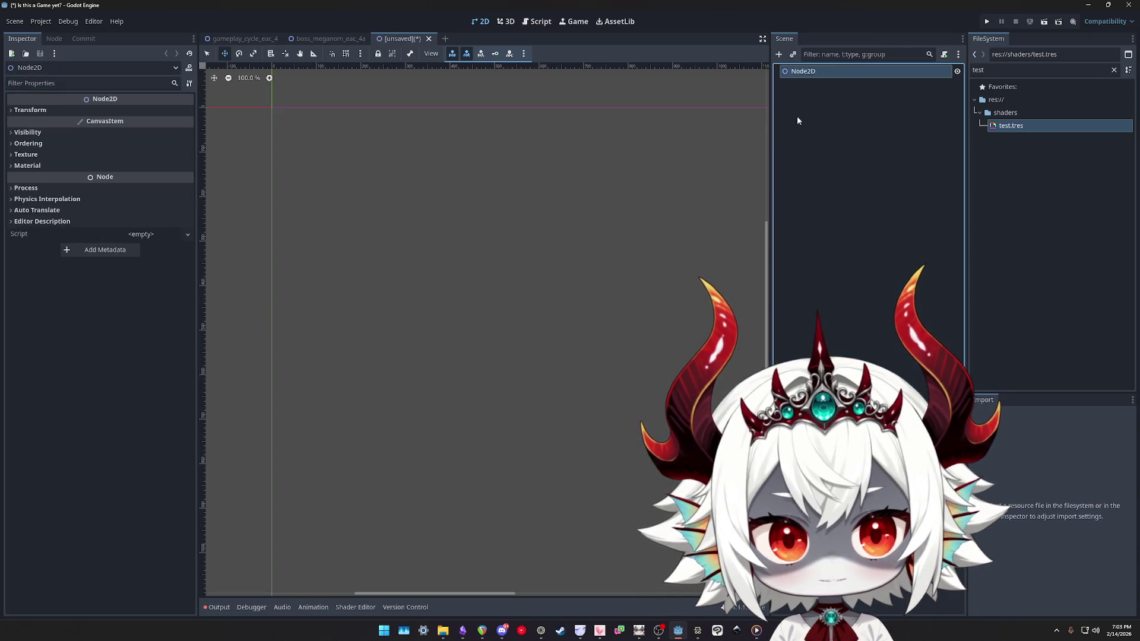
{"action": "left_click", "coordinate": [779, 55]}
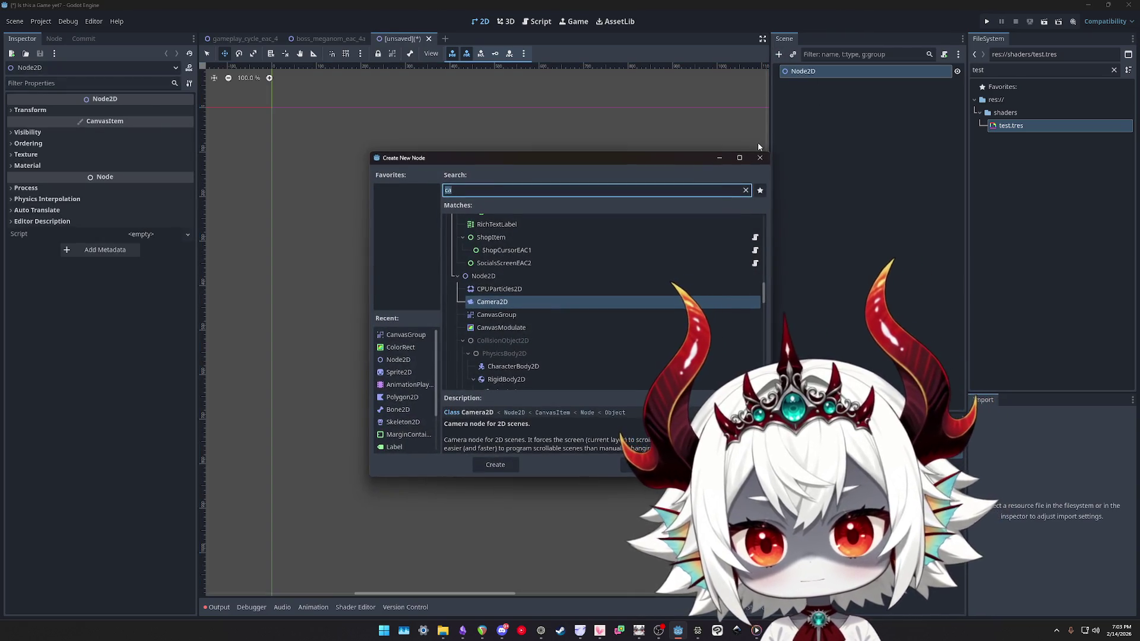
{"action": "key", "text": "BackSpace"}
{"action": "key", "text": "BackSpace"}
{"action": "type", "text": "canvas"}
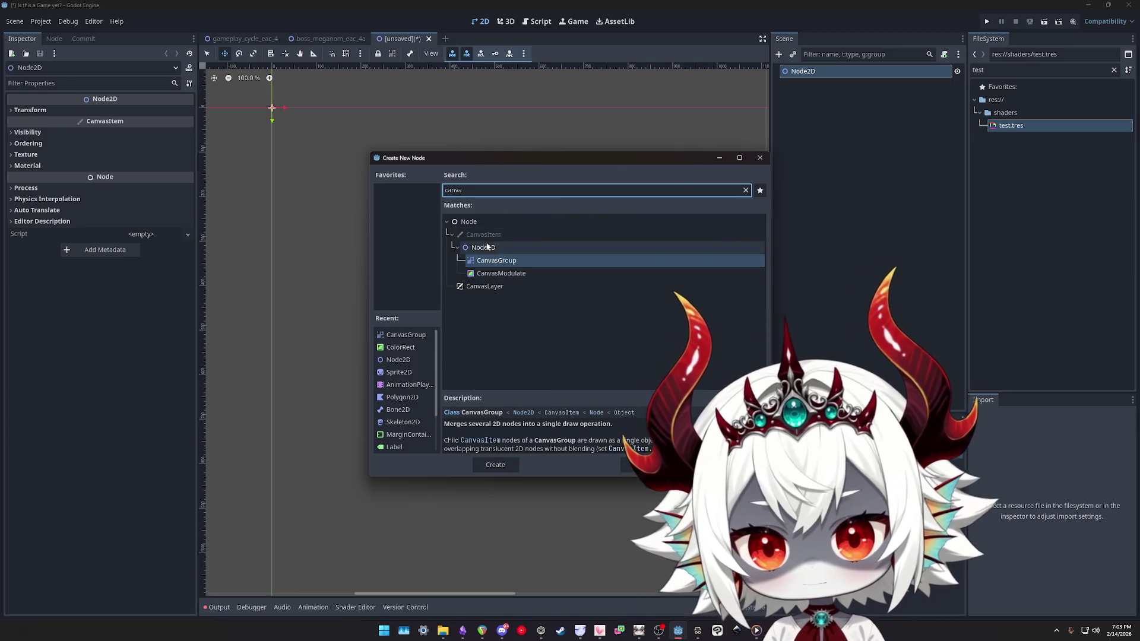
{"action": "double_click", "coordinate": [486, 260]}
Add and duplicate a Sprite2D under the CanvasGroup, then remove those sprites again
{"action": "left_click", "coordinate": [778, 55]}
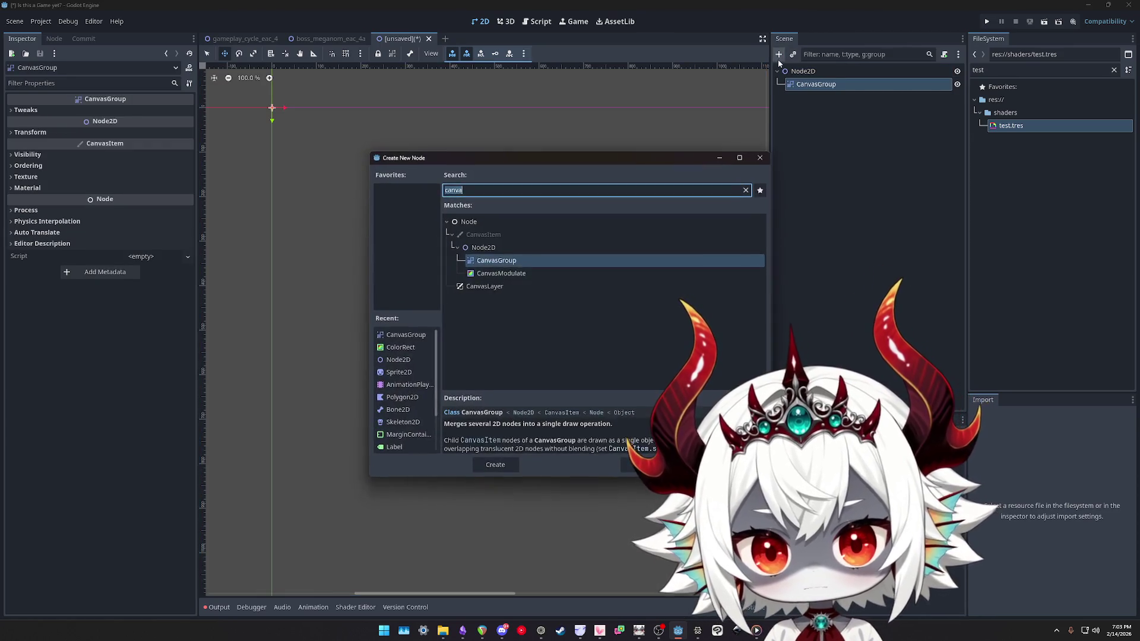
{"action": "type", "text": "spri"}
{"action": "left_click", "coordinate": [477, 304]}
{"action": "double_click", "coordinate": [481, 302]}
{"action": "key", "text": "ctrl+d"}
{"action": "key", "text": "ctrl+d"}
{"action": "key", "text": "ctrl+d"}
{"action": "left_click", "coordinate": [820, 99]}
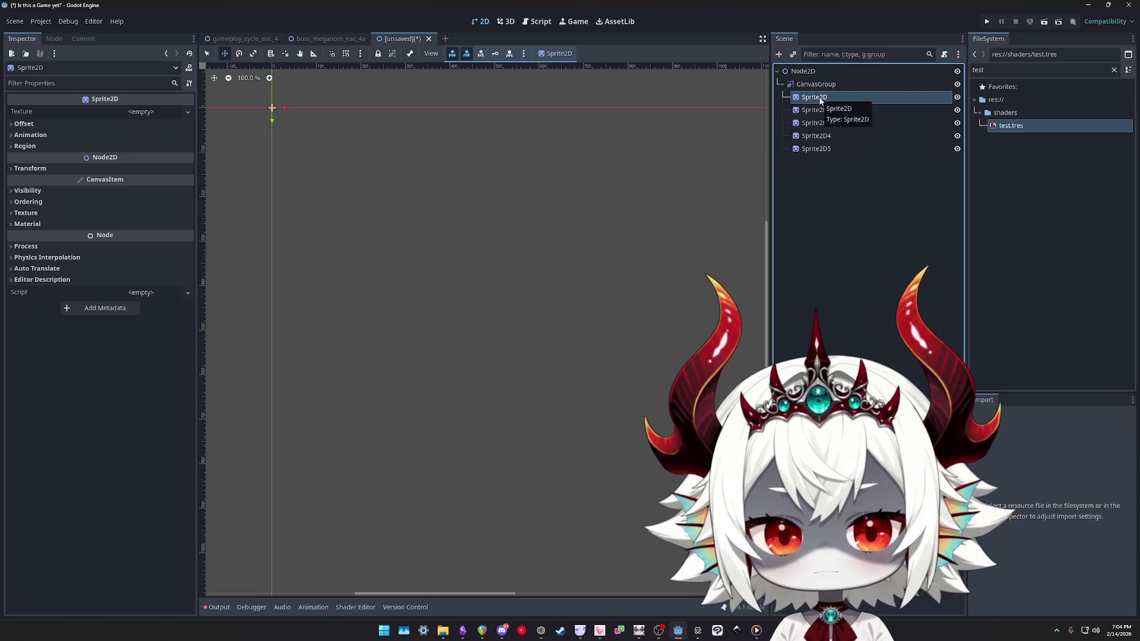
{"action": "key", "text": "ctrl+z"}
{"action": "key", "text": "ctrl+z"}
{"action": "key", "text": "ctrl+z"}
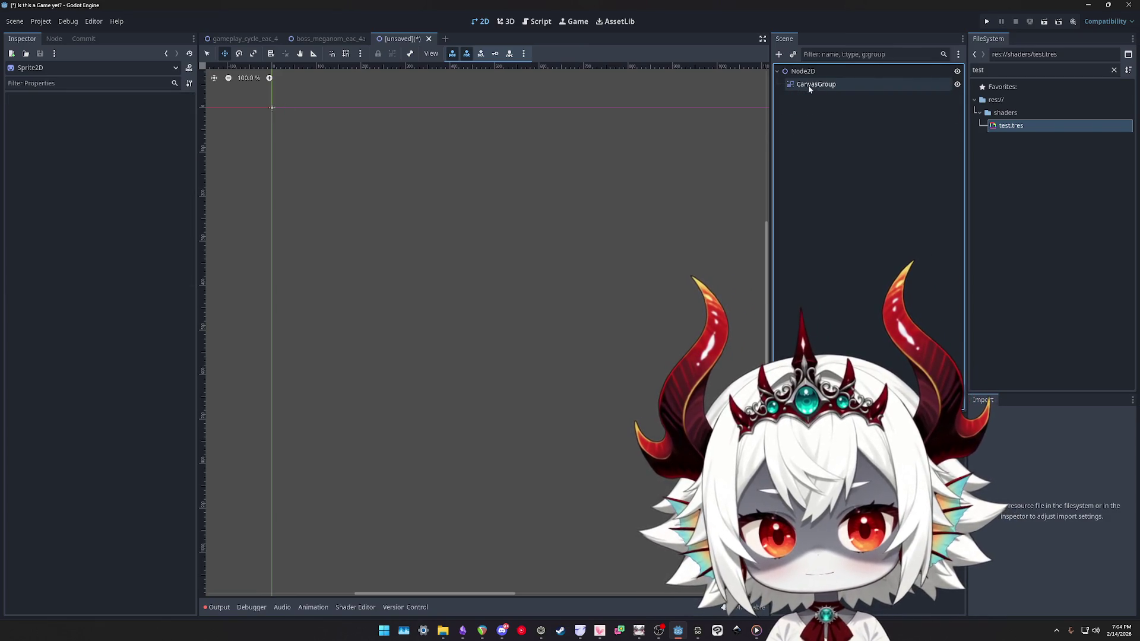
{"action": "key", "text": "ctrl+a"}
{"action": "key", "text": "Escape"}
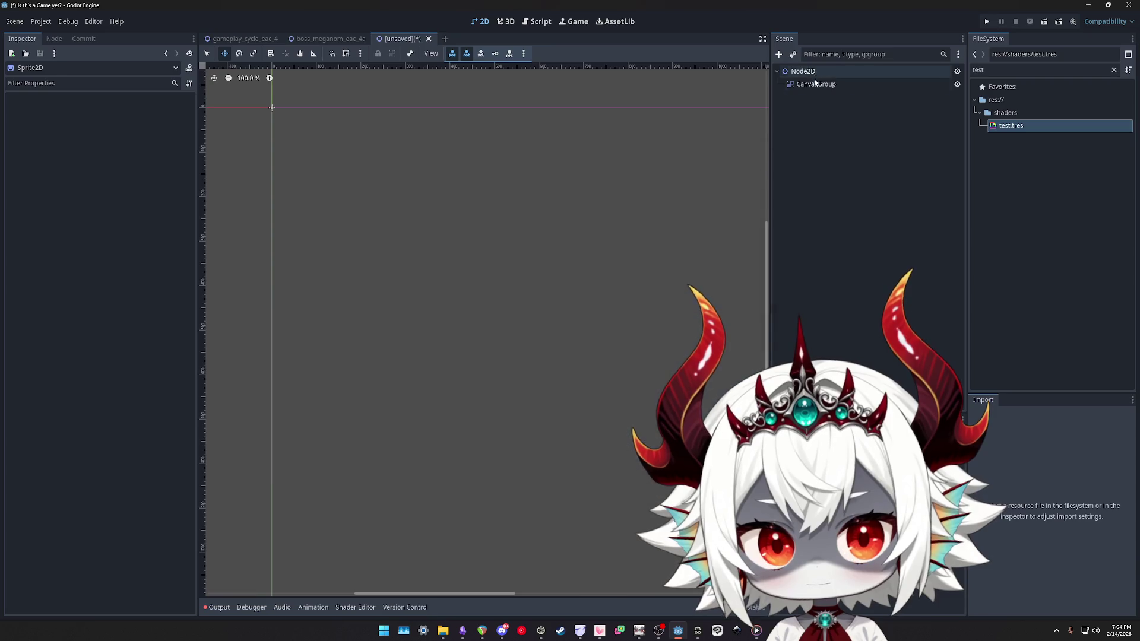
Add a ColorRect under the CanvasGroup, then undo it
{"action": "left_click", "coordinate": [815, 84]}
{"action": "left_click", "coordinate": [778, 54]}
{"action": "type", "text": "col"}
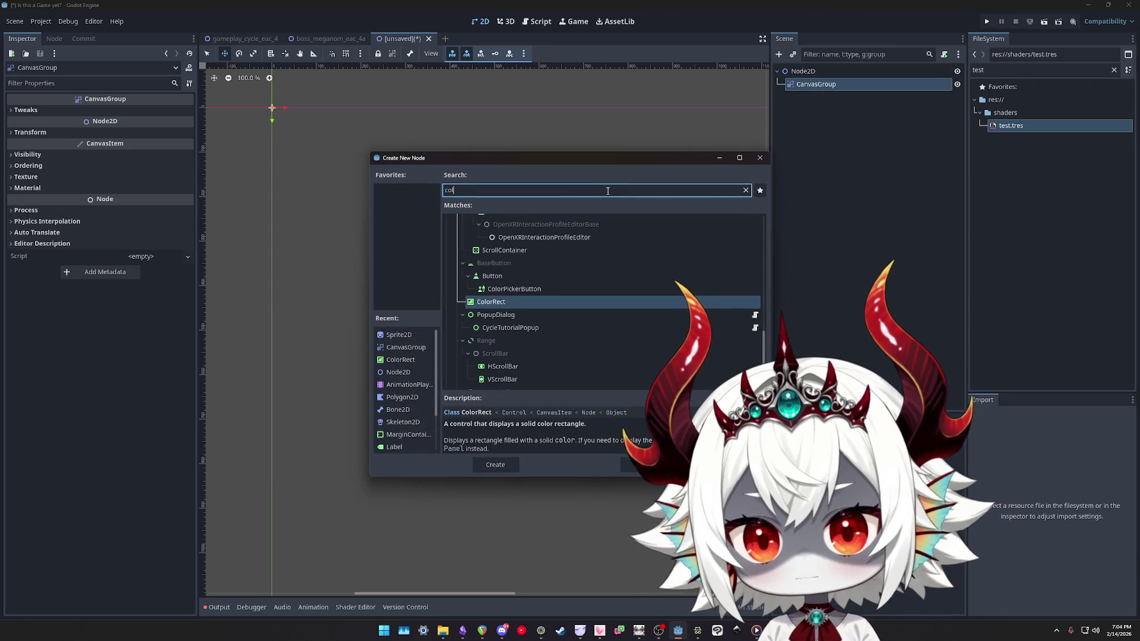
{"action": "double_click", "coordinate": [492, 301]}
{"action": "key", "text": "ctrl+z"}
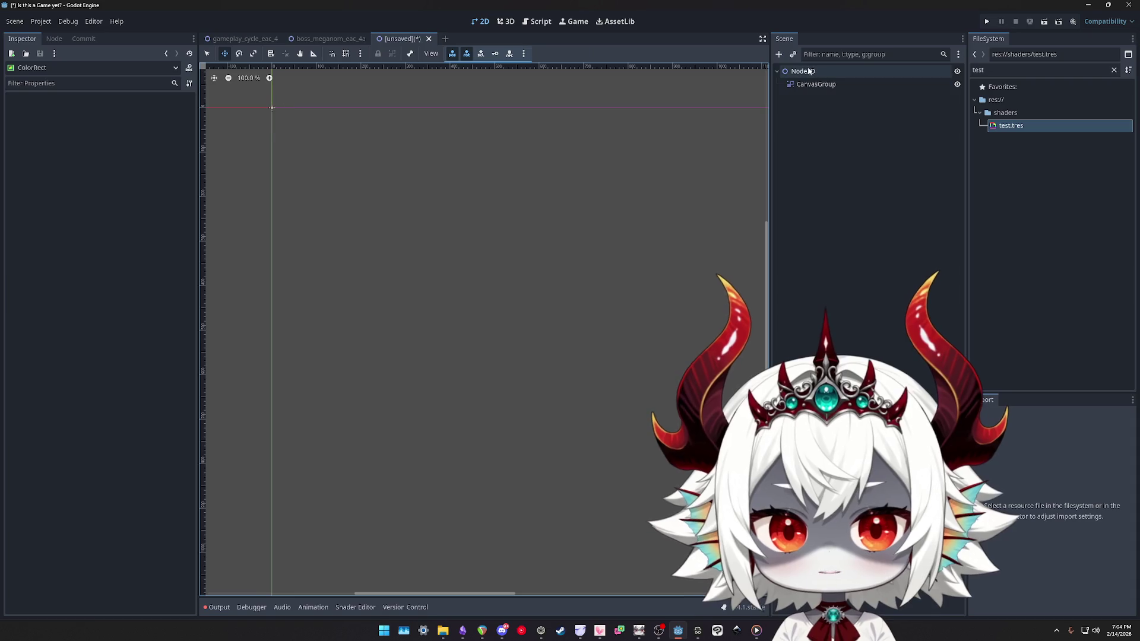
{"action": "left_click", "coordinate": [806, 86]}
Add a Sprite2D under the CanvasGroup and duplicate it into five sprites
{"action": "left_click", "coordinate": [778, 54]}
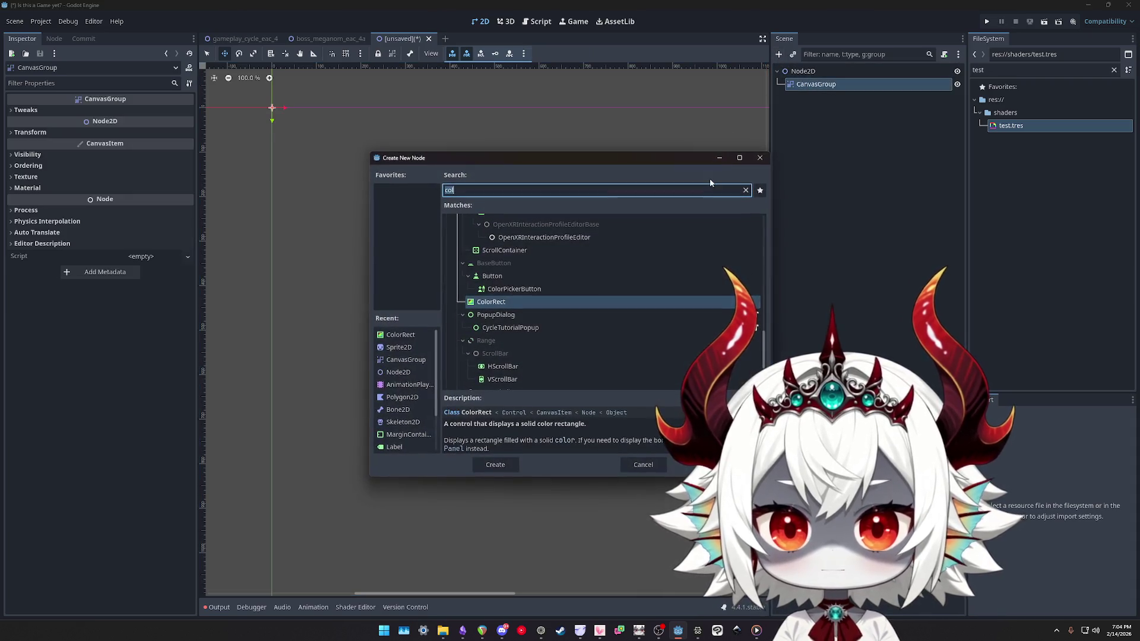
{"action": "type", "text": "sprite"}
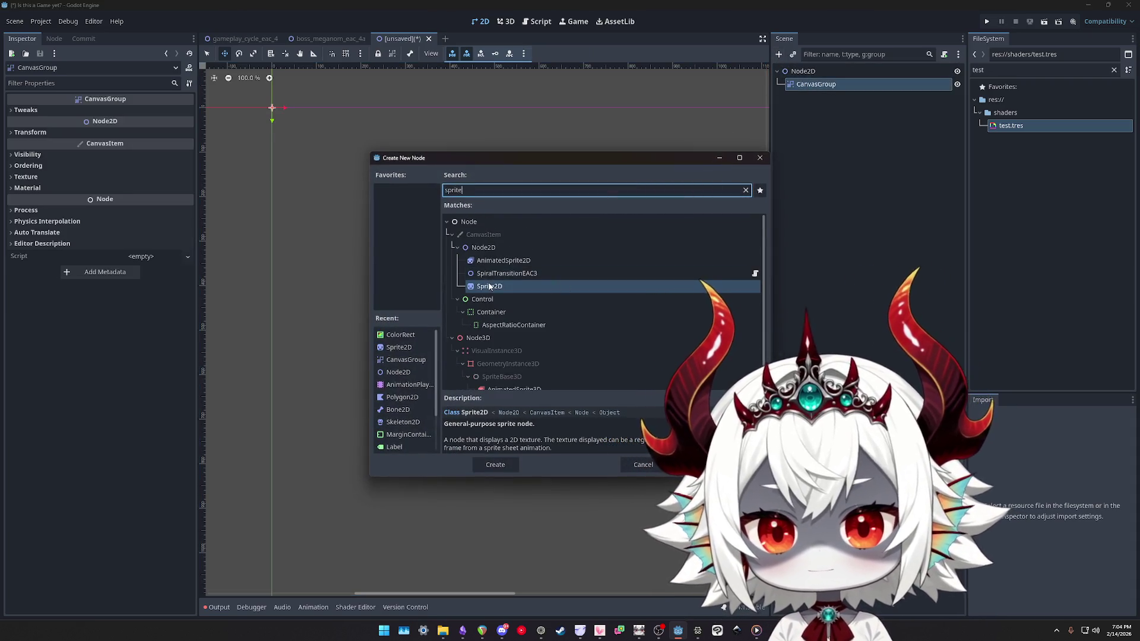
{"action": "double_click", "coordinate": [674, 287]}
{"action": "left_click", "coordinate": [802, 109]}
{"action": "left_click", "coordinate": [807, 101]}
{"action": "key", "text": "ctrl+d"}
{"action": "key", "text": "ctrl+d"}
{"action": "key", "text": "ctrl+d"}
{"action": "left_click", "coordinate": [890, 104]}
{"action": "type", "text": "blank"}
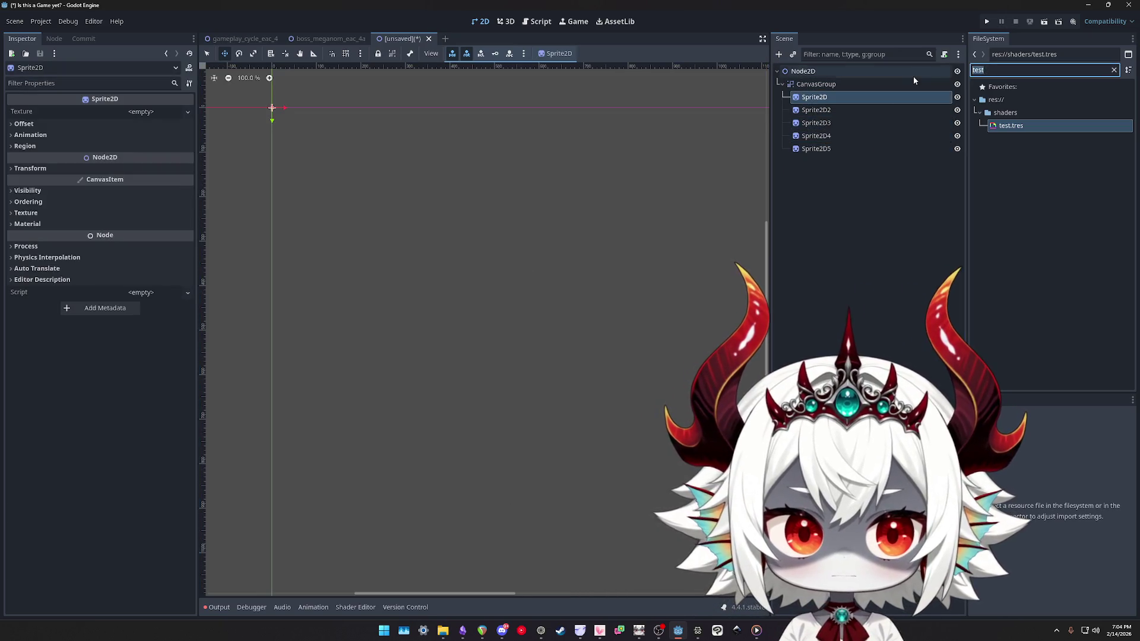
Filter FileSystem for 'kohar' and set fugu_kohari_mad.png as the Sprite2D texture
{"action": "key", "text": "BackSpace"}
{"action": "key", "text": "BackSpace"}
{"action": "key", "text": "BackSpace"}
{"action": "type", "text": "place"}
{"action": "key", "text": "BackSpace"}
{"action": "key", "text": "BackSpace"}
{"action": "key", "text": "BackSpace"}
{"action": "type", "text": "text"}
{"action": "key", "text": "ctrl+a"}
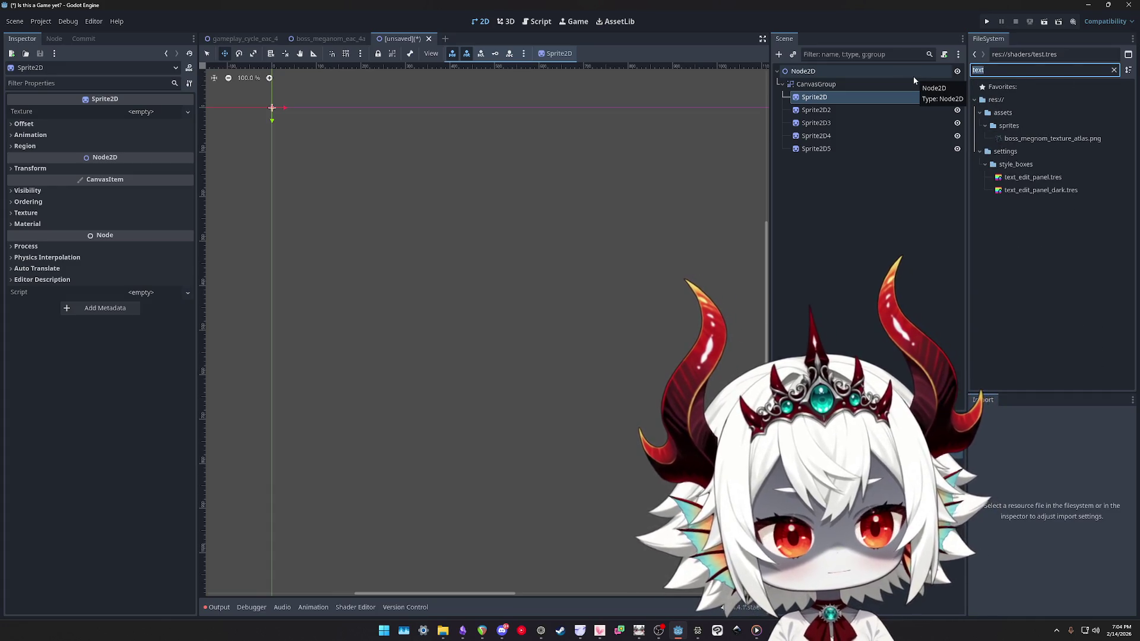
{"action": "type", "text": "kohar"}
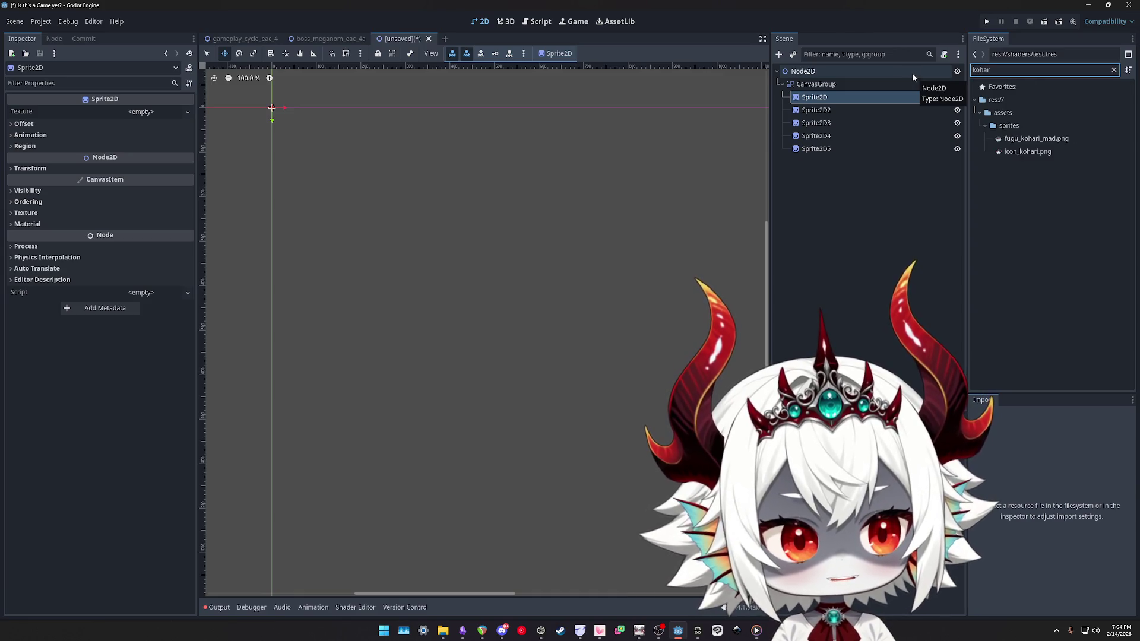
{"action": "left_click_drag", "start_coordinate": [1008, 140], "coordinate": [940, 129]}
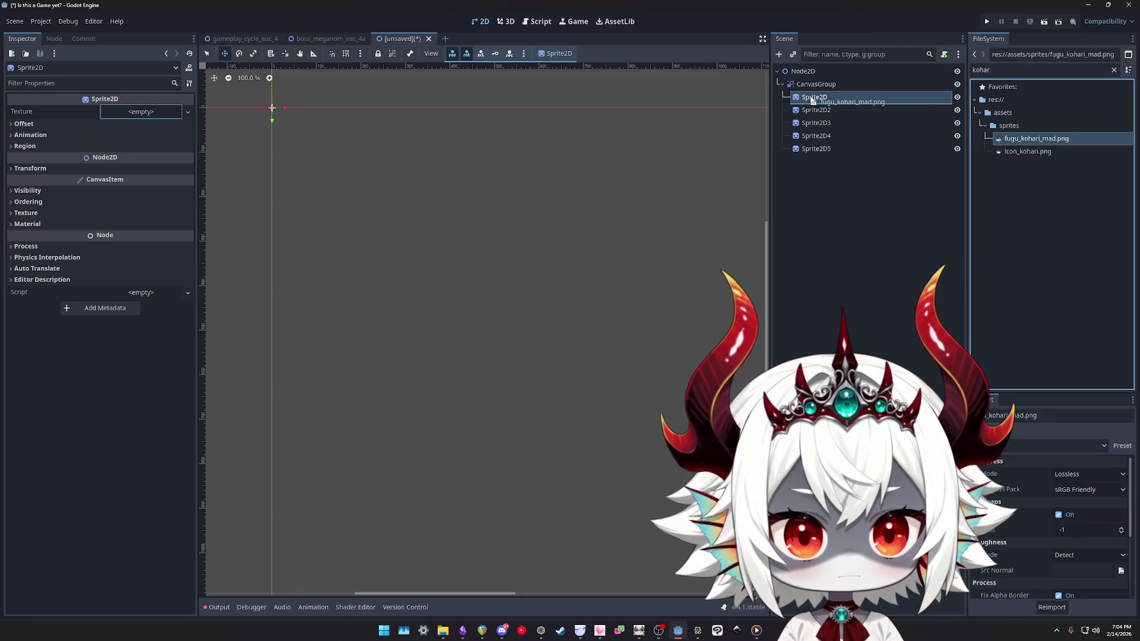
{"action": "left_click_drag", "start_coordinate": [812, 101], "coordinate": [813, 101]}
{"action": "key", "text": "f"}
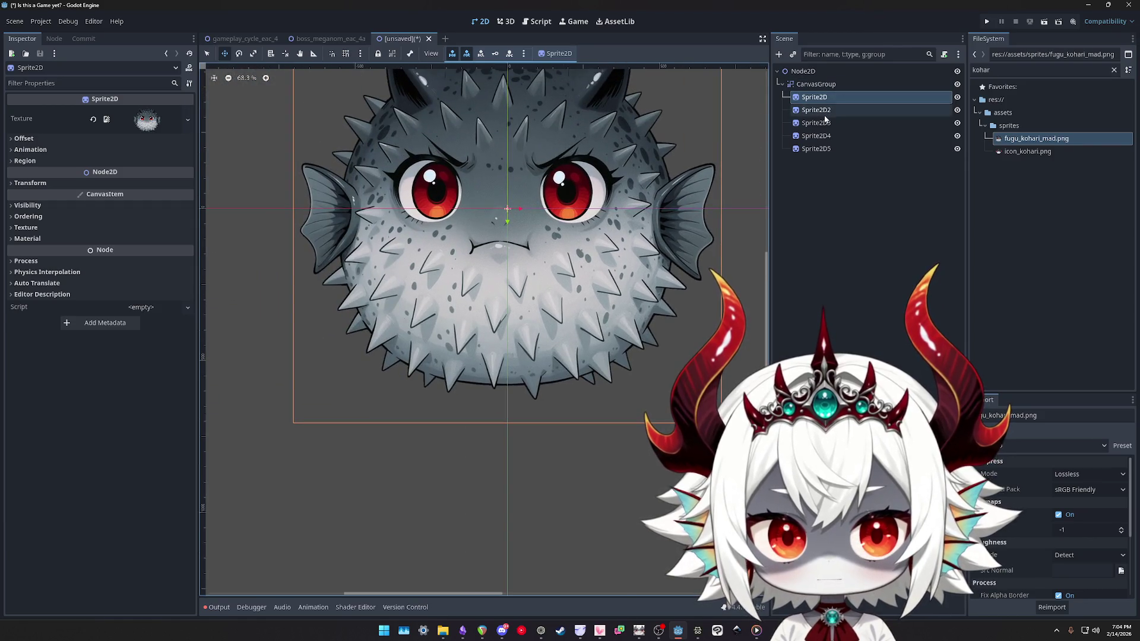
Delete the duplicate sprites, then undo the deletion
{"action": "left_click", "coordinate": [824, 116]}
{"action": "left_click", "coordinate": [804, 148], "text": "shift"}
{"action": "key", "text": "Delete"}
{"action": "key", "text": "Return"}
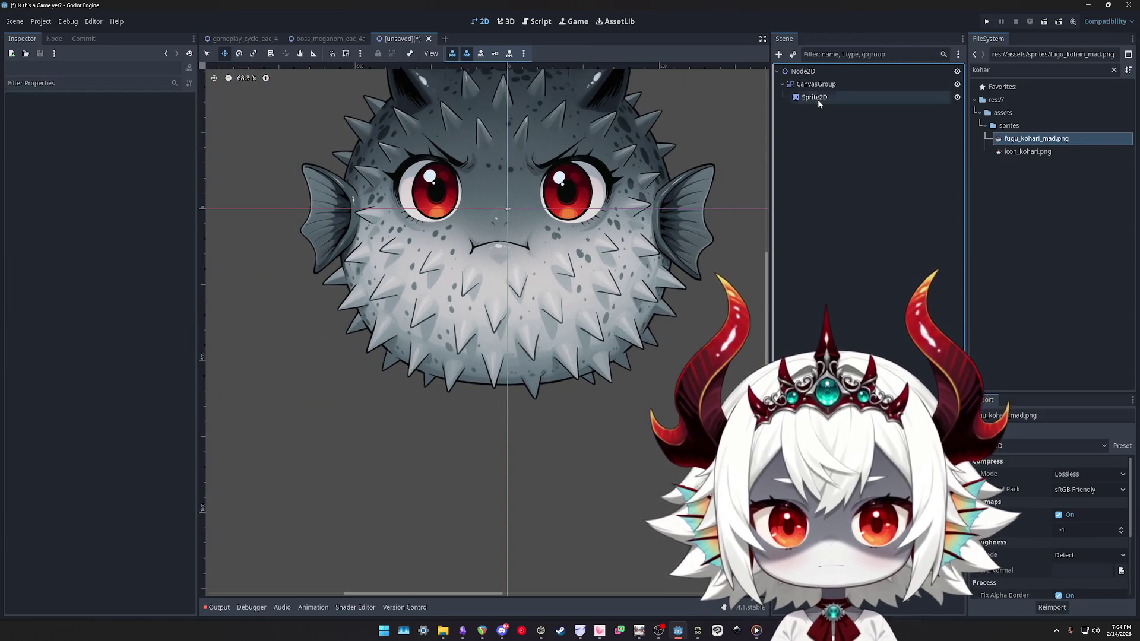
{"action": "key", "text": "ctrl+z"}
Offset Sprite2D2 through Sprite2D5 into an overlapping cluster of fish
{"action": "left_click", "coordinate": [822, 109]}
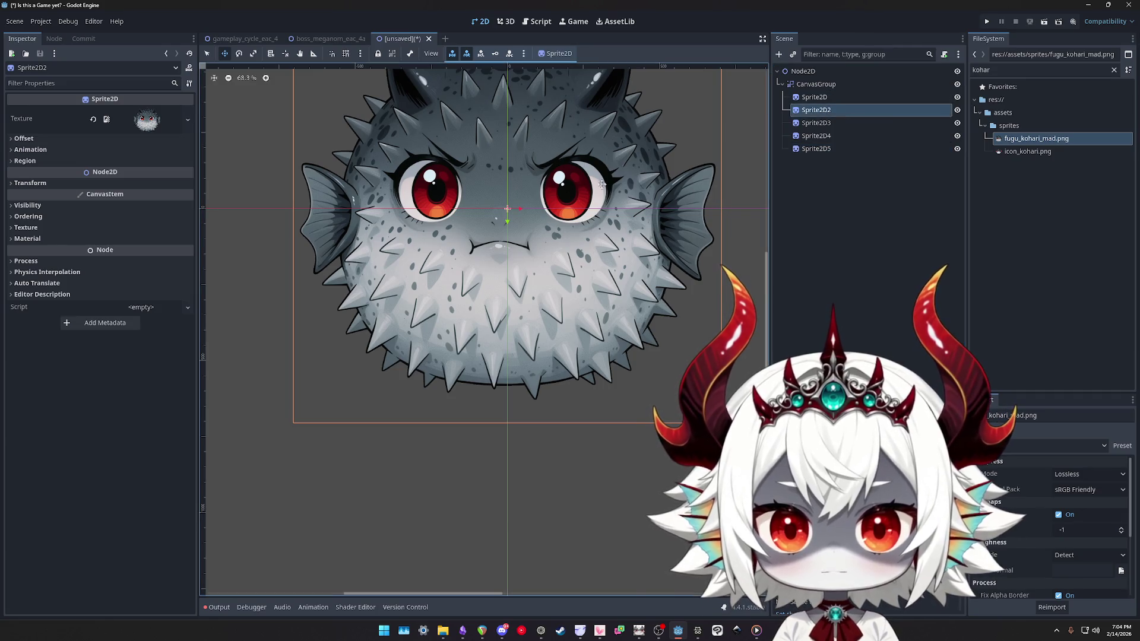
{"action": "mouse_move", "coordinate": [552, 246]}
{"action": "left_mouse_down"}
{"action": "mouse_move", "coordinate": [692, 175]}
{"action": "mouse_move", "coordinate": [682, 282]}
{"action": "left_mouse_up"}
{"action": "left_click", "coordinate": [823, 123], "text": "ctrl"}
{"action": "left_click", "coordinate": [821, 136], "text": "ctrl"}
{"action": "left_click_drag", "start_coordinate": [600, 285], "coordinate": [502, 265]}
{"action": "left_click", "coordinate": [823, 149], "text": "ctrl"}
{"action": "mouse_move", "coordinate": [485, 219]}
{"action": "left_mouse_down"}
{"action": "mouse_move", "coordinate": [499, 190]}
{"action": "mouse_move", "coordinate": [535, 195]}
{"action": "left_mouse_up"}
{"action": "scroll", "coordinate": [535, 195], "scroll_direction": "down", "scroll_amount": 5}
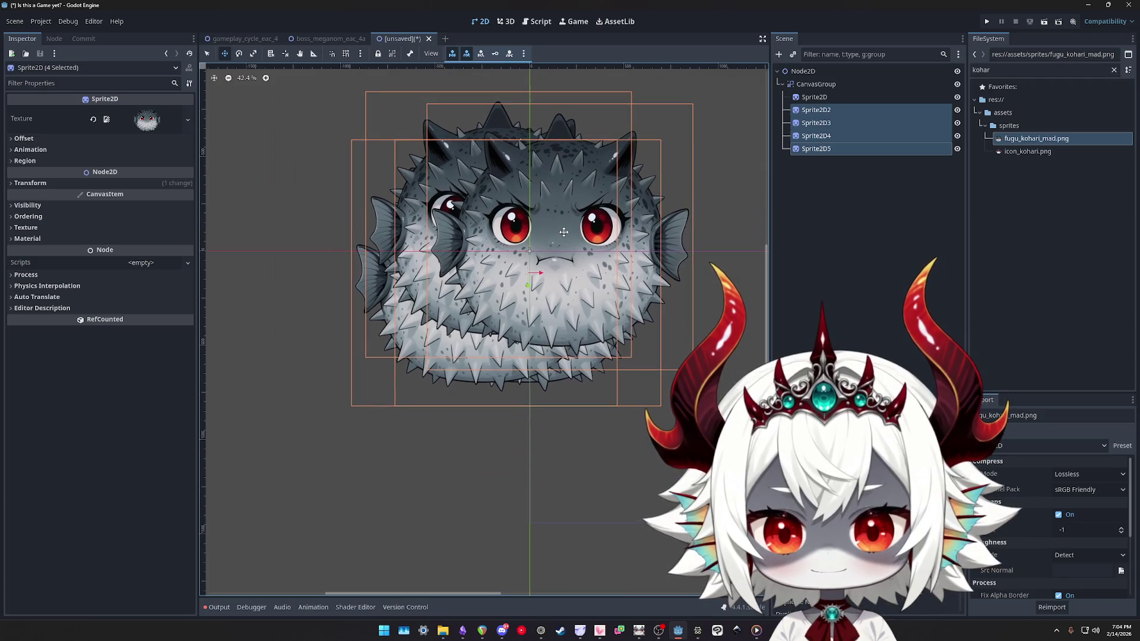
{"action": "left_click", "coordinate": [815, 97]}
{"action": "left_click", "coordinate": [811, 151], "text": "shift"}
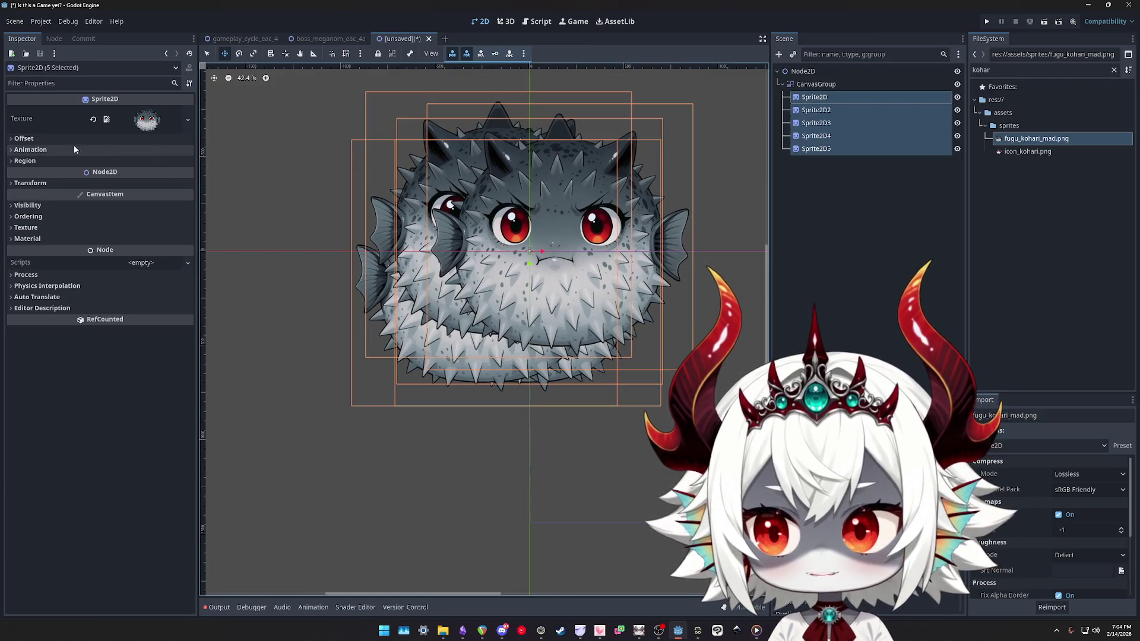
{"action": "left_click", "coordinate": [27, 205]}
{"action": "left_click", "coordinate": [154, 233]}
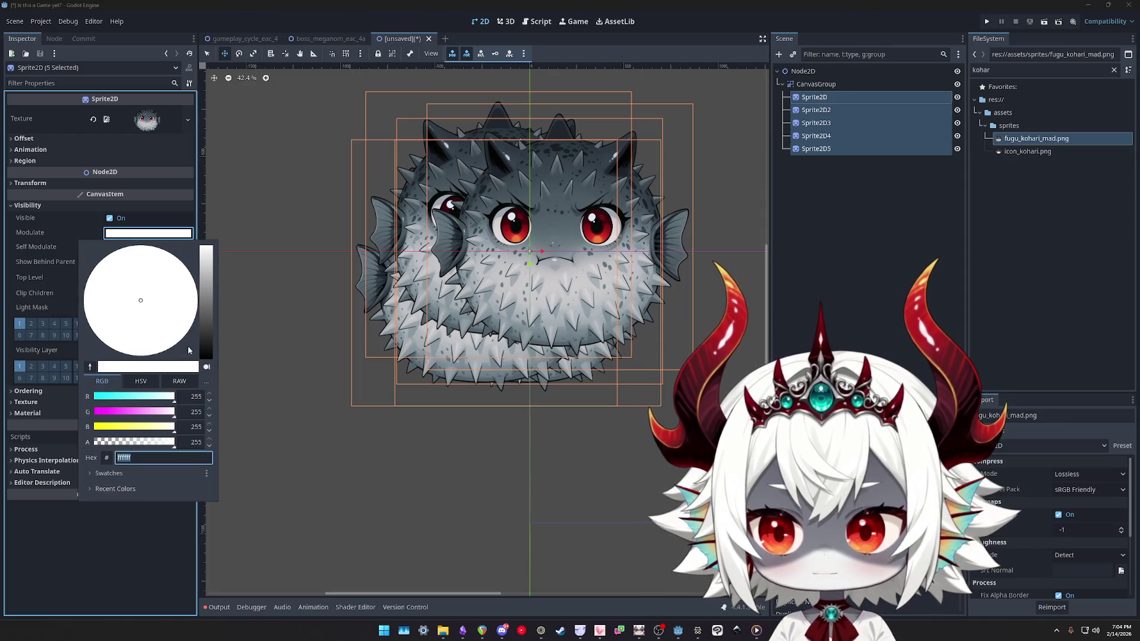
{"action": "mouse_move", "coordinate": [166, 442]}
{"action": "left_mouse_down"}
{"action": "mouse_move", "coordinate": [128, 443]}
{"action": "mouse_move", "coordinate": [151, 443]}
{"action": "mouse_move", "coordinate": [141, 444]}
{"action": "left_mouse_up"}
{"action": "scroll", "coordinate": [469, 283], "scroll_direction": "up", "scroll_amount": 5}
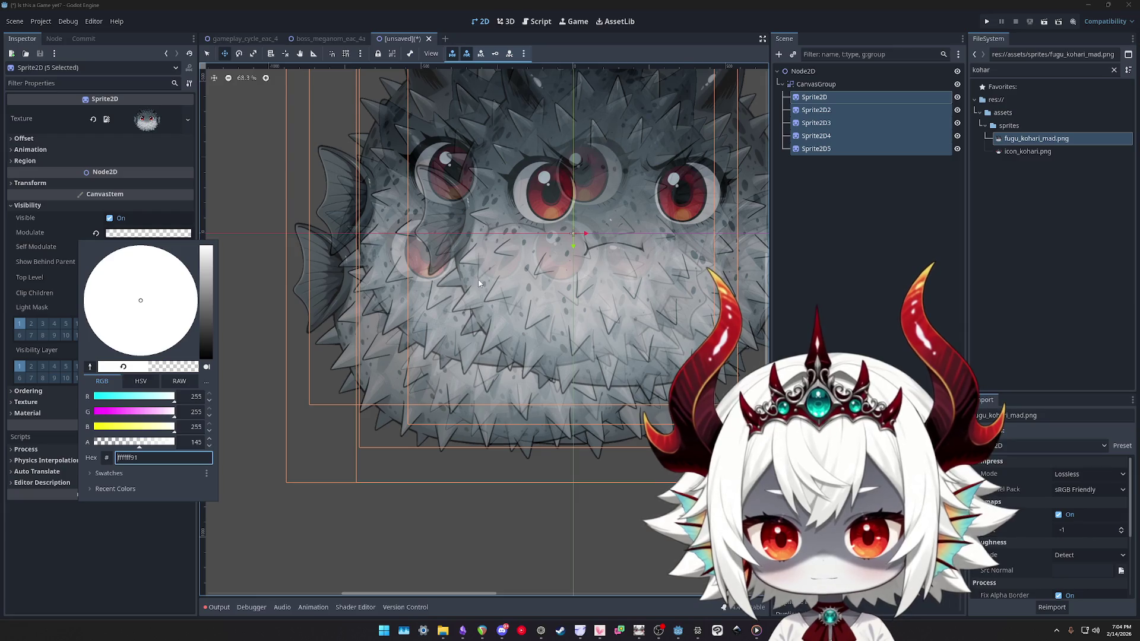
{"action": "scroll", "coordinate": [477, 286], "scroll_direction": "down", "scroll_amount": 1}
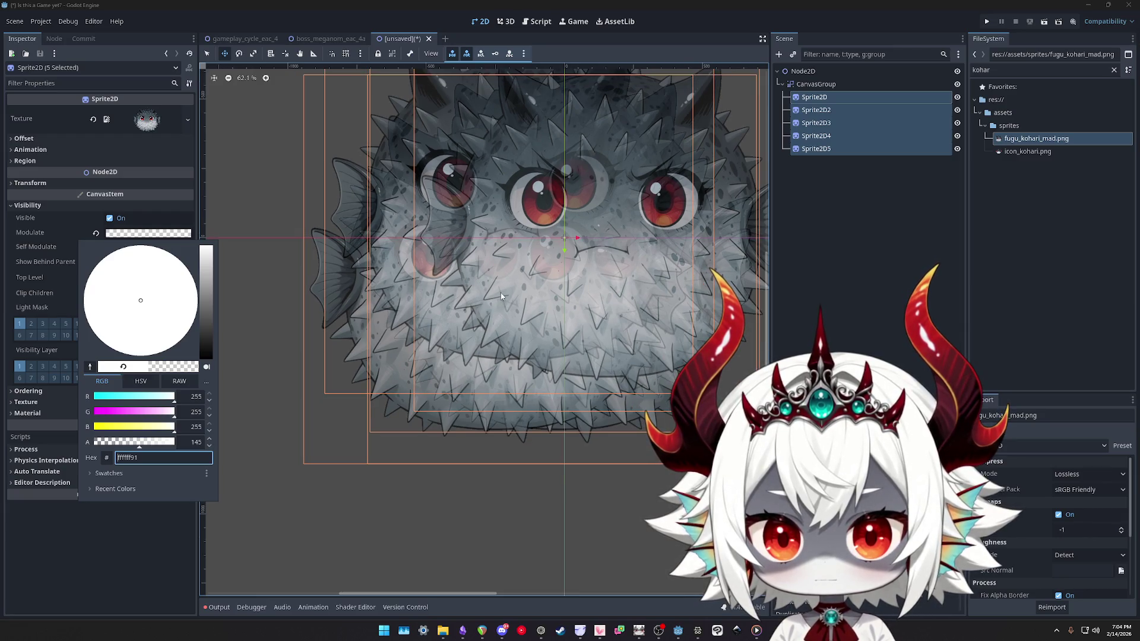
{"action": "mouse_move", "coordinate": [136, 448]}
{"action": "left_mouse_down"}
{"action": "mouse_move", "coordinate": [96, 446]}
{"action": "mouse_move", "coordinate": [186, 452]}
{"action": "left_mouse_up"}
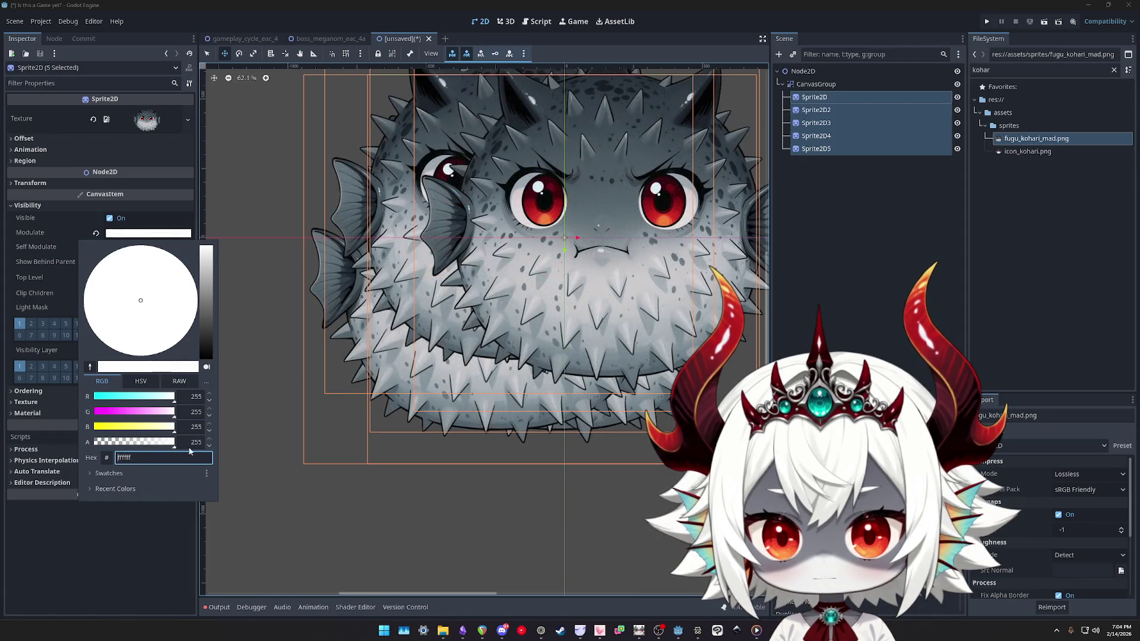
{"action": "left_click", "coordinate": [803, 110]}
{"action": "left_click", "coordinate": [816, 84]}
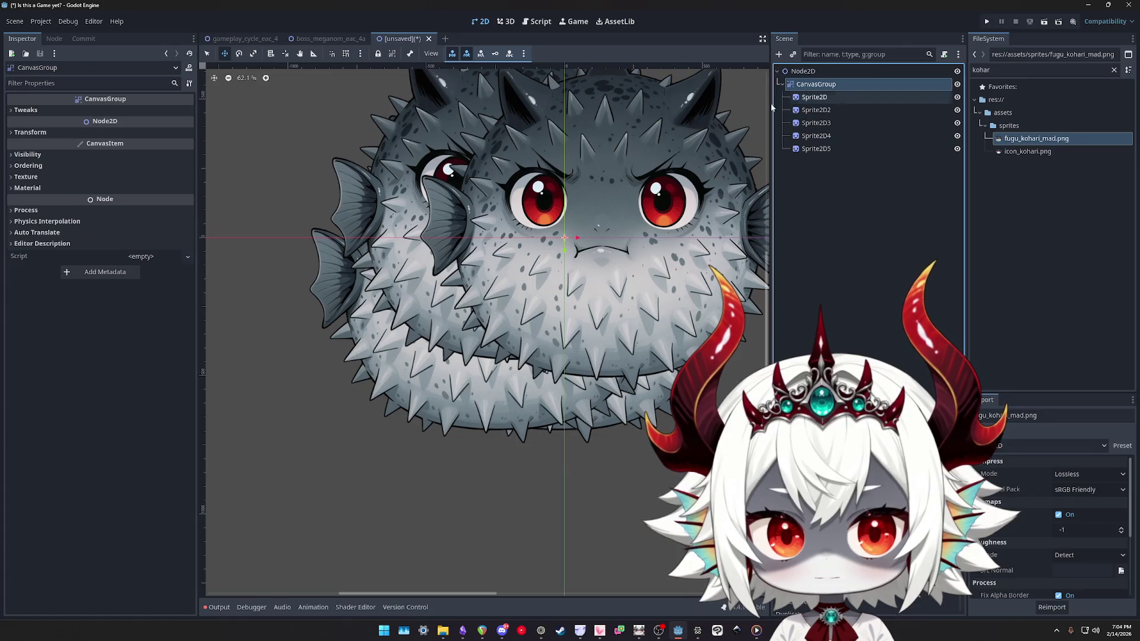
{"action": "left_click", "coordinate": [30, 155]}
{"action": "left_click", "coordinate": [113, 183]}
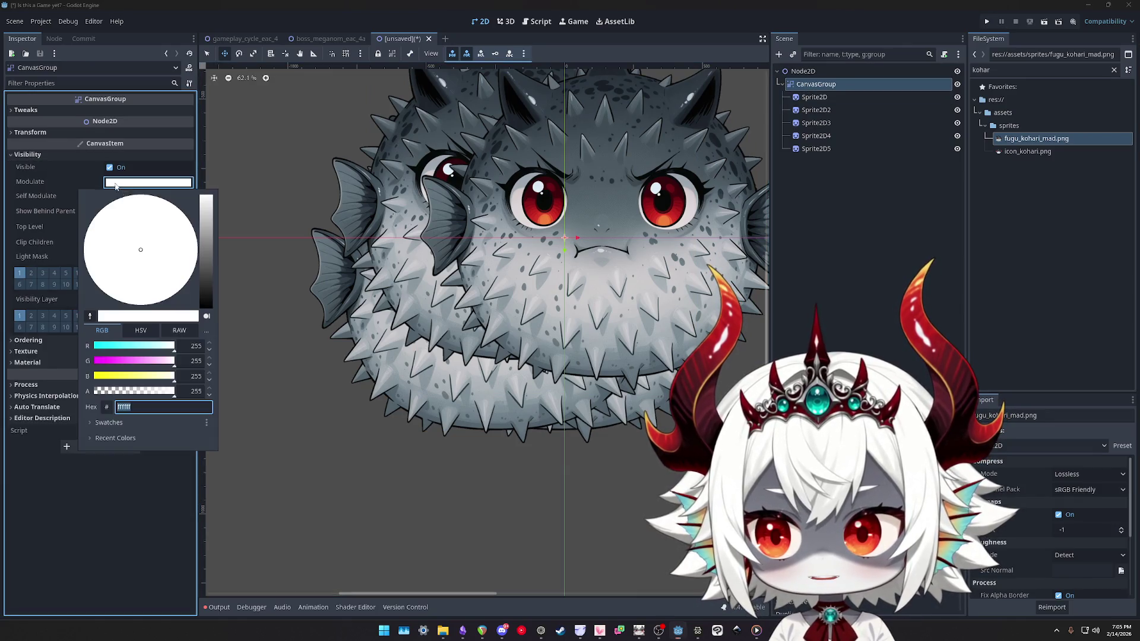
{"action": "mouse_move", "coordinate": [160, 393]}
{"action": "left_mouse_down"}
{"action": "mouse_move", "coordinate": [103, 395]}
{"action": "mouse_move", "coordinate": [338, 395]}
{"action": "left_mouse_up"}
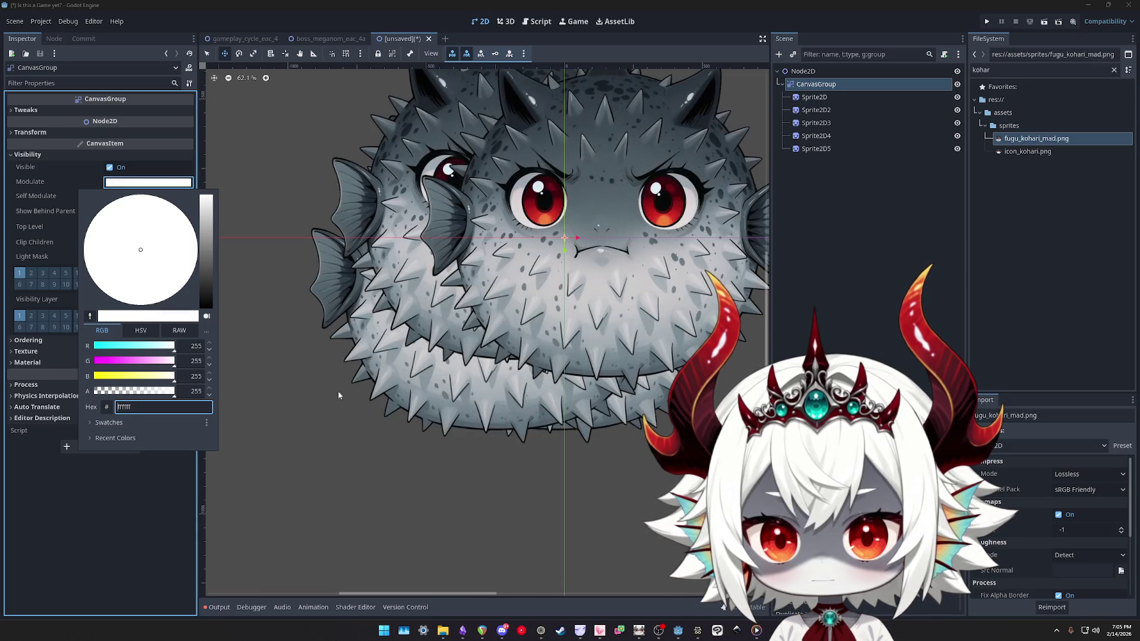
{"action": "left_click", "coordinate": [823, 86]}
{"action": "left_click", "coordinate": [814, 98]}
{"action": "left_click", "coordinate": [815, 149], "text": "shift"}
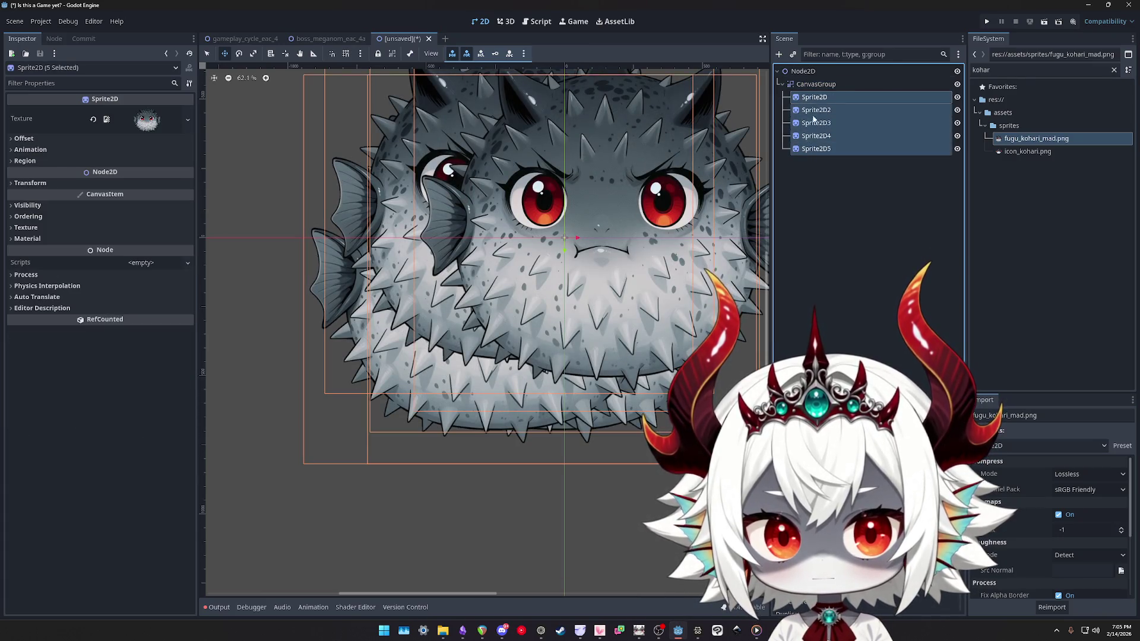
Move the five sprites out of CanvasGroup, delete the group, and reselect the sprites
{"action": "left_click_drag", "start_coordinate": [814, 84], "coordinate": [814, 84]}
{"action": "left_click", "coordinate": [816, 149]}
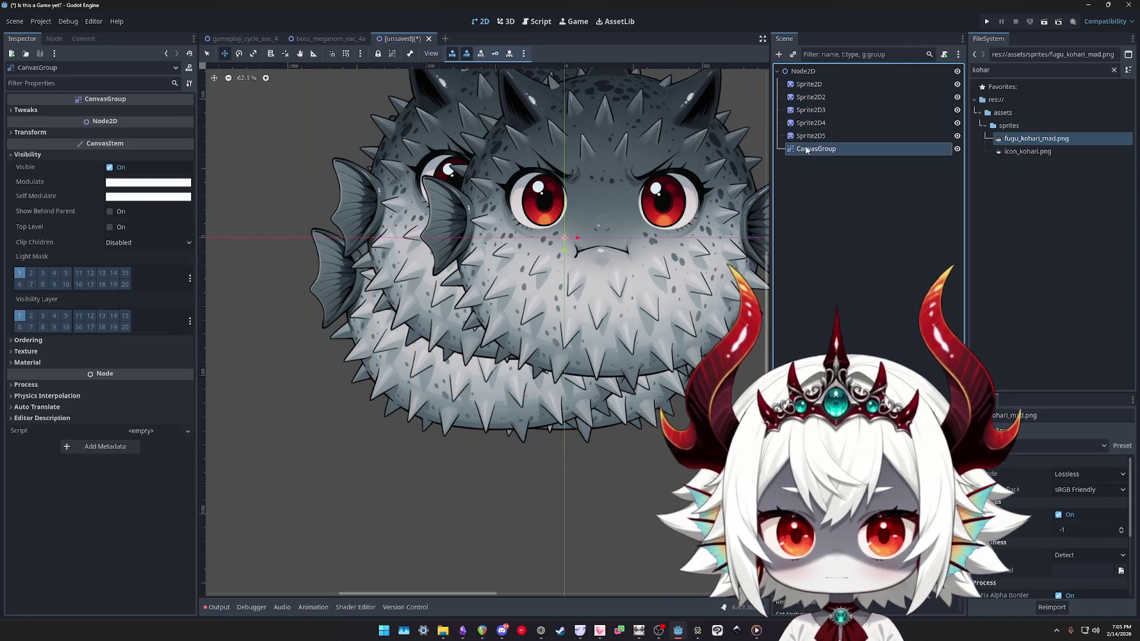
{"action": "key", "text": "Delete"}
{"action": "key", "text": "Return"}
{"action": "left_click", "coordinate": [808, 84]}
{"action": "left_click", "coordinate": [811, 136], "text": "shift"}
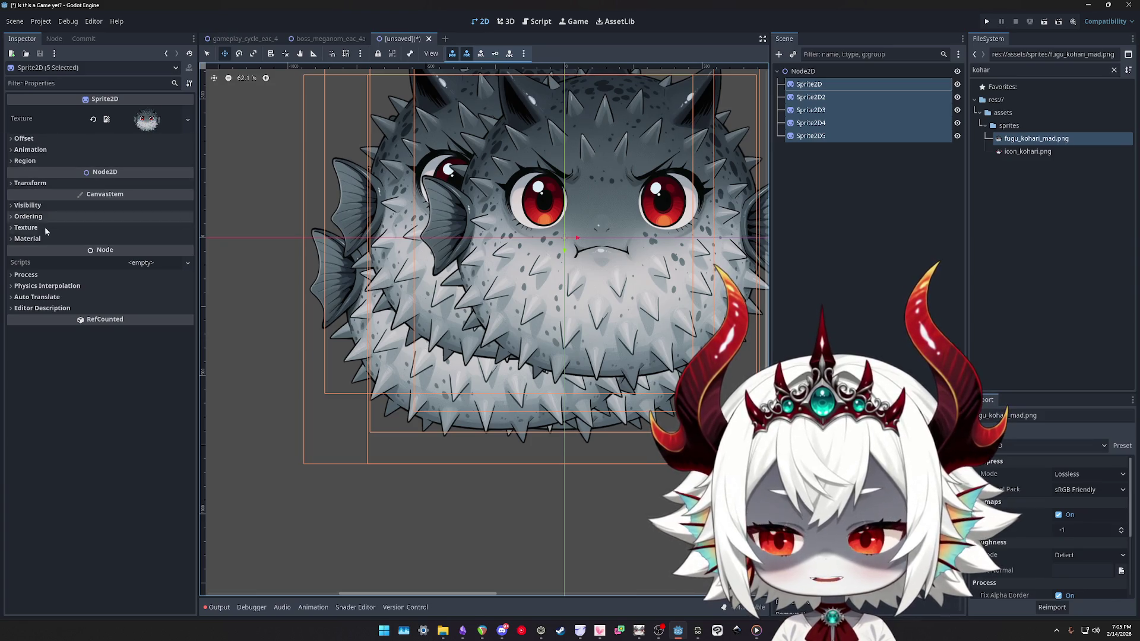
Tint the five fugu sprites' Modulate solid black (000000)
{"action": "left_click", "coordinate": [27, 206]}
{"action": "left_click", "coordinate": [147, 233]}
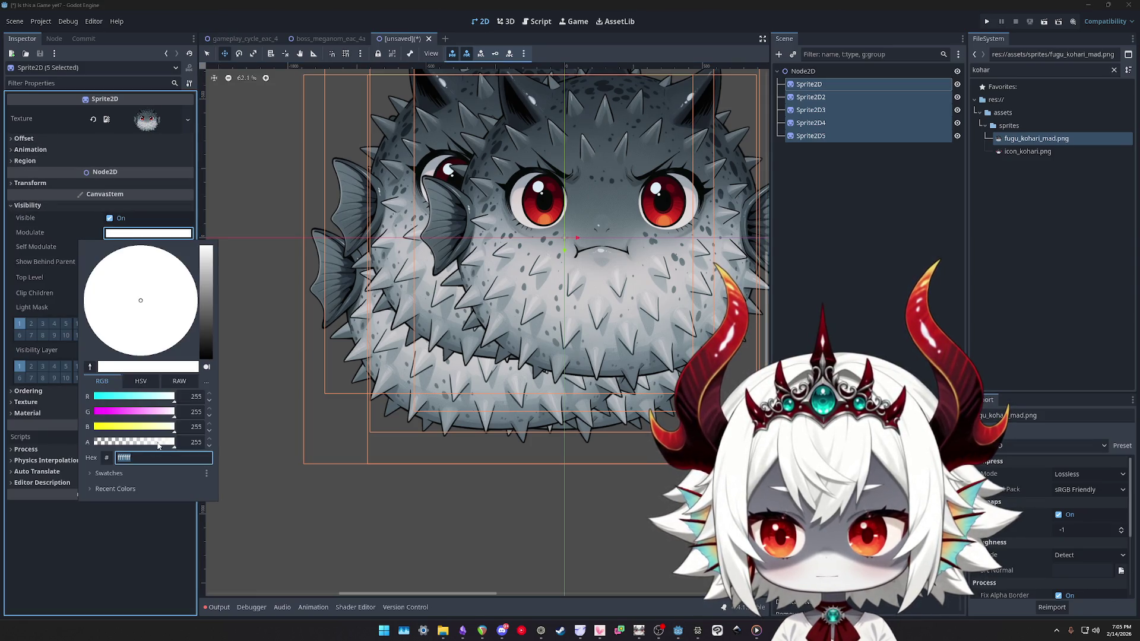
{"action": "mouse_move", "coordinate": [167, 442]}
{"action": "left_mouse_down"}
{"action": "mouse_move", "coordinate": [95, 444]}
{"action": "mouse_move", "coordinate": [212, 441]}
{"action": "left_mouse_up"}
{"action": "left_click_drag", "start_coordinate": [208, 335], "coordinate": [202, 396]}
{"action": "mouse_move", "coordinate": [166, 445]}
{"action": "left_mouse_down"}
{"action": "mouse_move", "coordinate": [96, 446]}
{"action": "mouse_move", "coordinate": [193, 447]}
{"action": "left_mouse_up"}
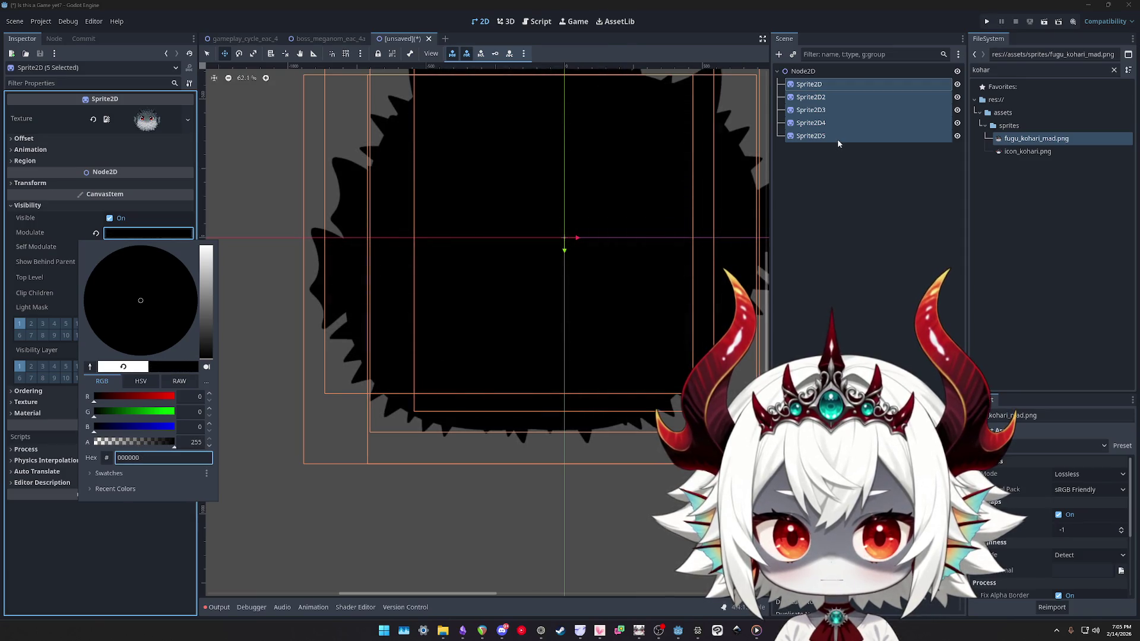
{"action": "left_click", "coordinate": [838, 146]}
{"action": "double_click", "coordinate": [985, 70]}
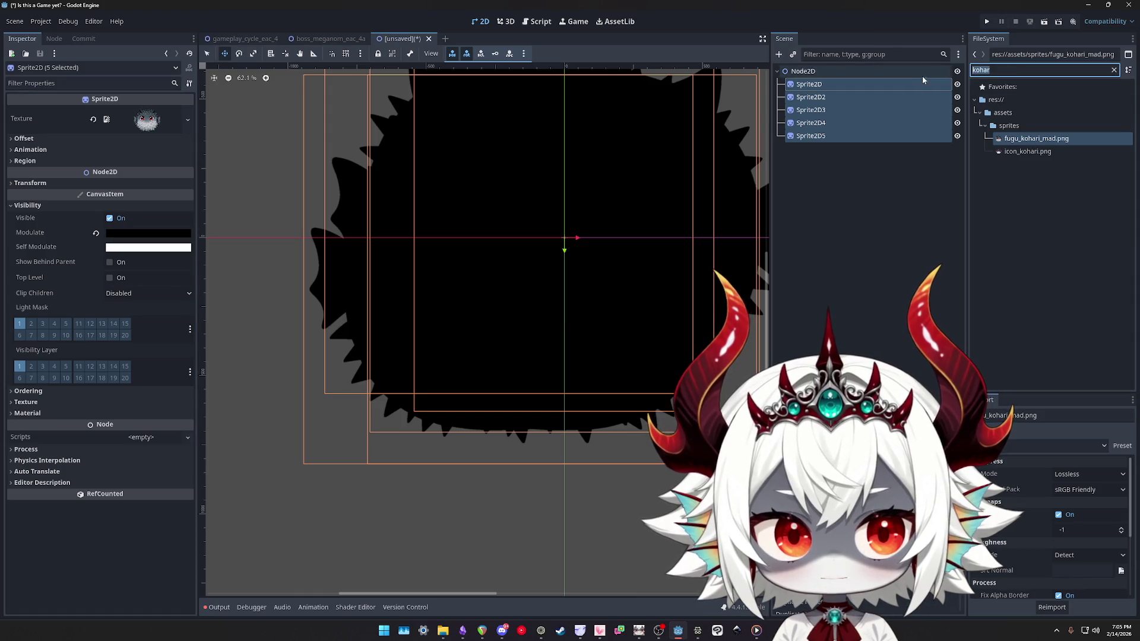
Filter for 'shader' and assign hitflash_alpha_override as the sprites' material
{"action": "type", "text": "shader"}
{"action": "left_click", "coordinate": [1020, 151]}
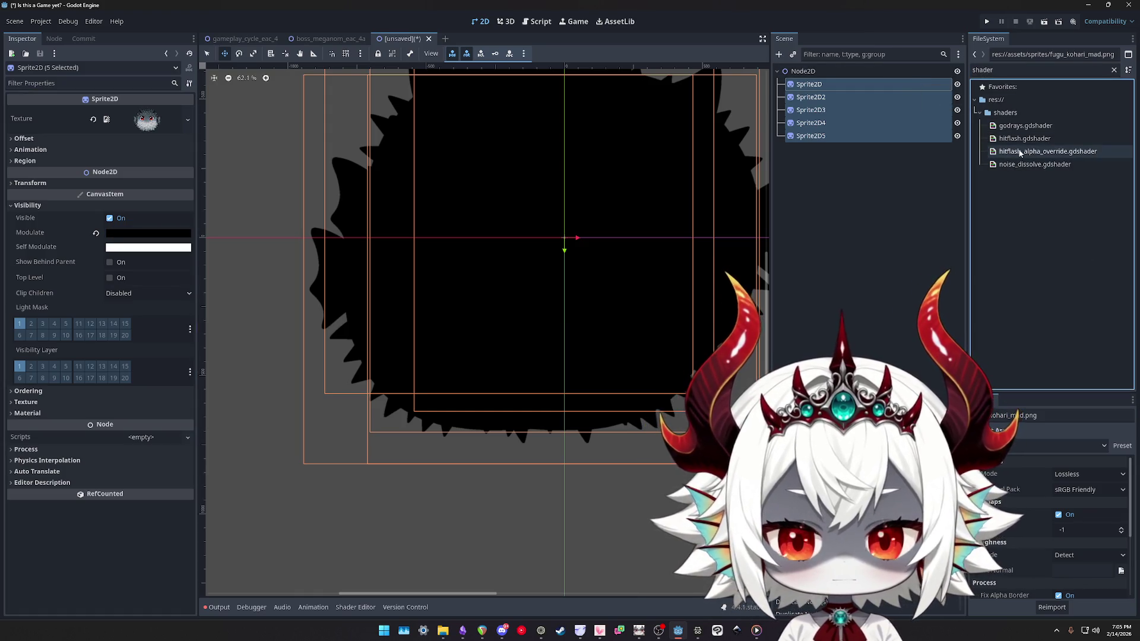
{"action": "left_click", "coordinate": [1020, 152]}
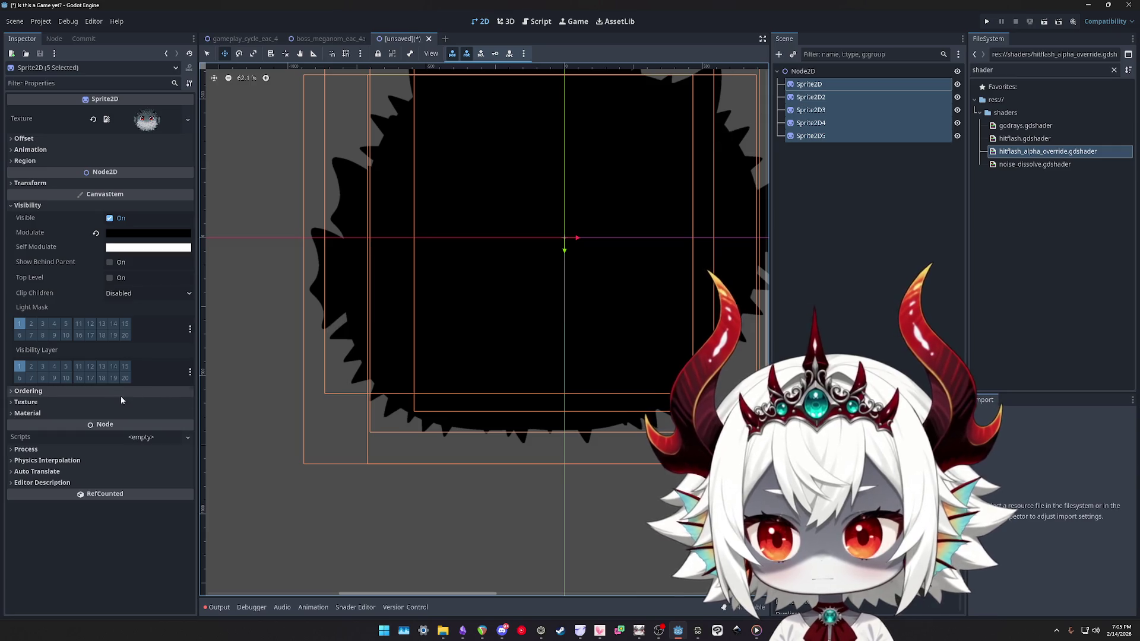
{"action": "left_click", "coordinate": [128, 413]}
{"action": "left_click_drag", "start_coordinate": [1021, 154], "coordinate": [192, 400]}
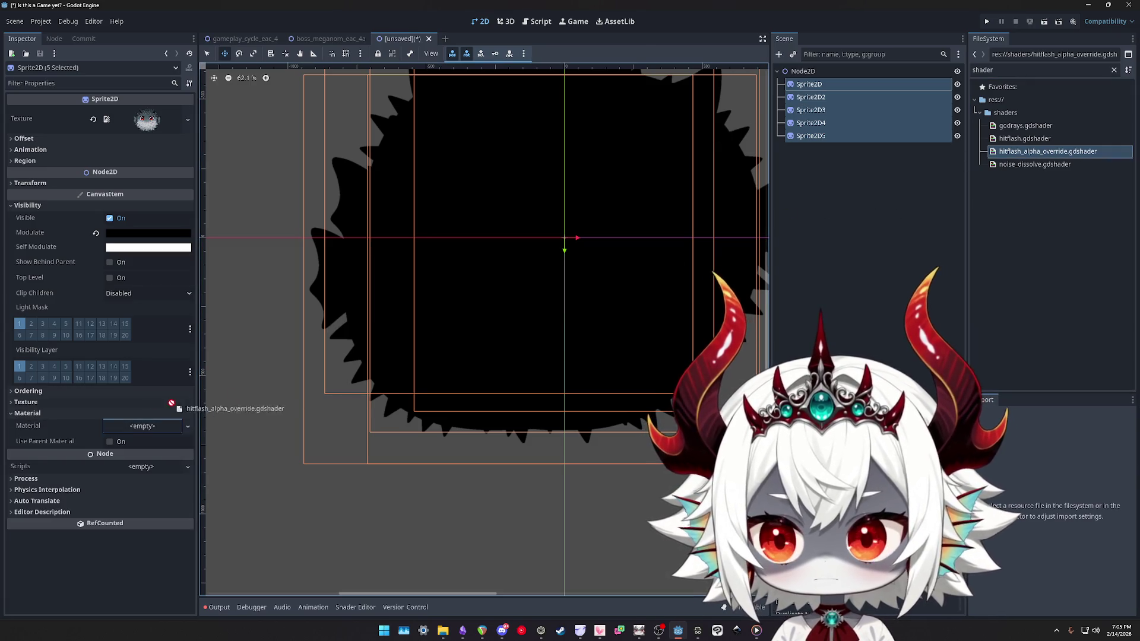
{"action": "left_click_drag", "start_coordinate": [137, 429], "coordinate": [138, 427]}
Lower the shader material's Alpha 255 parameter to 65
{"action": "left_click", "coordinate": [147, 426]}
{"action": "left_click", "coordinate": [148, 509]}
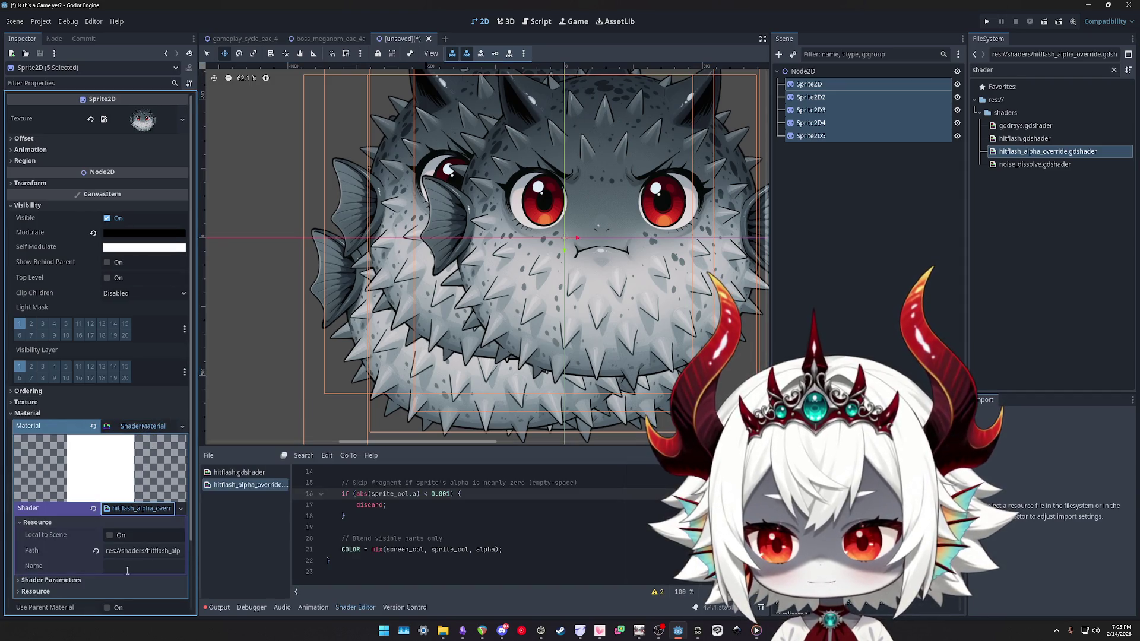
{"action": "left_click", "coordinate": [51, 580]}
{"action": "scroll", "coordinate": [59, 563], "scroll_direction": "down", "scroll_amount": 2}
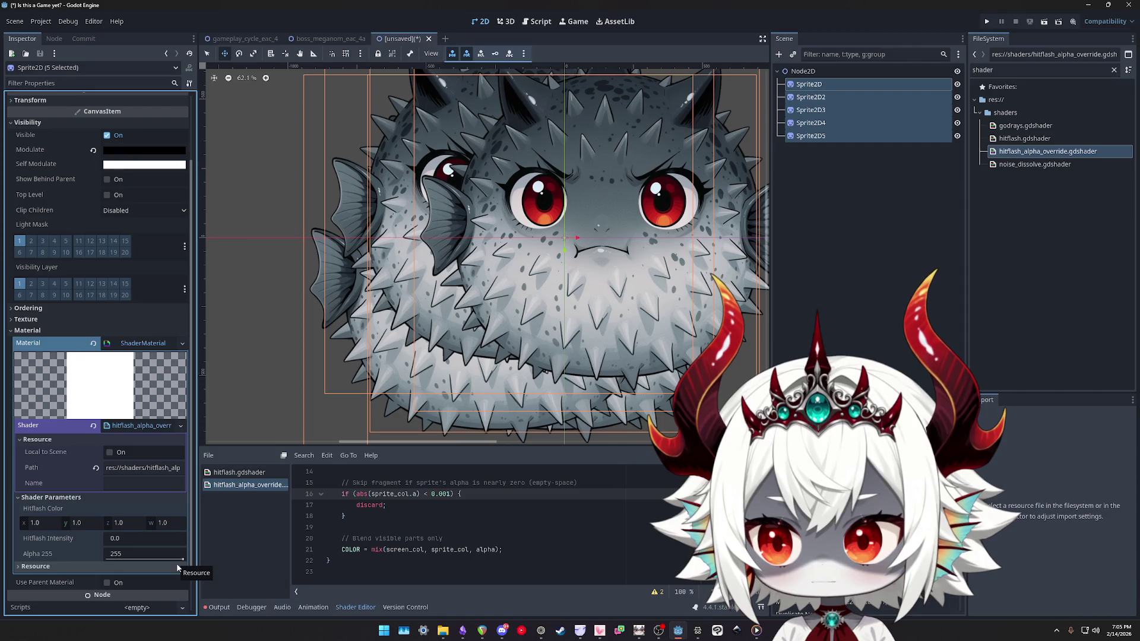
{"action": "left_click_drag", "start_coordinate": [179, 562], "coordinate": [111, 563]}
{"action": "key", "text": "Return"}
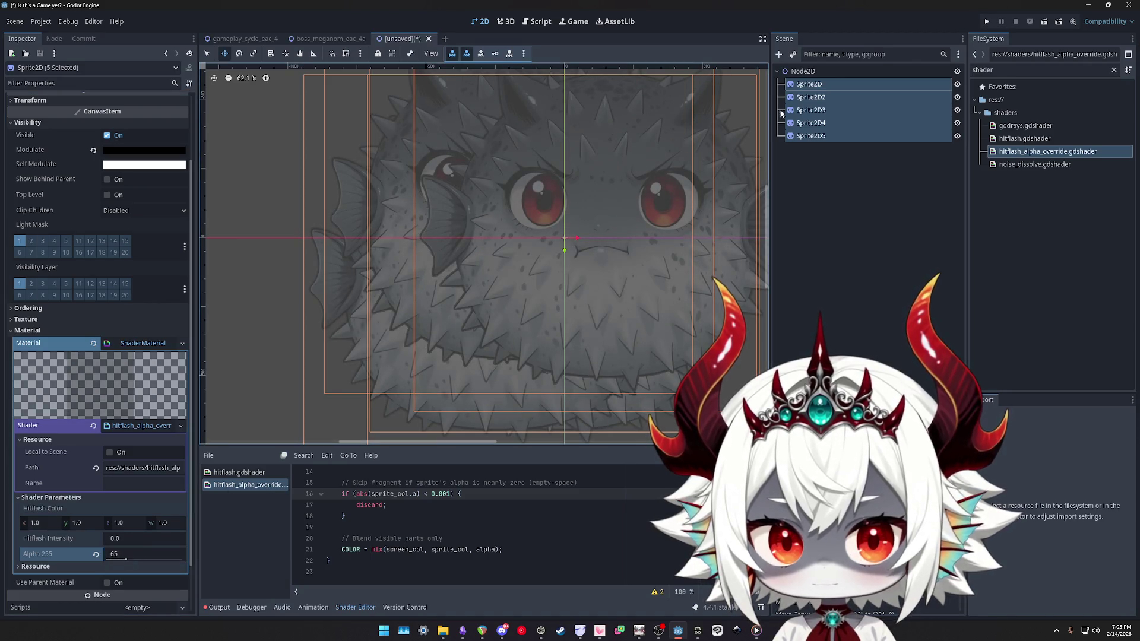
{"action": "left_click", "coordinate": [802, 71]}
{"action": "left_click", "coordinate": [804, 84]}
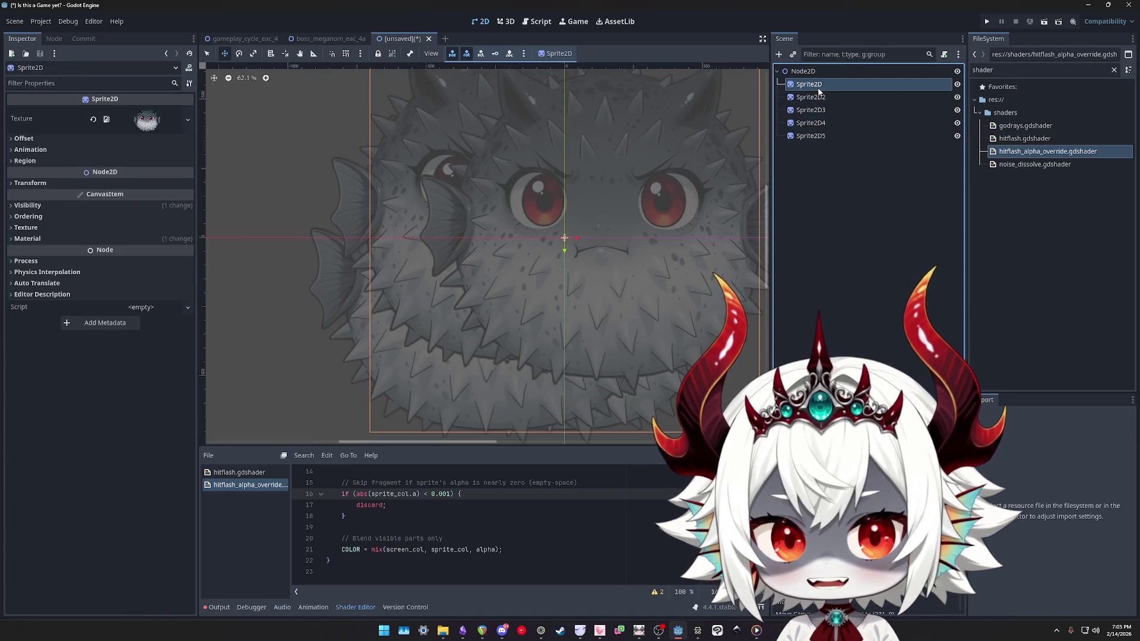
{"action": "left_click", "coordinate": [798, 72]}
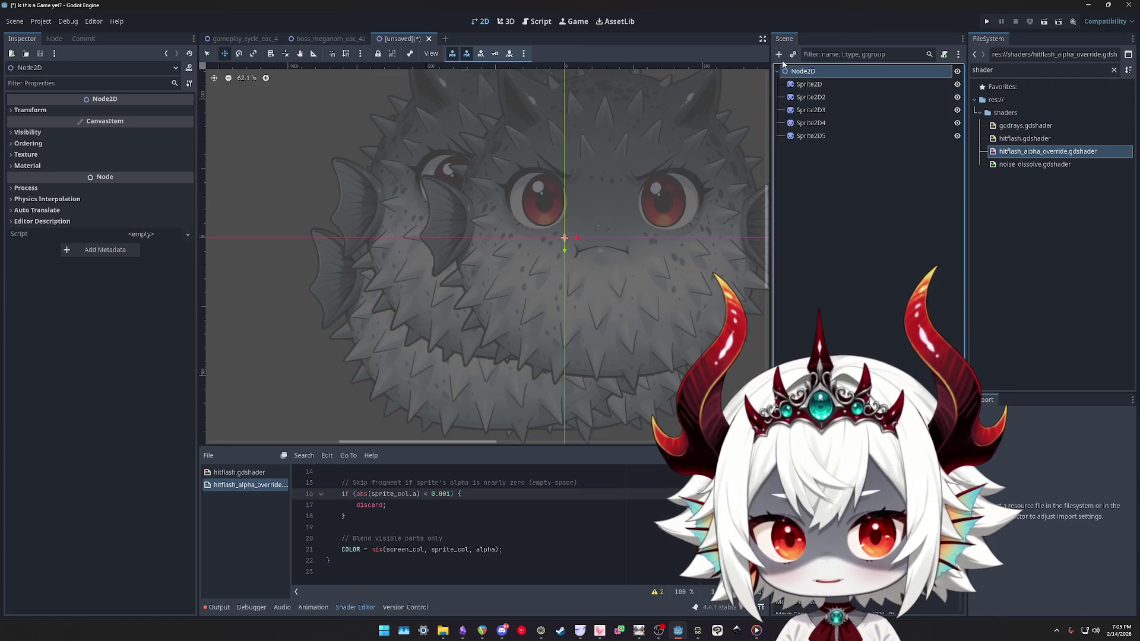
{"action": "key", "text": "ctrl+a"}
{"action": "type", "text": "color"}
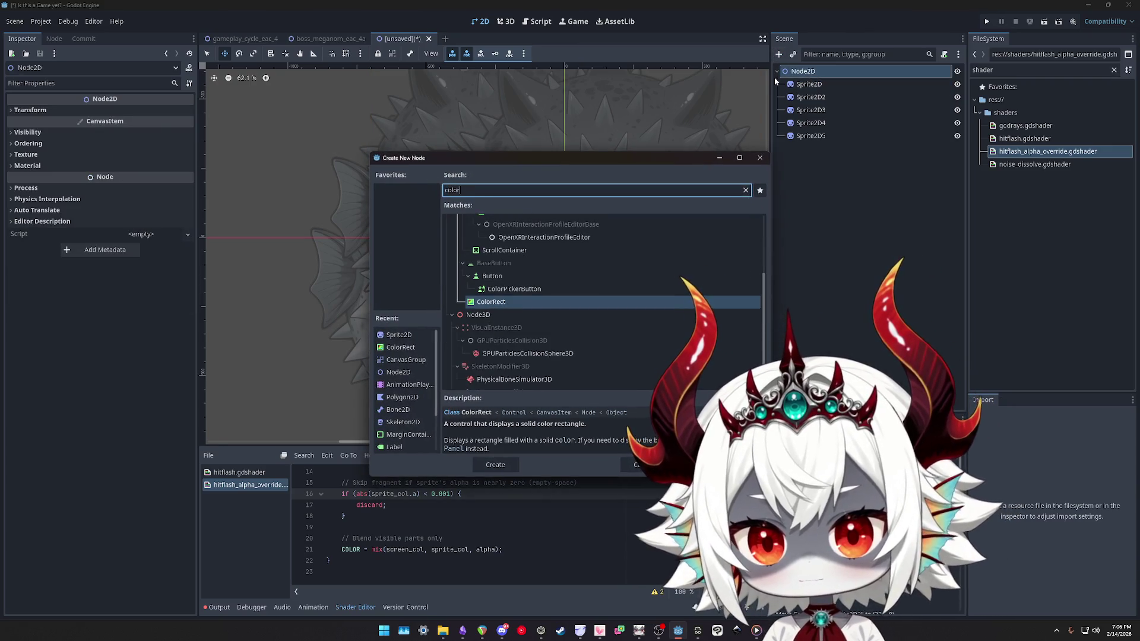
{"action": "left_click", "coordinate": [488, 303]}
{"action": "double_click", "coordinate": [488, 303]}
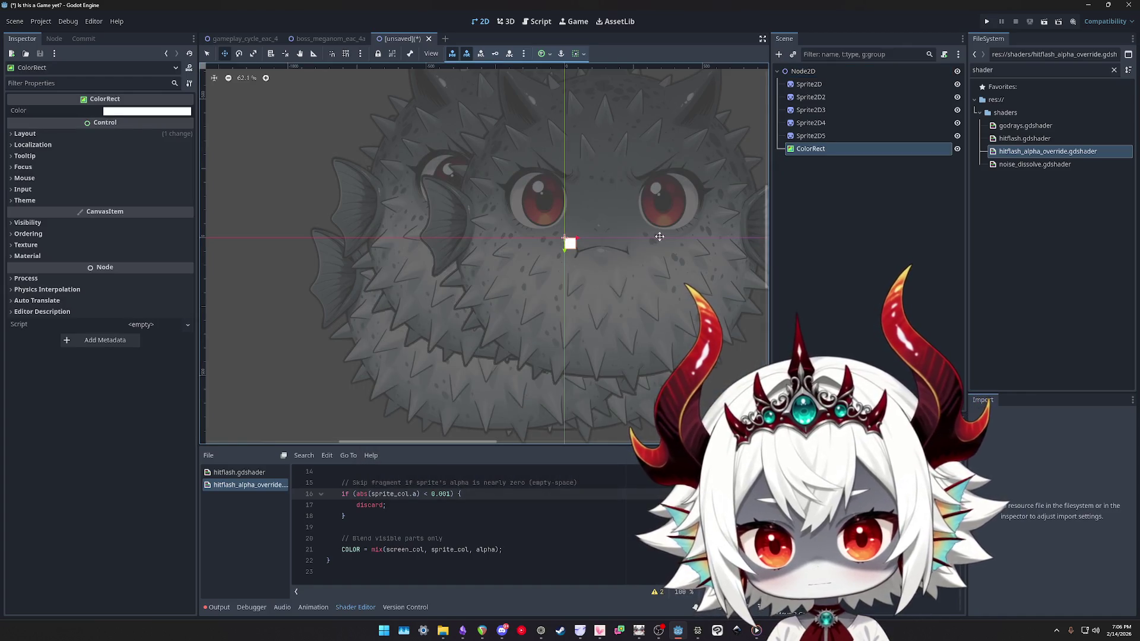
{"action": "scroll", "coordinate": [610, 246], "scroll_direction": "down", "scroll_amount": 2}
{"action": "left_click_drag", "start_coordinate": [807, 155], "coordinate": [821, 84]}
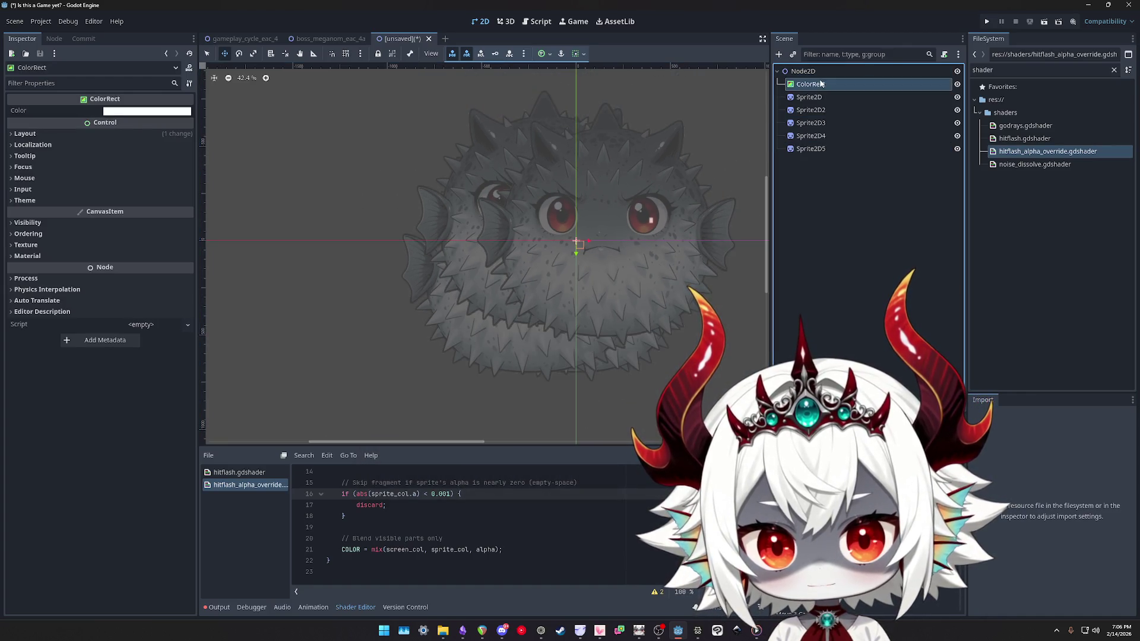
{"action": "scroll", "coordinate": [641, 227], "scroll_direction": "down", "scroll_amount": 1}
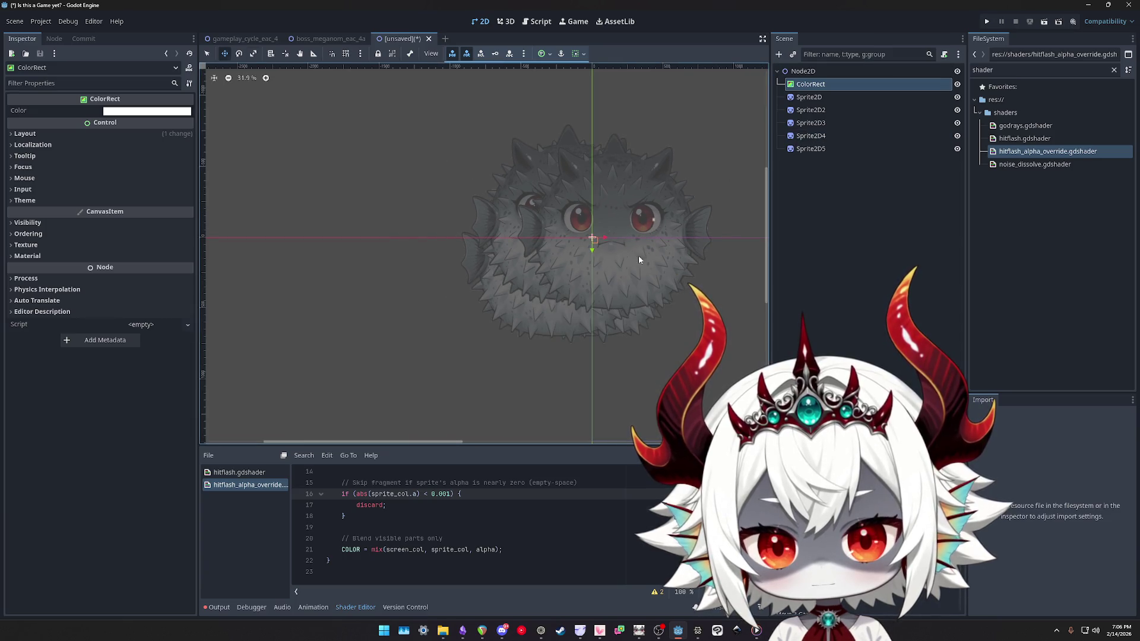
{"action": "key", "text": "s"}
{"action": "left_click_drag", "start_coordinate": [597, 243], "coordinate": [639, 284]}
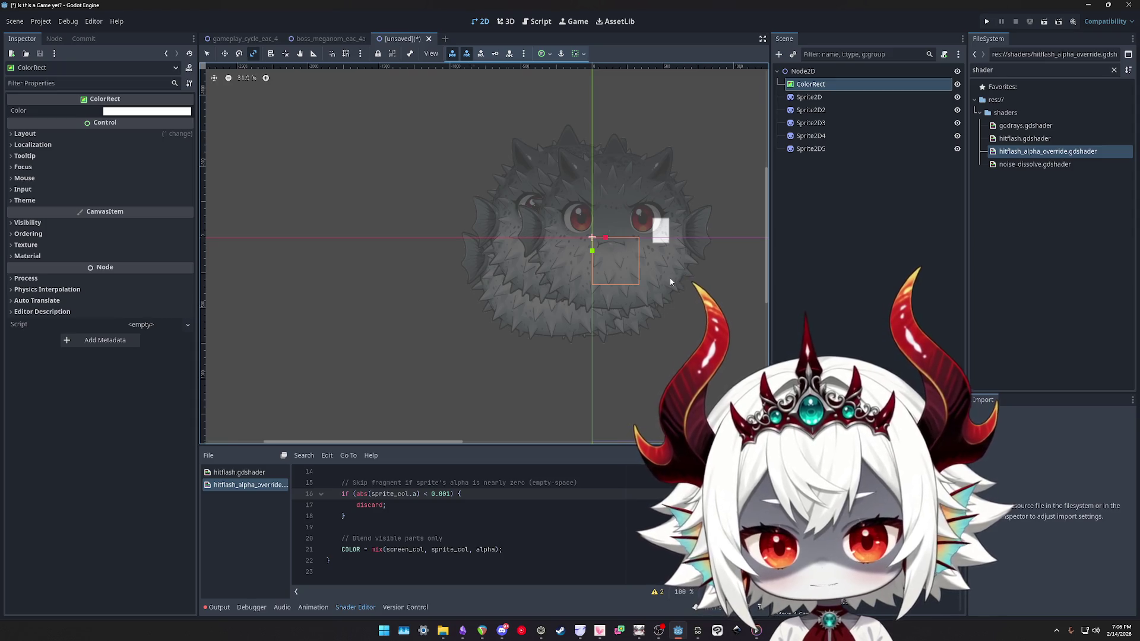
{"action": "scroll", "coordinate": [651, 258], "scroll_direction": "down", "scroll_amount": 1}
{"action": "mouse_move", "coordinate": [554, 257]}
{"action": "left_mouse_down"}
{"action": "mouse_move", "coordinate": [624, 315]}
{"action": "mouse_move", "coordinate": [814, 318]}
{"action": "mouse_move", "coordinate": [532, 297]}
{"action": "mouse_move", "coordinate": [622, 349]}
{"action": "mouse_move", "coordinate": [555, 305]}
{"action": "mouse_move", "coordinate": [514, 254]}
{"action": "left_mouse_up"}
{"action": "key", "text": "w"}
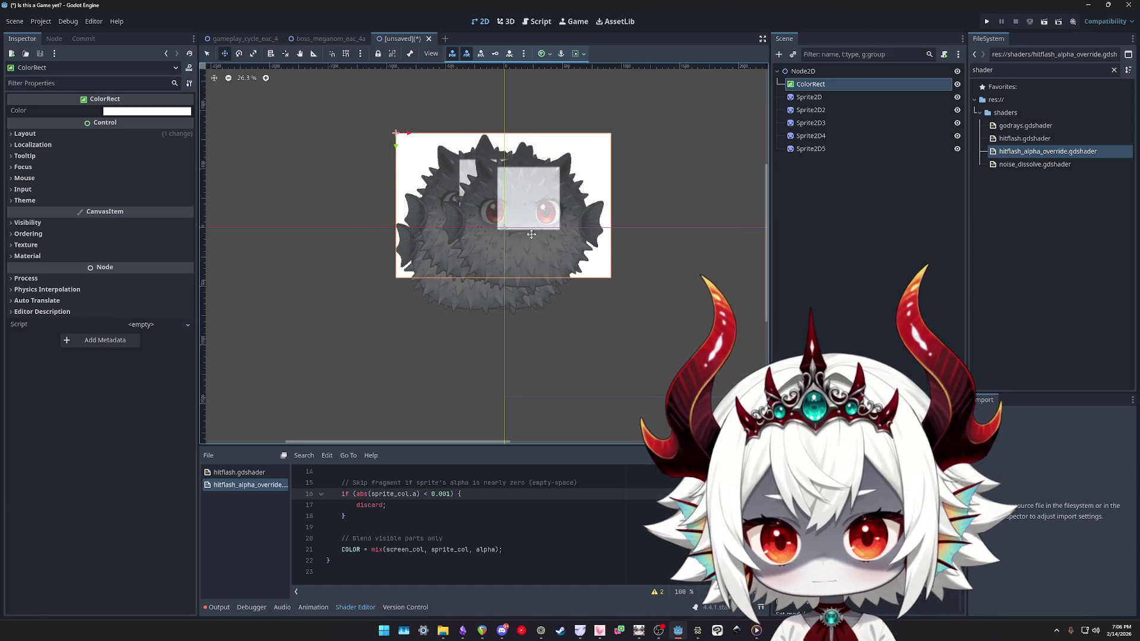
{"action": "key", "text": "s"}
{"action": "mouse_move", "coordinate": [641, 291]}
{"action": "left_mouse_down"}
{"action": "mouse_move", "coordinate": [731, 465]}
{"action": "mouse_move", "coordinate": [728, 389]}
{"action": "mouse_move", "coordinate": [708, 387]}
{"action": "left_mouse_up"}
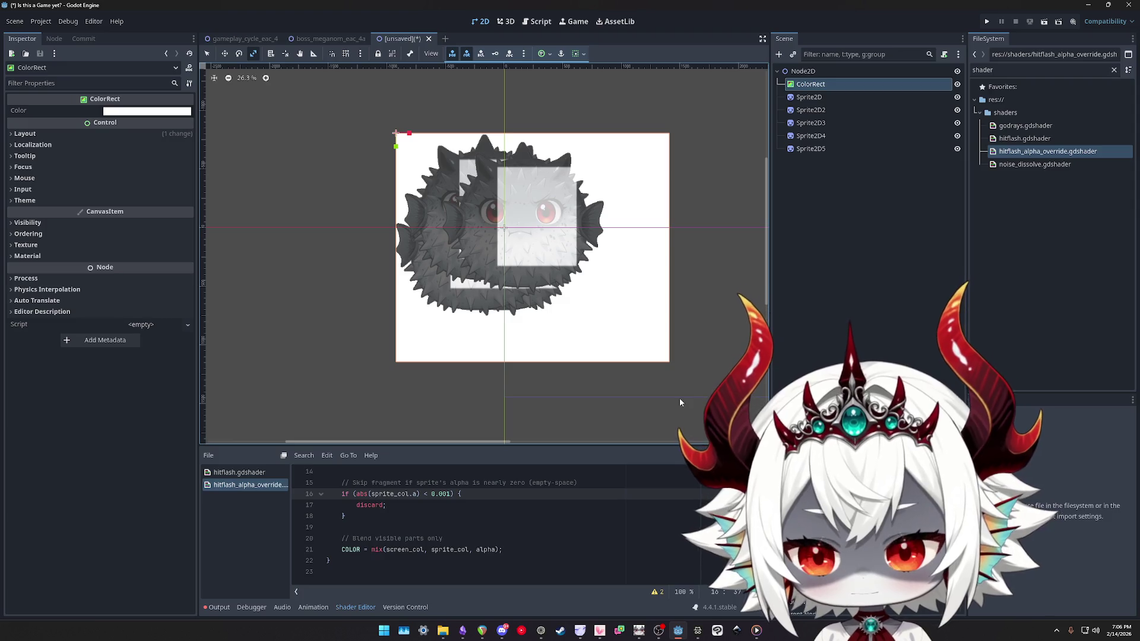
{"action": "mouse_move", "coordinate": [611, 301]}
{"action": "left_mouse_down"}
{"action": "mouse_move", "coordinate": [606, 315]}
{"action": "mouse_move", "coordinate": [542, 328]}
{"action": "mouse_move", "coordinate": [511, 313]}
{"action": "mouse_move", "coordinate": [510, 289]}
{"action": "mouse_move", "coordinate": [526, 277]}
{"action": "mouse_move", "coordinate": [518, 301]}
{"action": "left_mouse_up"}
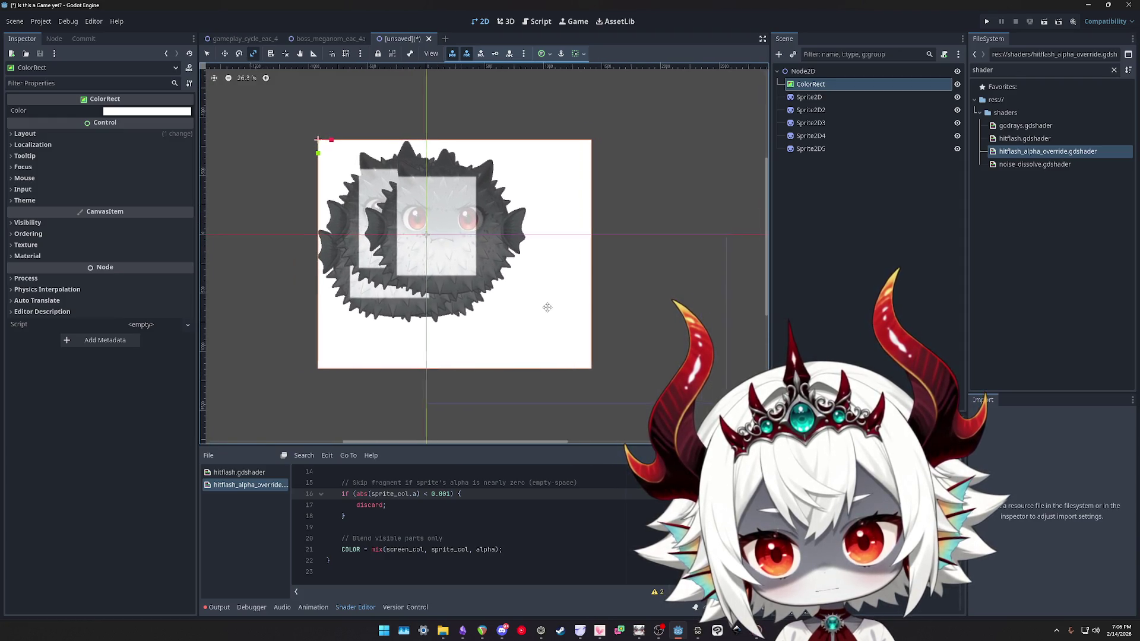
{"action": "scroll", "coordinate": [403, 260], "scroll_direction": "up", "scroll_amount": 2}
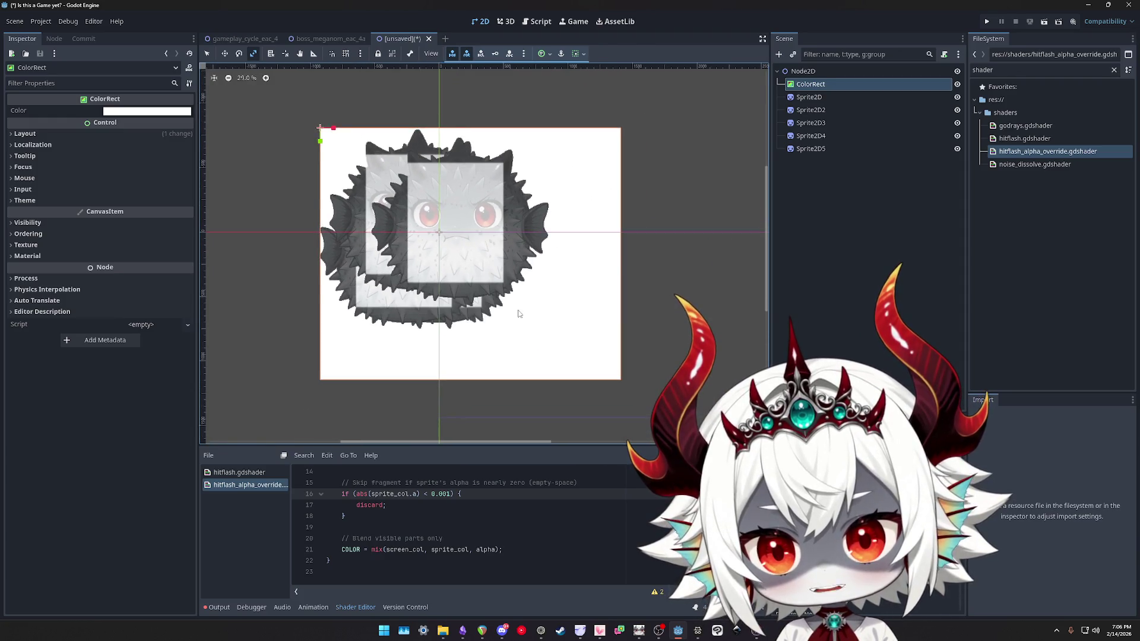
{"action": "scroll", "coordinate": [403, 261], "scroll_direction": "down", "scroll_amount": 1}
{"action": "mouse_move", "coordinate": [609, 338]}
{"action": "left_mouse_down"}
{"action": "mouse_move", "coordinate": [553, 283]}
{"action": "mouse_move", "coordinate": [434, 281]}
{"action": "mouse_move", "coordinate": [400, 306]}
{"action": "mouse_move", "coordinate": [666, 345]}
{"action": "mouse_move", "coordinate": [516, 318]}
{"action": "mouse_move", "coordinate": [568, 323]}
{"action": "mouse_move", "coordinate": [531, 322]}
{"action": "left_mouse_up"}
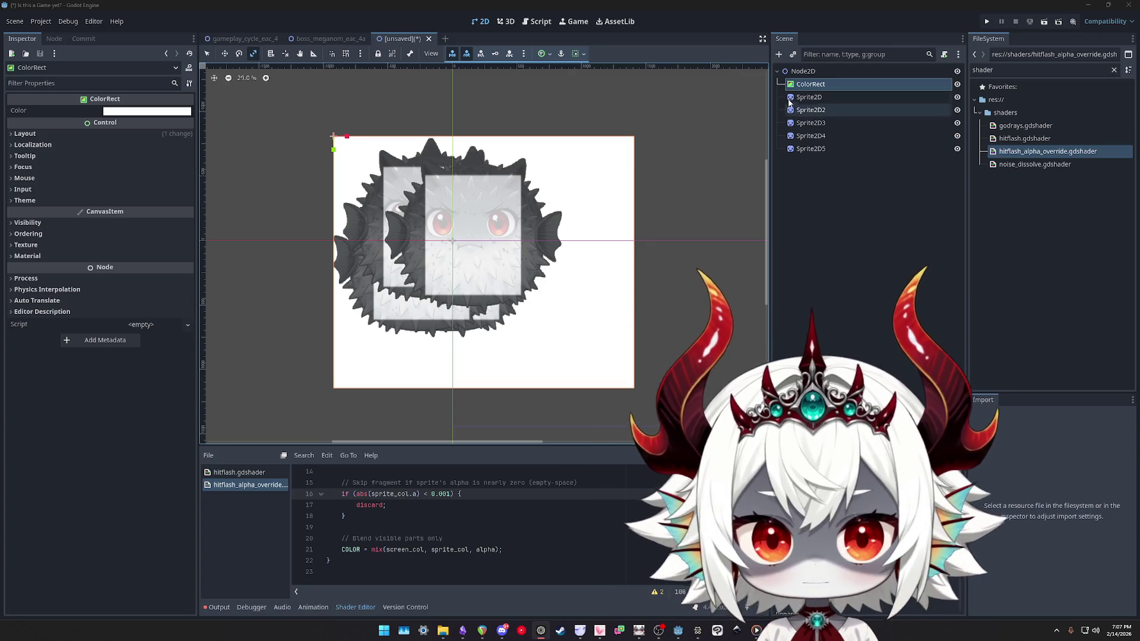
Add a CanvasLayer node and move the white ColorRect backdrop under it
{"action": "left_click", "coordinate": [809, 96]}
{"action": "left_click", "coordinate": [802, 151], "text": "shift"}
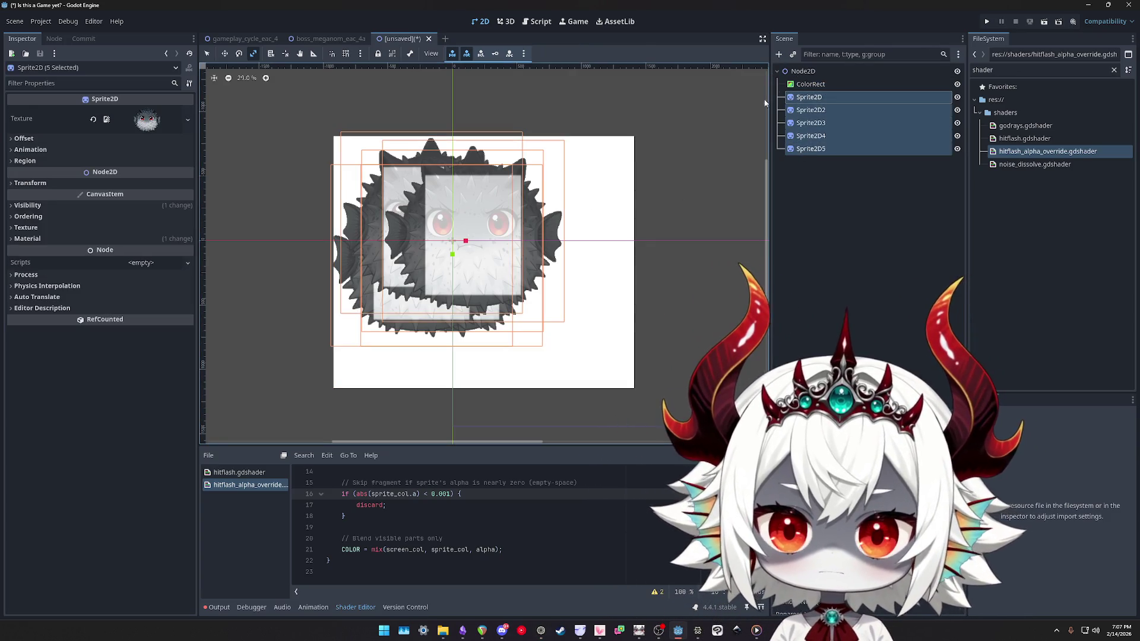
{"action": "left_click", "coordinate": [810, 84]}
{"action": "left_click", "coordinate": [779, 54]}
{"action": "type", "text": "canvas"}
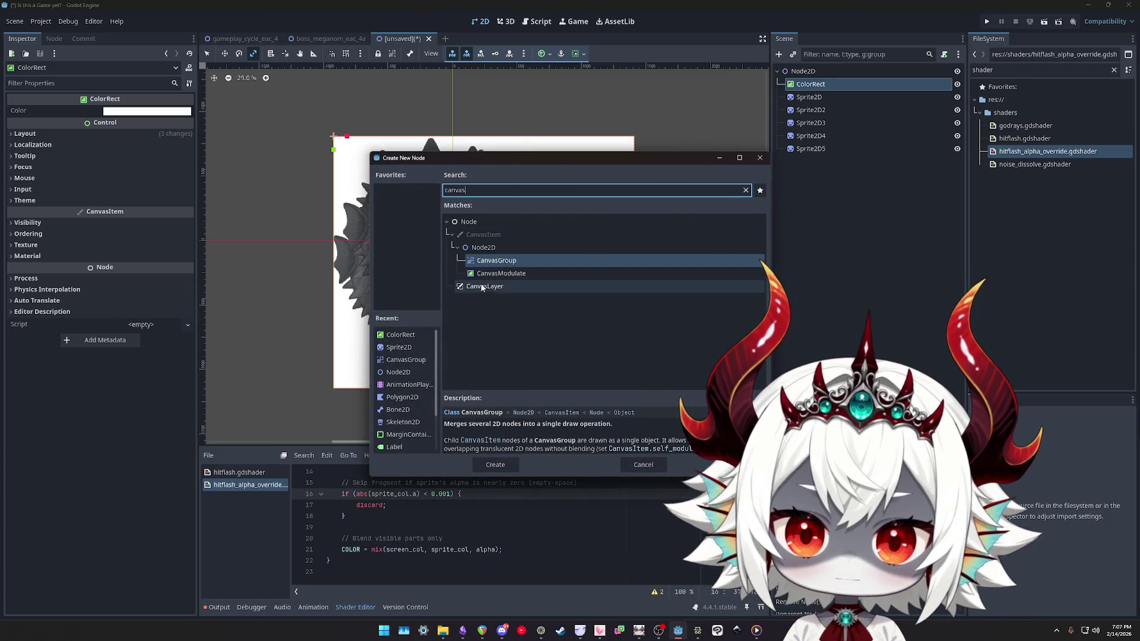
{"action": "double_click", "coordinate": [484, 286]}
{"action": "left_click_drag", "start_coordinate": [814, 95], "coordinate": [810, 84]}
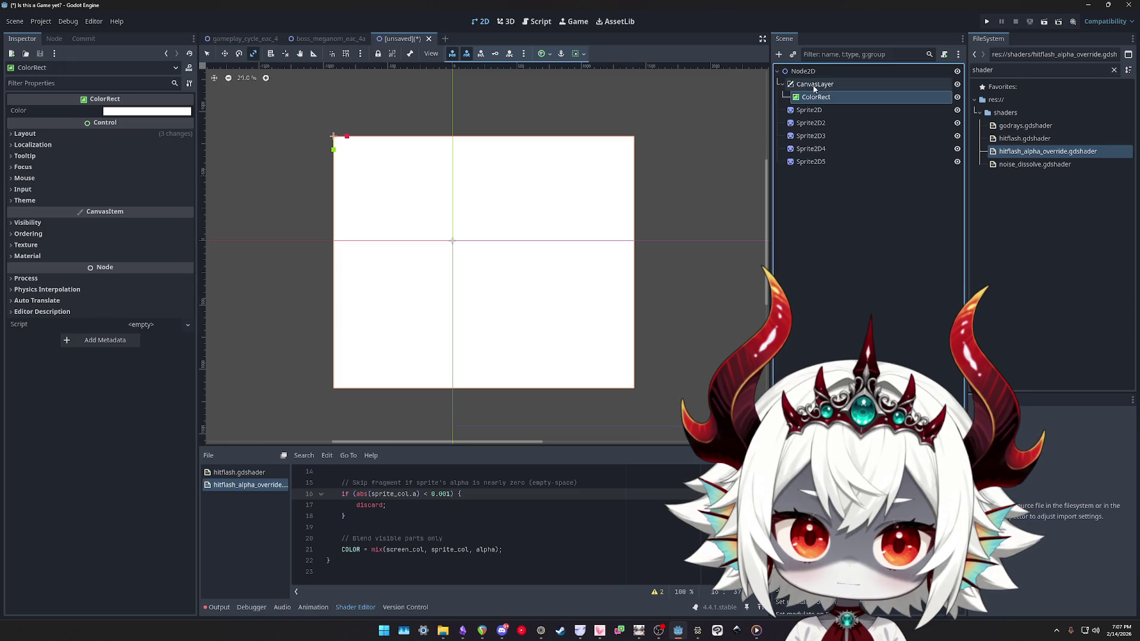
Set the CanvasLayer's Layer property to -1 so the backdrop draws behind the fish
{"action": "left_click", "coordinate": [815, 86]}
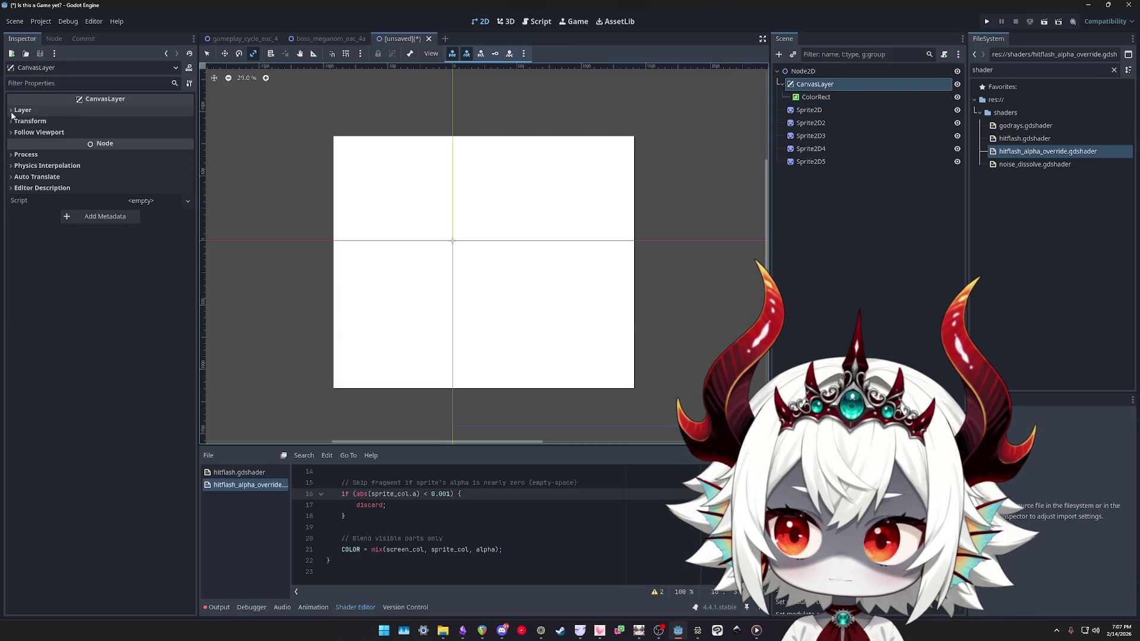
{"action": "left_click", "coordinate": [60, 111]}
{"action": "left_click", "coordinate": [189, 126]}
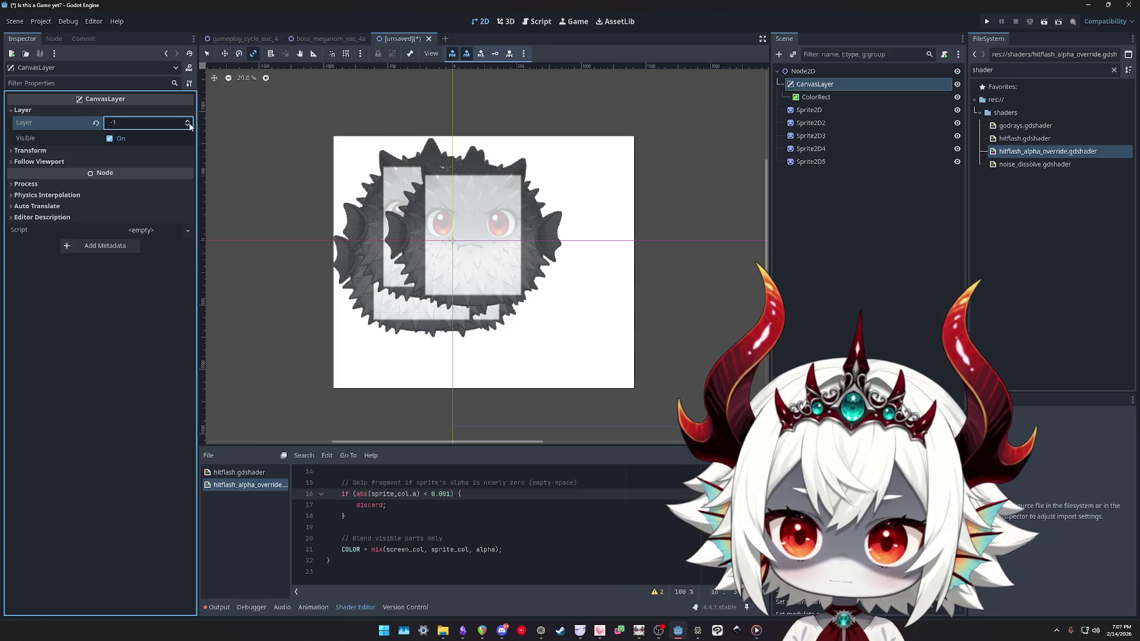
{"action": "left_click", "coordinate": [189, 121]}
{"action": "left_click", "coordinate": [189, 126]}
{"action": "left_click", "coordinate": [818, 97]}
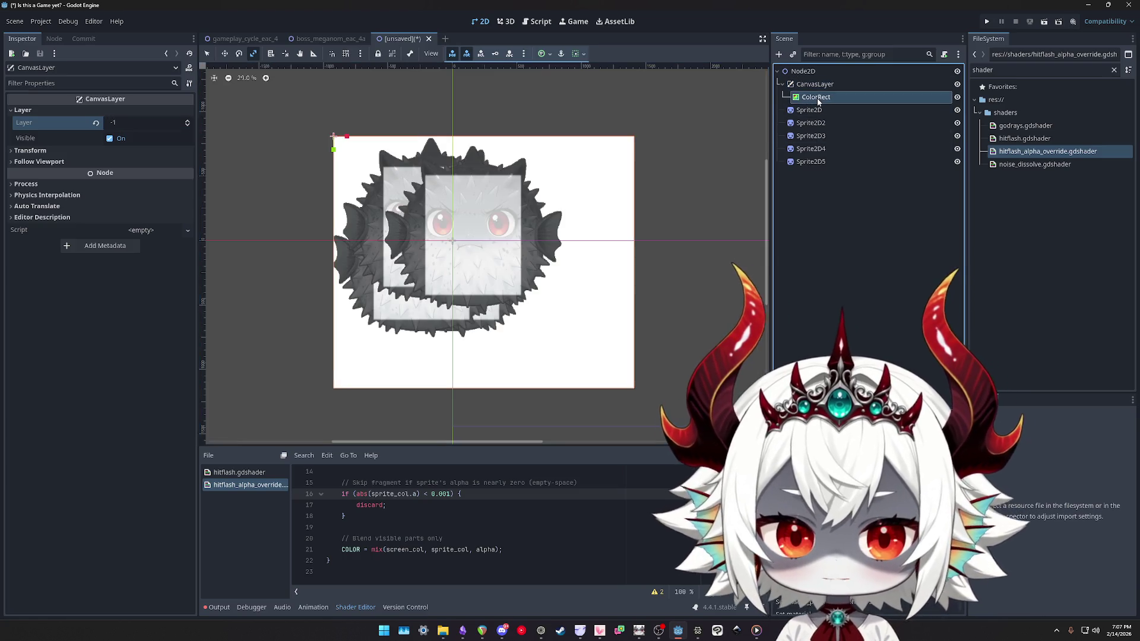
{"action": "left_click", "coordinate": [812, 110]}
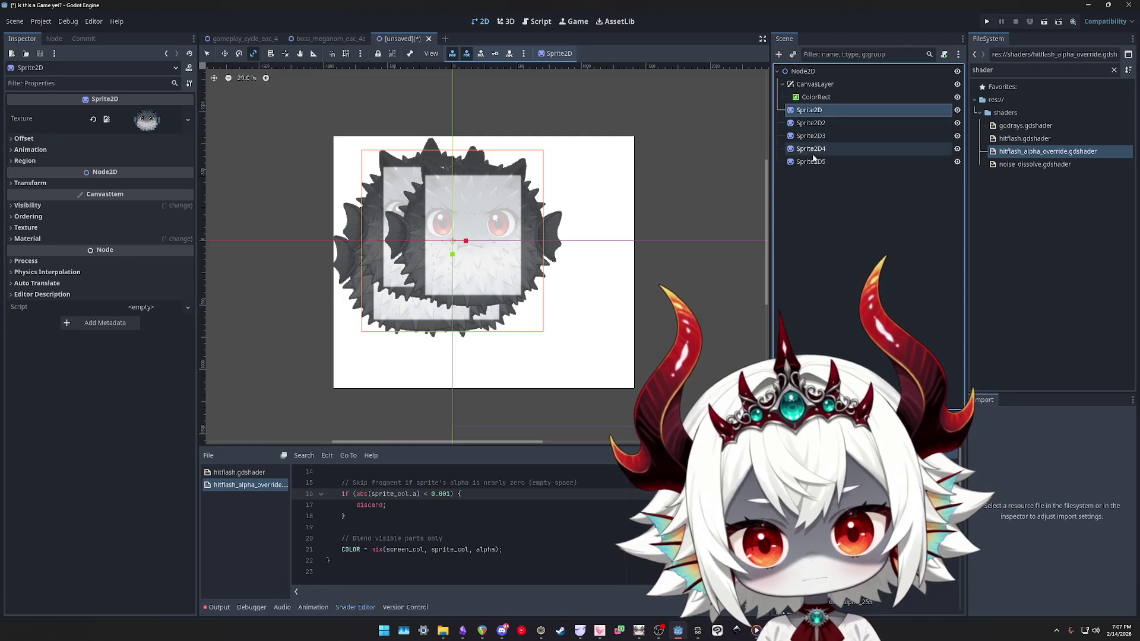
Try moving the five fish sprites into the CanvasLayer, then return them under Node2D
{"action": "left_click", "coordinate": [808, 163], "text": "shift"}
{"action": "right_click", "coordinate": [809, 111]}
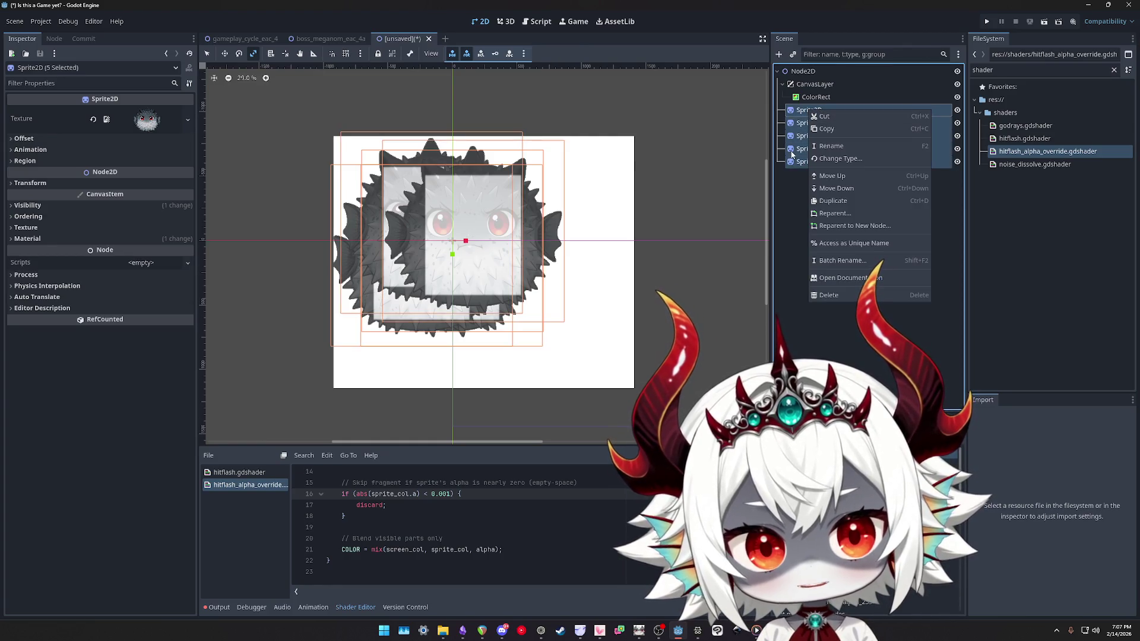
{"action": "left_click", "coordinate": [778, 52]}
{"action": "left_click", "coordinate": [778, 52]}
{"action": "key", "text": "Escape"}
{"action": "mouse_move", "coordinate": [809, 110]}
{"action": "left_mouse_down"}
{"action": "mouse_move", "coordinate": [813, 86]}
{"action": "mouse_move", "coordinate": [808, 158]}
{"action": "left_mouse_up"}
{"action": "left_click_drag", "start_coordinate": [806, 115], "coordinate": [804, 71]}
Add a CanvasGroup node and position it above the five fish sprites
{"action": "right_click", "coordinate": [806, 113]}
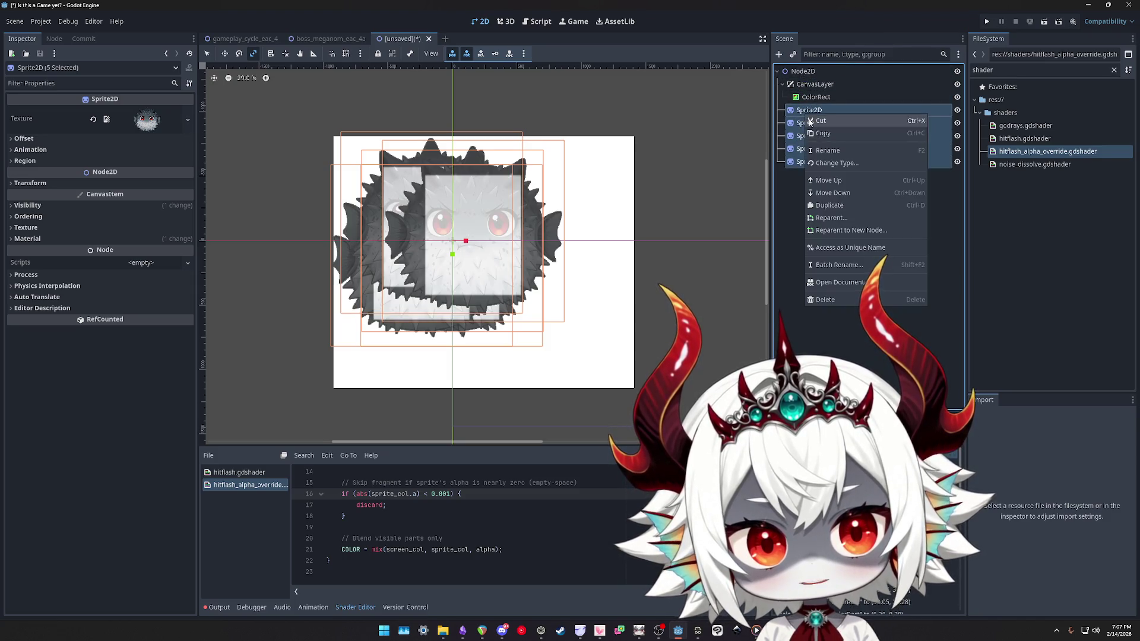
{"action": "left_click", "coordinate": [778, 54]}
{"action": "left_click", "coordinate": [778, 54]}
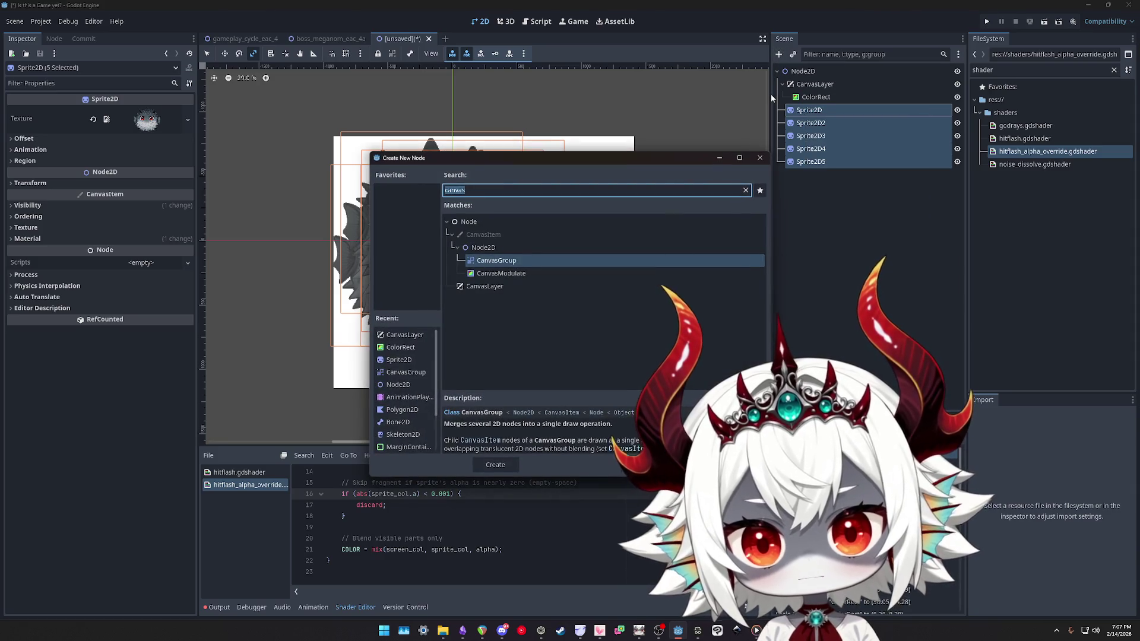
{"action": "double_click", "coordinate": [496, 262]}
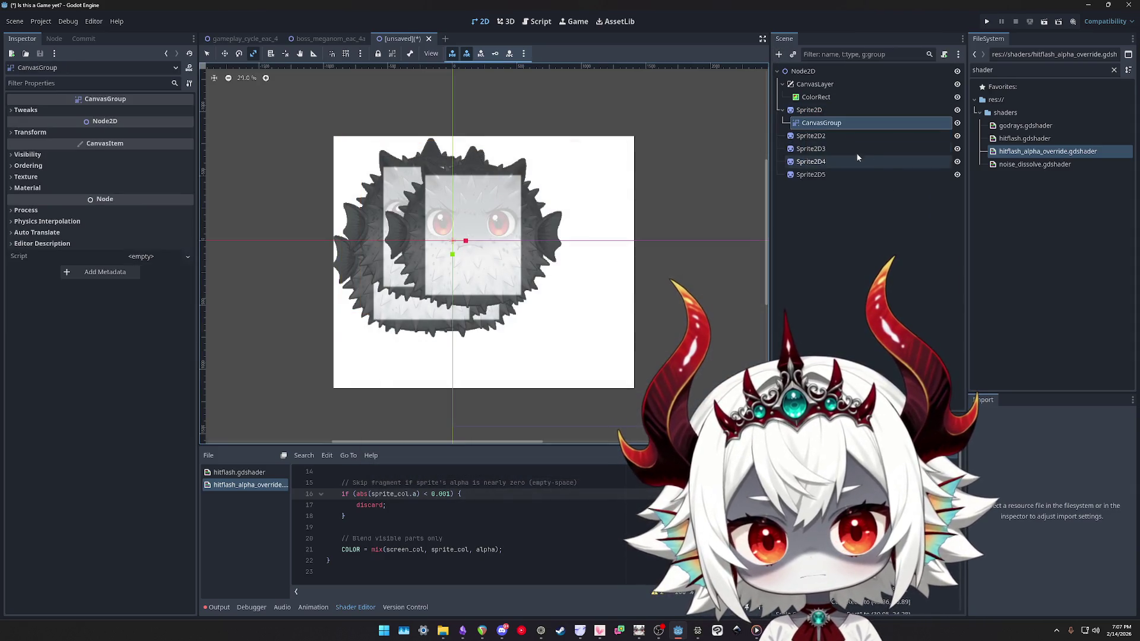
{"action": "left_click_drag", "start_coordinate": [819, 123], "coordinate": [814, 113]}
Check the sprites' grouping under the CanvasGroup and hide the white ColorRect backdrop
{"action": "left_click", "coordinate": [810, 174]}
{"action": "left_click", "coordinate": [810, 123], "text": "shift"}
{"action": "scroll", "coordinate": [457, 220], "scroll_direction": "up", "scroll_amount": 4}
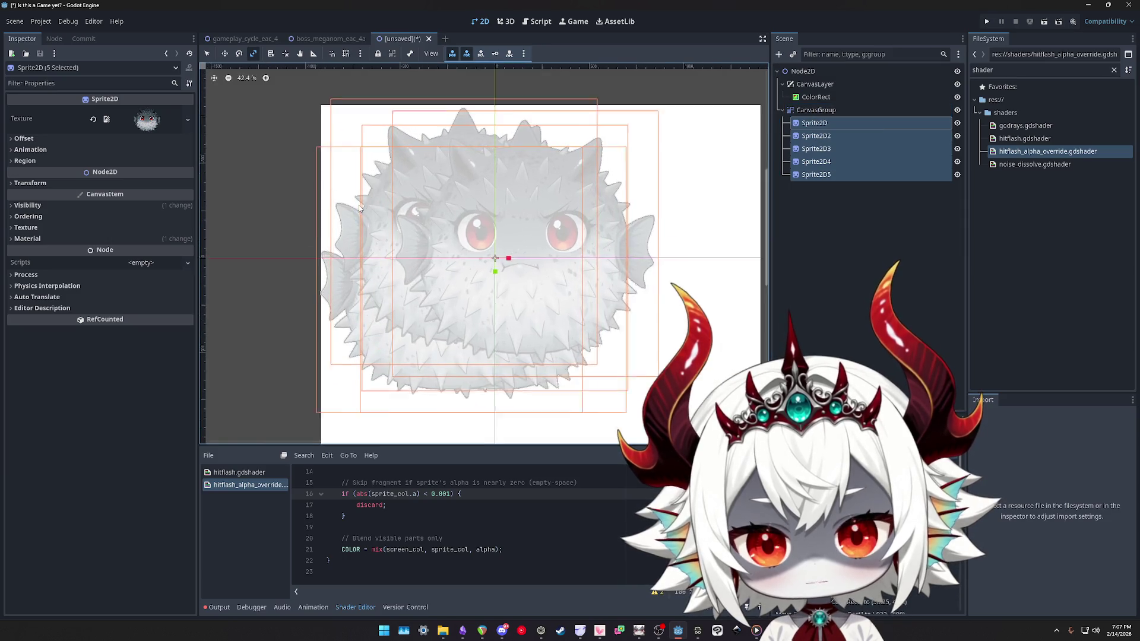
{"action": "scroll", "coordinate": [458, 219], "scroll_direction": "down", "scroll_amount": 1}
{"action": "left_click", "coordinate": [823, 111]}
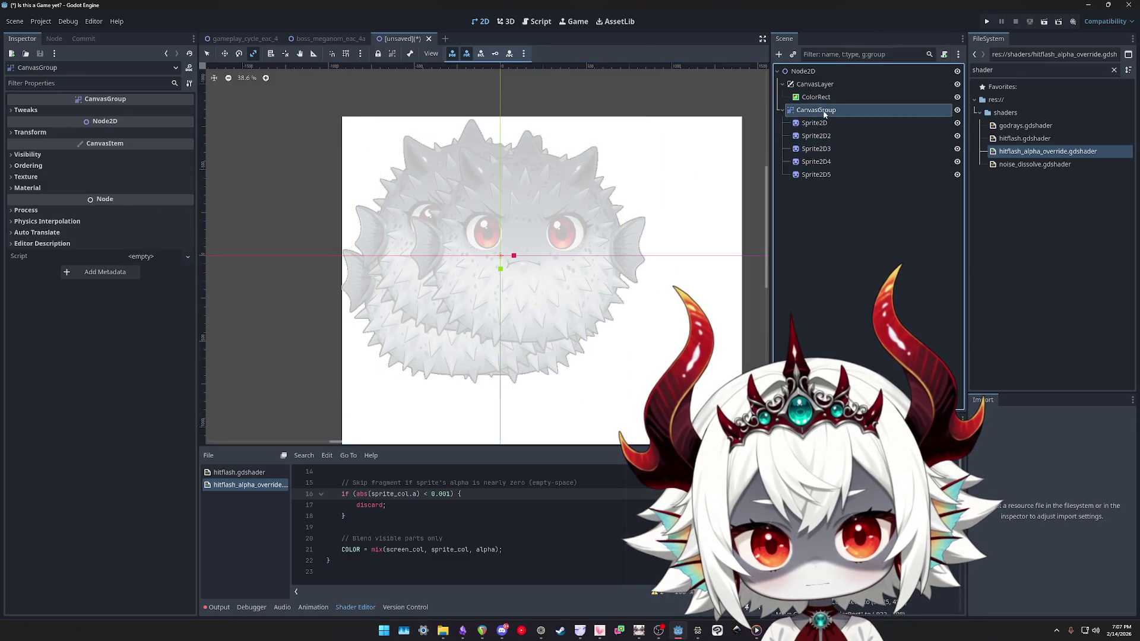
{"action": "left_click", "coordinate": [957, 98]}
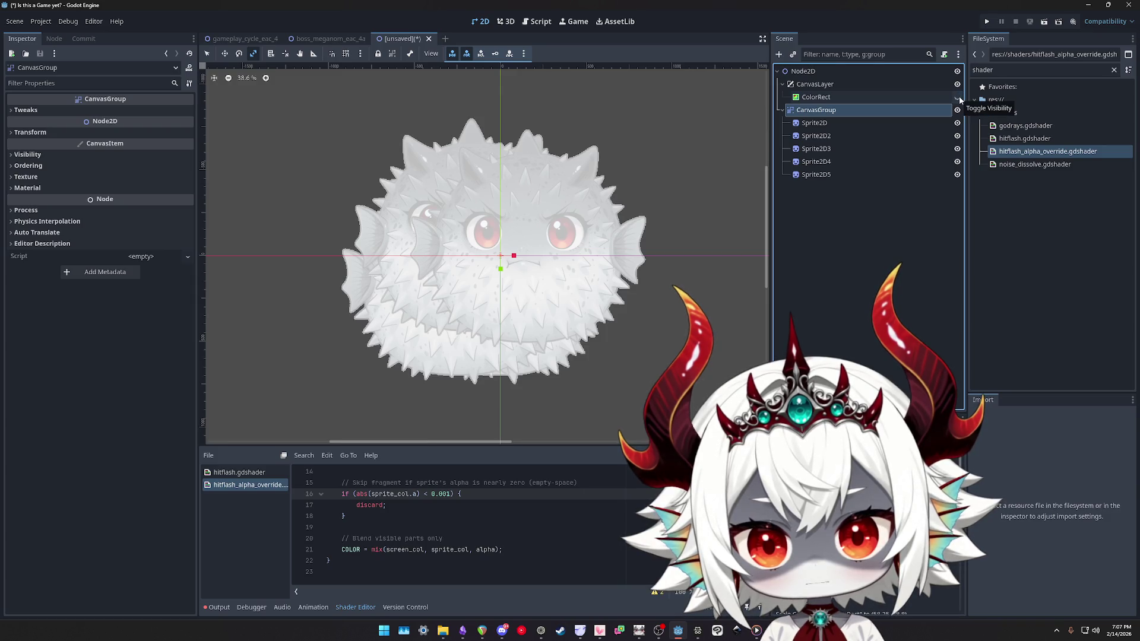
{"action": "left_click", "coordinate": [957, 97]}
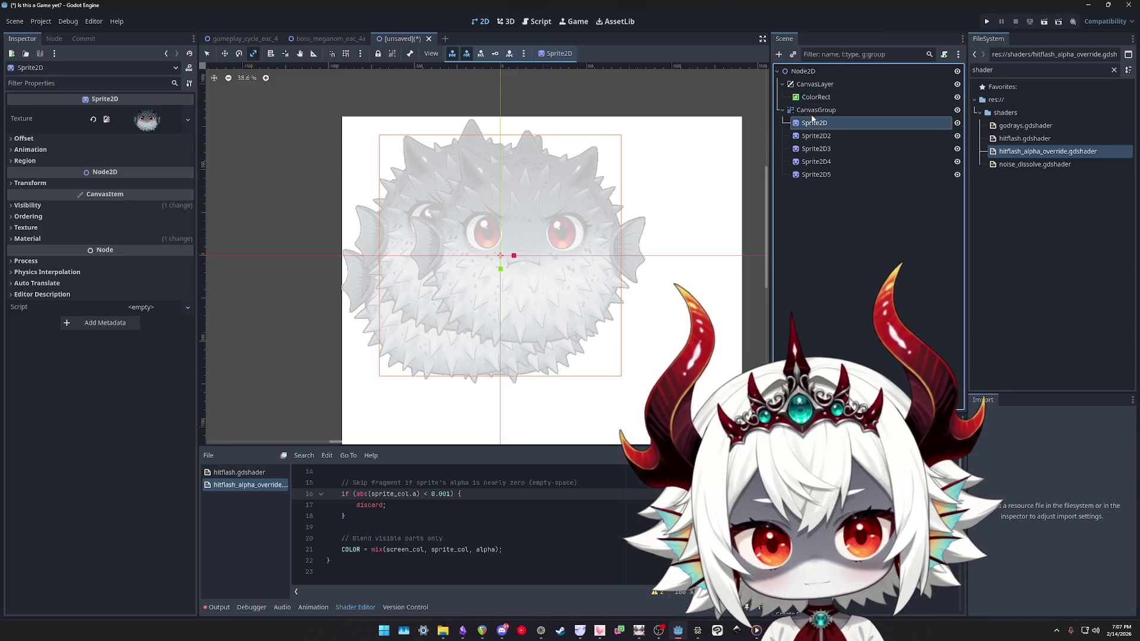
{"action": "left_click", "coordinate": [27, 155]}
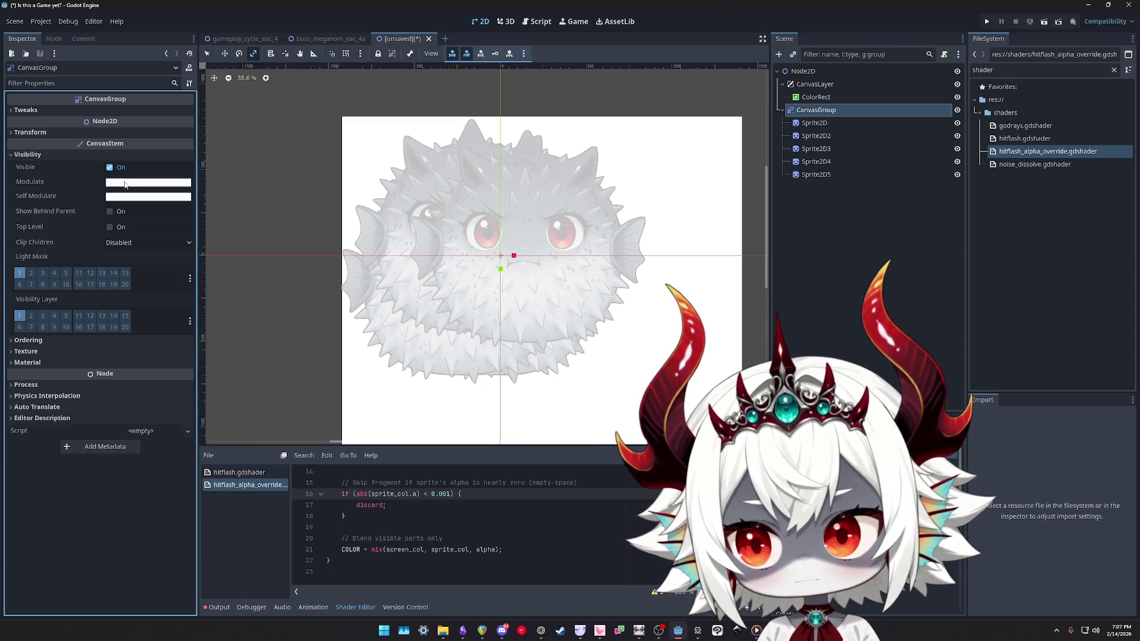
{"action": "left_click", "coordinate": [148, 182]}
{"action": "mouse_move", "coordinate": [161, 391]}
{"action": "left_mouse_down"}
{"action": "mouse_move", "coordinate": [90, 396]}
{"action": "mouse_move", "coordinate": [190, 396]}
{"action": "left_mouse_up"}
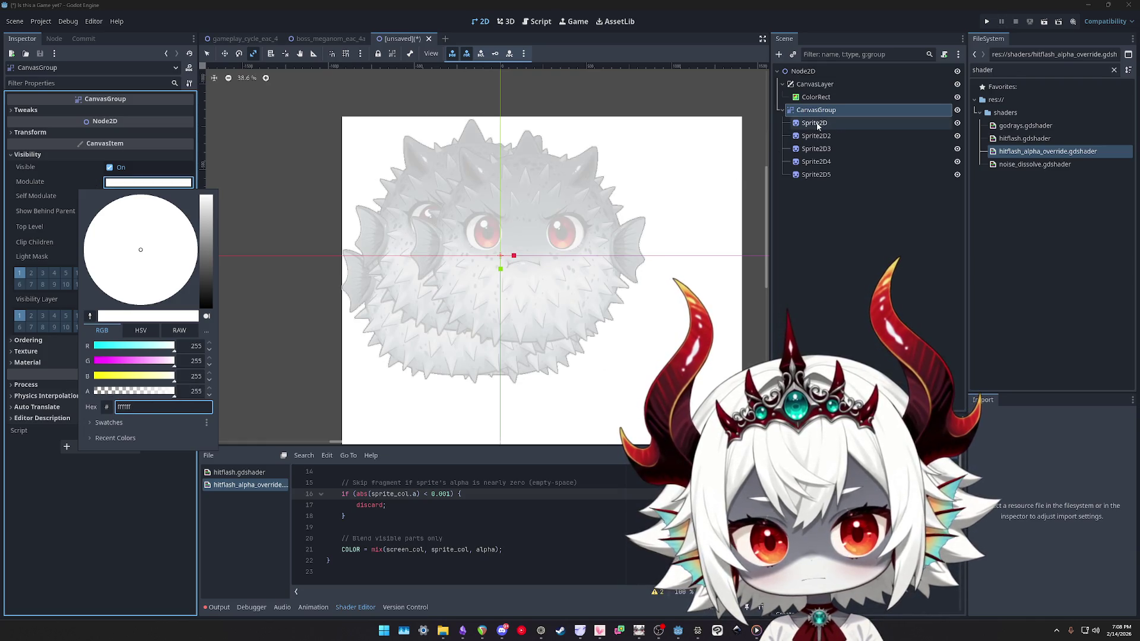
{"action": "left_click_drag", "start_coordinate": [206, 285], "coordinate": [206, 314]}
{"action": "mouse_move", "coordinate": [174, 391]}
{"action": "left_mouse_down"}
{"action": "mouse_move", "coordinate": [94, 395]}
{"action": "mouse_move", "coordinate": [297, 394]}
{"action": "left_mouse_up"}
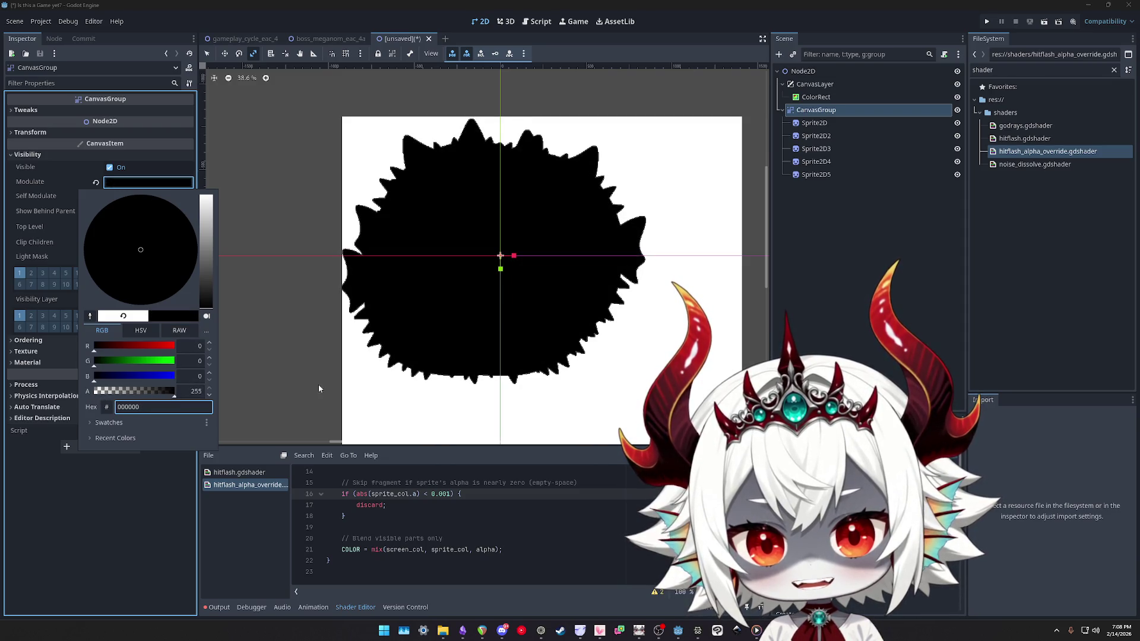
{"action": "left_click", "coordinate": [957, 101]}
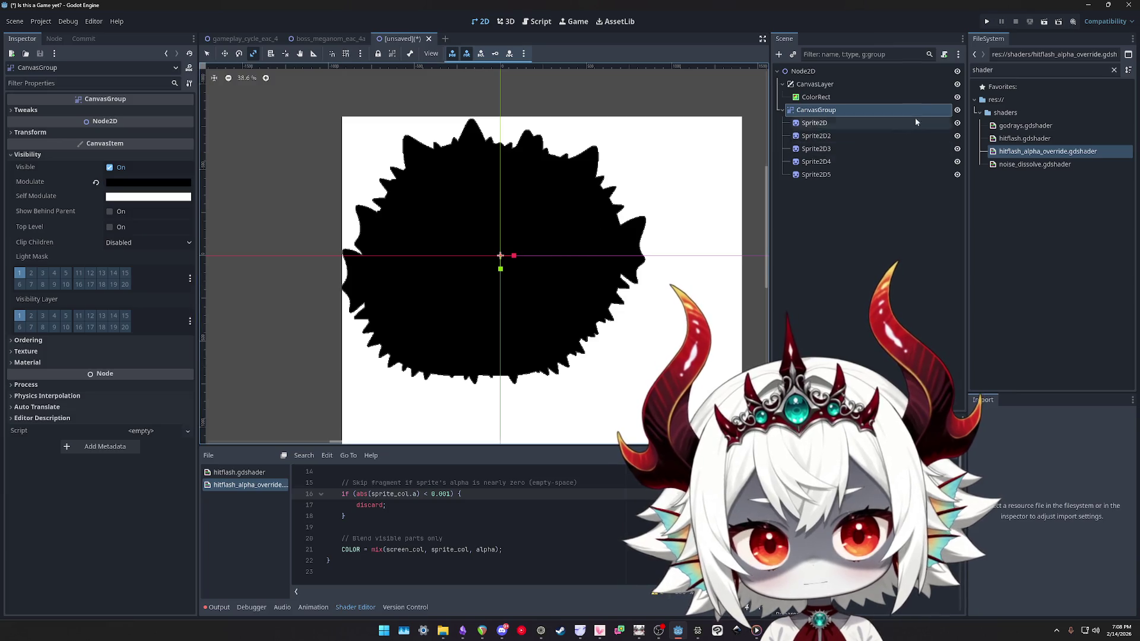
{"action": "left_click", "coordinate": [957, 97]}
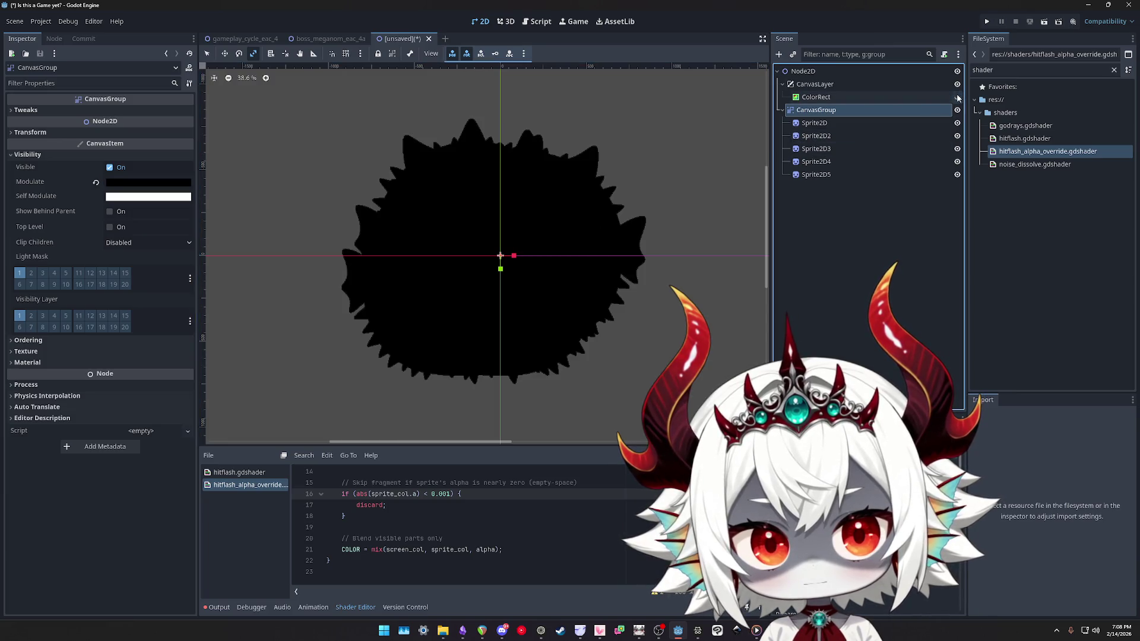
{"action": "left_click", "coordinate": [148, 184]}
{"action": "left_click_drag", "start_coordinate": [158, 385], "coordinate": [88, 393]}
{"action": "key", "text": "ctrl+z"}
{"action": "key", "text": "ctrl+z"}
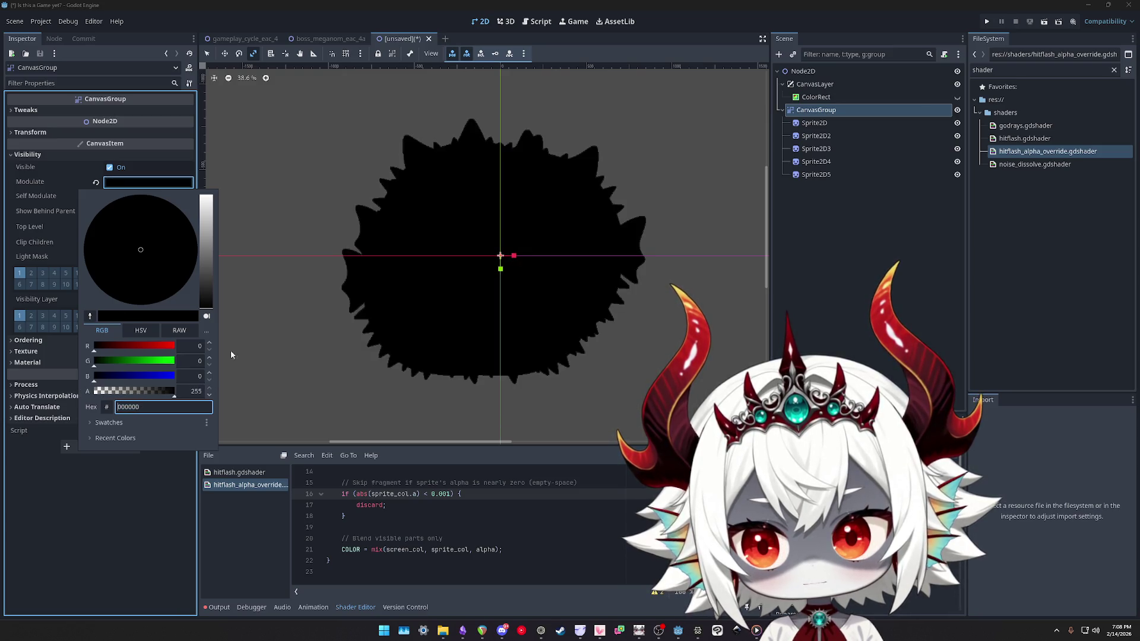
{"action": "mouse_move", "coordinate": [172, 388]}
{"action": "left_mouse_down"}
{"action": "mouse_move", "coordinate": [87, 392]}
{"action": "mouse_move", "coordinate": [188, 390]}
{"action": "left_mouse_up"}
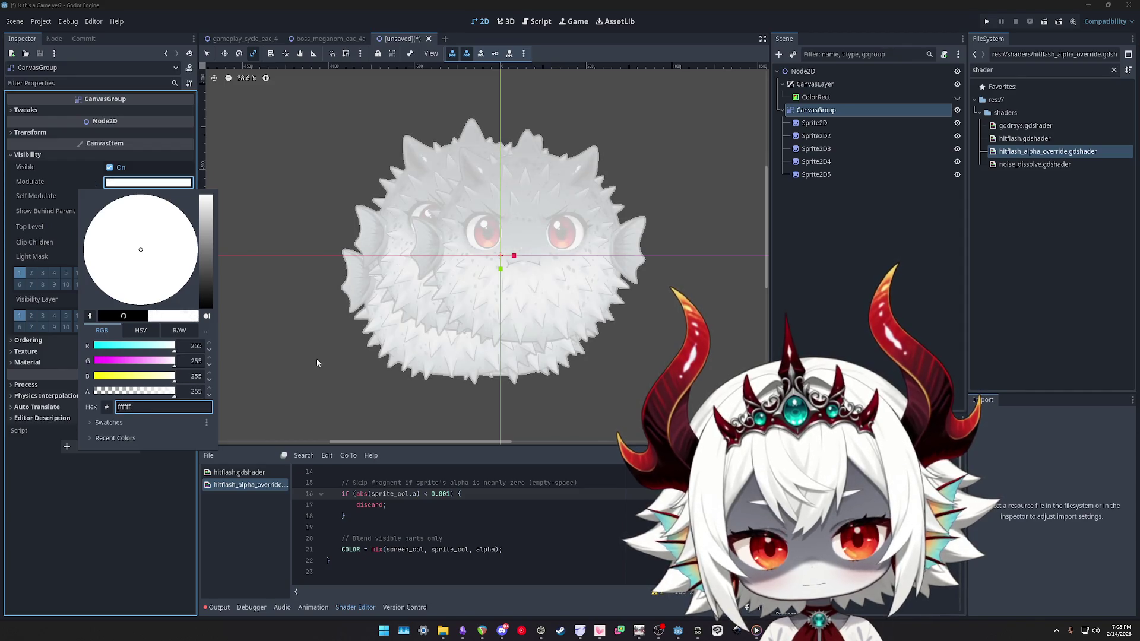
{"action": "left_click", "coordinate": [810, 161]}
{"action": "left_click", "coordinate": [810, 172], "text": "shift"}
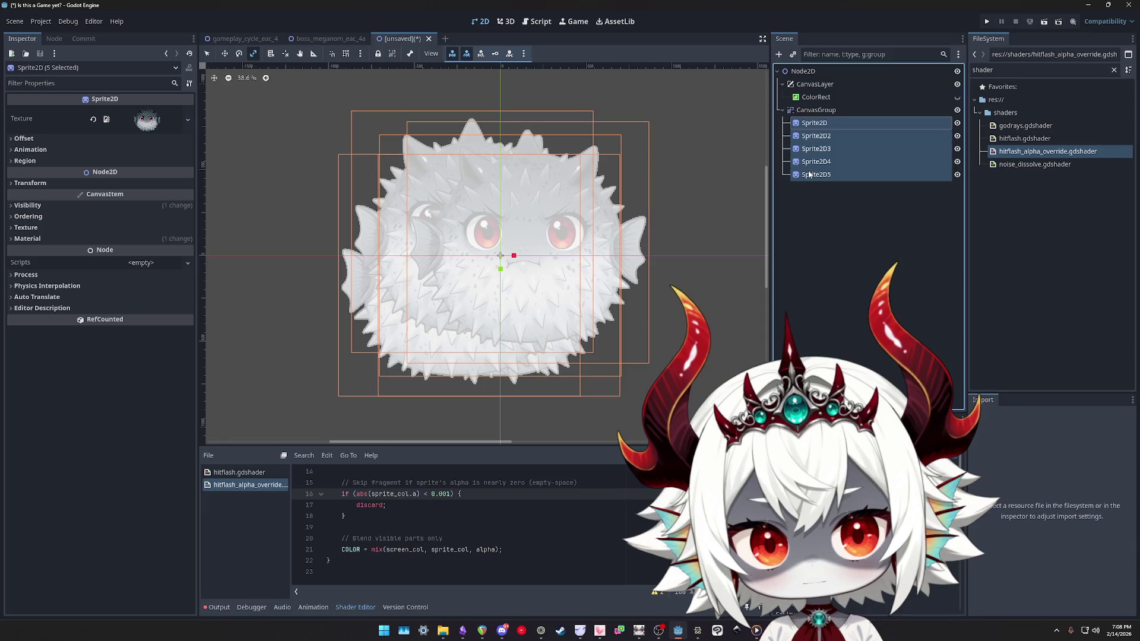
Clear the sprites' shared shader material and reset their modulate from black to white
{"action": "left_click", "coordinate": [58, 238]}
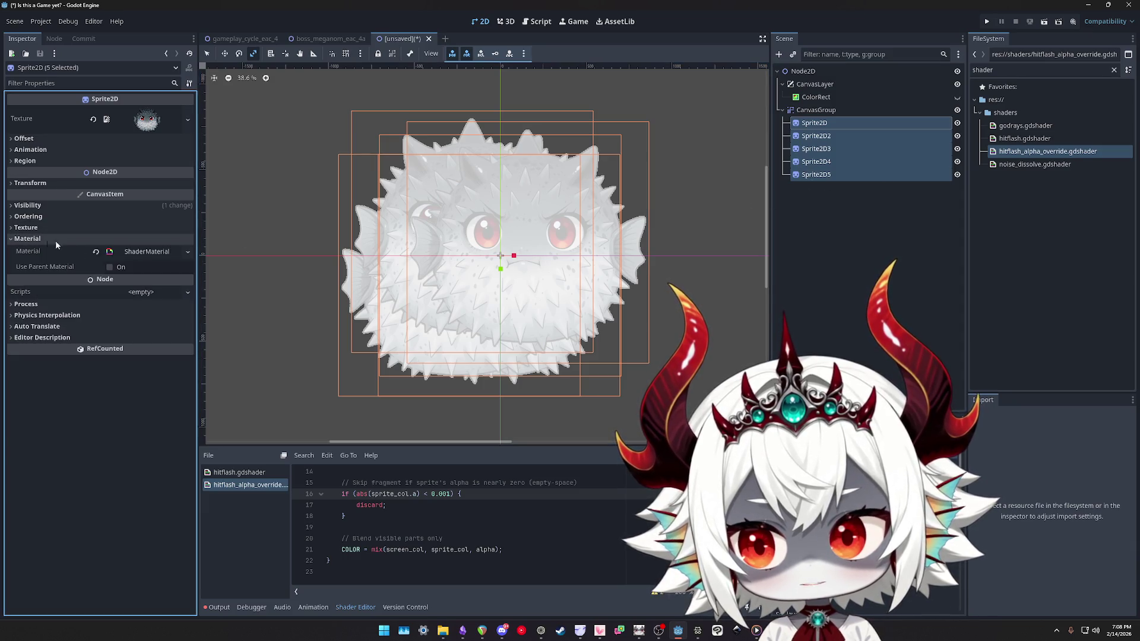
{"action": "left_click", "coordinate": [94, 251]}
{"action": "left_click", "coordinate": [830, 113]}
{"action": "left_click", "coordinate": [816, 123]}
{"action": "left_click", "coordinate": [816, 175], "text": "shift"}
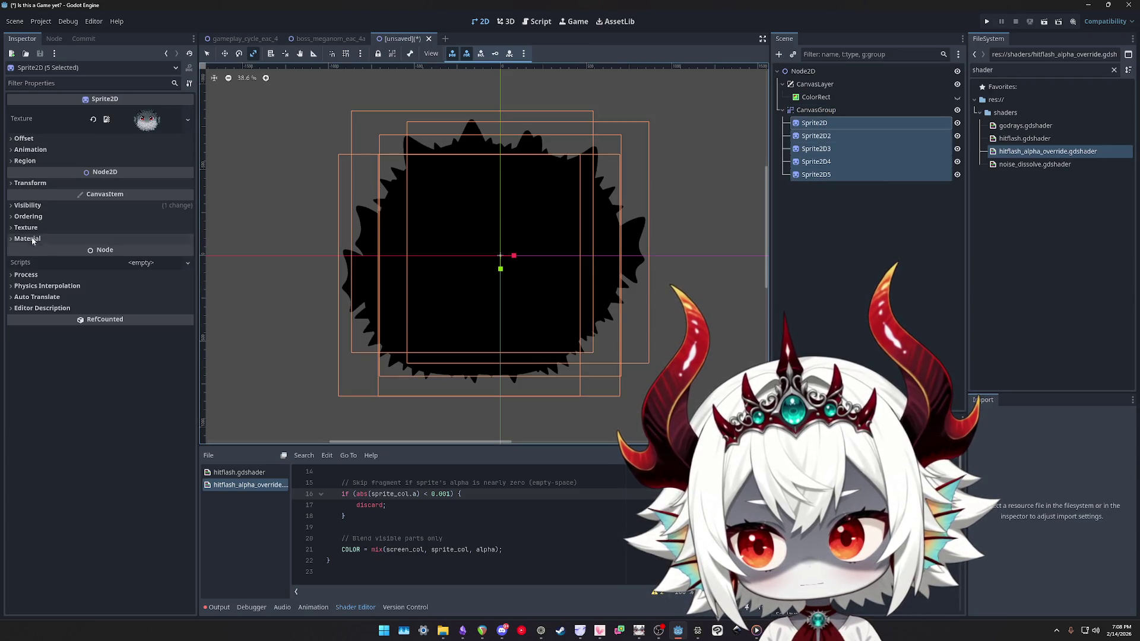
{"action": "left_click", "coordinate": [89, 204]}
{"action": "left_click", "coordinate": [95, 234]}
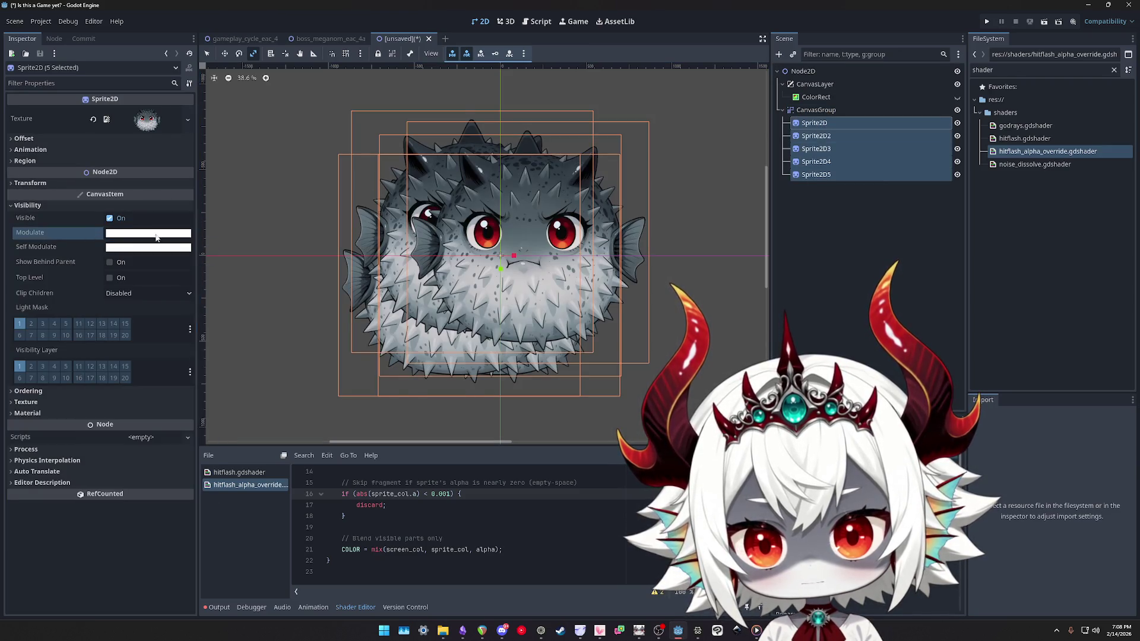
Test tinting the CanvasGroup black and fading it, then undo back to white
{"action": "left_click", "coordinate": [816, 110]}
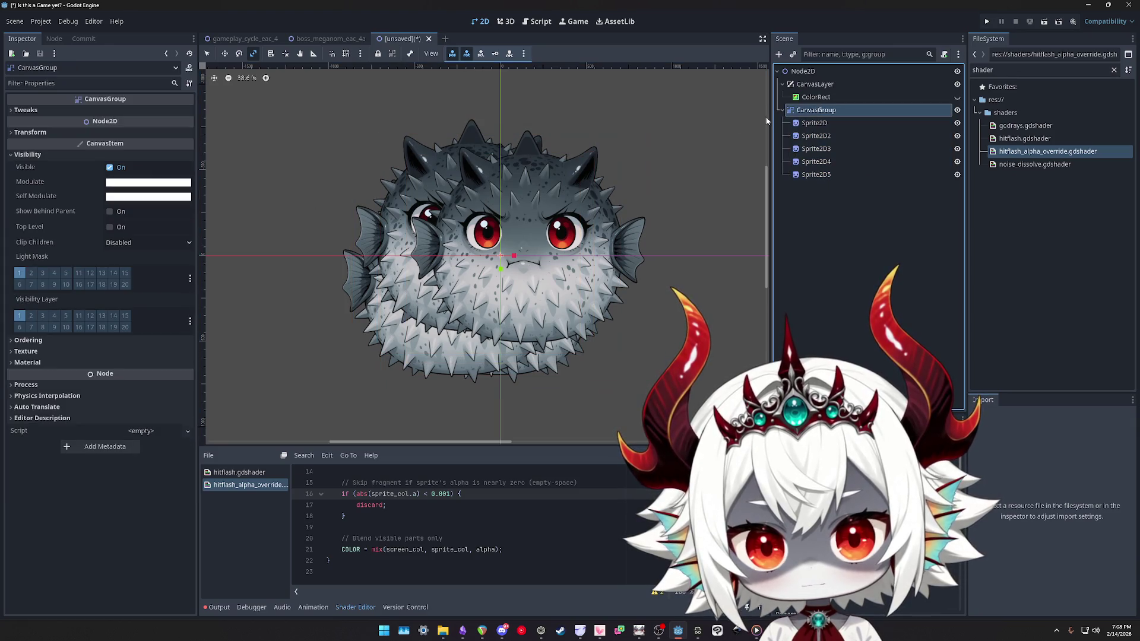
{"action": "left_click", "coordinate": [148, 182]}
{"action": "left_click_drag", "start_coordinate": [206, 282], "coordinate": [202, 344]}
{"action": "mouse_move", "coordinate": [162, 393]}
{"action": "left_mouse_down"}
{"action": "mouse_move", "coordinate": [95, 393]}
{"action": "mouse_move", "coordinate": [177, 393]}
{"action": "left_mouse_up"}
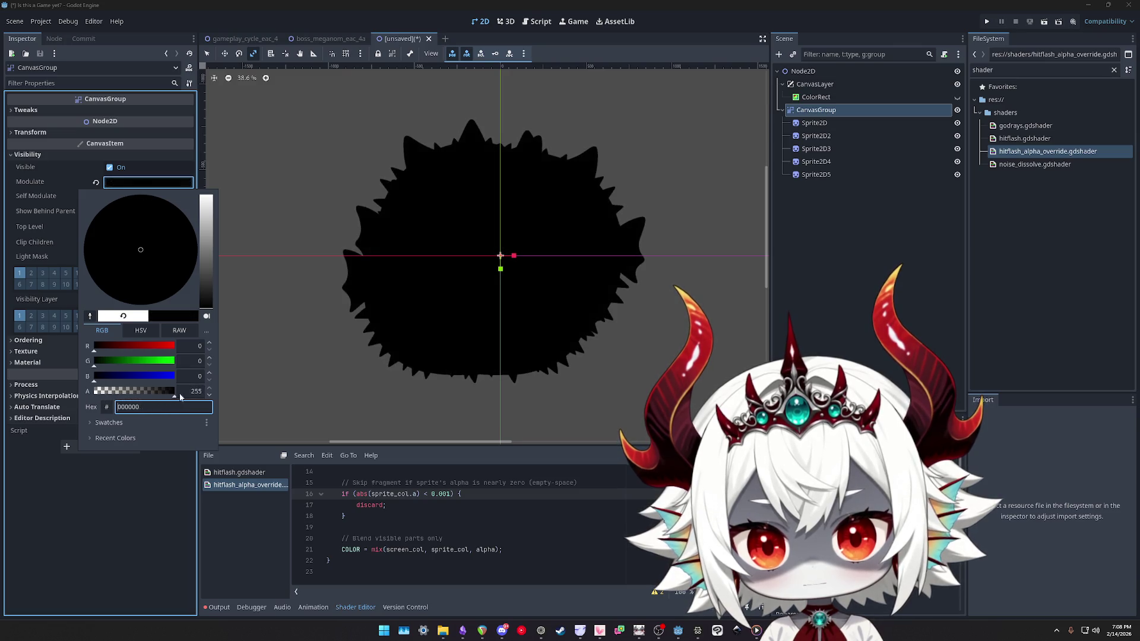
{"action": "left_click", "coordinate": [851, 217]}
{"action": "key", "text": "ctrl+z"}
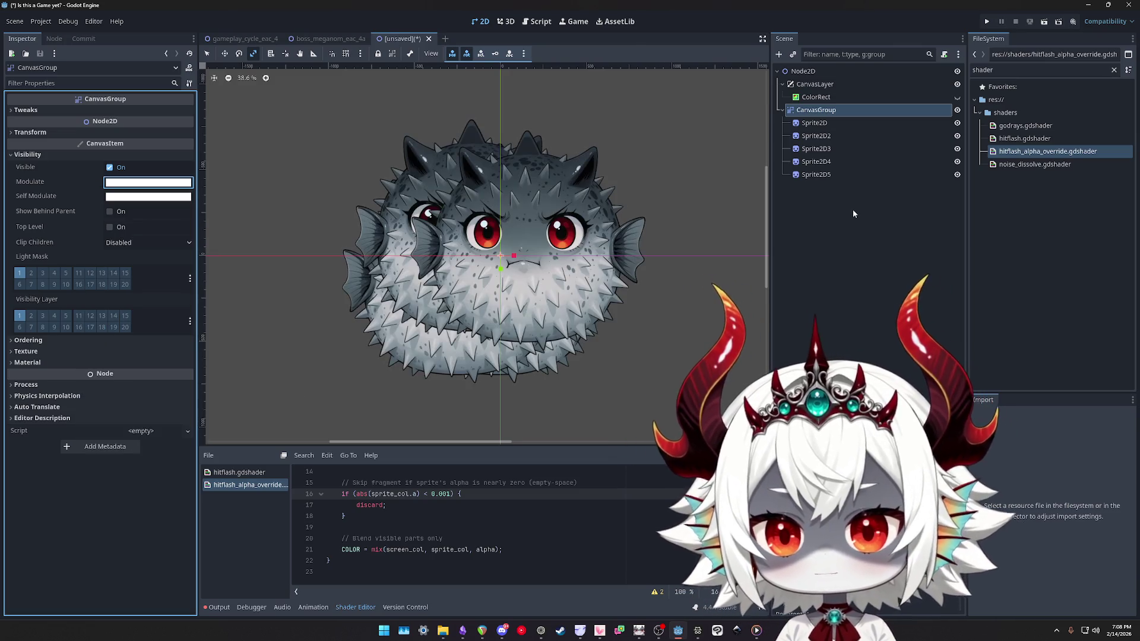
Test turning the five sprites' modulate black and fading their alpha
{"action": "left_click", "coordinate": [814, 123]}
{"action": "left_click", "coordinate": [816, 175], "text": "shift"}
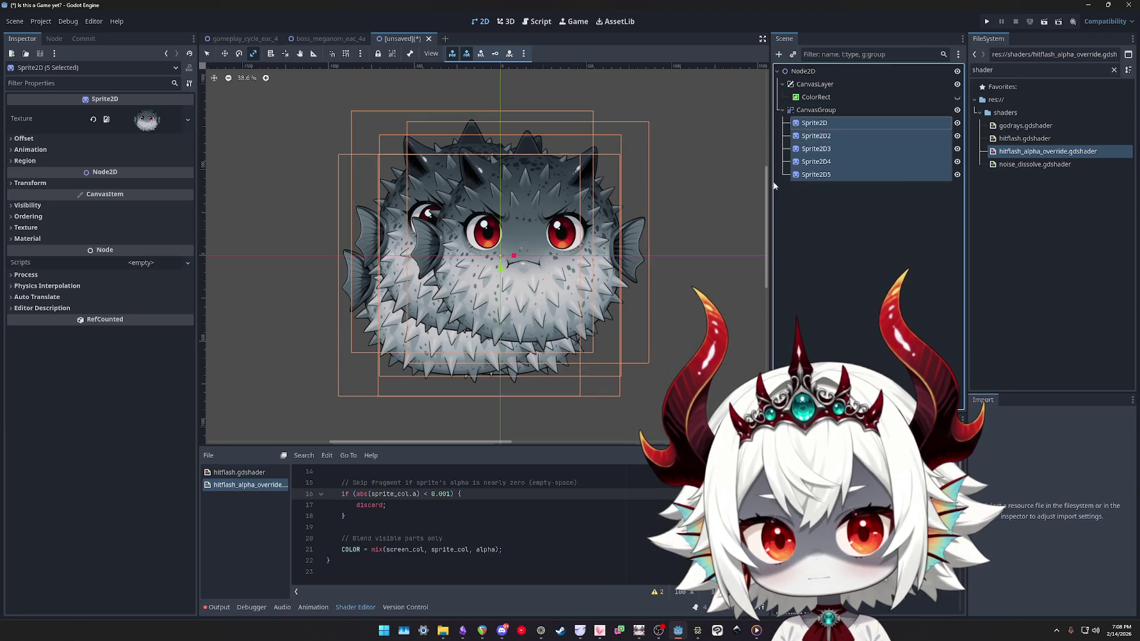
{"action": "left_click", "coordinate": [36, 205]}
{"action": "left_click", "coordinate": [132, 234]}
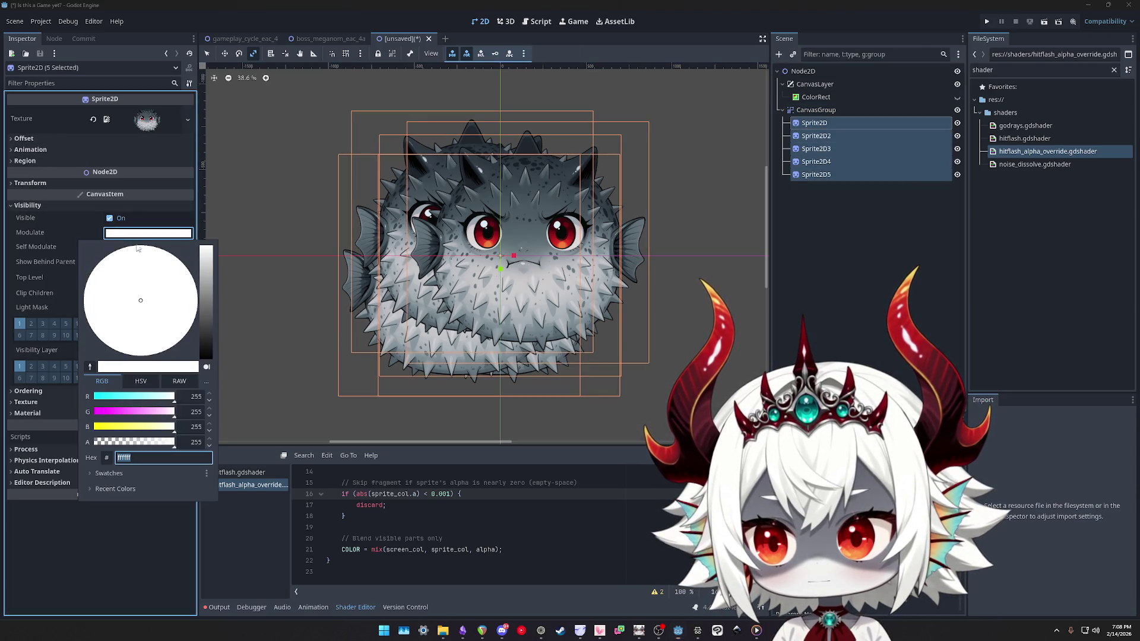
{"action": "left_click_drag", "start_coordinate": [208, 339], "coordinate": [206, 356]}
{"action": "left_click_drag", "start_coordinate": [156, 444], "coordinate": [183, 447]}
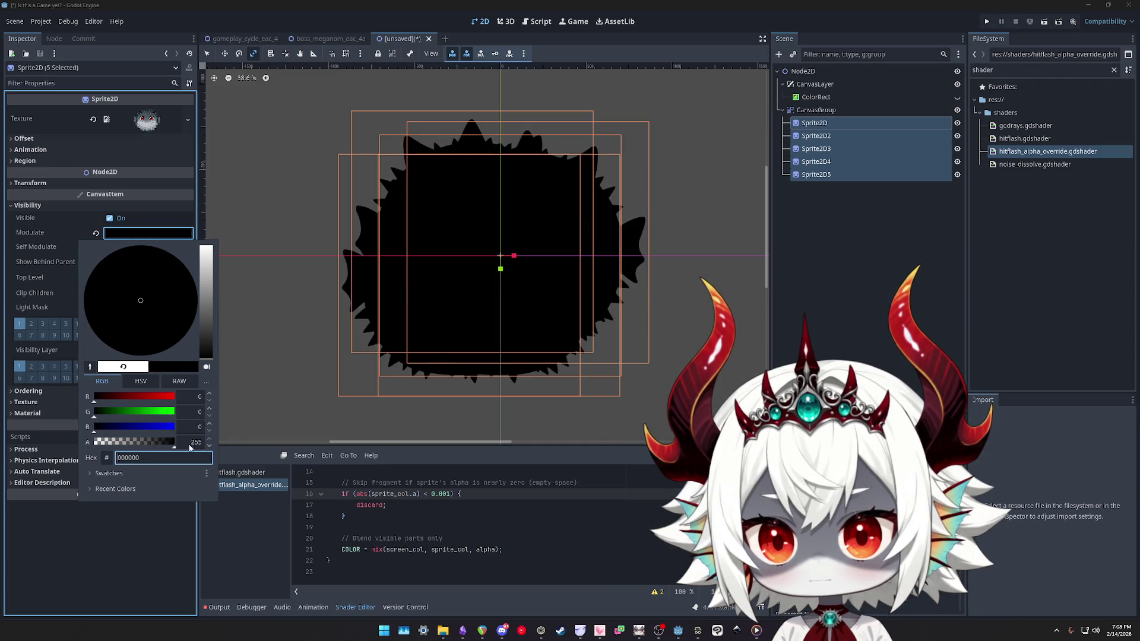
{"action": "left_click", "coordinate": [816, 110]}
Preview fading the whole fish group through the CanvasGroup's modulate alpha
{"action": "left_click", "coordinate": [816, 109]}
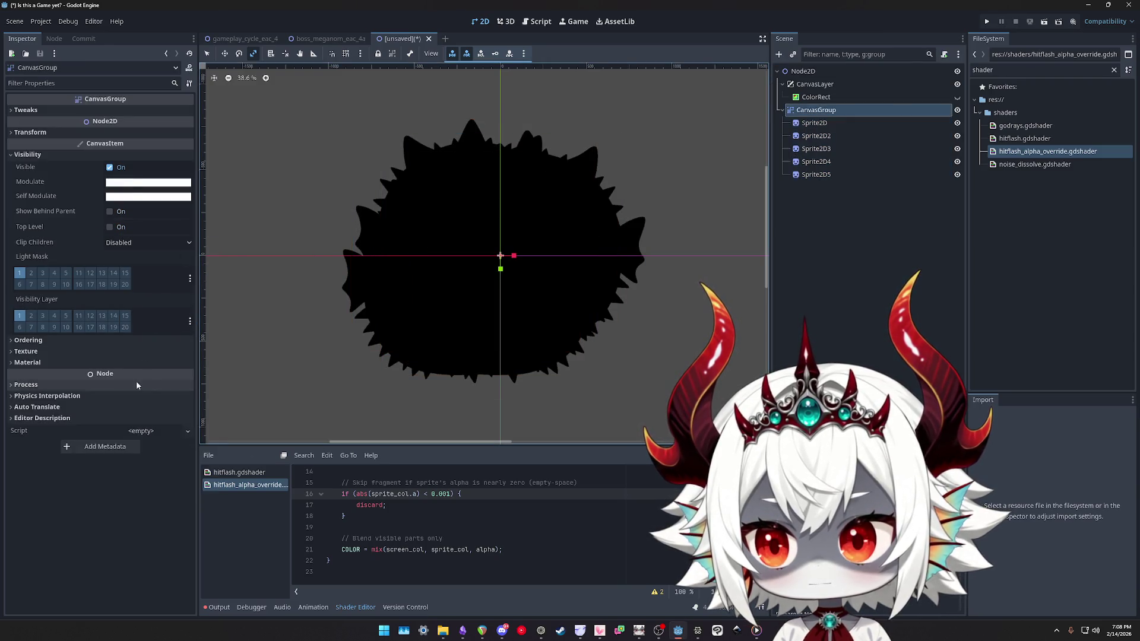
{"action": "left_click", "coordinate": [131, 182]}
{"action": "mouse_move", "coordinate": [161, 397]}
{"action": "left_mouse_down"}
{"action": "mouse_move", "coordinate": [137, 393]}
{"action": "mouse_move", "coordinate": [178, 393]}
{"action": "left_mouse_up"}
{"action": "left_click", "coordinate": [824, 129]}
Apply hitflash_alpha_override.gdshader as the material of all five fugu sprites
{"action": "left_click", "coordinate": [824, 127]}
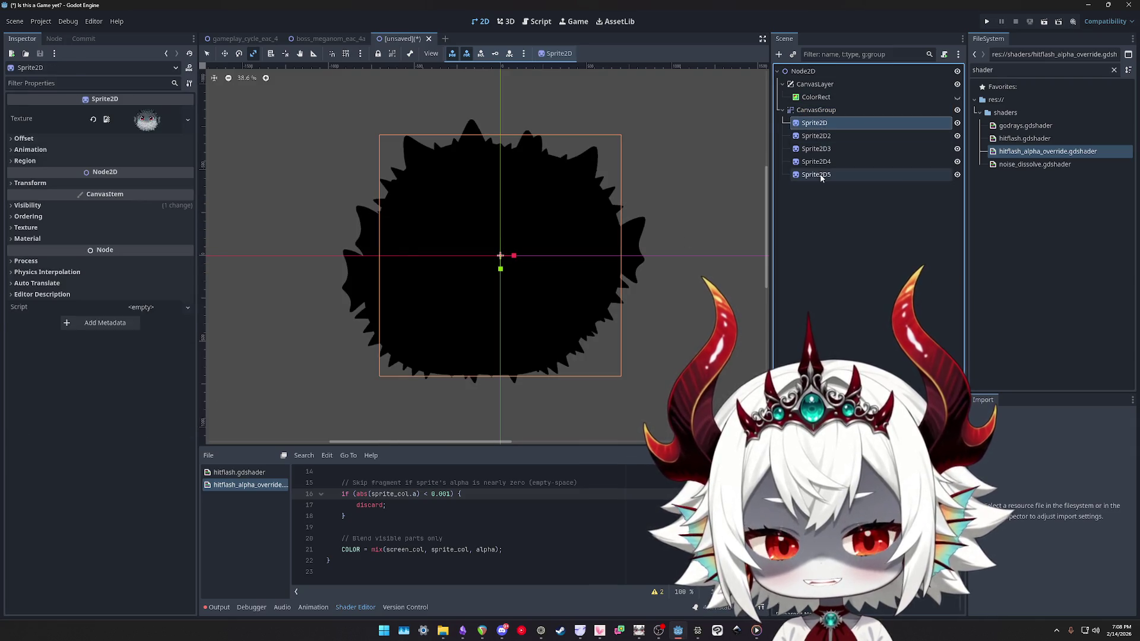
{"action": "left_click", "coordinate": [818, 174], "text": "shift"}
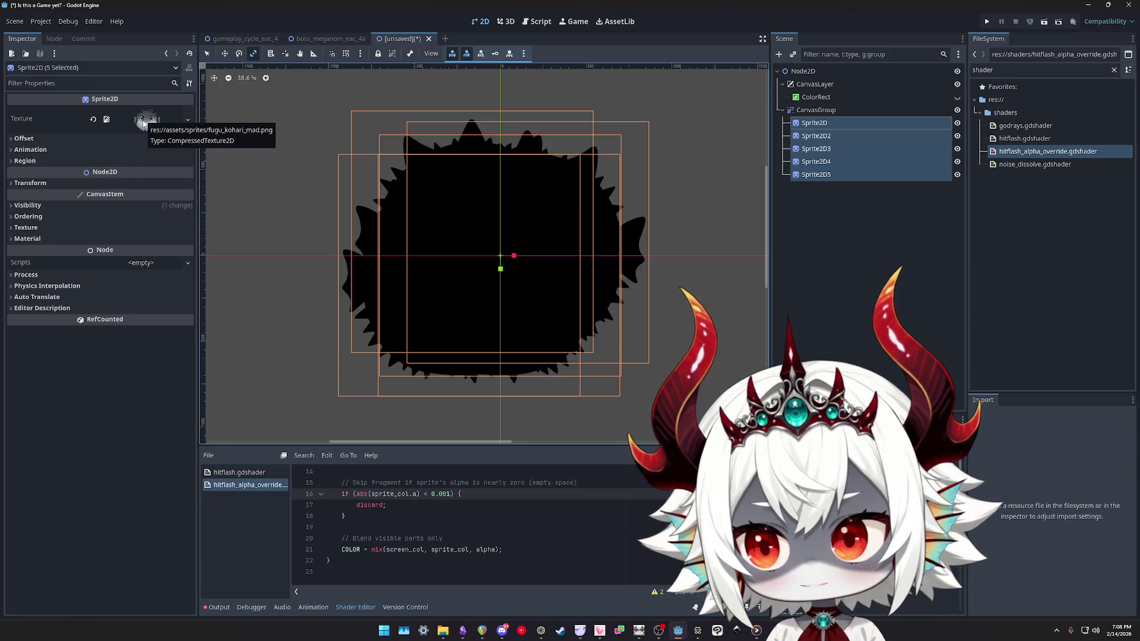
{"action": "left_click", "coordinate": [25, 238]}
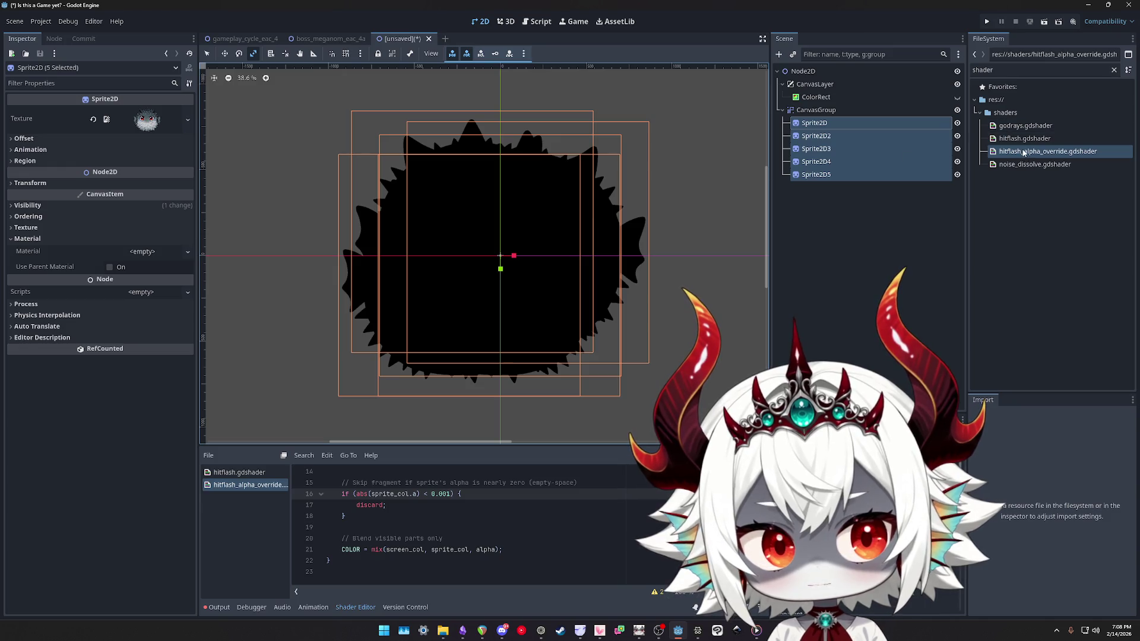
{"action": "left_click_drag", "start_coordinate": [1021, 152], "coordinate": [547, 194]}
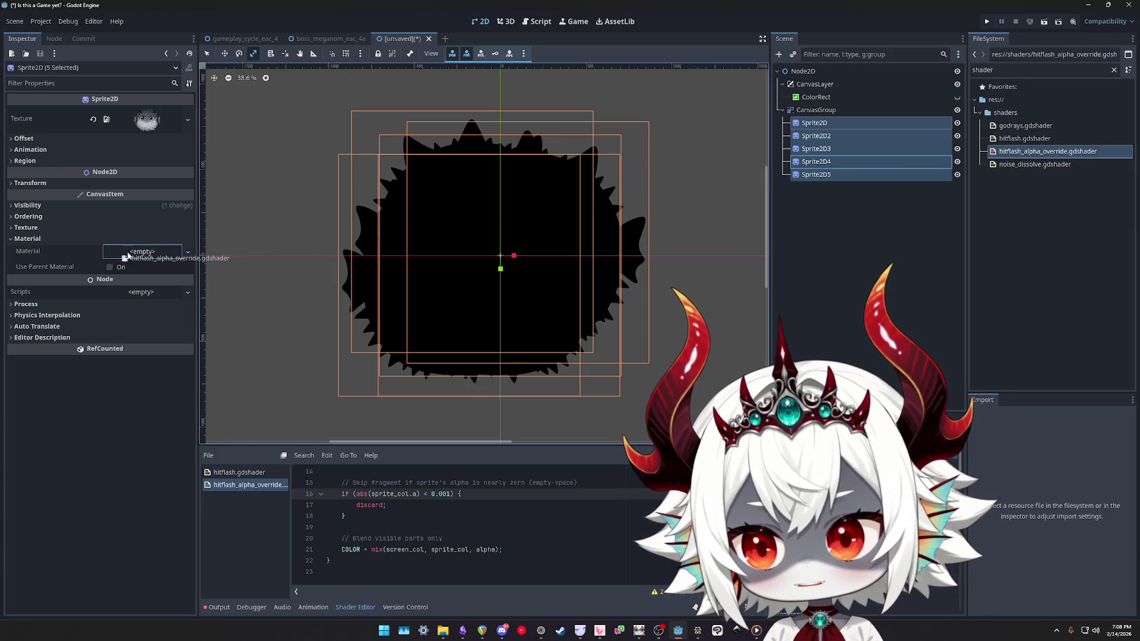
{"action": "left_click_drag", "start_coordinate": [124, 257], "coordinate": [145, 254]}
Preview the shaded fish group fading via CanvasGroup modulate alpha
{"action": "left_click", "coordinate": [831, 112]}
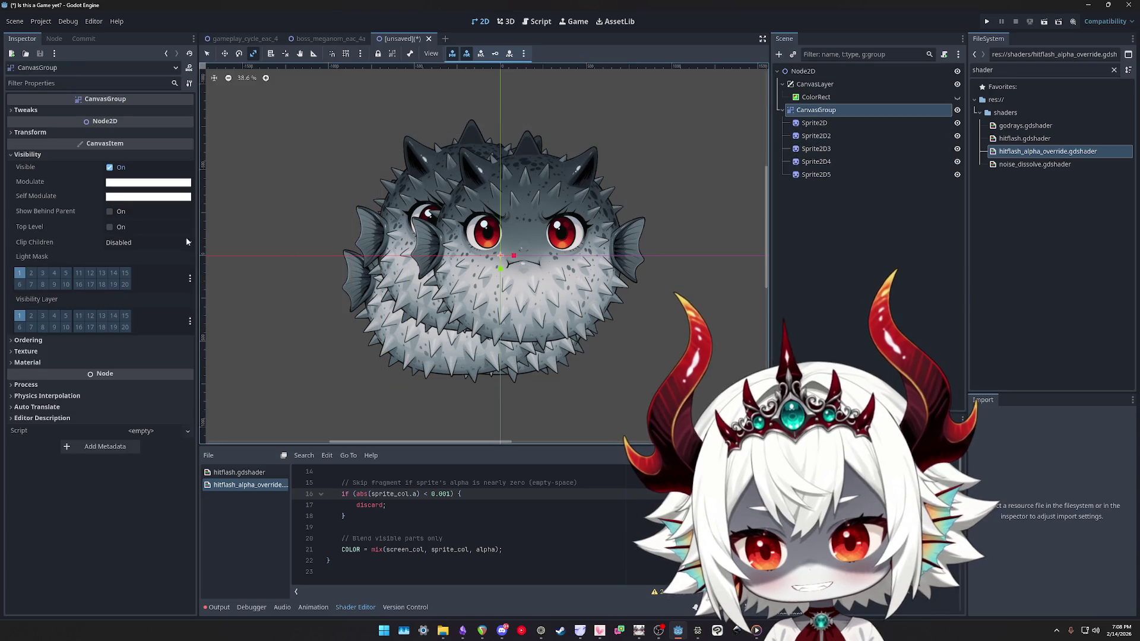
{"action": "left_click", "coordinate": [127, 183]}
{"action": "mouse_move", "coordinate": [142, 394]}
{"action": "left_mouse_down"}
{"action": "mouse_move", "coordinate": [98, 393]}
{"action": "mouse_move", "coordinate": [254, 390]}
{"action": "left_mouse_up"}
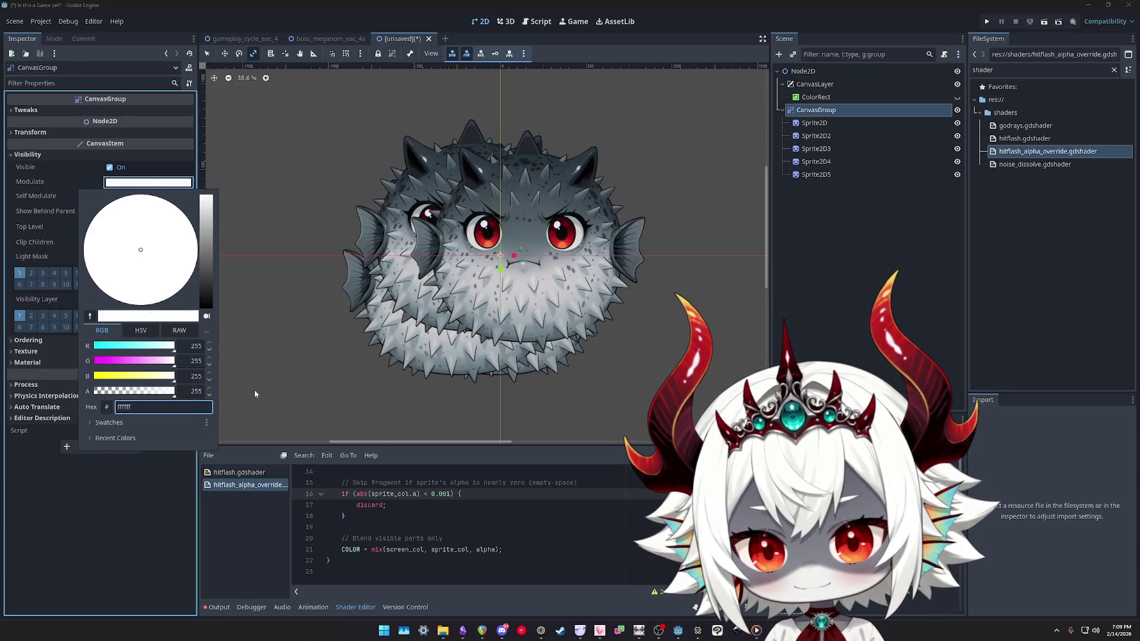
{"action": "left_click", "coordinate": [798, 122]}
Confirm the five sprites' modulate colour stays white
{"action": "left_click", "coordinate": [814, 123]}
{"action": "left_click", "coordinate": [816, 175], "text": "shift"}
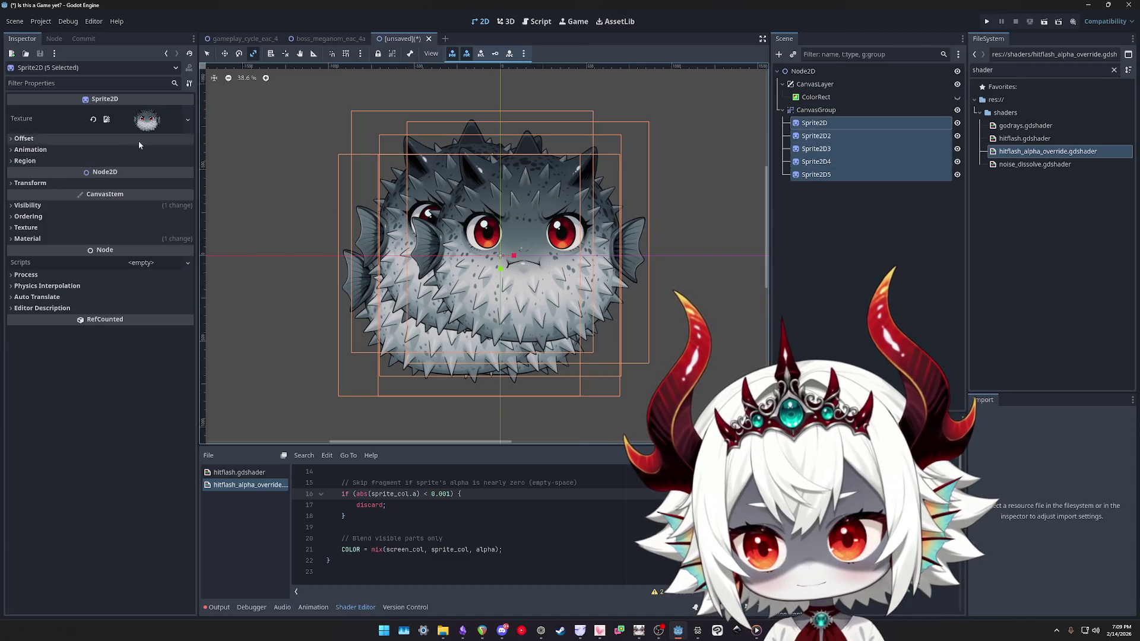
{"action": "left_click", "coordinate": [26, 205]}
{"action": "left_click", "coordinate": [123, 237]}
{"action": "key", "text": "Escape"}
Set the CanvasGroup modulate to 000000, preview its fade, then return it to white
{"action": "left_click", "coordinate": [820, 111]}
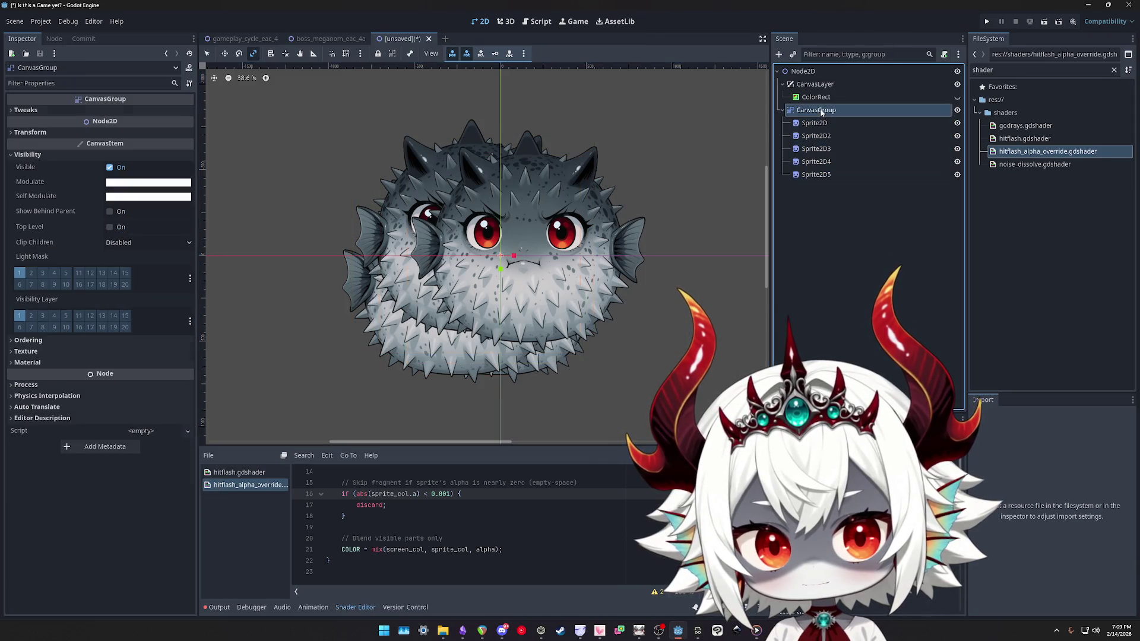
{"action": "left_click", "coordinate": [148, 182]}
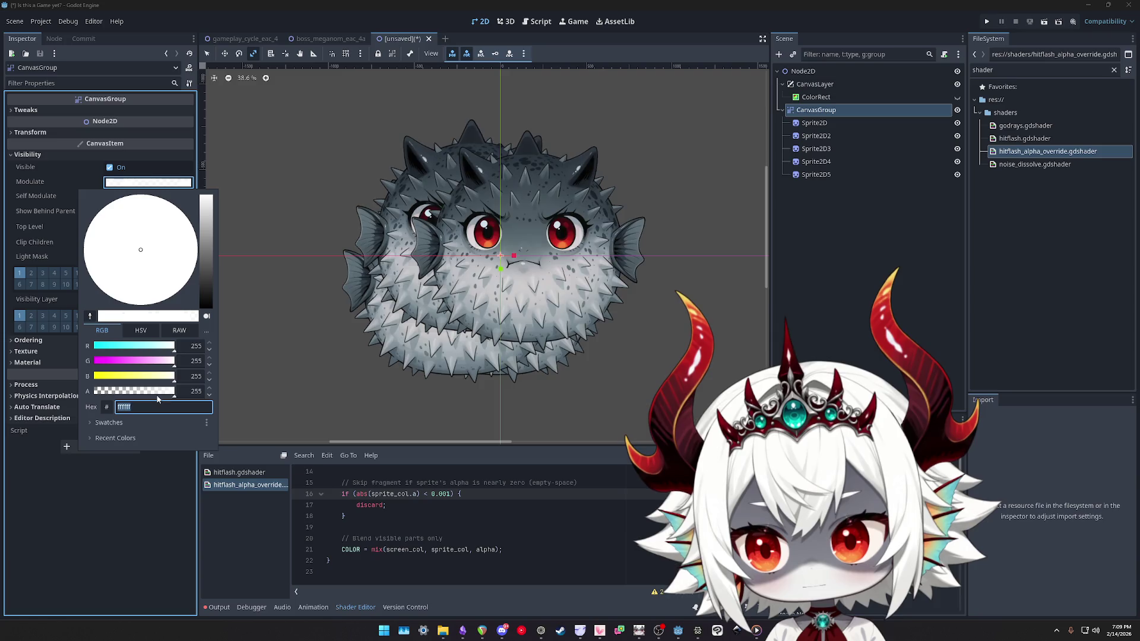
{"action": "type", "text": "000000"}
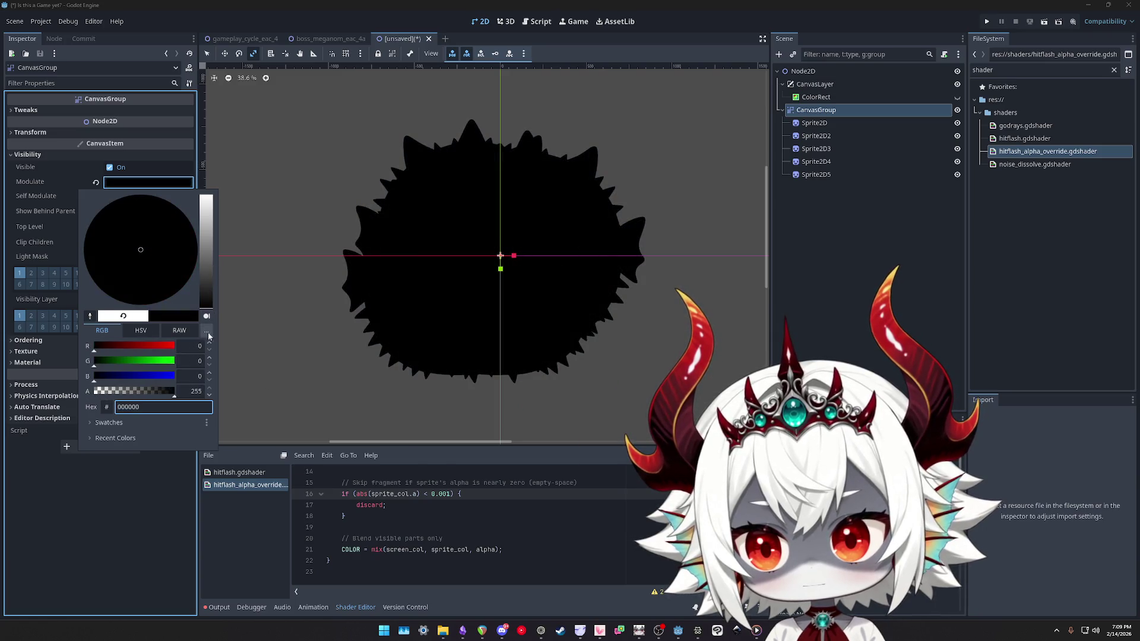
{"action": "mouse_move", "coordinate": [166, 397]}
{"action": "left_mouse_down"}
{"action": "mouse_move", "coordinate": [82, 386]}
{"action": "mouse_move", "coordinate": [255, 389]}
{"action": "left_mouse_up"}
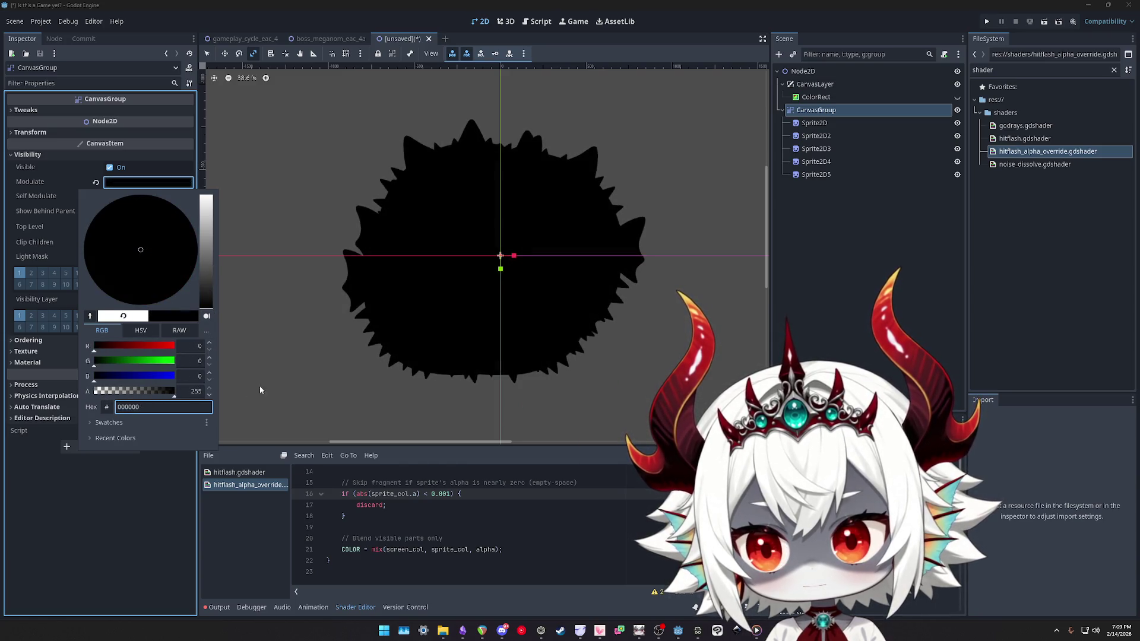
{"action": "left_click_drag", "start_coordinate": [203, 278], "coordinate": [213, 186]}
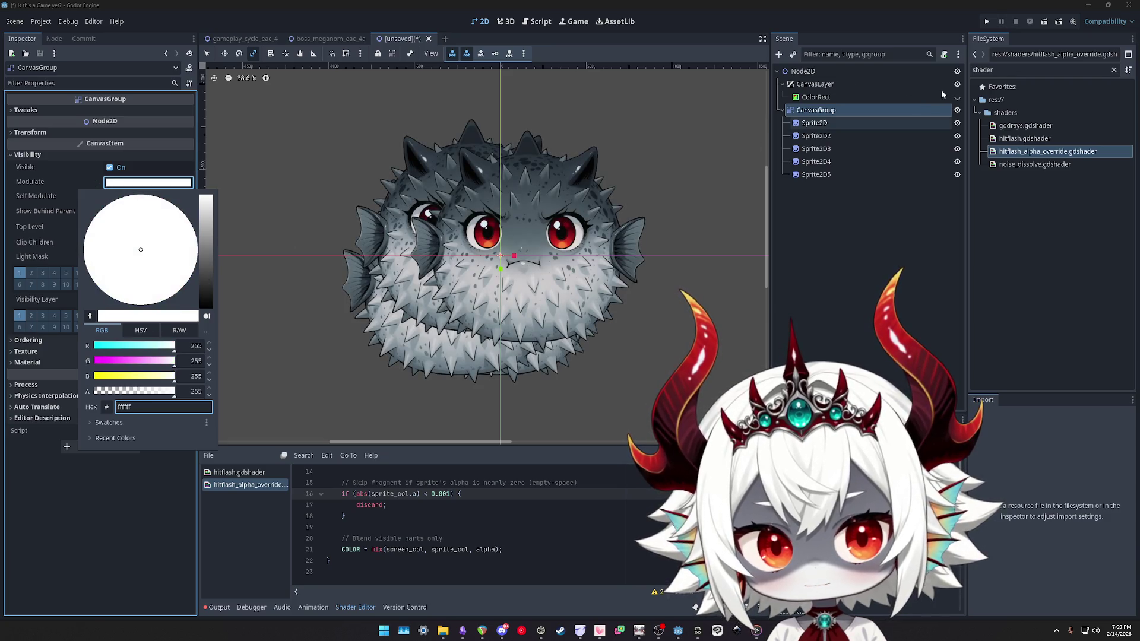
{"action": "left_click", "coordinate": [939, 93]}
Preview the group's transparency once more, then reselect all five fugu sprites
{"action": "left_click", "coordinate": [148, 182]}
{"action": "mouse_move", "coordinate": [160, 394]}
{"action": "left_mouse_down"}
{"action": "mouse_move", "coordinate": [128, 392]}
{"action": "mouse_move", "coordinate": [196, 392]}
{"action": "left_mouse_up"}
{"action": "left_click", "coordinate": [813, 122]}
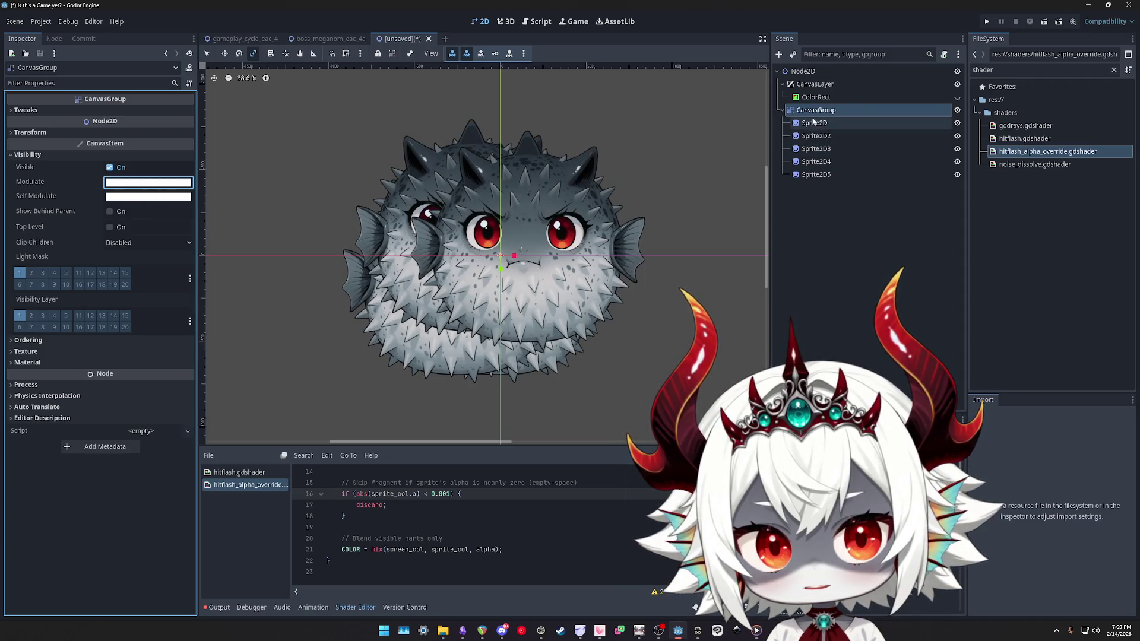
{"action": "left_click", "coordinate": [818, 122]}
{"action": "left_click", "coordinate": [815, 110]}
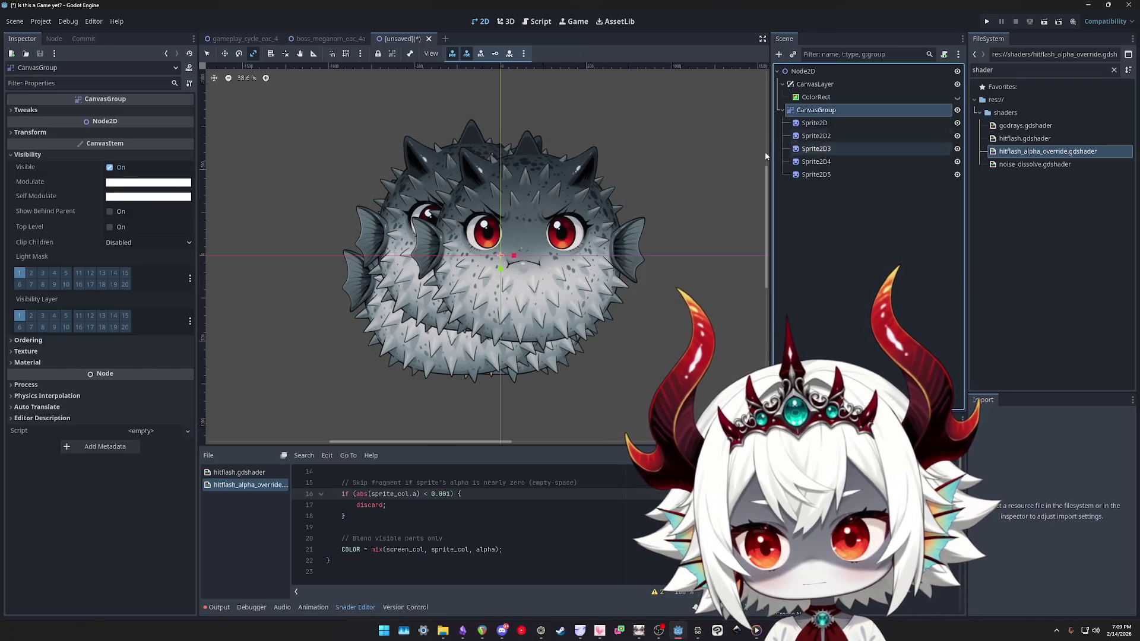
{"action": "left_click", "coordinate": [814, 123]}
{"action": "left_click", "coordinate": [816, 174], "text": "shift"}
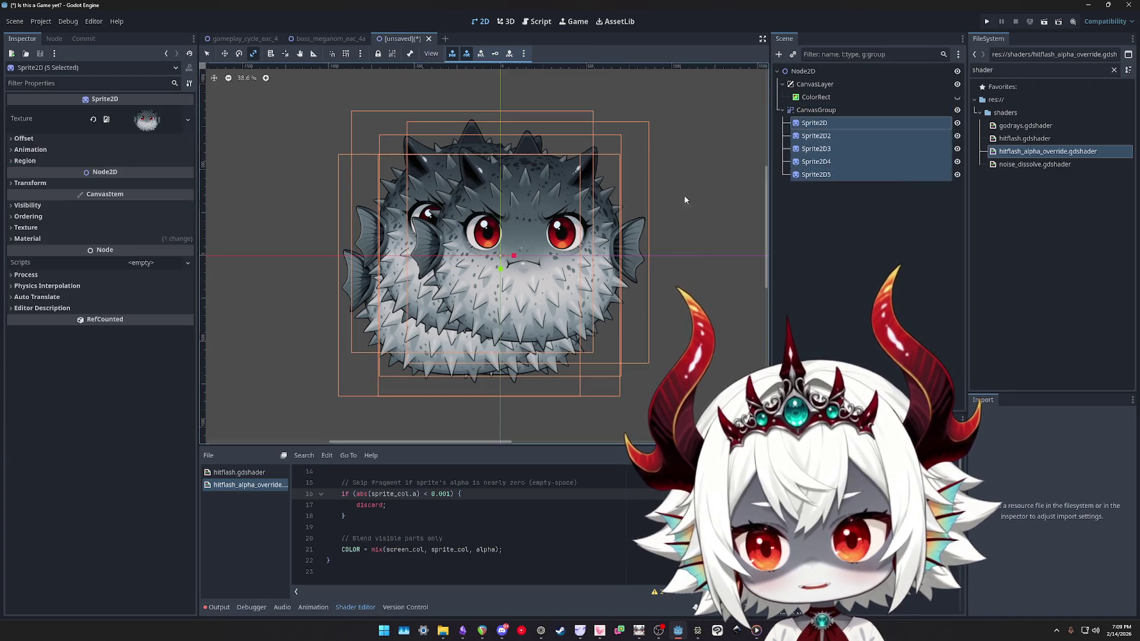
Open the sprites' ShaderMaterial parameters and adjust the Alpha 255 value
{"action": "left_click", "coordinate": [20, 238]}
{"action": "left_click", "coordinate": [145, 252]}
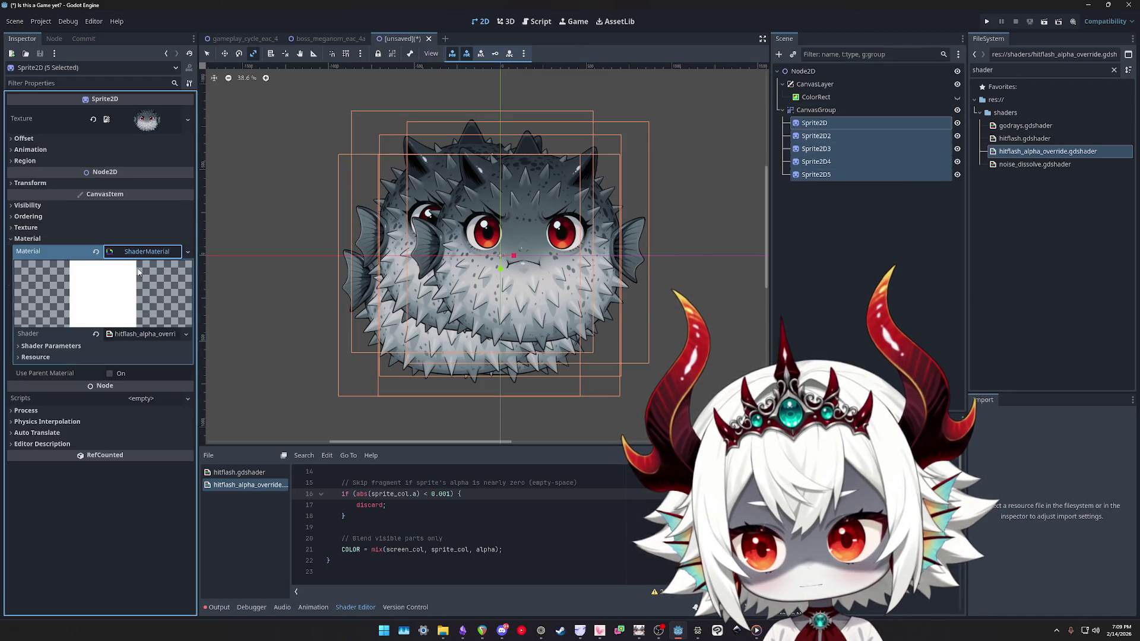
{"action": "left_click", "coordinate": [133, 334]}
{"action": "left_click", "coordinate": [54, 406]}
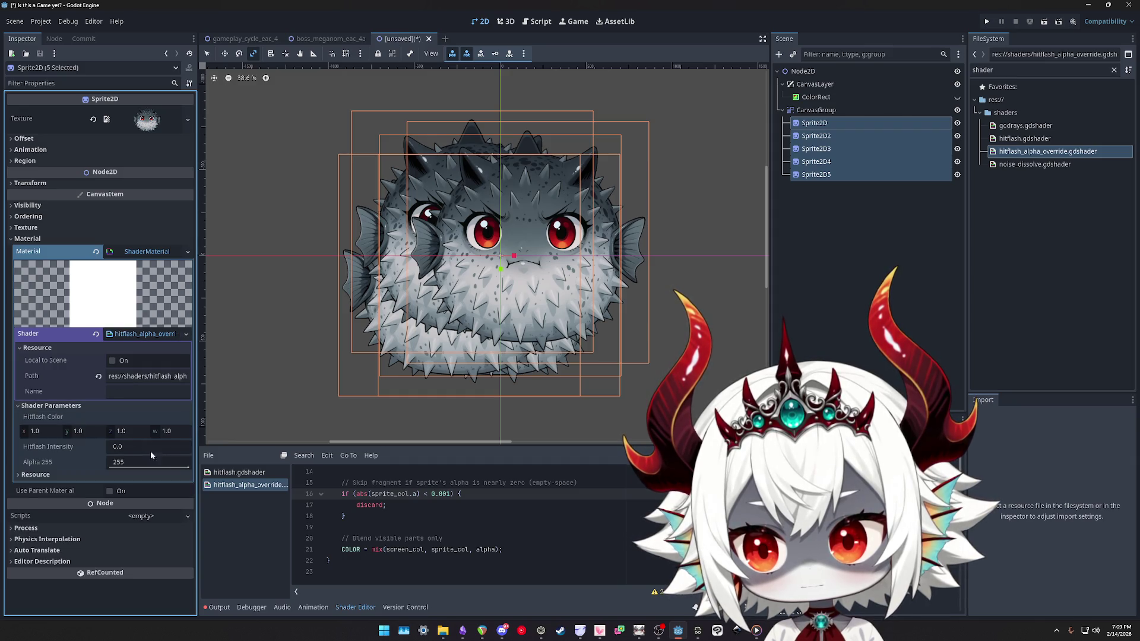
{"action": "mouse_move", "coordinate": [188, 468]}
{"action": "left_mouse_down"}
{"action": "mouse_move", "coordinate": [109, 467]}
{"action": "mouse_move", "coordinate": [189, 467]}
{"action": "left_mouse_up"}
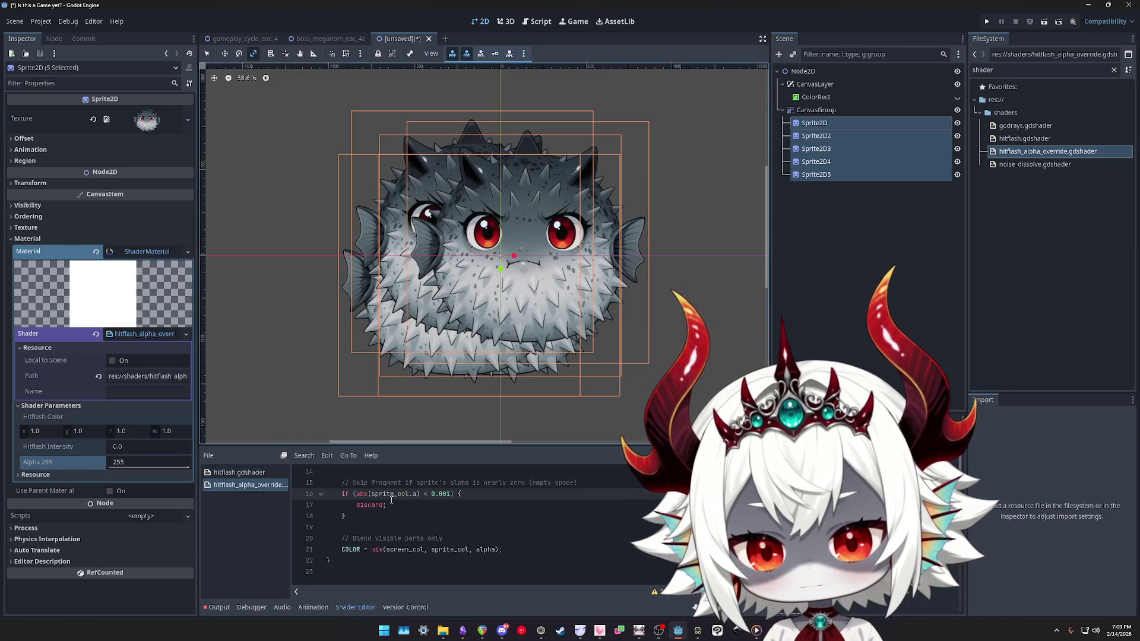
{"action": "scroll", "coordinate": [443, 543], "scroll_direction": "up", "scroll_amount": 1}
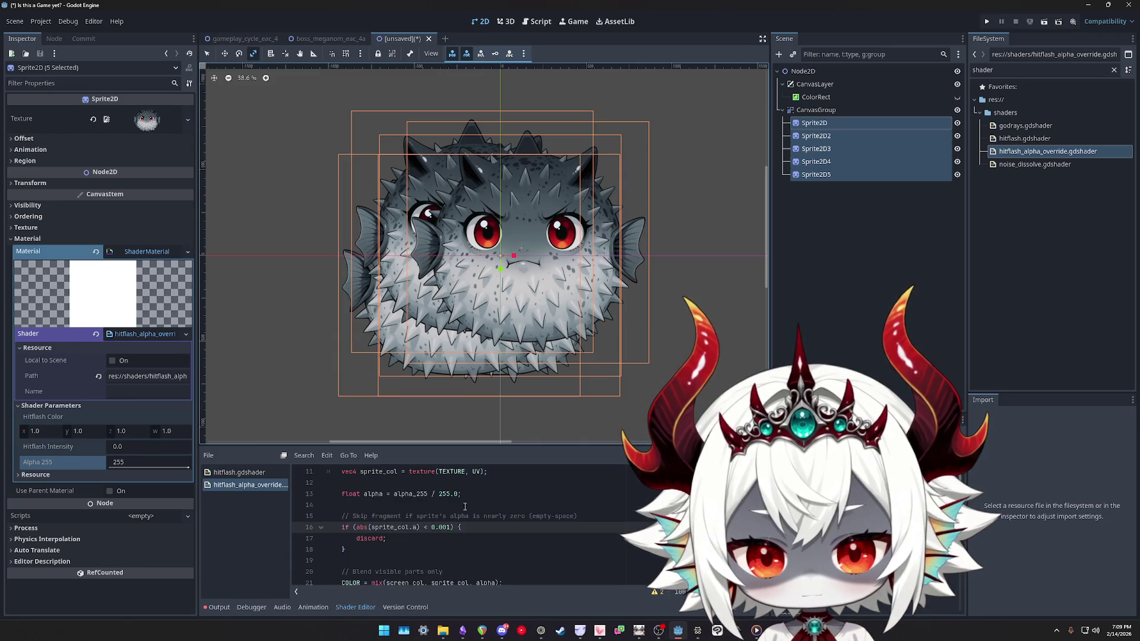
Review the fragment() code and select its alpha-skip and blending lines 12–21
{"action": "left_click", "coordinate": [500, 471]}
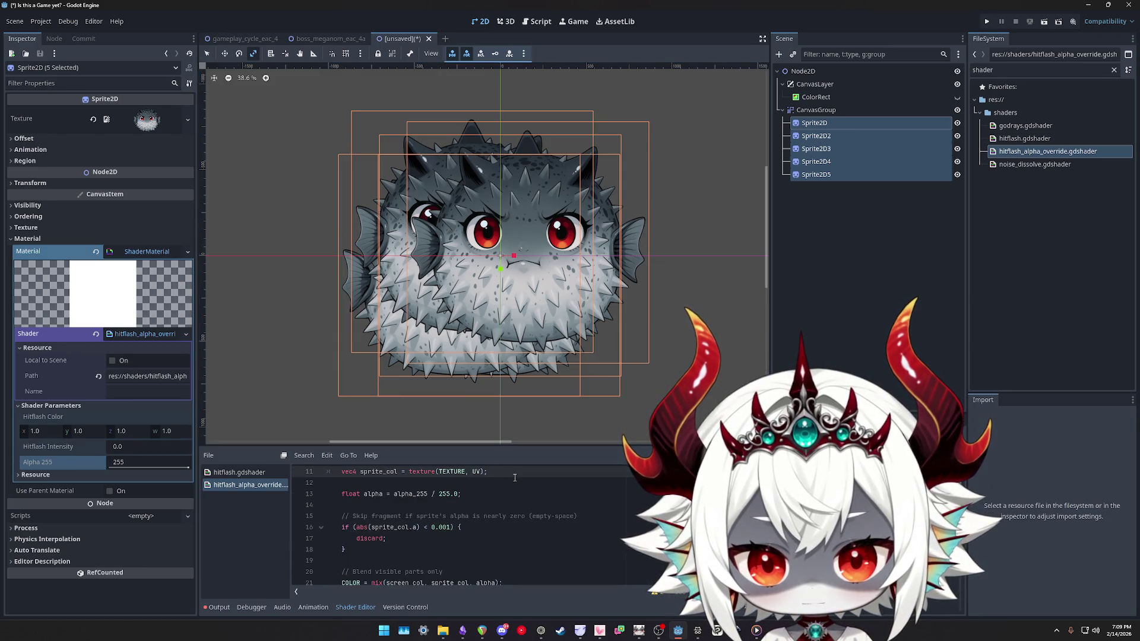
{"action": "left_click", "coordinate": [485, 495]}
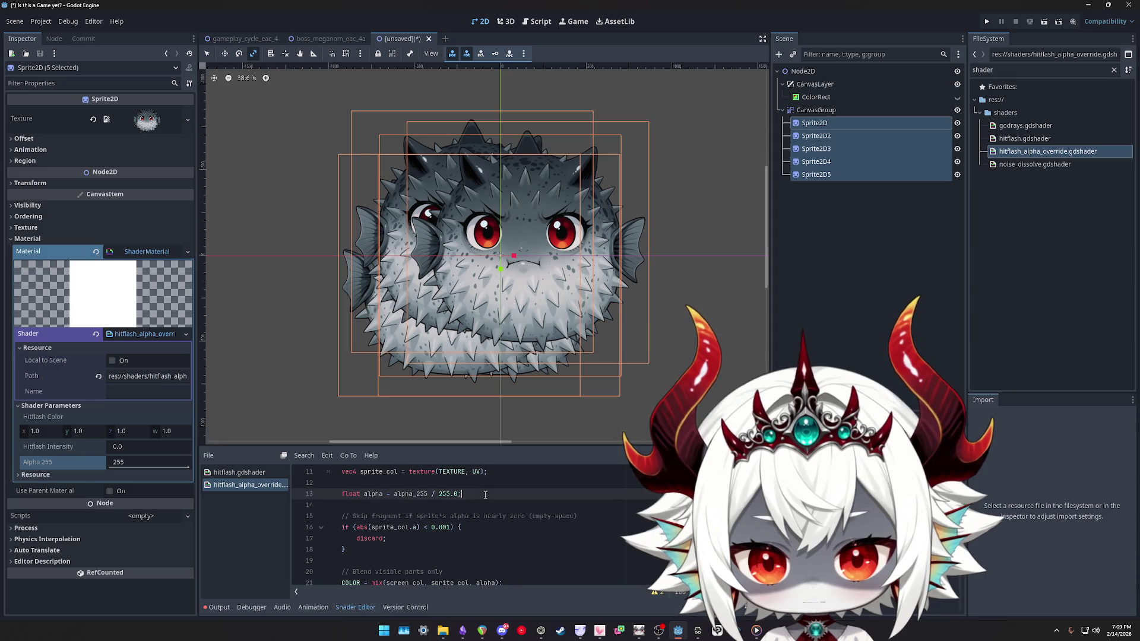
{"action": "scroll", "coordinate": [502, 502], "scroll_direction": "down", "scroll_amount": 1}
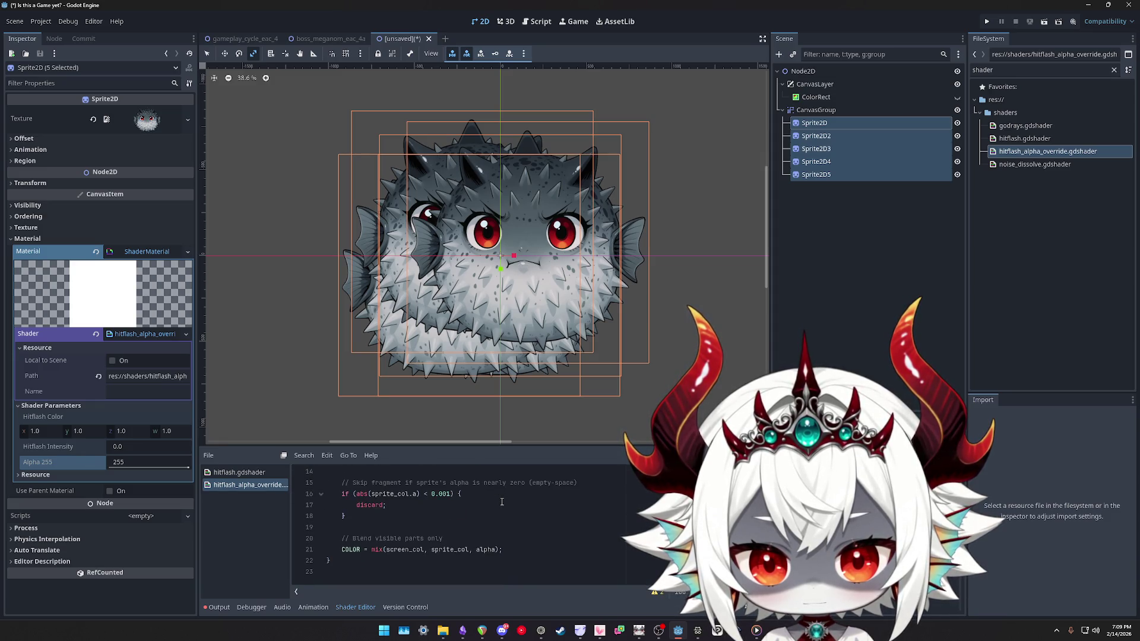
{"action": "scroll", "coordinate": [501, 503], "scroll_direction": "up", "scroll_amount": 1}
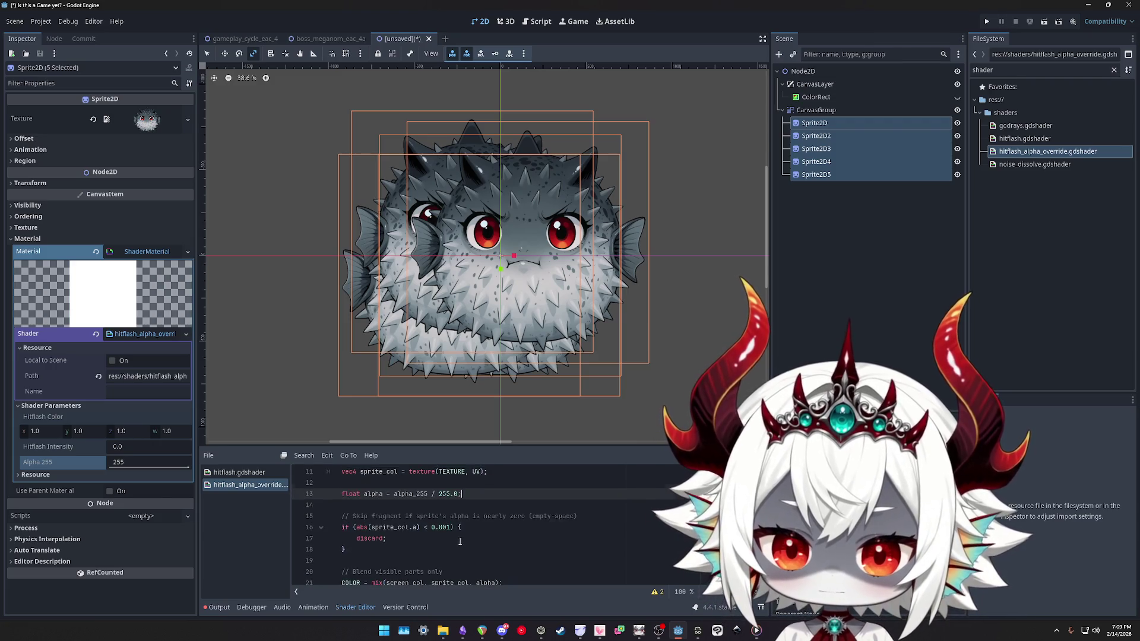
{"action": "left_click_drag", "start_coordinate": [406, 538], "coordinate": [332, 516]}
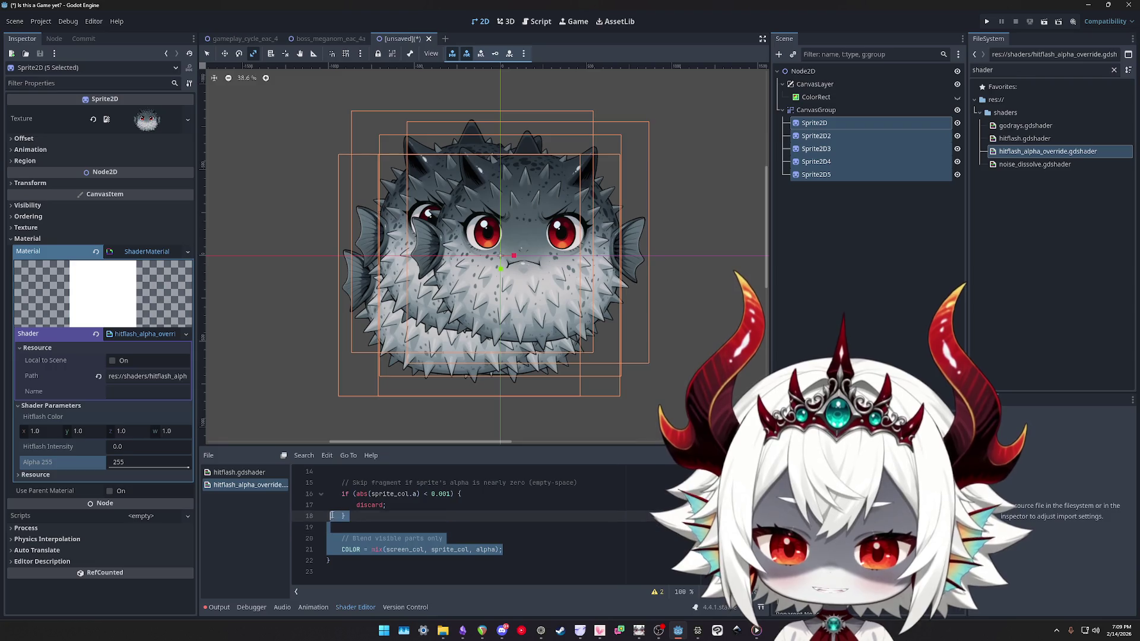
{"action": "mouse_move", "coordinate": [522, 553]}
{"action": "left_mouse_down"}
{"action": "mouse_move", "coordinate": [415, 540]}
{"action": "mouse_move", "coordinate": [345, 514]}
{"action": "mouse_move", "coordinate": [343, 527]}
{"action": "mouse_move", "coordinate": [319, 488]}
{"action": "left_mouse_up"}
{"action": "scroll", "coordinate": [343, 527], "scroll_direction": "up", "scroll_amount": 1}
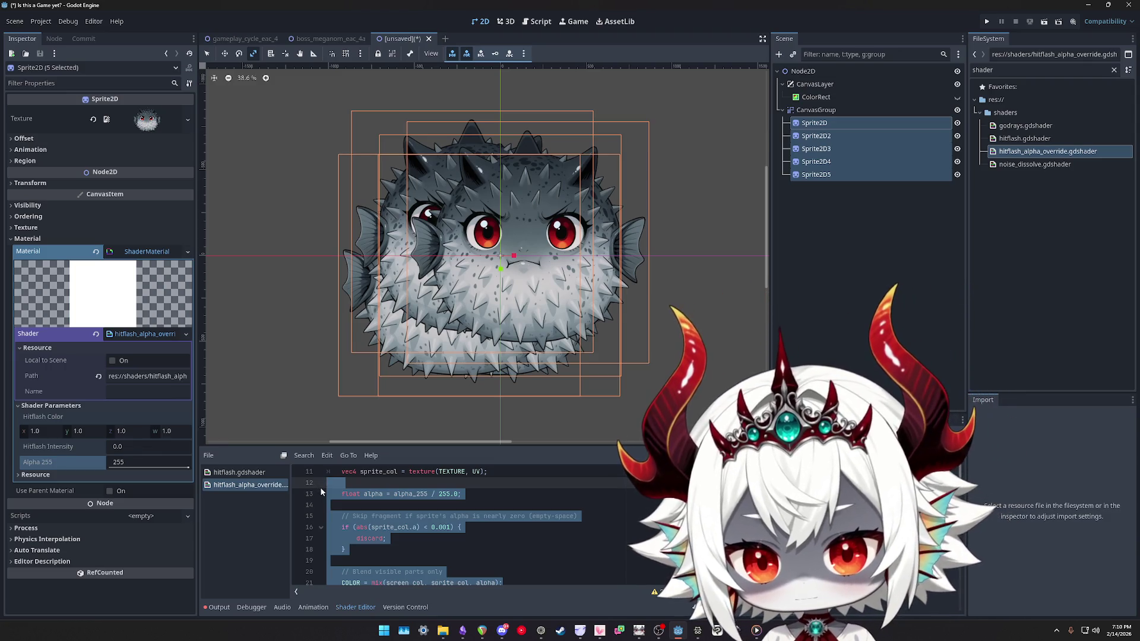
Delete the selected blending code and begin rewriting line 11 as a colour assignment
{"action": "key", "text": "Delete"}
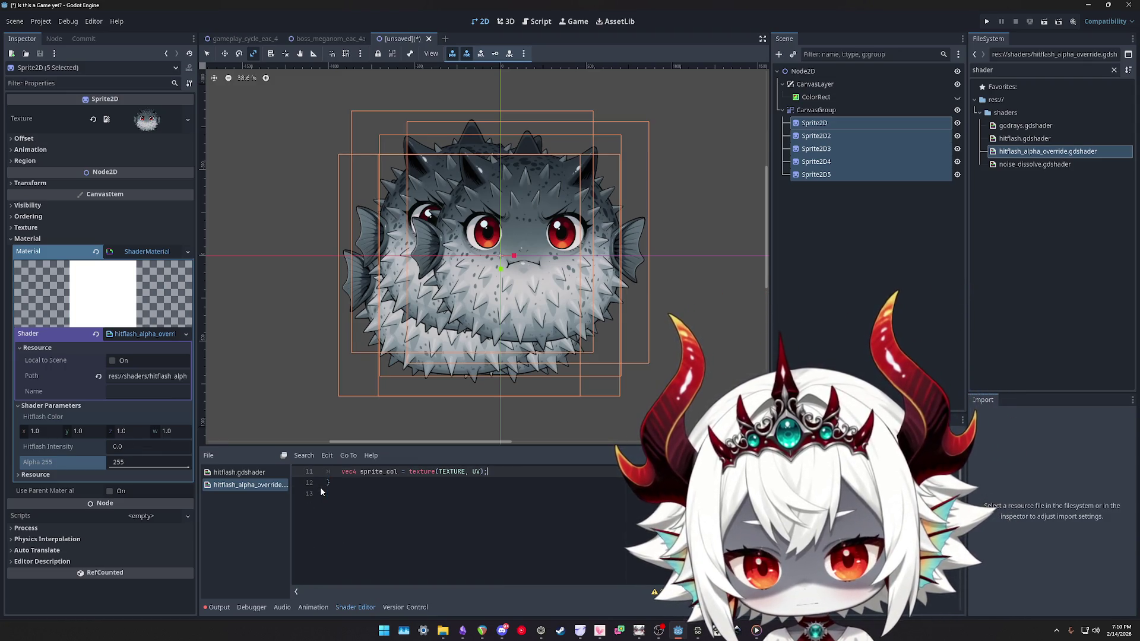
{"action": "key", "text": "shift+ctrl+Right"}
{"action": "key", "text": "shift+ctrl+Right"}
{"action": "type", "text": "Color"}
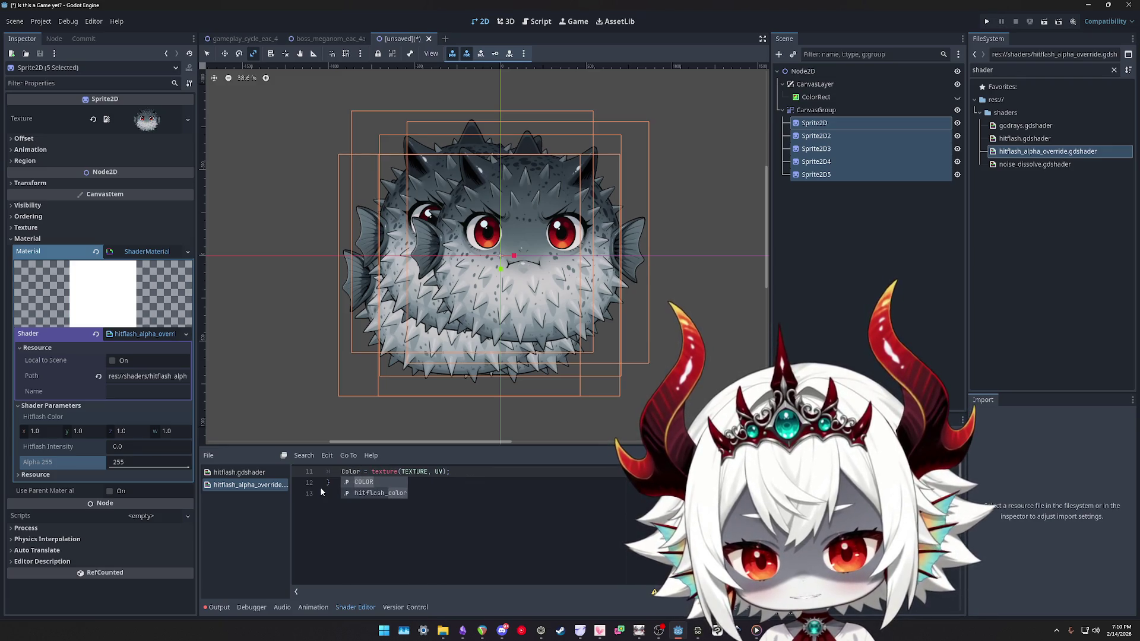
{"action": "key", "text": "ctrl+s"}
{"action": "key", "text": "Escape"}
Change line 11 to COLOR = texture(TEXTURE, UV); and save the shader
{"action": "left_click", "coordinate": [362, 494]}
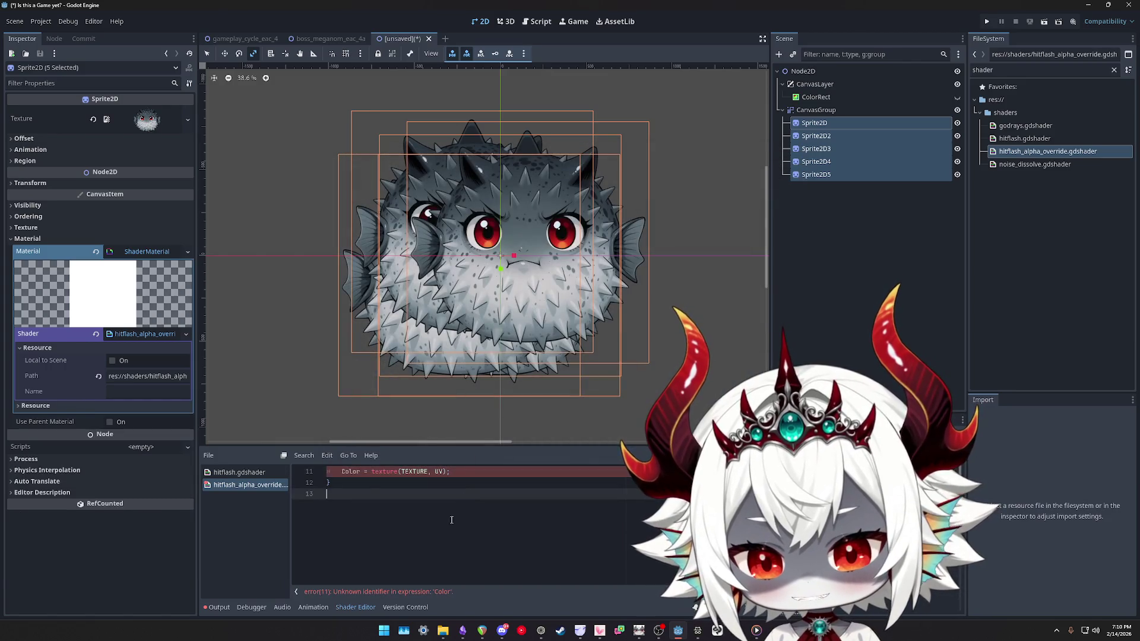
{"action": "scroll", "coordinate": [362, 552], "scroll_direction": "up", "scroll_amount": 3}
{"action": "double_click", "coordinate": [351, 551]}
{"action": "type", "text": "COLOR"}
{"action": "left_click", "coordinate": [524, 539]}
{"action": "key", "text": "ctrl+s"}
{"action": "key", "text": "Escape"}
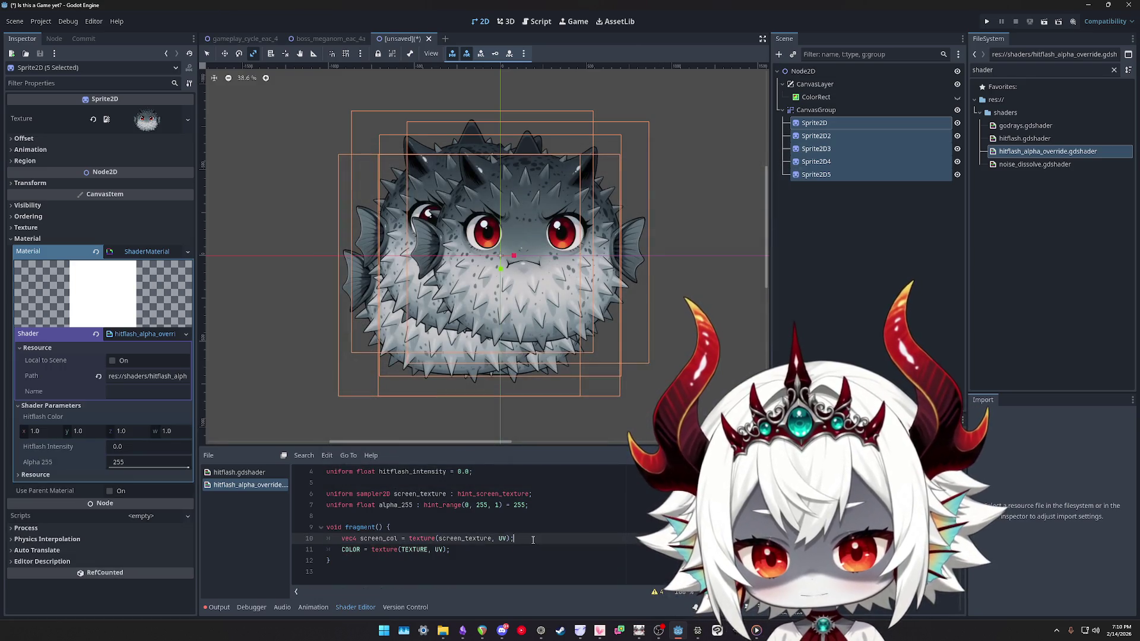
Delete the screen_col line and save the shader again
{"action": "key", "text": "shift+Home"}
{"action": "key", "text": "shift+Home"}
{"action": "key", "text": "BackSpace"}
{"action": "key", "text": "BackSpace"}
{"action": "left_click", "coordinate": [533, 549]}
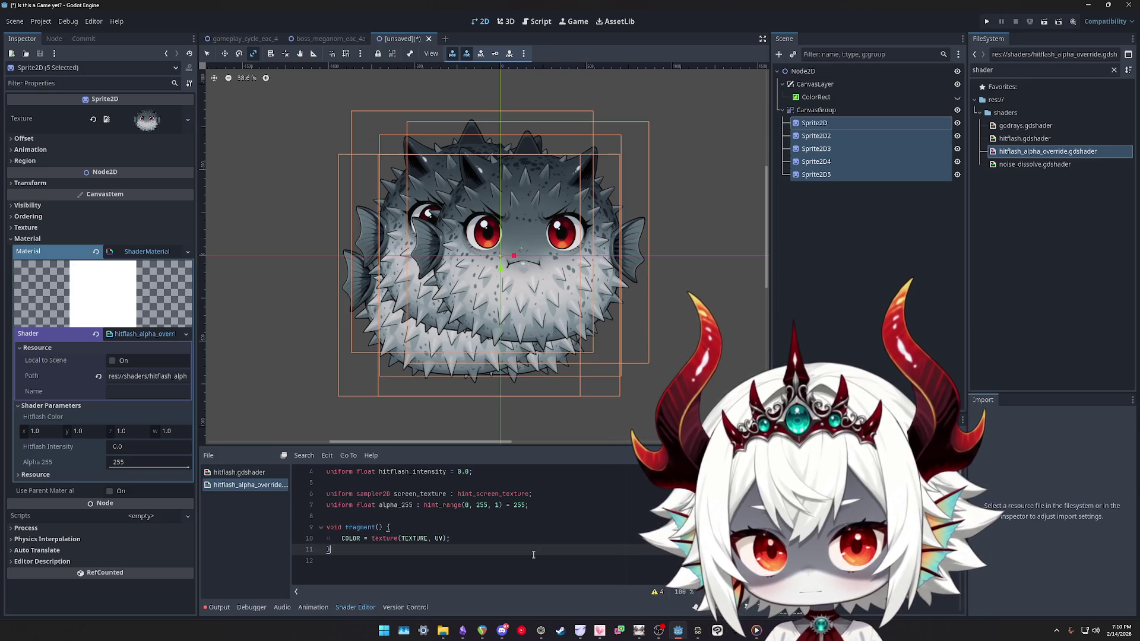
{"action": "key", "text": "ctrl+s"}
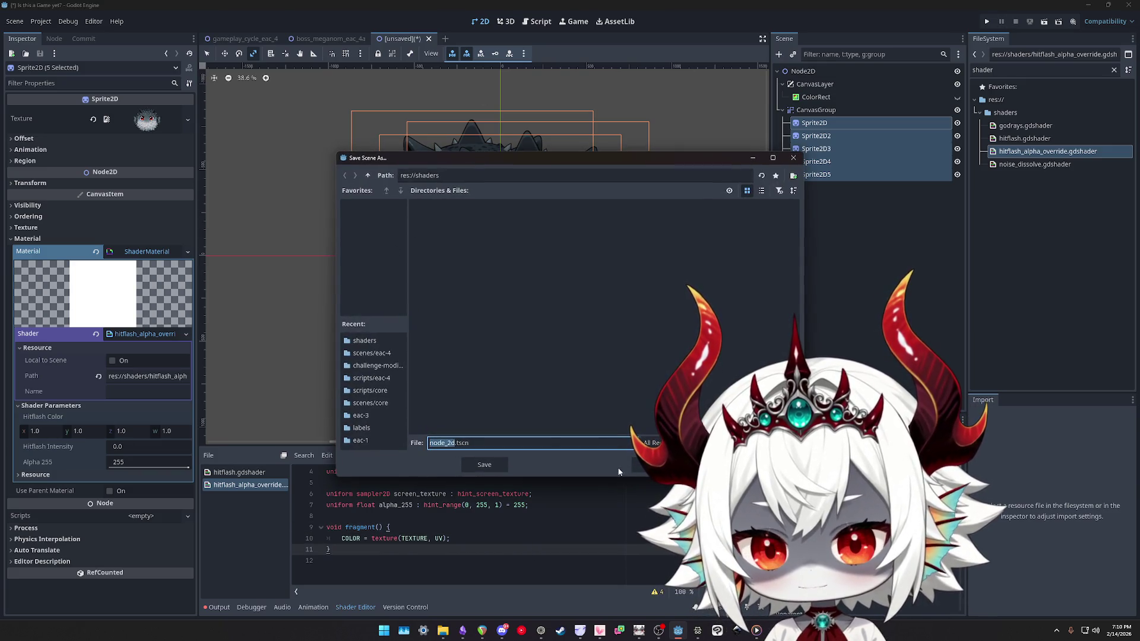
Review the shader compilation errors in the Output log and clear it
{"action": "key", "text": "Escape"}
{"action": "left_click", "coordinate": [481, 527]}
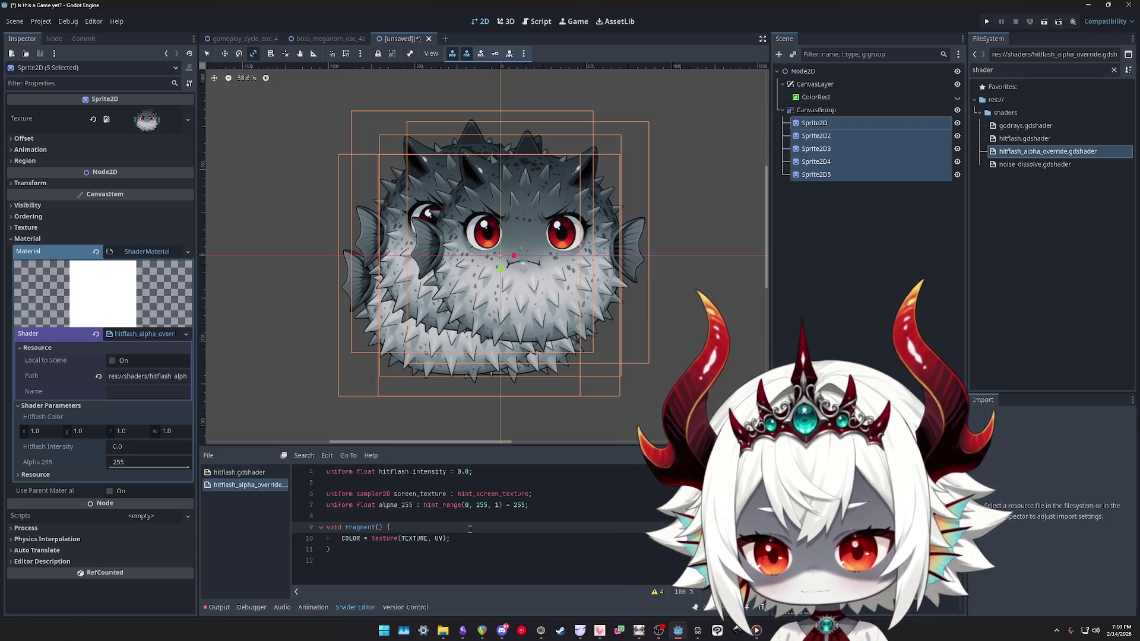
{"action": "left_click", "coordinate": [221, 608]}
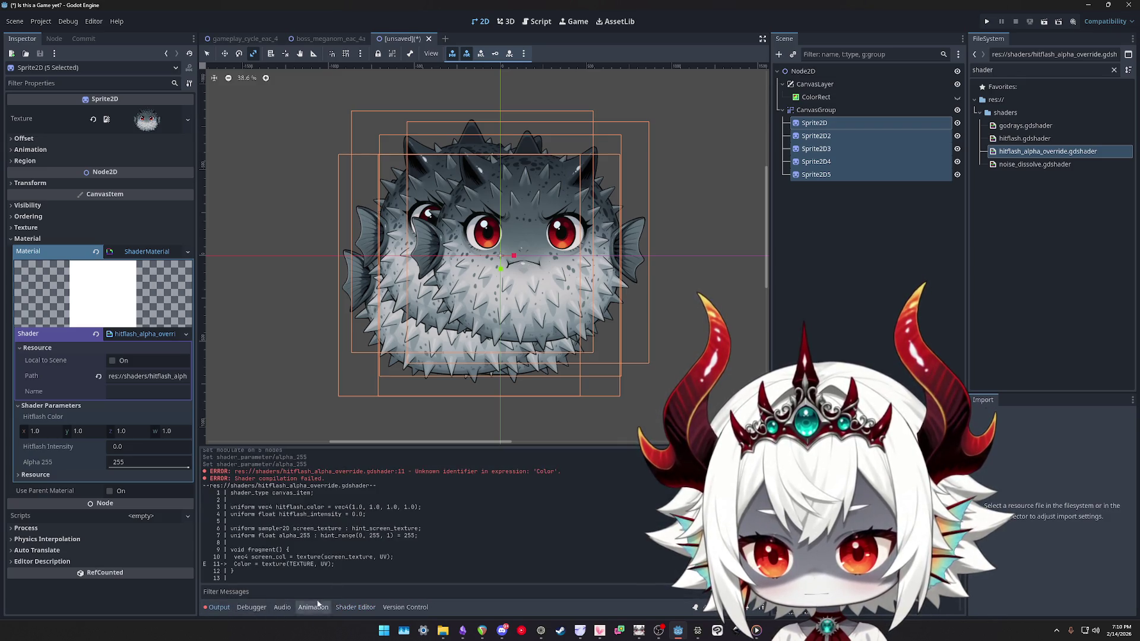
{"action": "left_click", "coordinate": [955, 458]}
{"action": "left_click", "coordinate": [350, 607]}
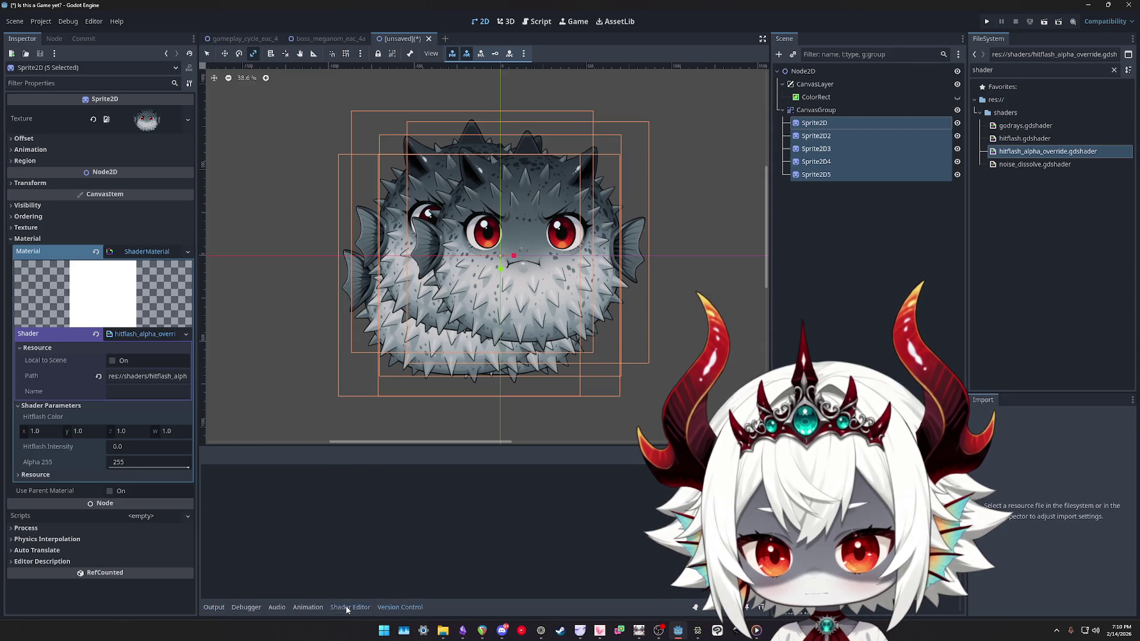
Keep Alpha 255 at 255, save the shader, and review its unused-uniform warnings
{"action": "left_click", "coordinate": [165, 464]}
{"action": "left_click", "coordinate": [56, 465]}
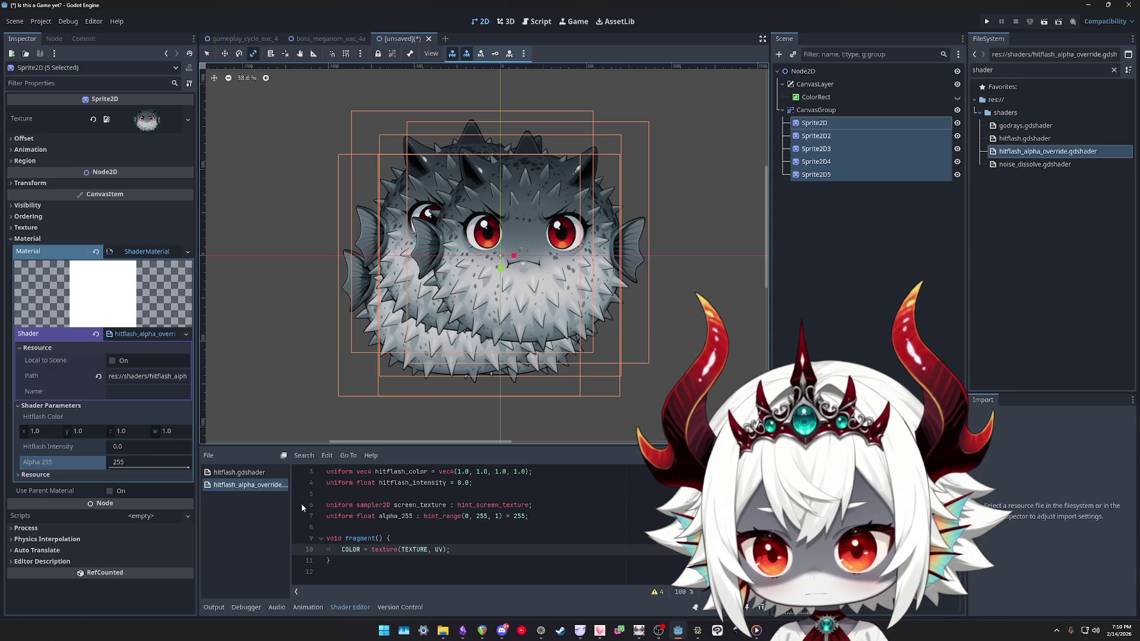
{"action": "key", "text": "ctrl+s"}
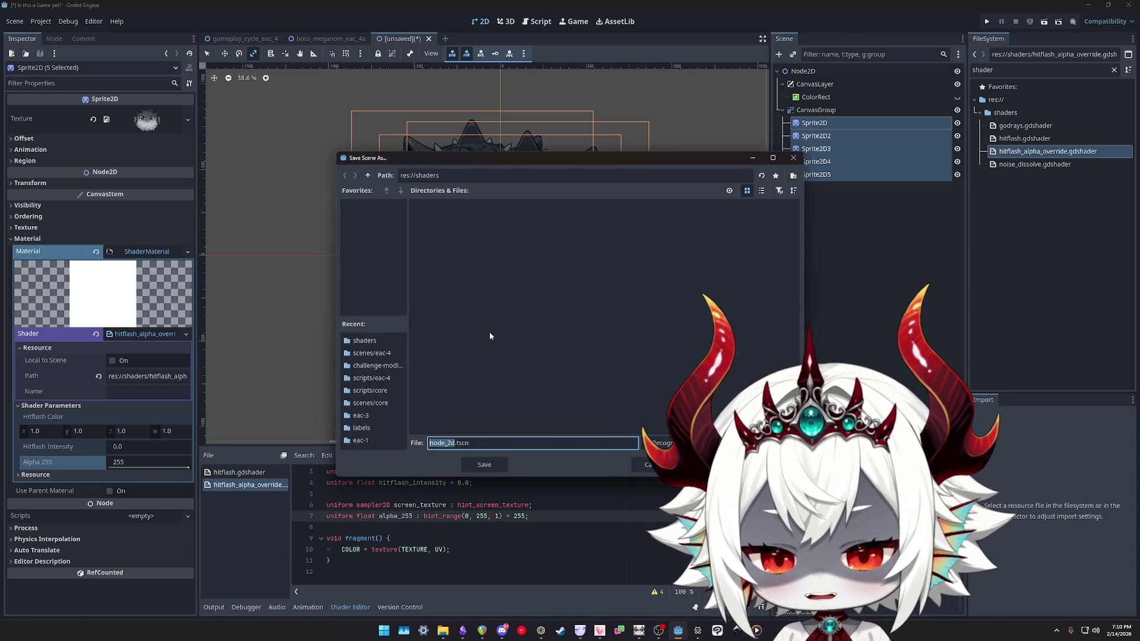
{"action": "left_click", "coordinate": [647, 465]}
{"action": "right_click", "coordinate": [532, 494]}
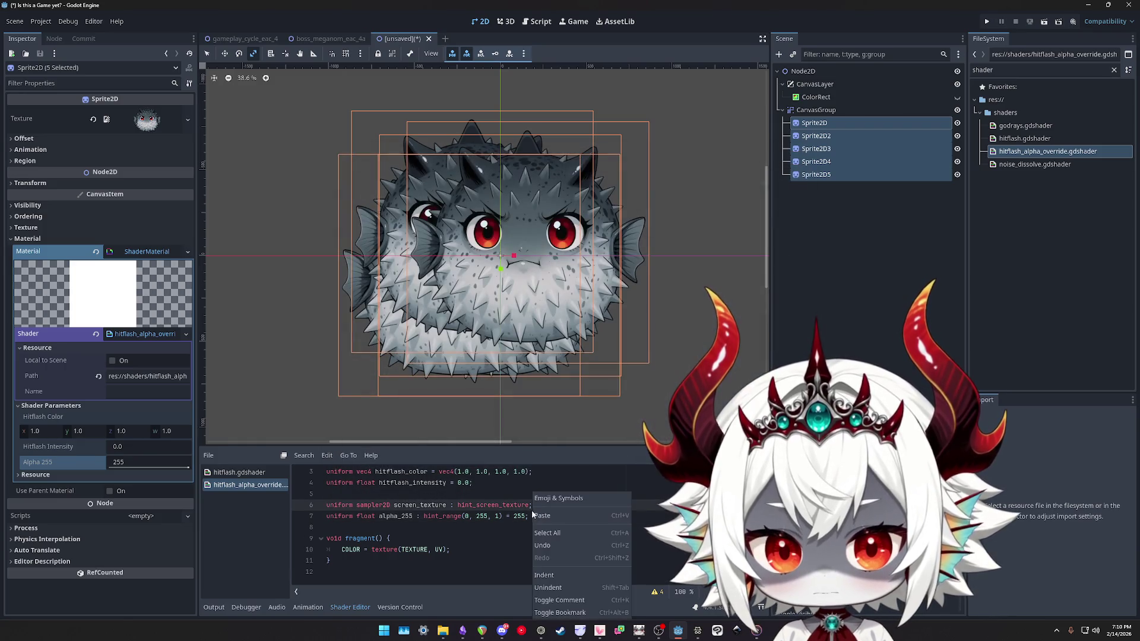
{"action": "left_click", "coordinate": [502, 553]}
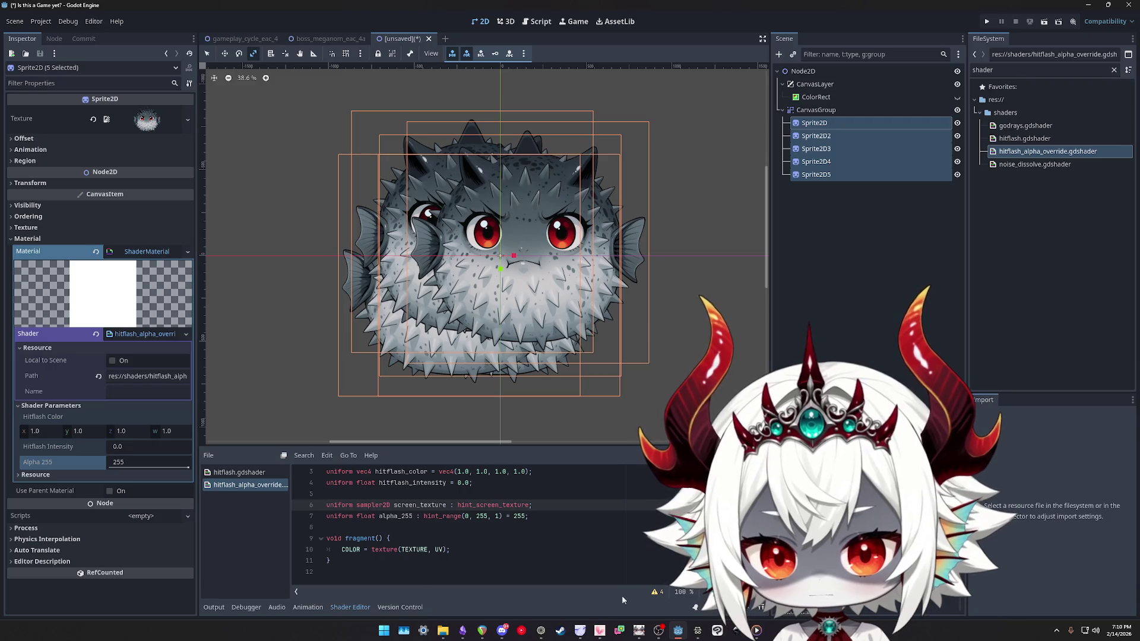
{"action": "left_click", "coordinate": [654, 591]}
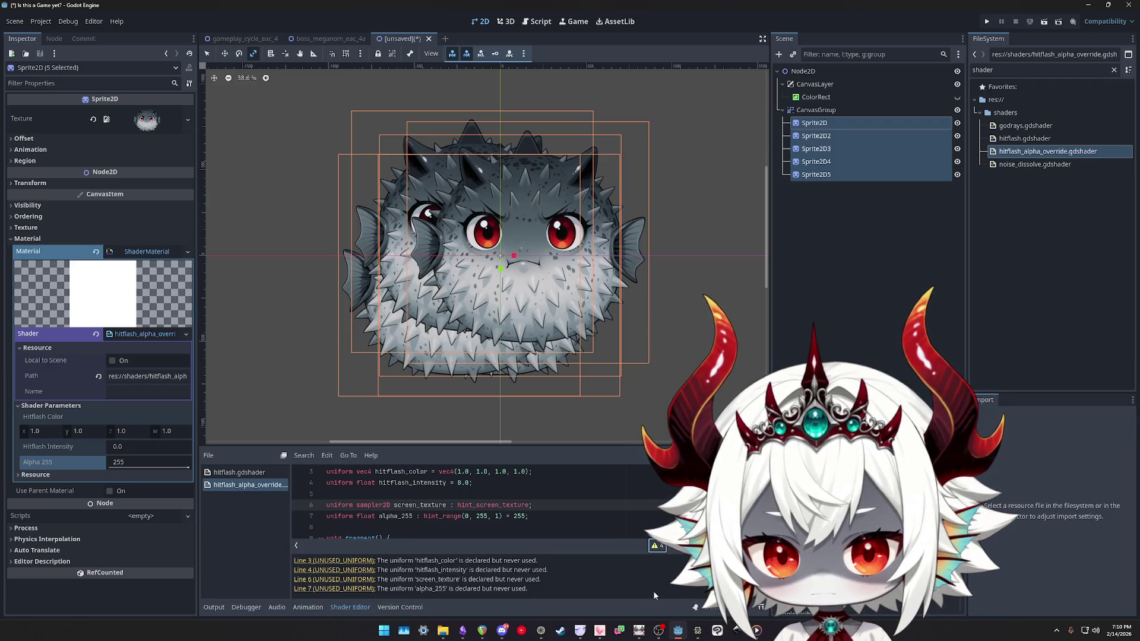
{"action": "left_click", "coordinate": [654, 546]}
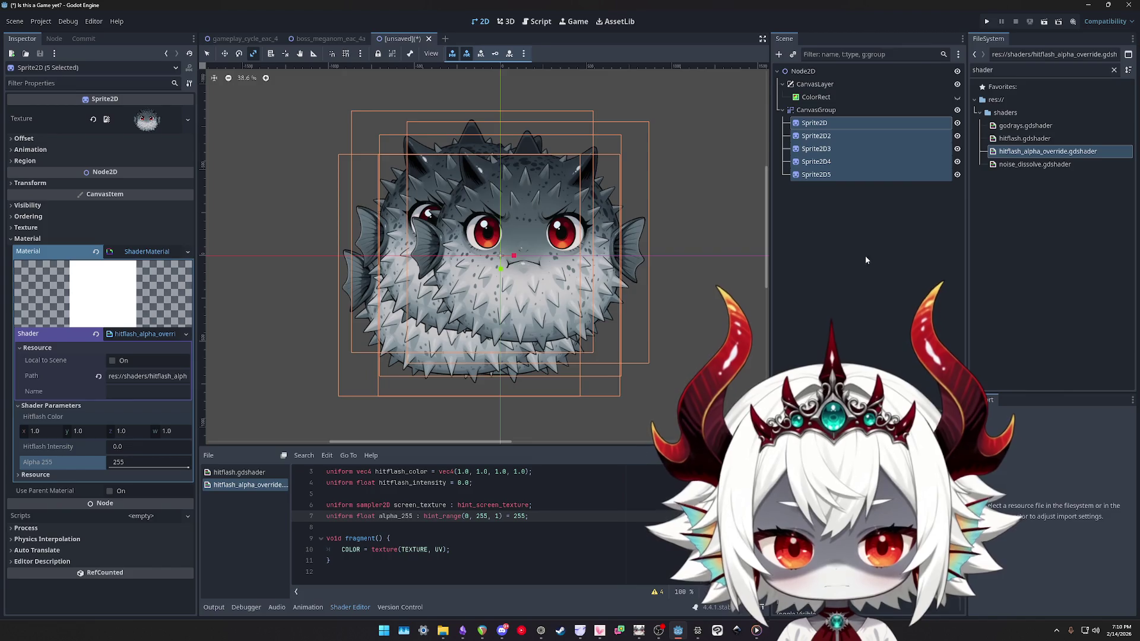
Save the scene as test.tscn in the res://shaders folder
{"action": "key", "text": "ctrl+s"}
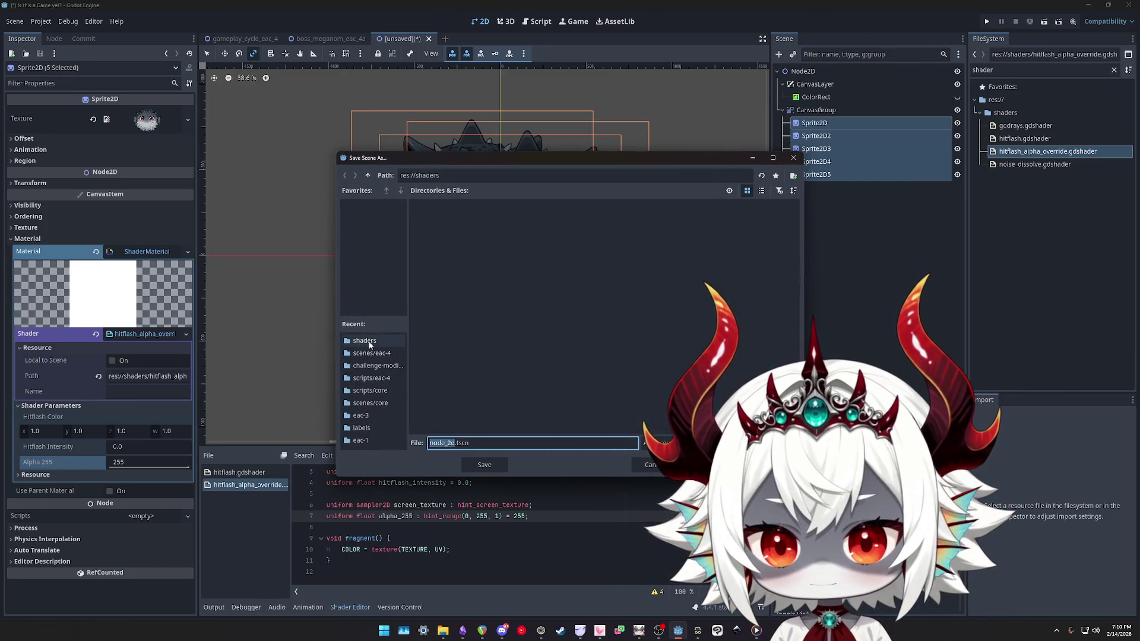
{"action": "left_click", "coordinate": [365, 342]}
{"action": "double_click", "coordinate": [442, 443]}
{"action": "type", "text": "test"}
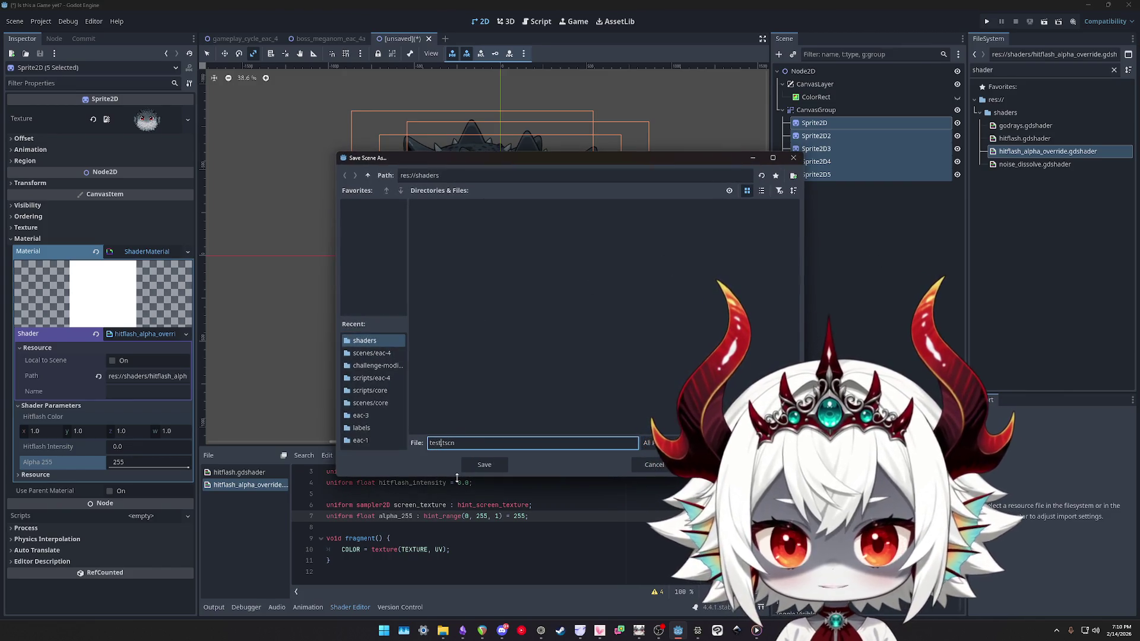
{"action": "key", "text": "Return"}
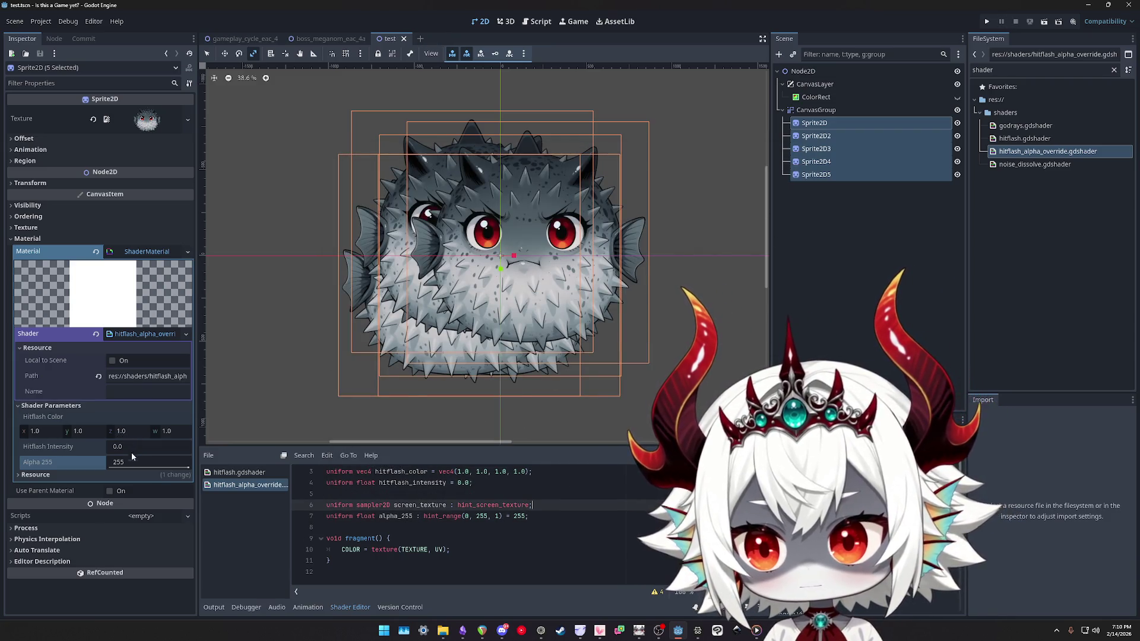
Try darkening and fading the CanvasGroup's Modulate, then revert it to plain white at full alpha
{"action": "scroll", "coordinate": [523, 537], "scroll_direction": "up", "scroll_amount": 1}
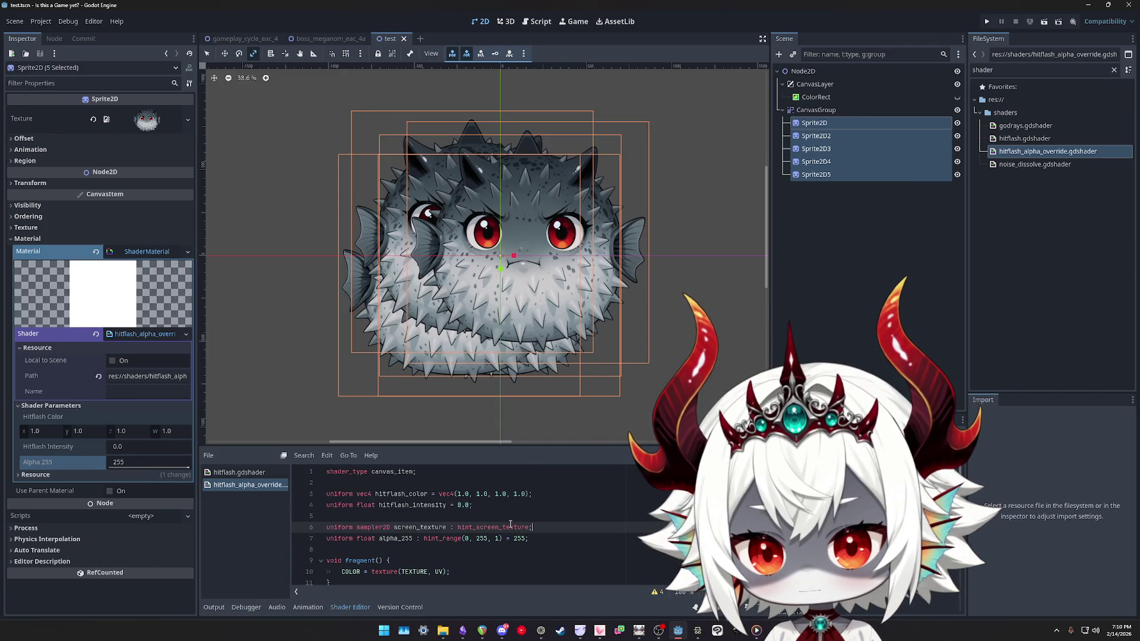
{"action": "left_click_drag", "start_coordinate": [165, 468], "coordinate": [178, 468]}
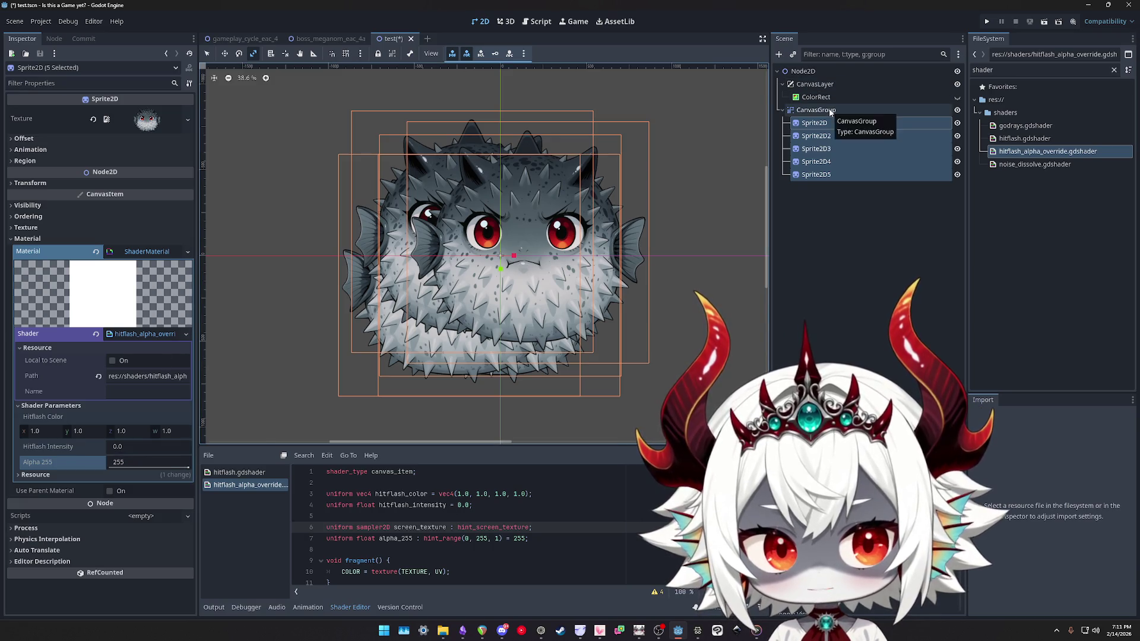
{"action": "left_click", "coordinate": [831, 112]}
{"action": "left_click", "coordinate": [148, 182]}
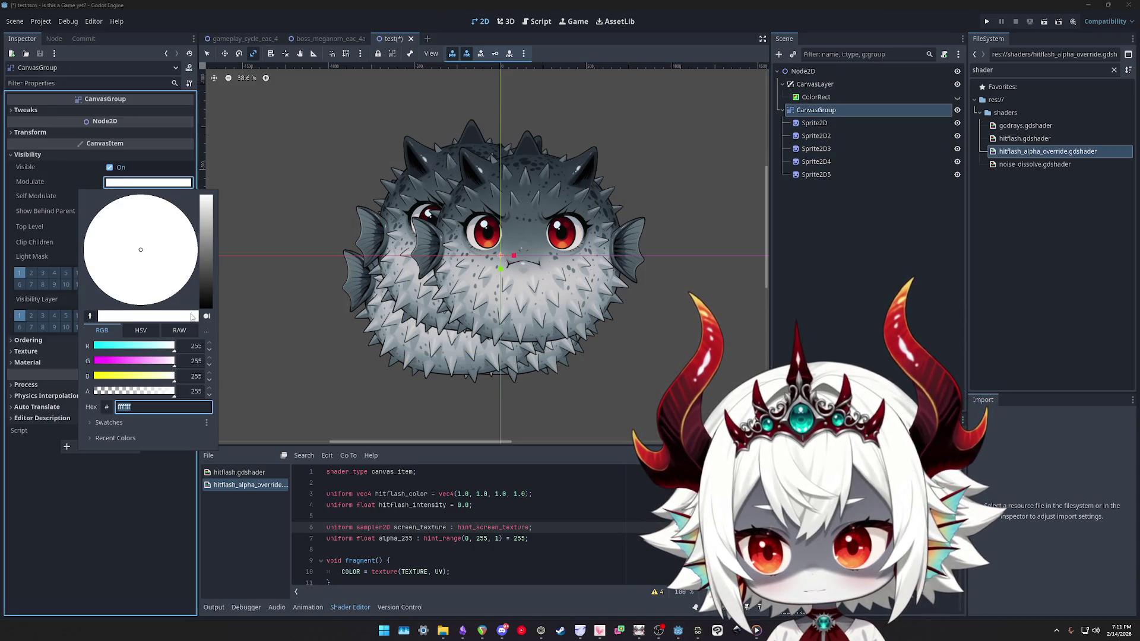
{"action": "left_click_drag", "start_coordinate": [198, 298], "coordinate": [207, 321]}
{"action": "key", "text": "ctrl+z"}
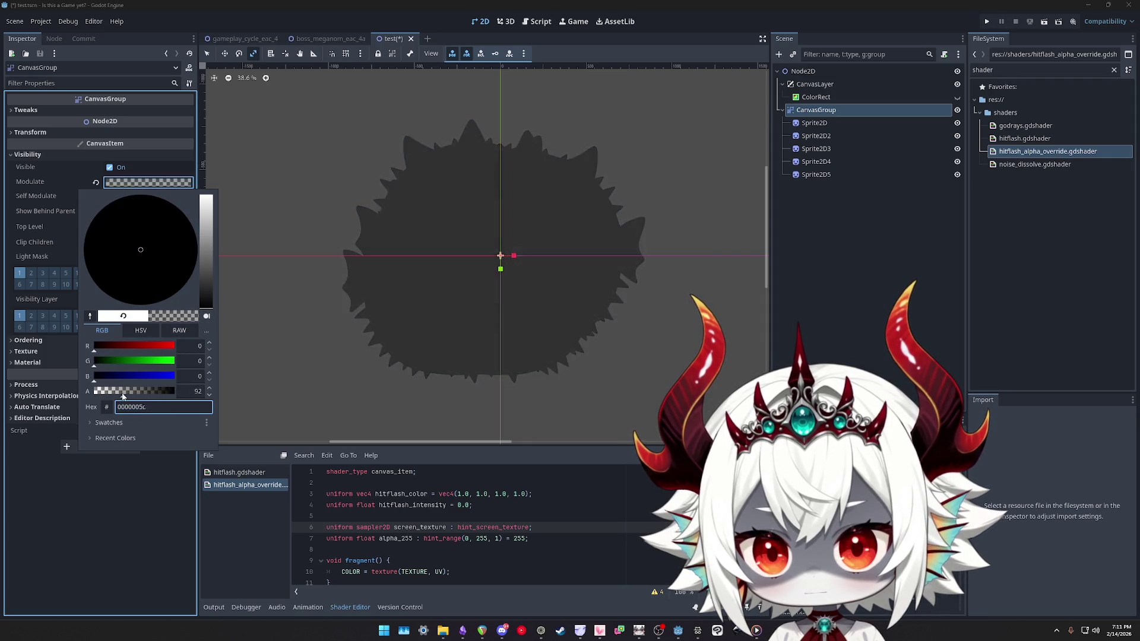
{"action": "mouse_move", "coordinate": [164, 396]}
{"action": "left_mouse_down"}
{"action": "mouse_move", "coordinate": [127, 396]}
{"action": "mouse_move", "coordinate": [176, 396]}
{"action": "left_mouse_up"}
{"action": "left_click", "coordinate": [820, 123]}
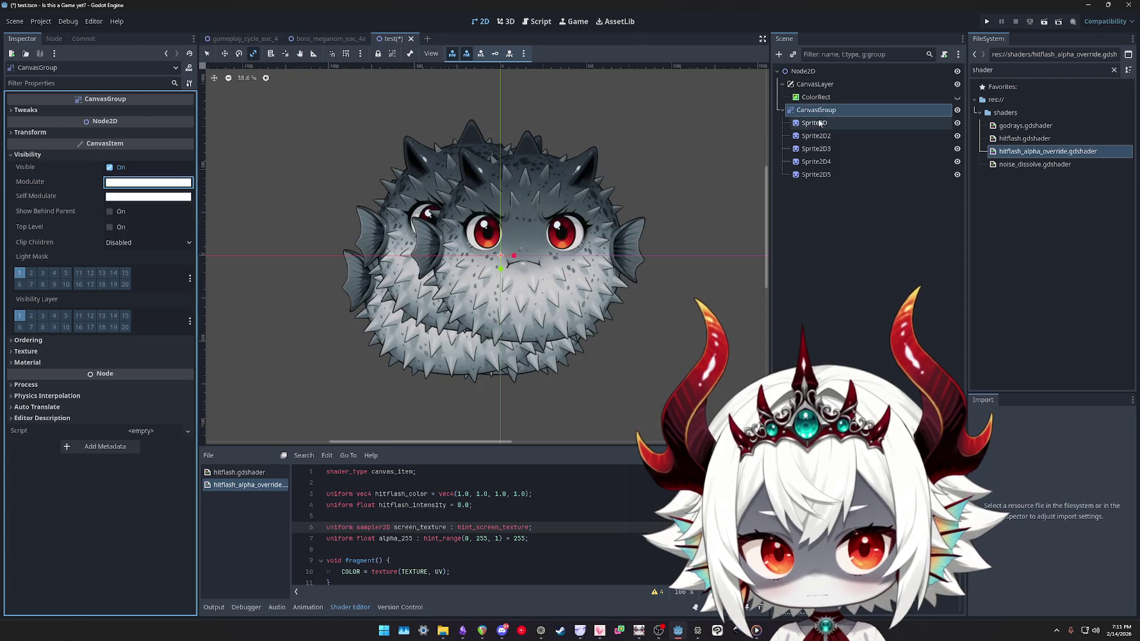
Check the five fugu sprites' Material settings and make the white ColorRect background visible
{"action": "left_click", "coordinate": [821, 123]}
{"action": "left_click", "coordinate": [815, 175], "text": "shift"}
{"action": "left_click", "coordinate": [24, 238]}
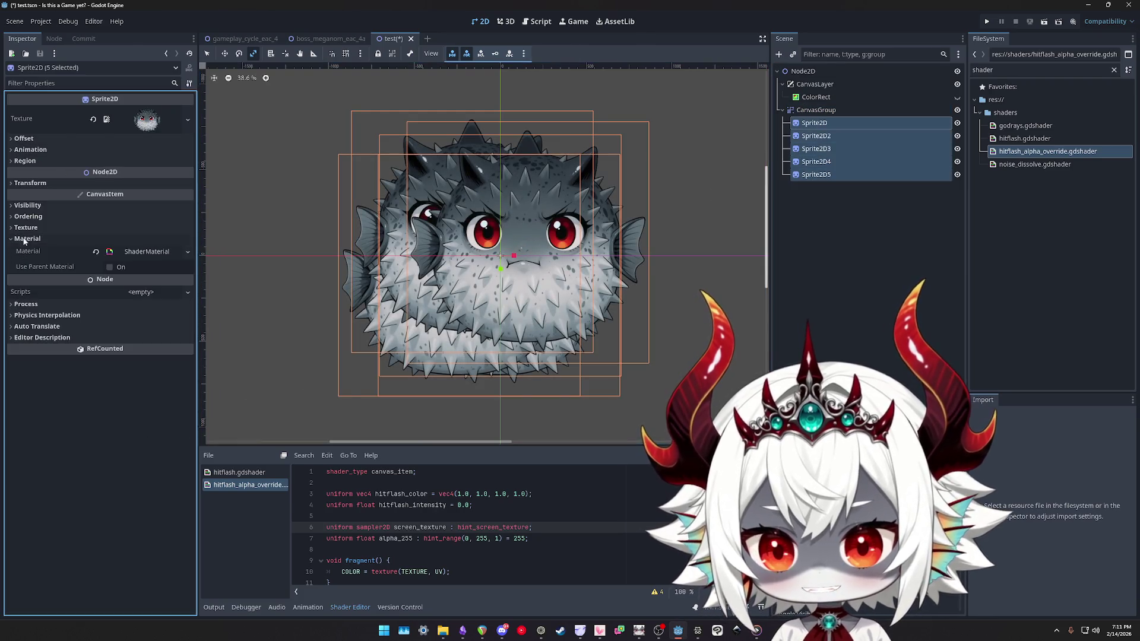
{"action": "left_click", "coordinate": [358, 572]}
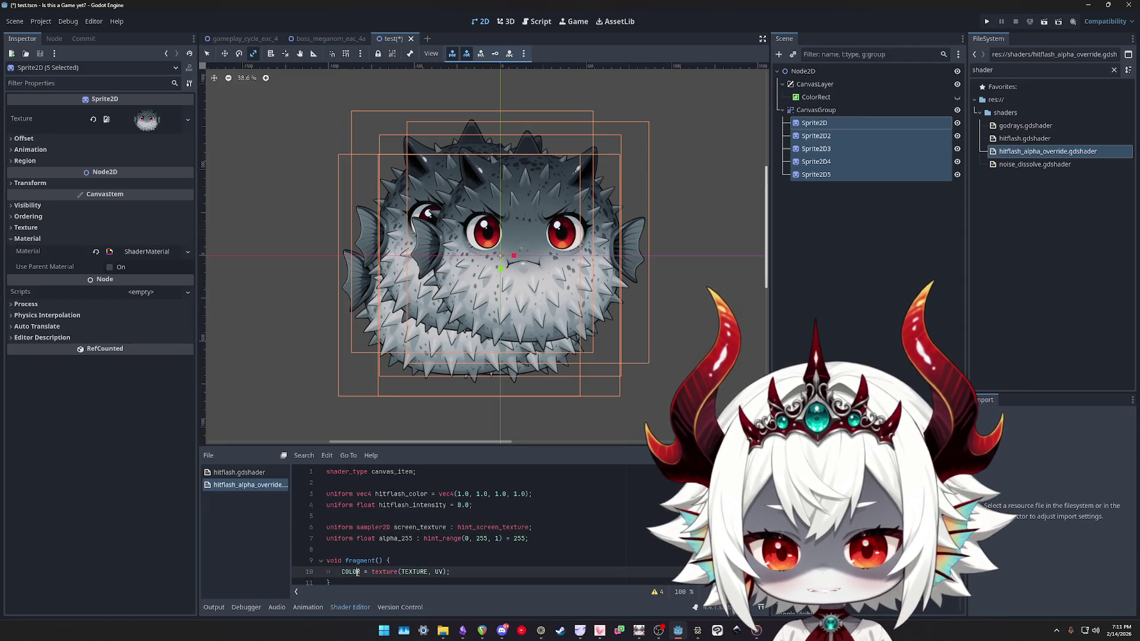
{"action": "left_click", "coordinate": [957, 97]}
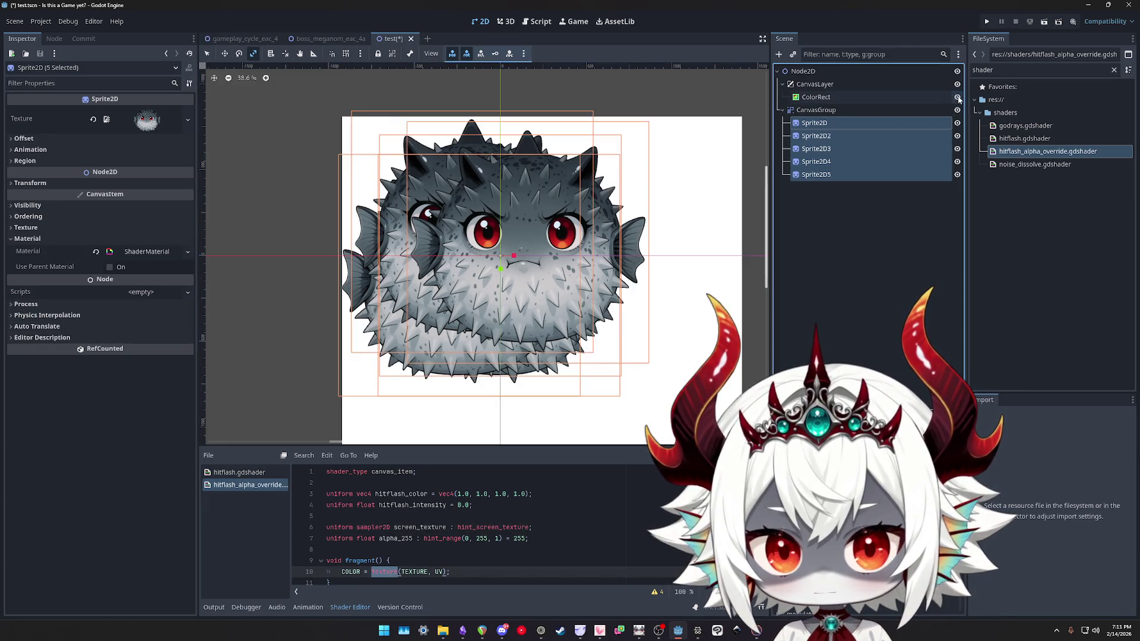
Inspect the CanvasGroup's Material, Texture and Modulate settings, then the five fish sprites' materials
{"action": "left_click", "coordinate": [813, 110]}
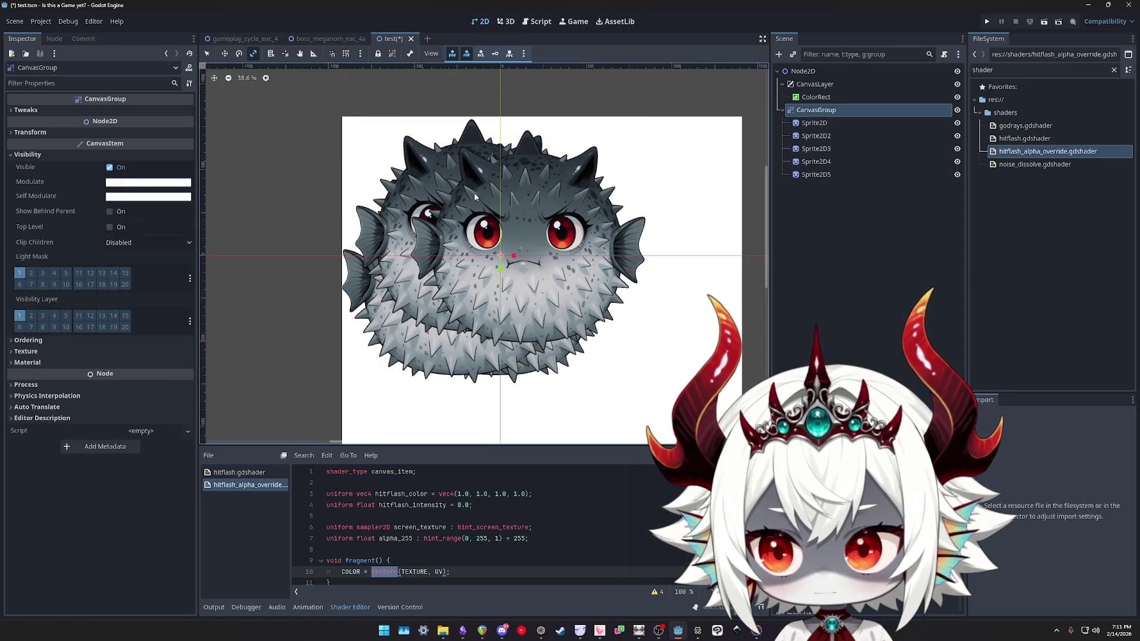
{"action": "left_click", "coordinate": [30, 363]}
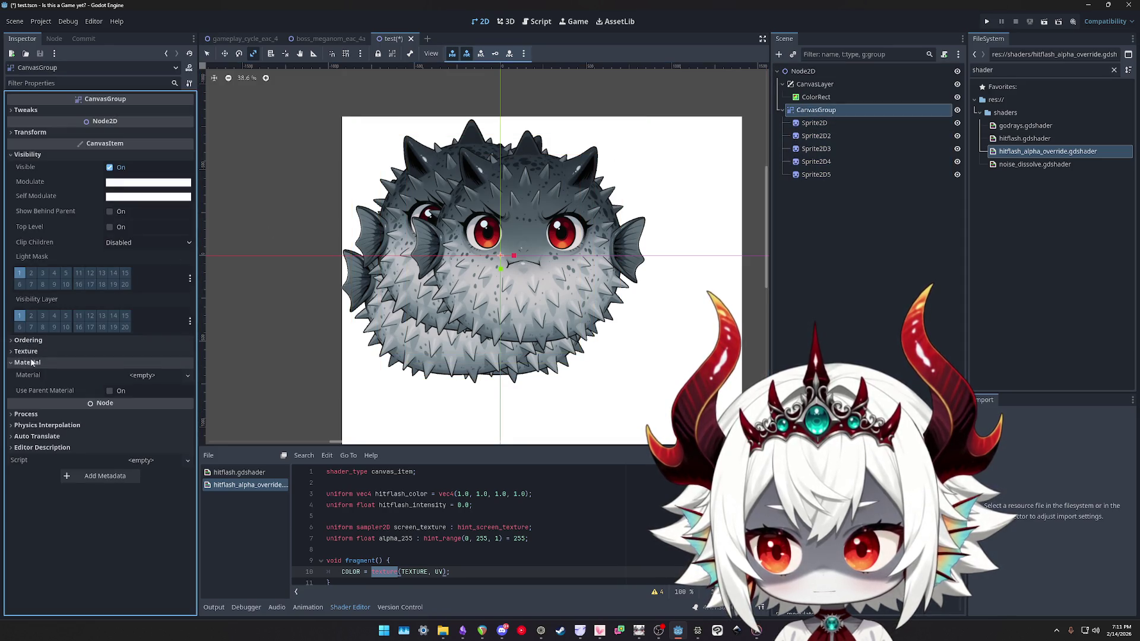
{"action": "left_click", "coordinate": [29, 353]}
{"action": "left_click", "coordinate": [142, 182]}
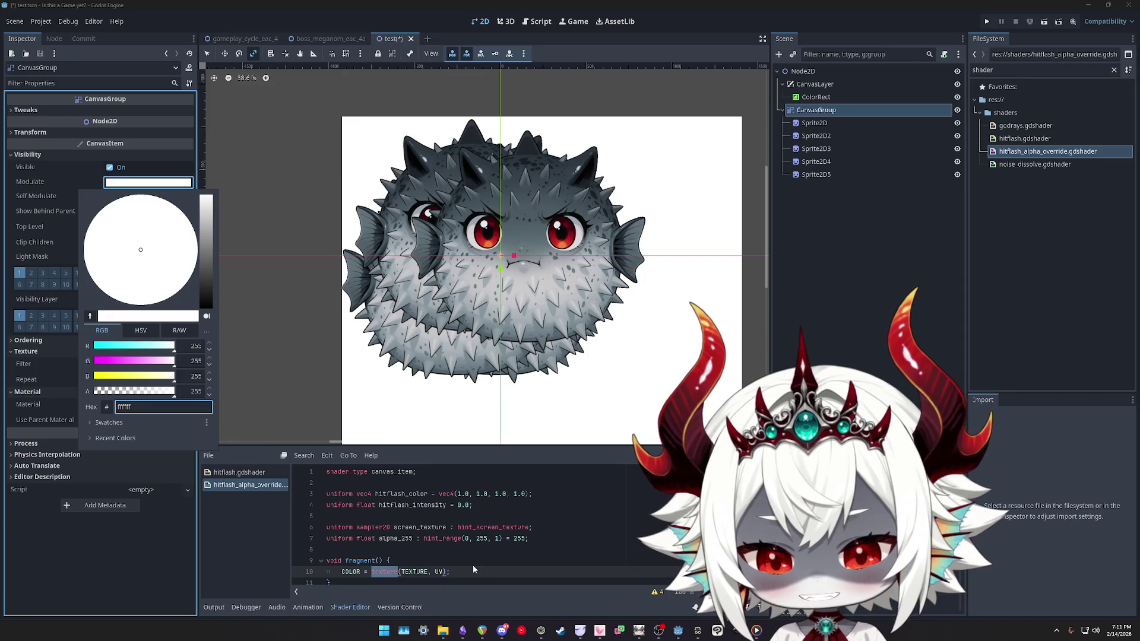
{"action": "left_click", "coordinate": [471, 572]}
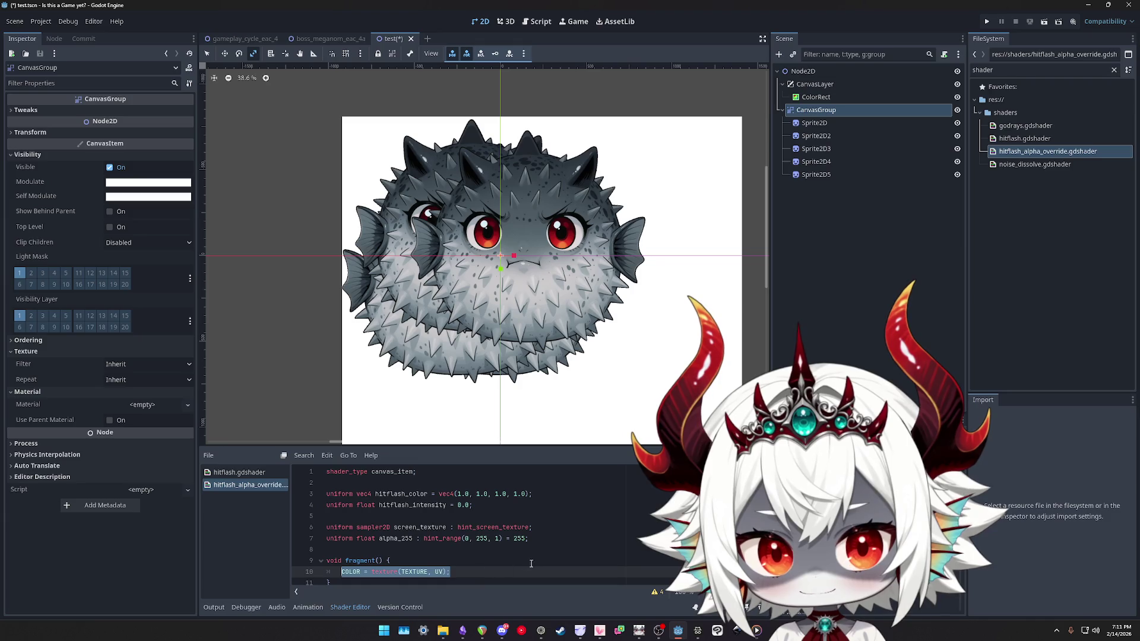
{"action": "left_click", "coordinate": [835, 122]}
{"action": "left_click", "coordinate": [817, 174], "text": "shift"}
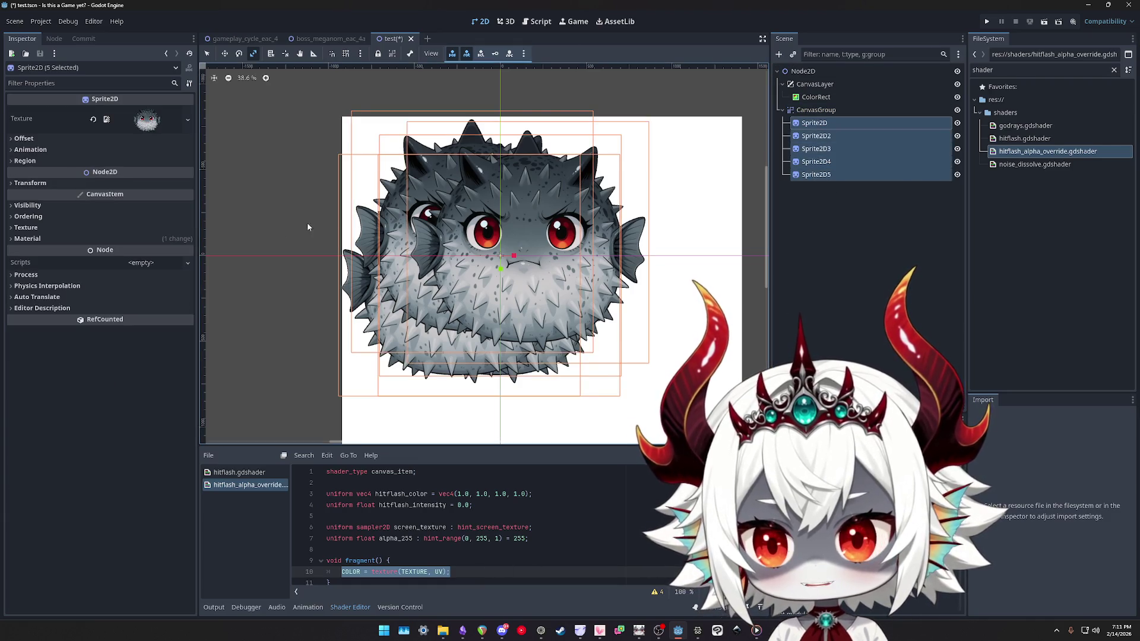
{"action": "left_click", "coordinate": [94, 242]}
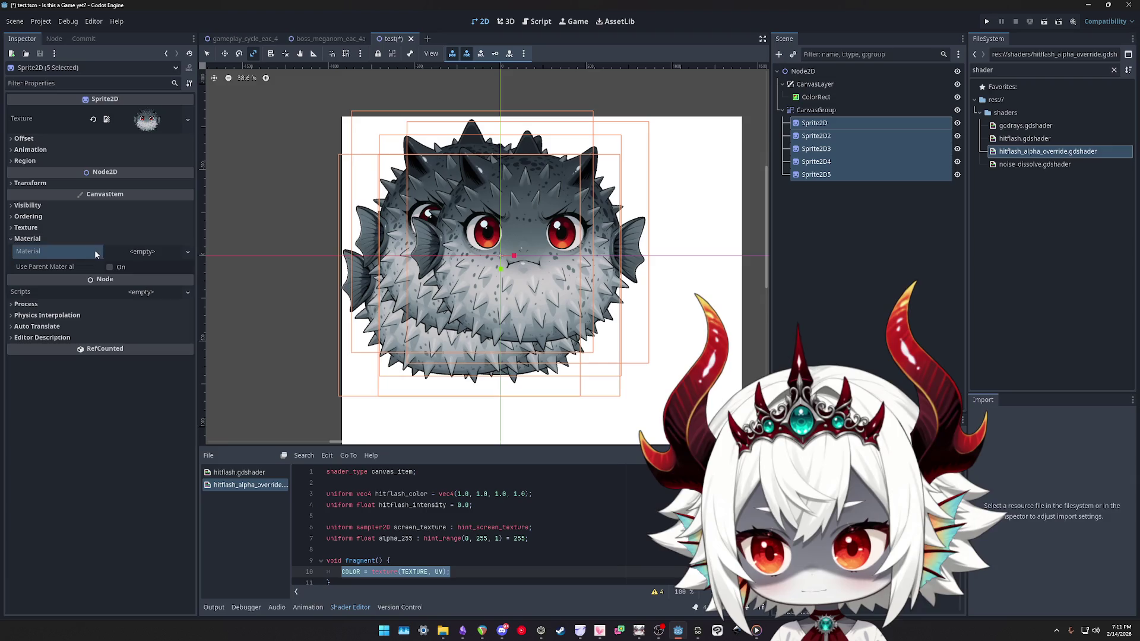
Test fading the fish CanvasGroup's Modulate alpha, then restore it to full opacity
{"action": "left_click", "coordinate": [815, 110]}
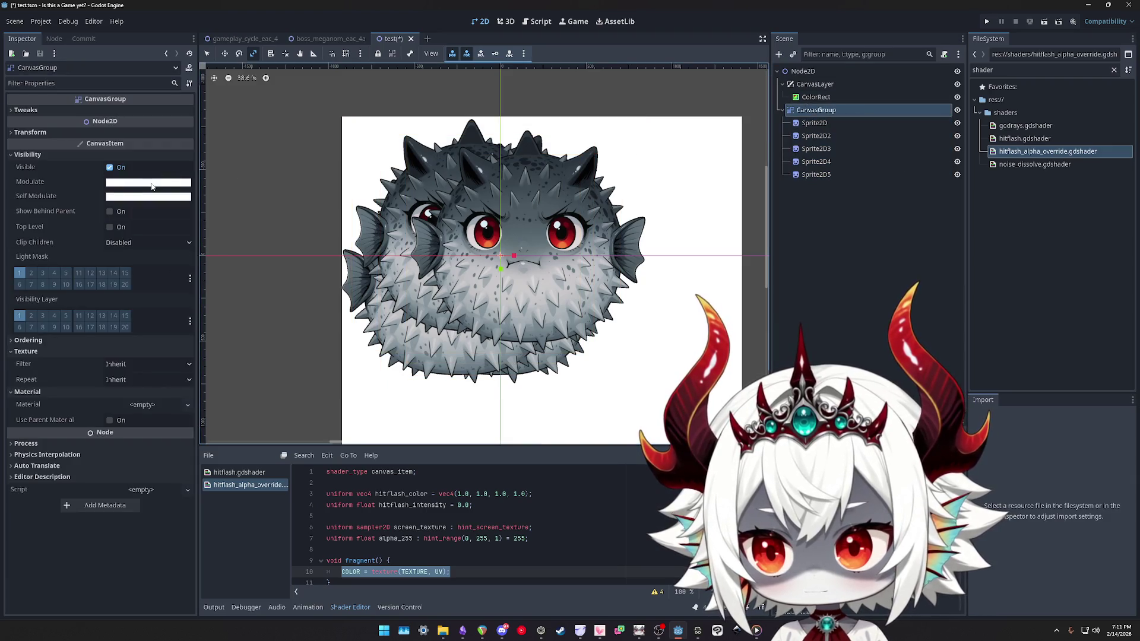
{"action": "left_click", "coordinate": [148, 182]}
{"action": "mouse_move", "coordinate": [161, 387]}
{"action": "left_mouse_down"}
{"action": "mouse_move", "coordinate": [110, 391]}
{"action": "mouse_move", "coordinate": [287, 389]}
{"action": "left_mouse_up"}
{"action": "left_click", "coordinate": [807, 129]}
Try hitflash_alpha_override.gdshader on the CanvasGroup Material, clear it again, then close the test scene
{"action": "left_click_drag", "start_coordinate": [1017, 152], "coordinate": [334, 276]}
{"action": "left_click_drag", "start_coordinate": [136, 414], "coordinate": [140, 406]}
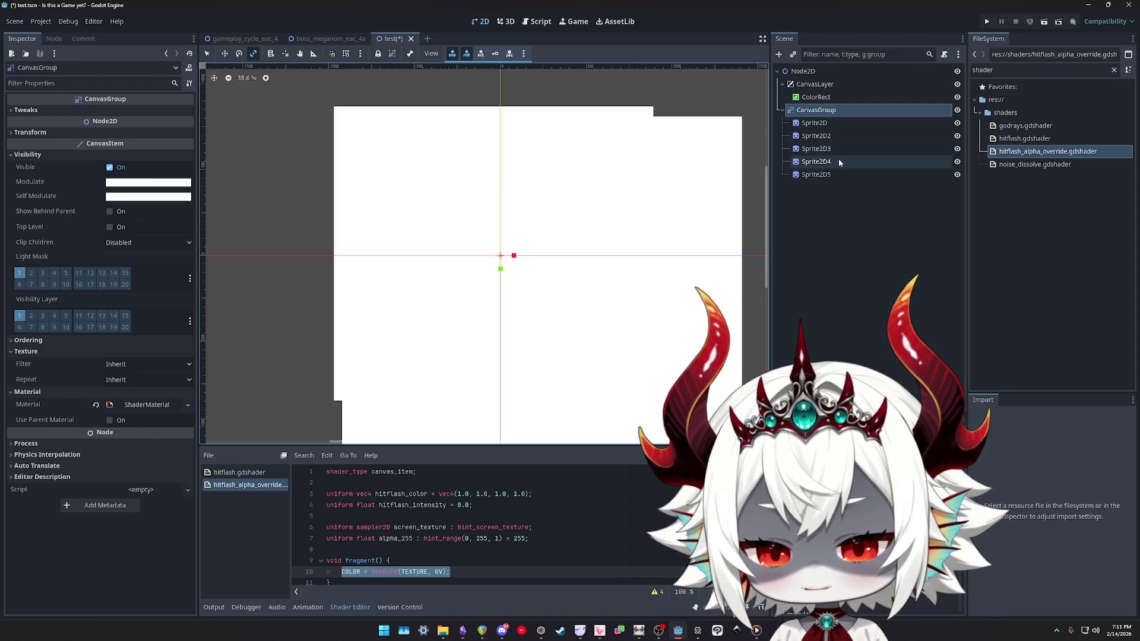
{"action": "left_click", "coordinate": [821, 124]}
{"action": "left_click", "coordinate": [818, 174], "text": "shift"}
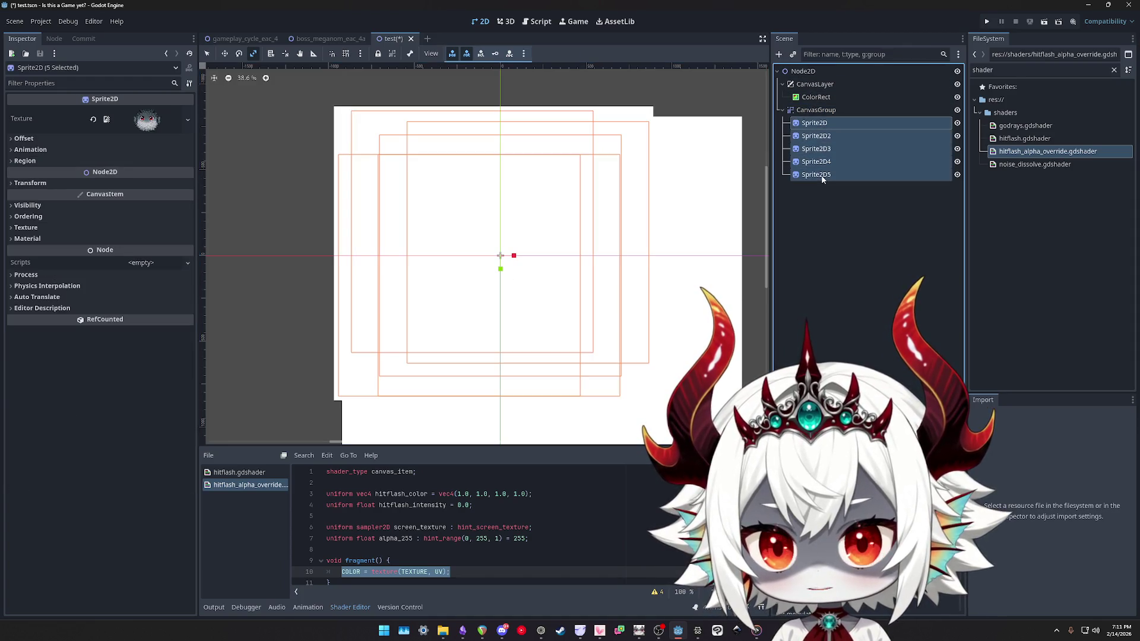
{"action": "left_click", "coordinate": [27, 238]}
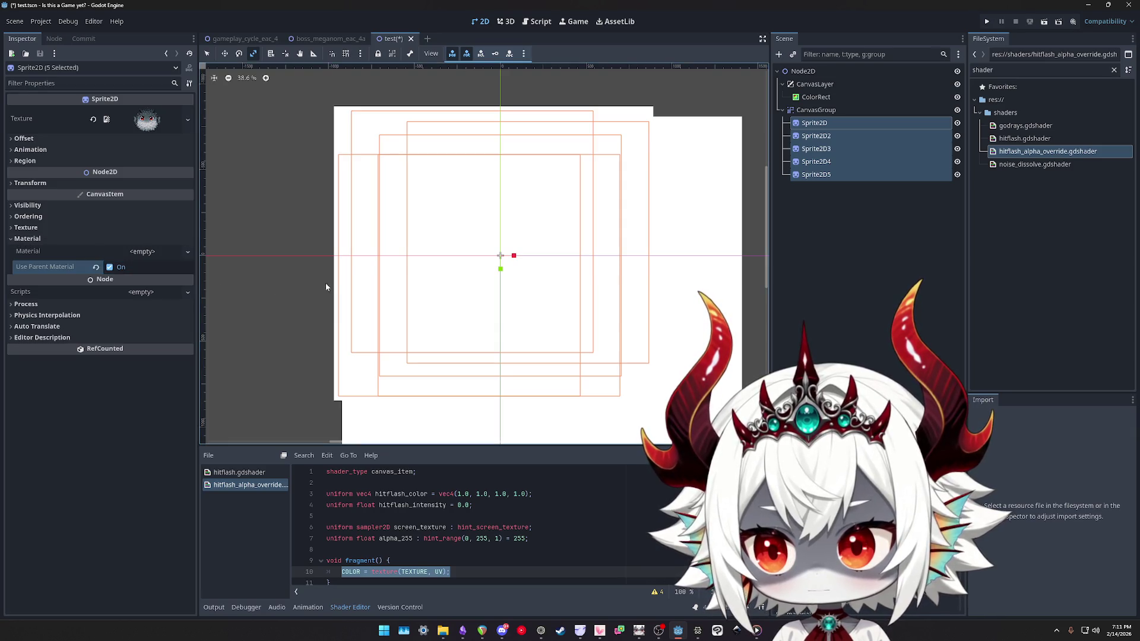
{"action": "left_click", "coordinate": [828, 112]}
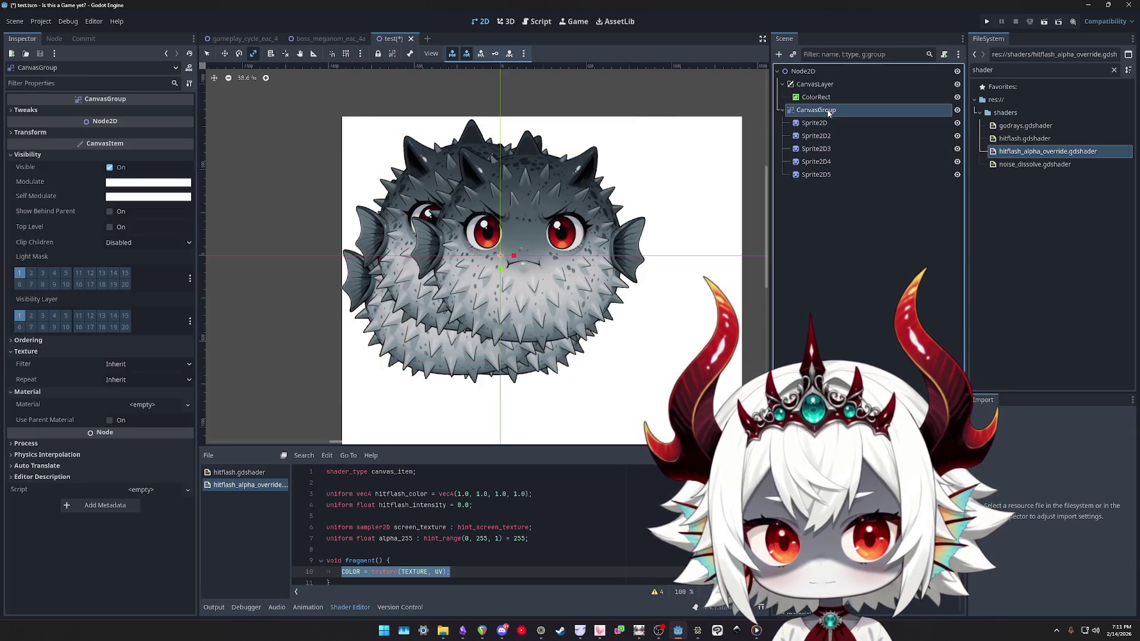
{"action": "left_click", "coordinate": [411, 38]}
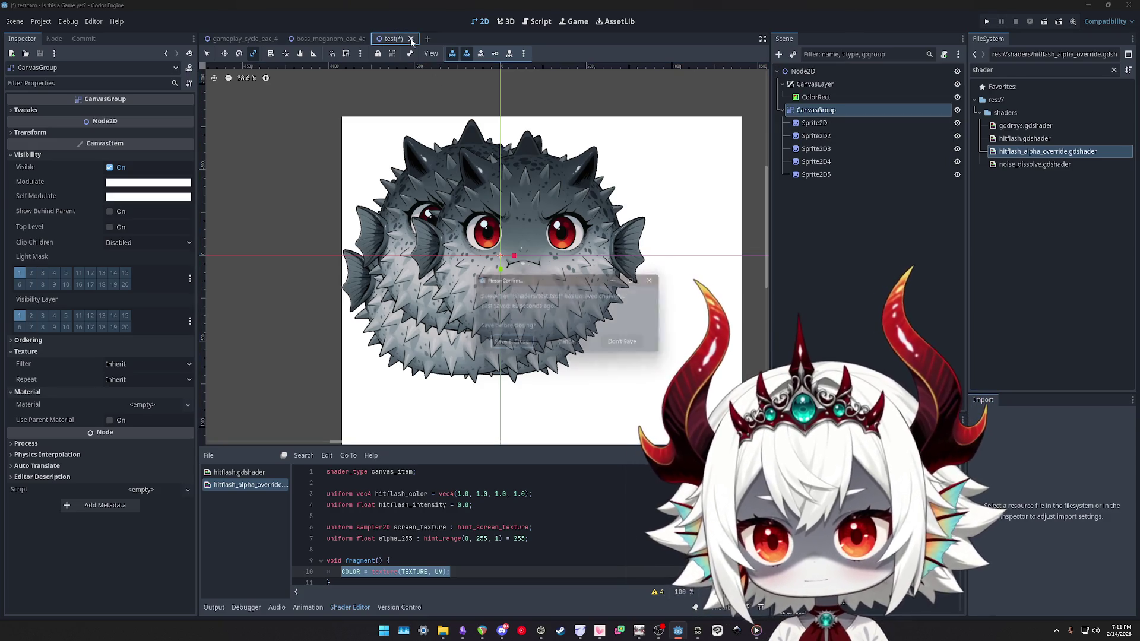
Discard the test scene unsaved and delete test.tres and test.tscn from the FileSystem
{"action": "left_click", "coordinate": [627, 349]}
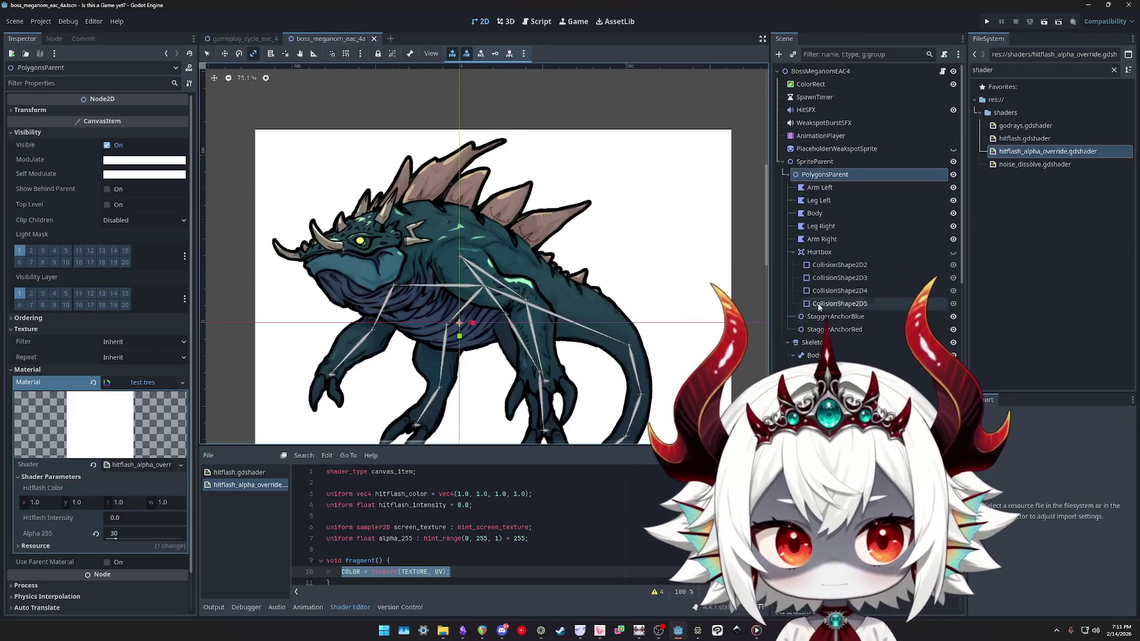
{"action": "double_click", "coordinate": [1005, 68]}
{"action": "type", "text": "test"}
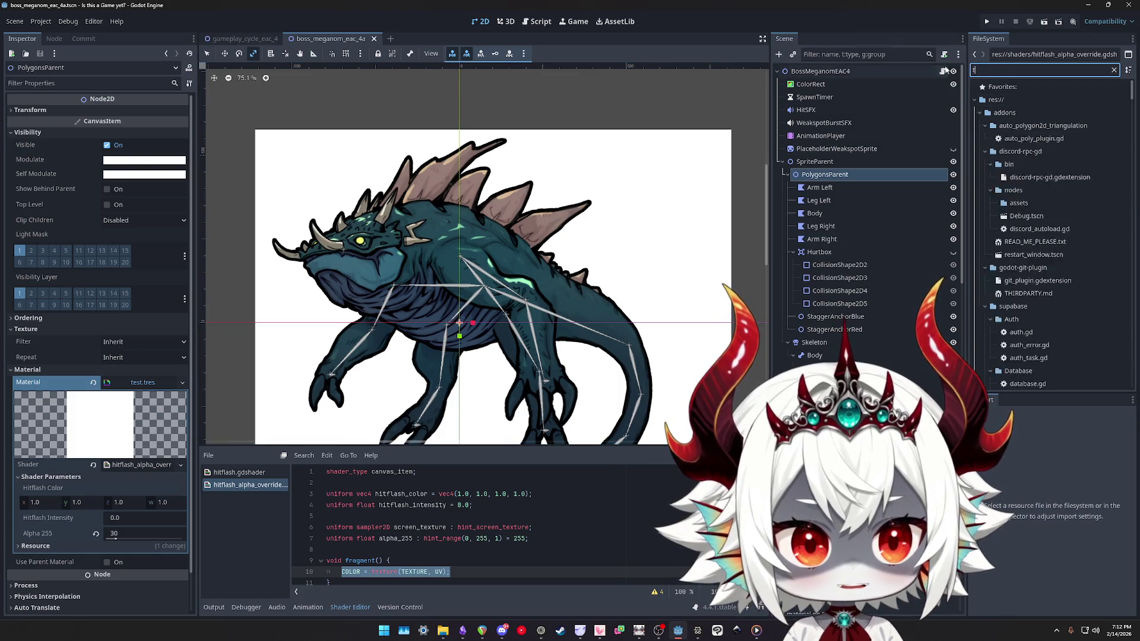
{"action": "left_click", "coordinate": [1010, 125]}
{"action": "left_click", "coordinate": [1001, 140], "text": "shift"}
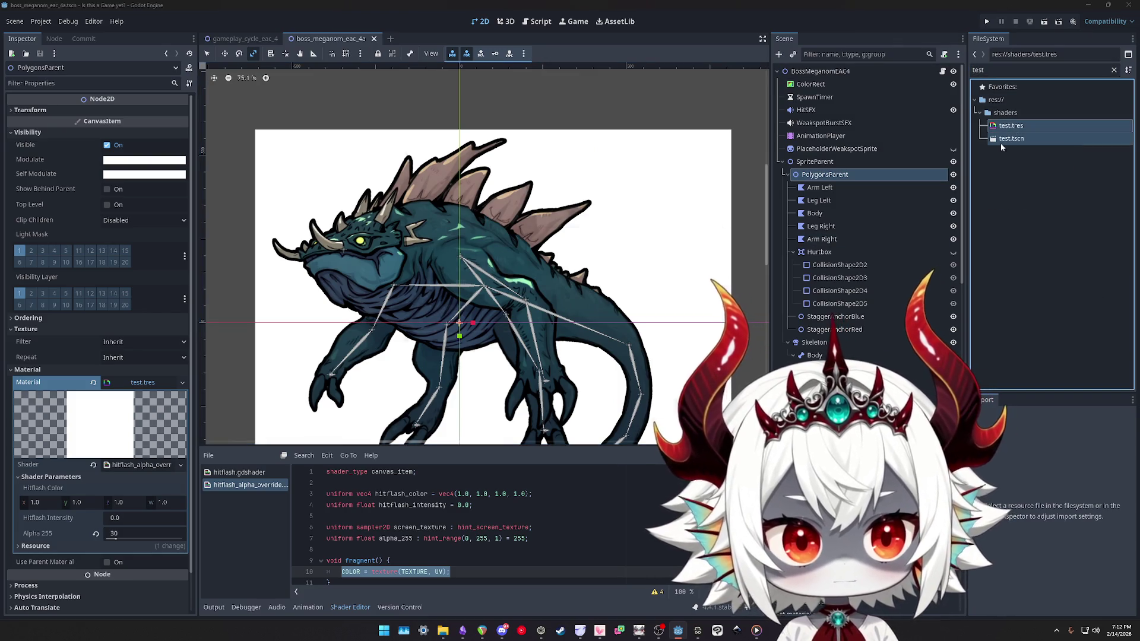
{"action": "key", "text": "Delete"}
{"action": "key", "text": "Return"}
Filter the FileSystem by 'shader' and select the five boss body-part polygons
{"action": "key", "text": "ctrl+f"}
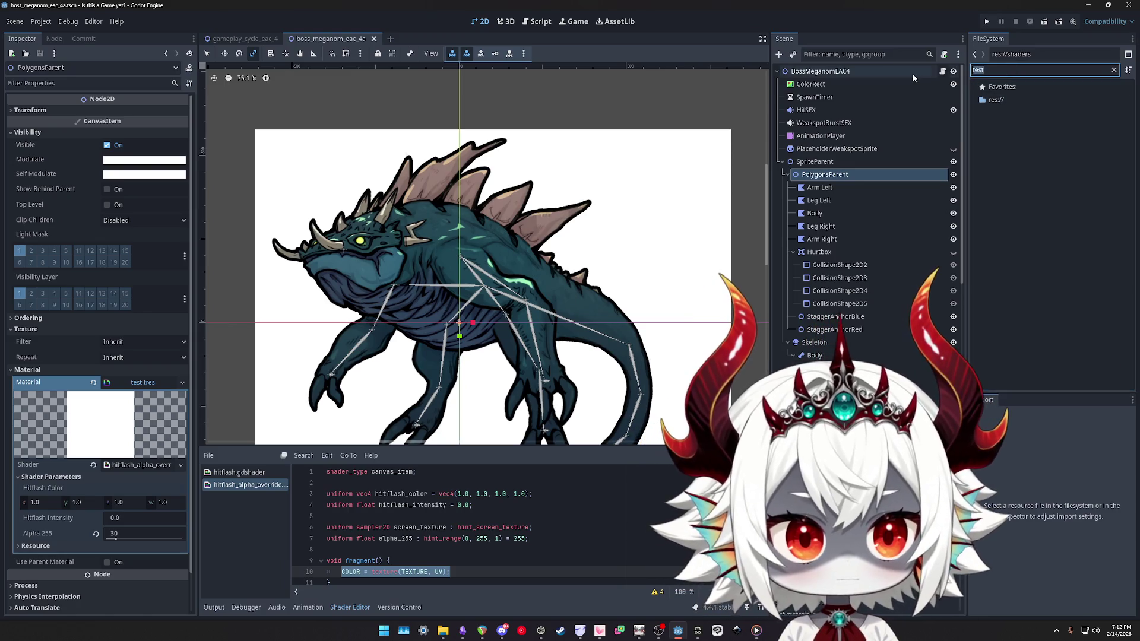
{"action": "type", "text": "shader"}
{"action": "key", "text": "Down"}
{"action": "key", "text": "Down"}
{"action": "key", "text": "Down"}
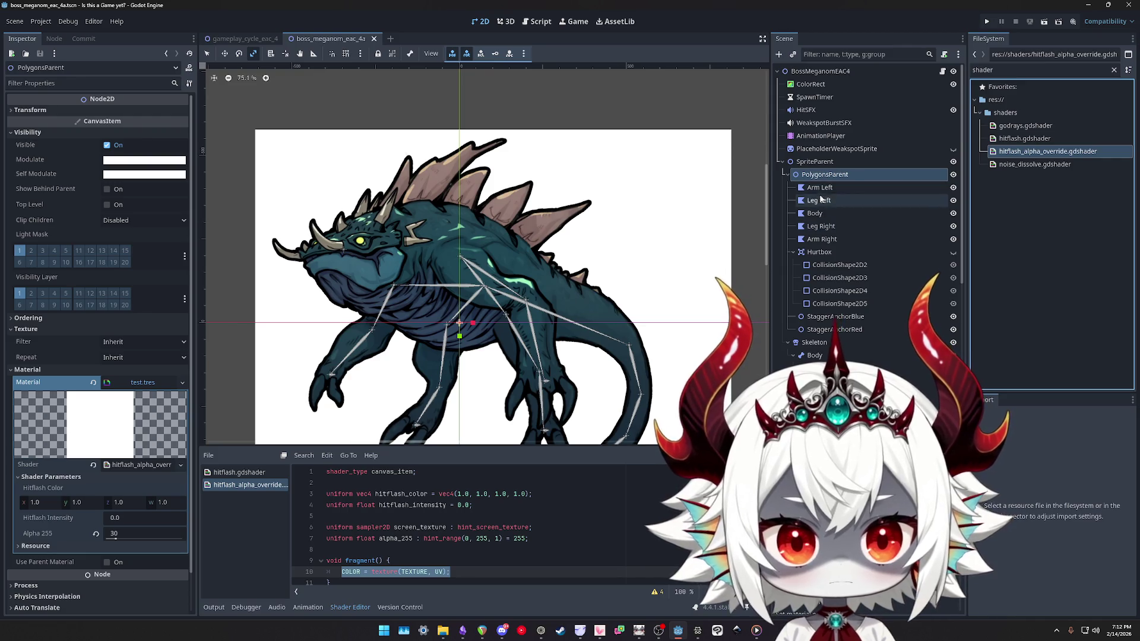
{"action": "scroll", "coordinate": [880, 177], "scroll_direction": "down", "scroll_amount": 3}
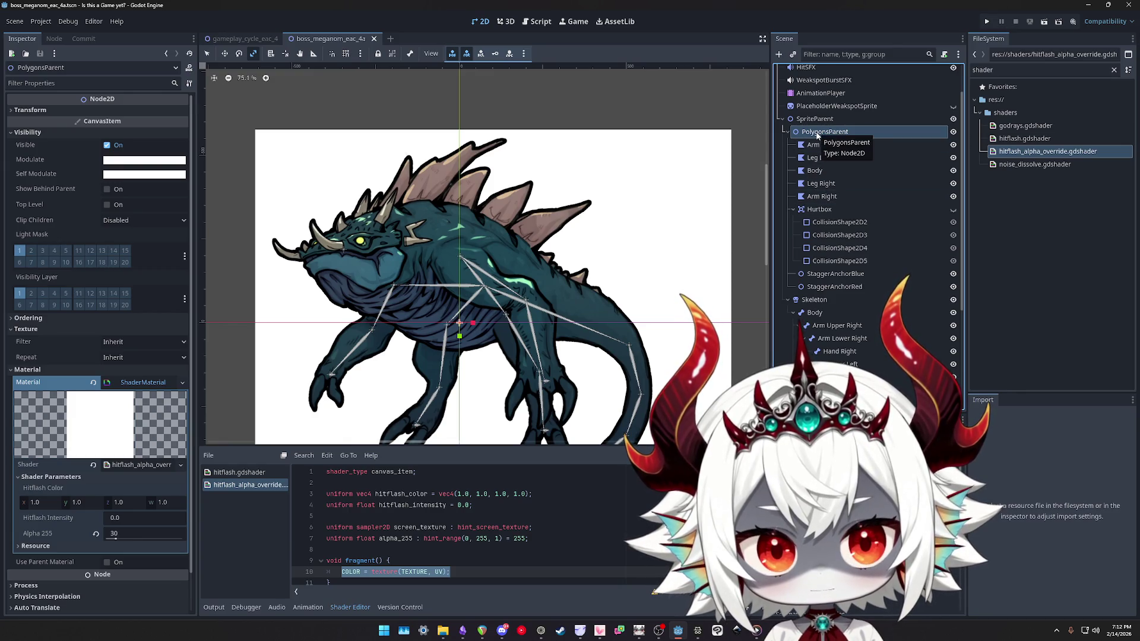
{"action": "scroll", "coordinate": [820, 139], "scroll_direction": "up", "scroll_amount": 3}
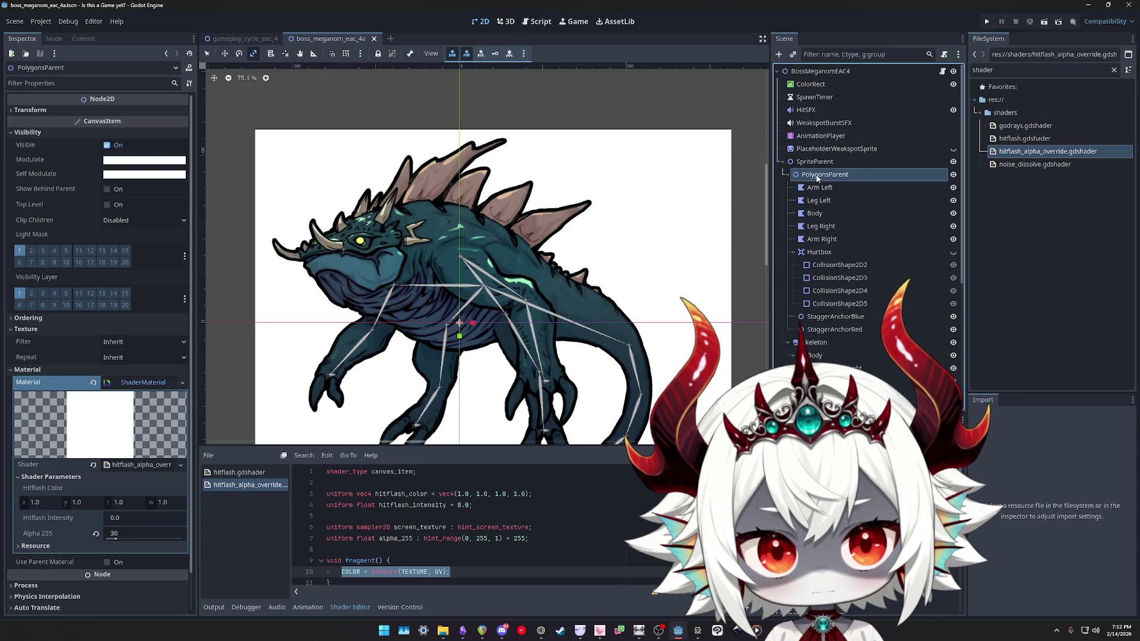
{"action": "left_click", "coordinate": [819, 187]}
{"action": "left_click", "coordinate": [822, 239], "text": "shift"}
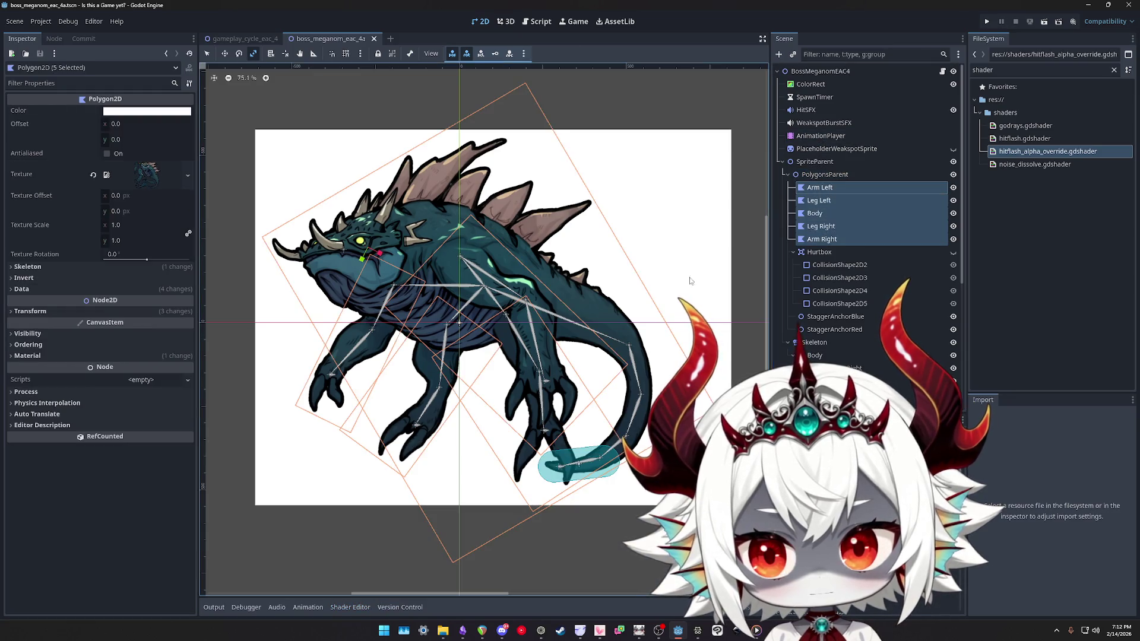
Apply hitflash_alpha_override.gdshader to the five polygons' Material and open the shader for editing
{"action": "left_click", "coordinate": [24, 356]}
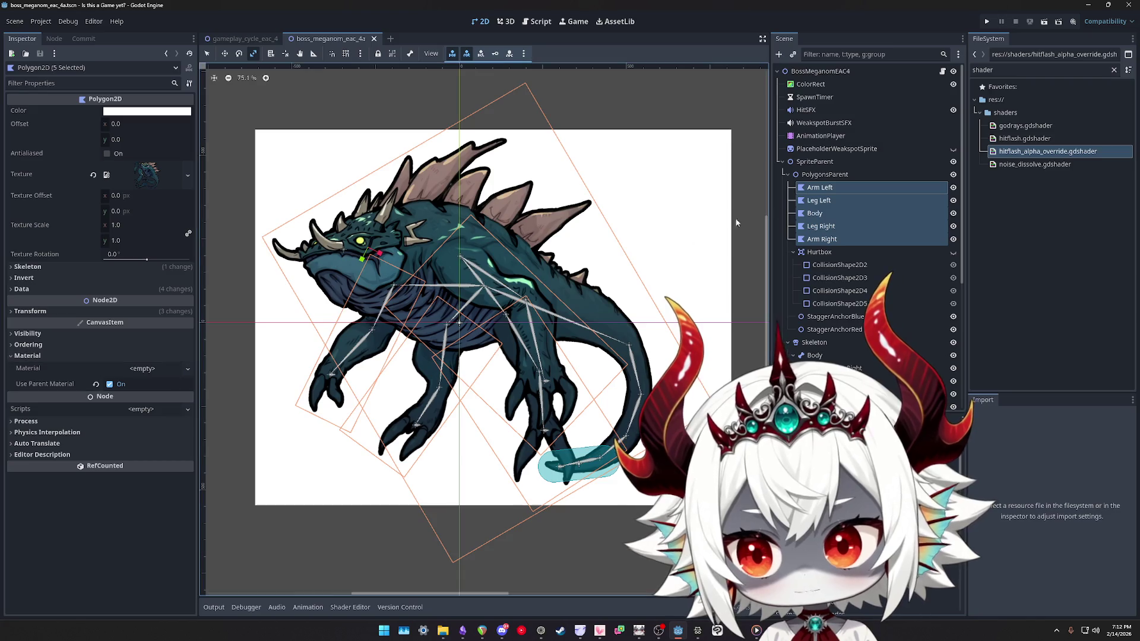
{"action": "mouse_move", "coordinate": [1017, 153]}
{"action": "left_mouse_down"}
{"action": "mouse_move", "coordinate": [799, 193]}
{"action": "mouse_move", "coordinate": [136, 365]}
{"action": "mouse_move", "coordinate": [144, 371]}
{"action": "left_mouse_up"}
{"action": "left_click", "coordinate": [187, 369]}
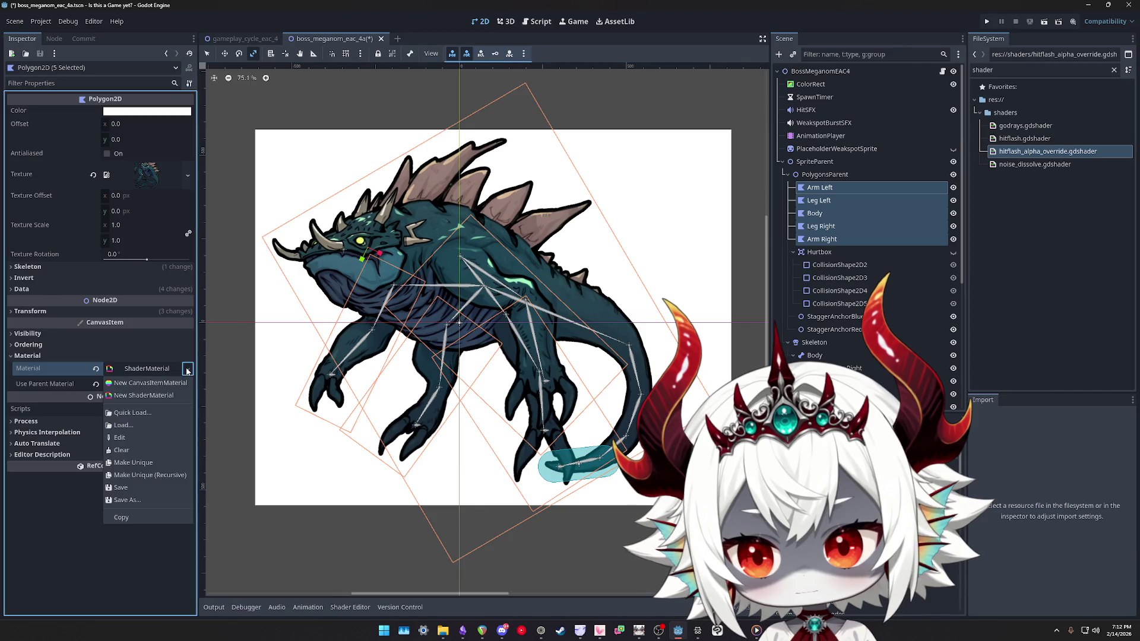
{"action": "left_click", "coordinate": [146, 369]}
{"action": "left_click", "coordinate": [147, 369]}
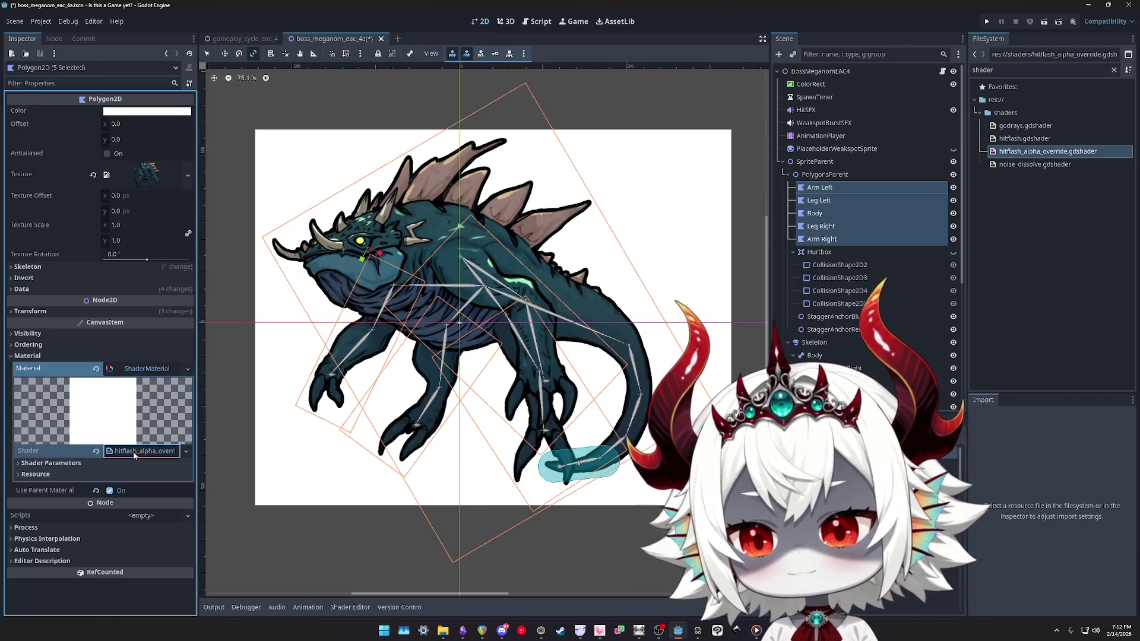
{"action": "left_click", "coordinate": [134, 453]}
Delete the screen_texture and alpha_255 uniform lines from the shader and save
{"action": "scroll", "coordinate": [404, 561], "scroll_direction": "down", "scroll_amount": 1}
{"action": "left_click", "coordinate": [470, 551]}
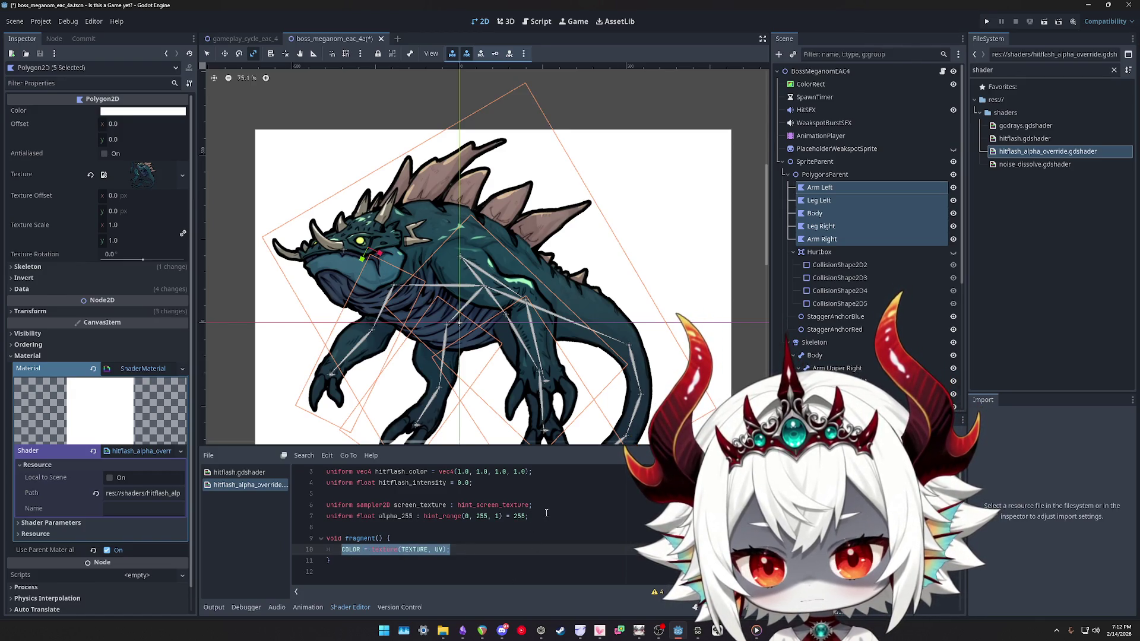
{"action": "left_click", "coordinate": [546, 515]}
{"action": "key", "text": "shift+Up"}
{"action": "key", "text": "shift+Up"}
{"action": "key", "text": "shift+Up"}
{"action": "key", "text": "BackSpace"}
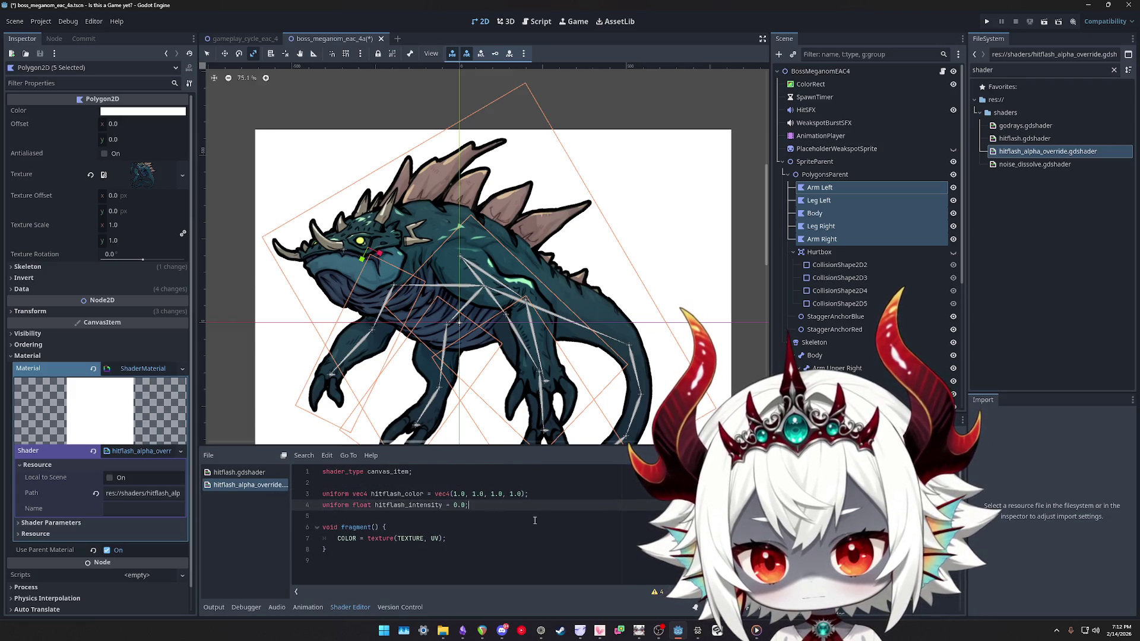
{"action": "left_click", "coordinate": [552, 517]}
{"action": "key", "text": "ctrl+s"}
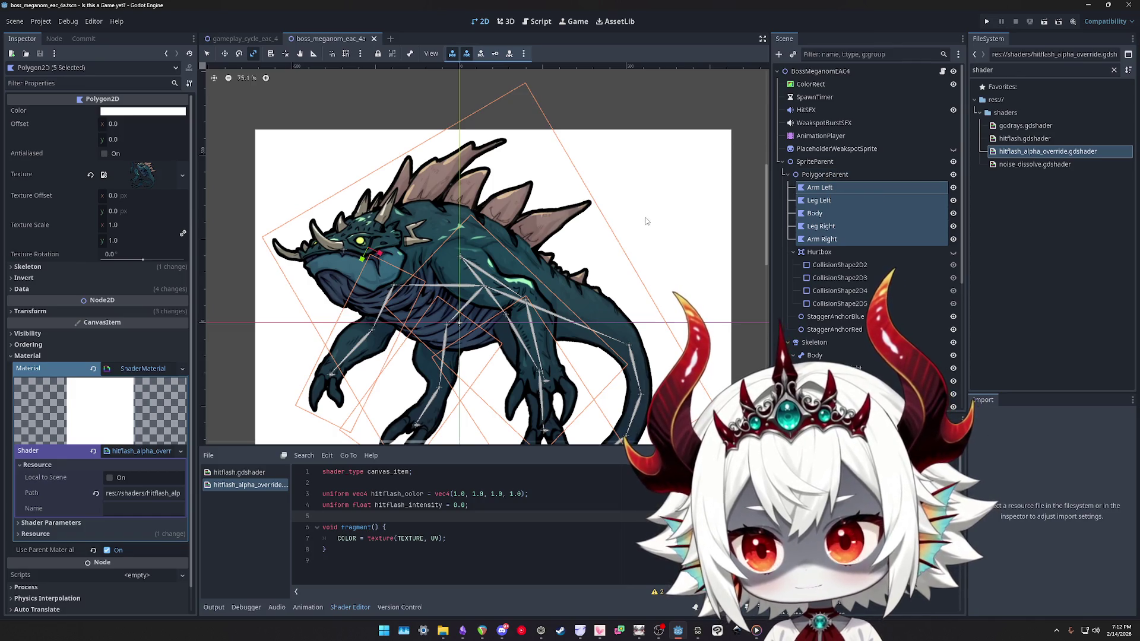
Test fading PolygonsParent's Modulate alpha, then restore it
{"action": "left_click", "coordinate": [824, 174]}
{"action": "left_click", "coordinate": [143, 160]}
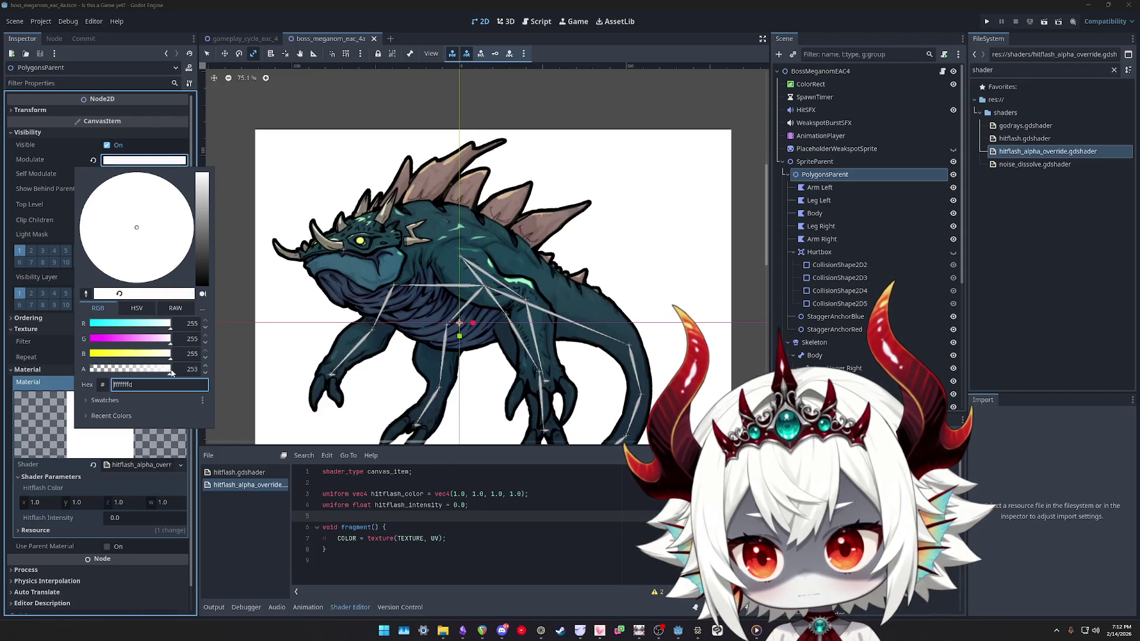
{"action": "mouse_move", "coordinate": [129, 372]}
{"action": "left_mouse_down"}
{"action": "mouse_move", "coordinate": [92, 373]}
{"action": "mouse_move", "coordinate": [244, 375]}
{"action": "left_mouse_up"}
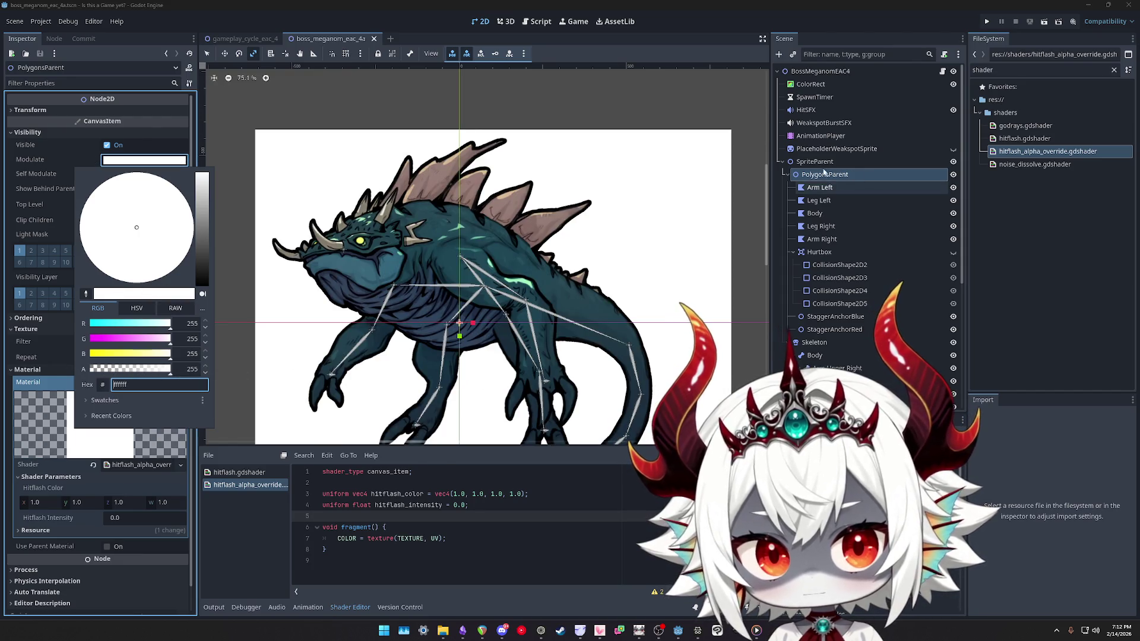